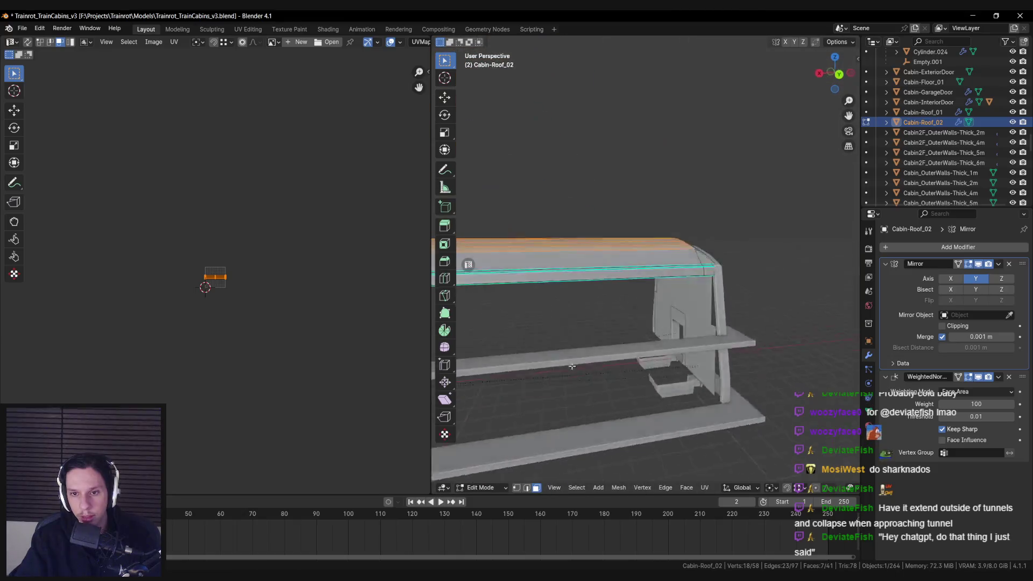
Switch to Object Mode and slide the TrainTunnel along X until it reaches the cabin
key("ctrl+space")
scroll(439, 283, "down", 15)
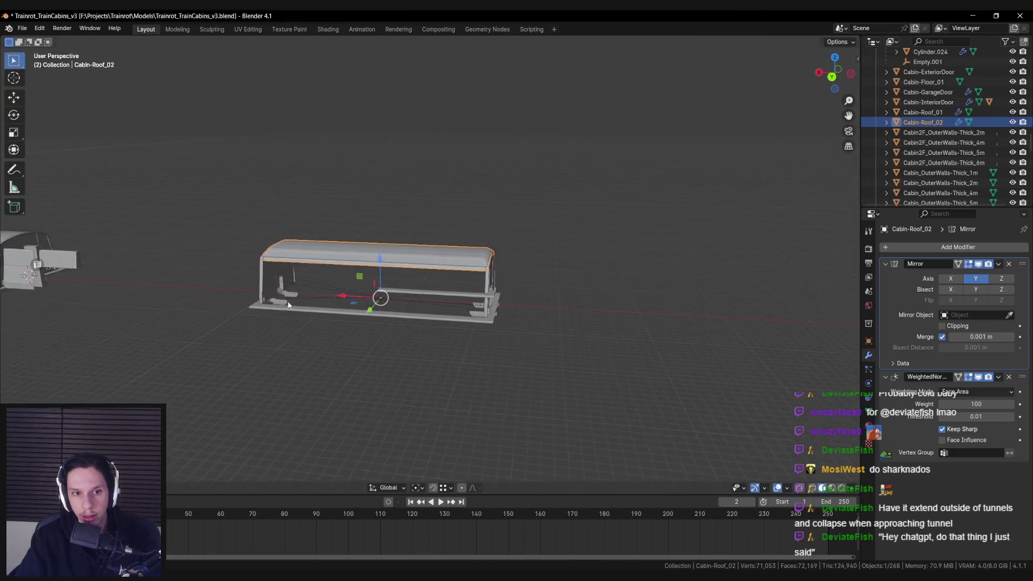
left_click(98, 194)
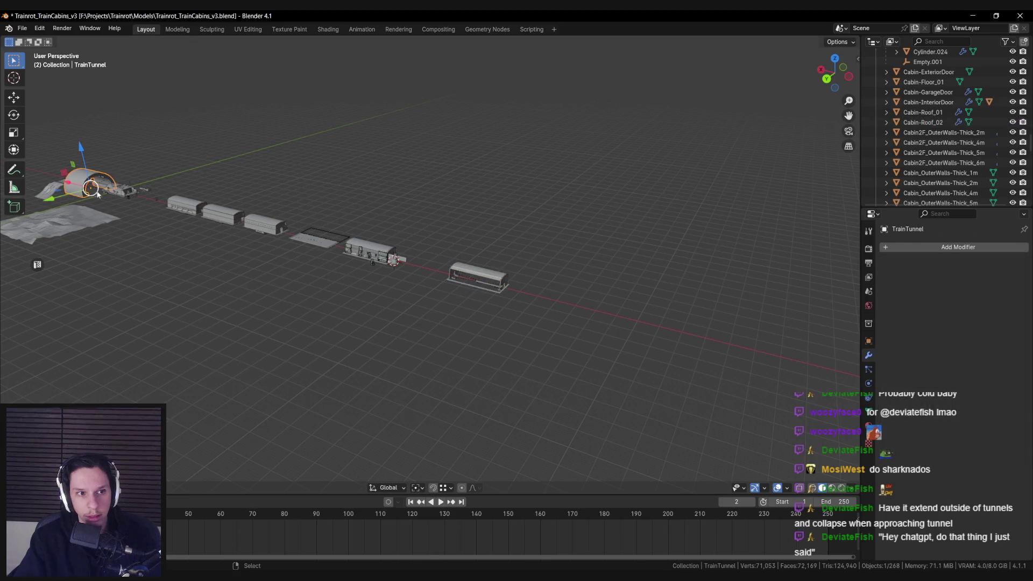
left_click_drag(64, 189, 257, 226)
left_click(412, 266)
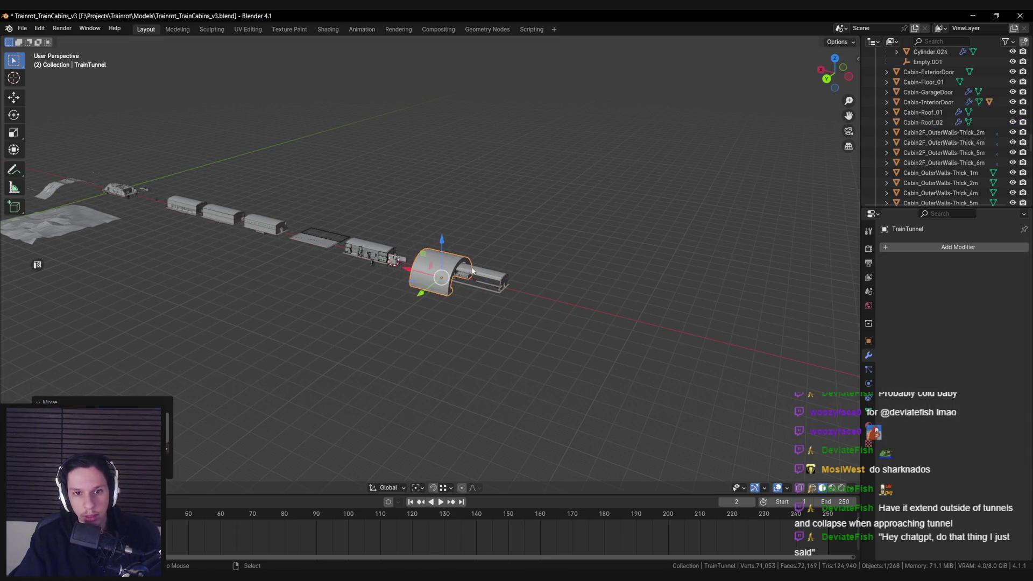
Select Cabin-Roof_02 and enter Edit Mode on its mesh
scroll(411, 266, "up", 8)
scroll(411, 266, "up", 3)
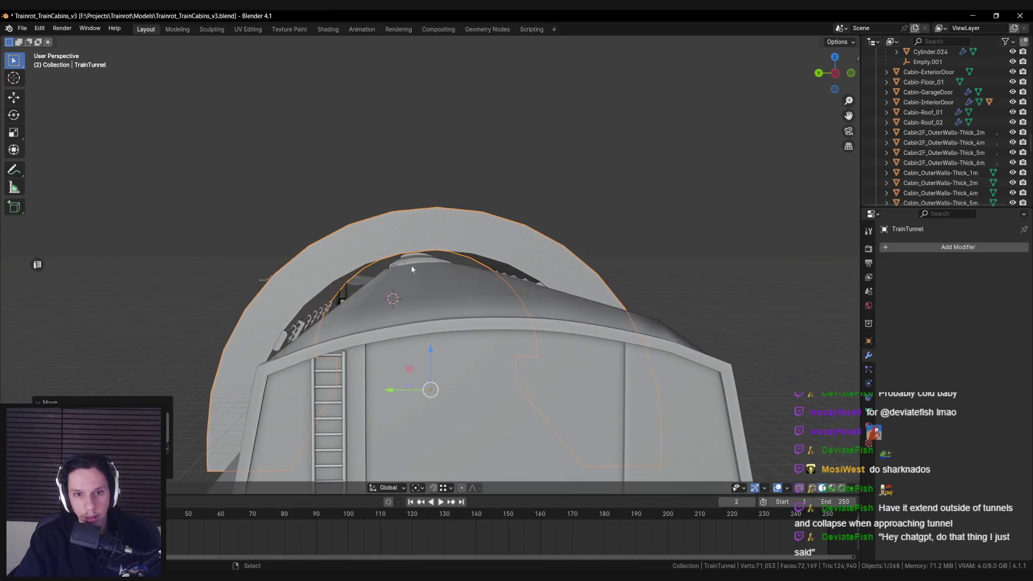
left_click(411, 266)
key("Tab")
scroll(418, 276, "up", 5)
scroll(418, 276, "down", 3)
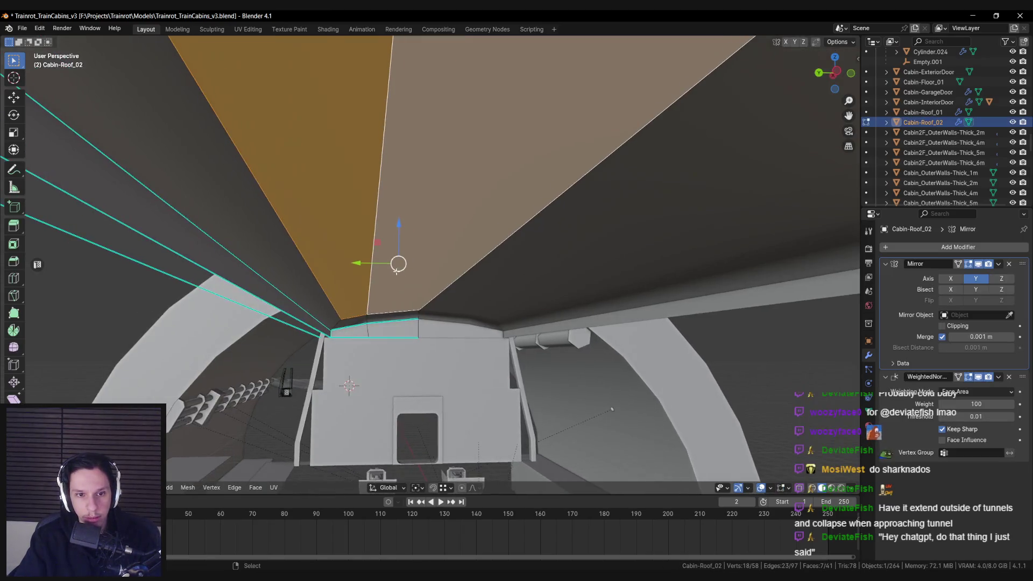
scroll(405, 246, "down", 10)
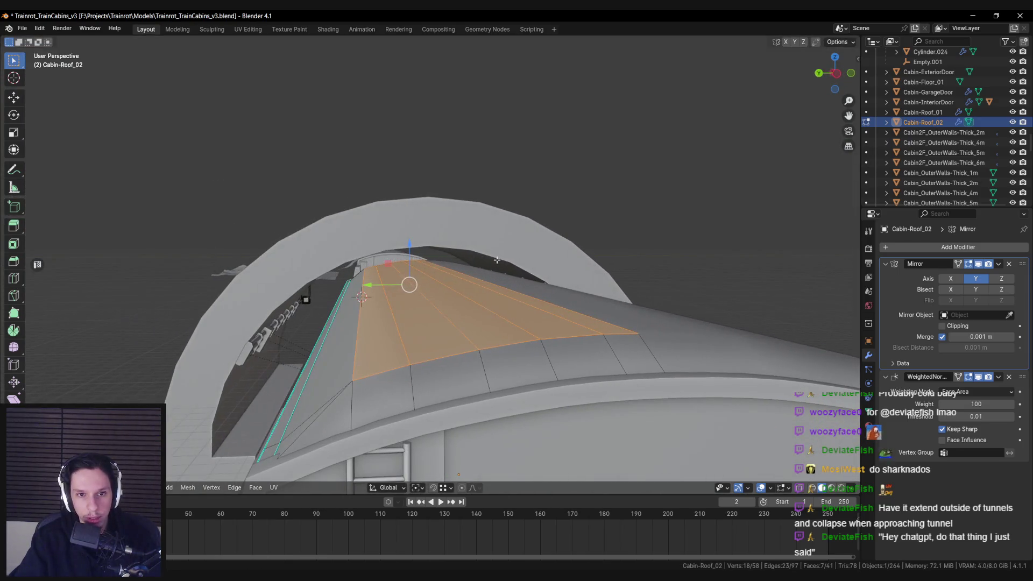
Move the selected roof faces vertically along Z to a new height
key("g")
key("z")
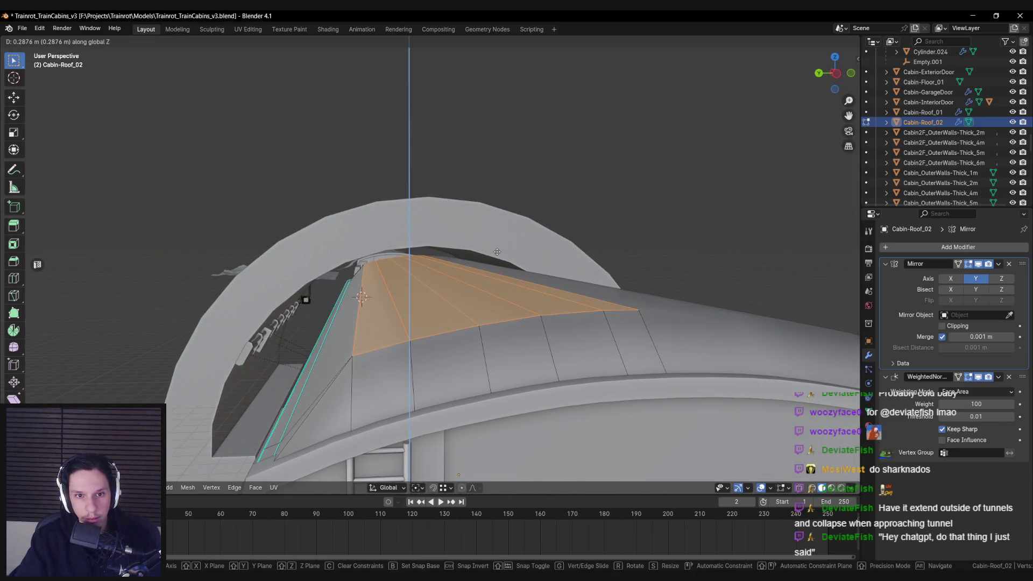
key("g")
key("z")
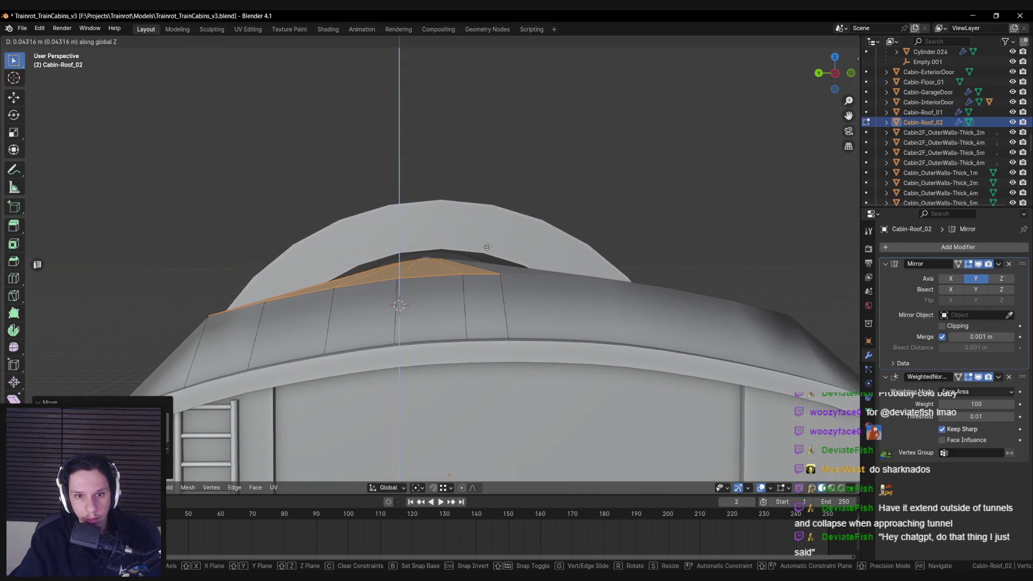
left_click(485, 246)
scroll(392, 270, "down", 5)
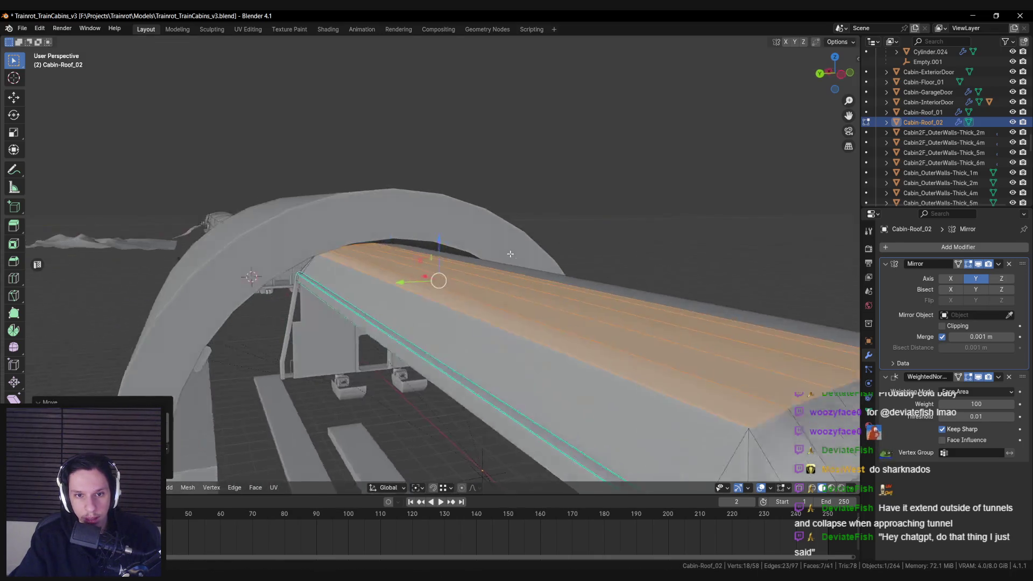
scroll(479, 264, "up", 8)
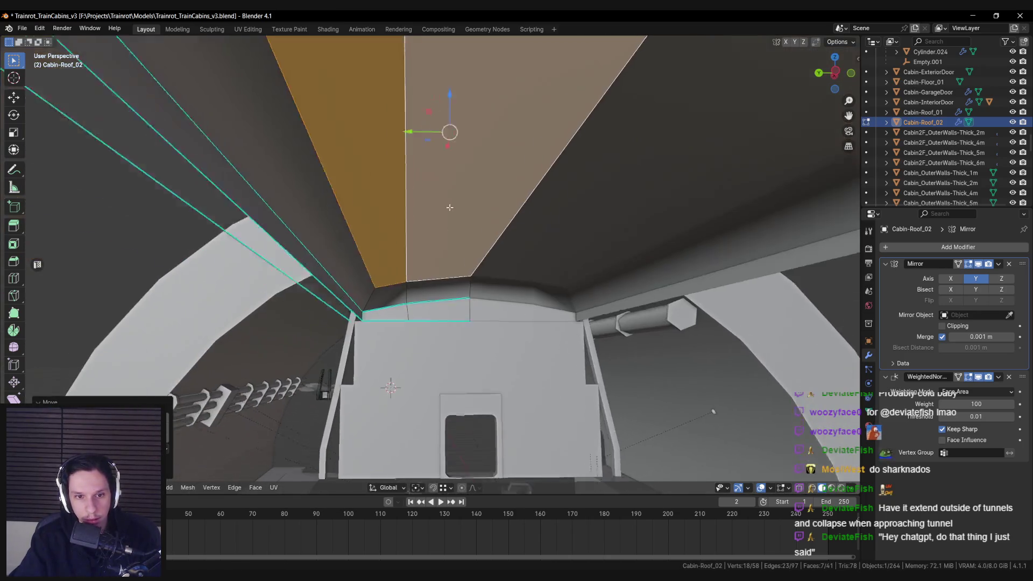
Select the roof corner edges, mark them sharp, and check the shading in Object Mode
key("alt+a")
scroll(434, 278, "up", 5)
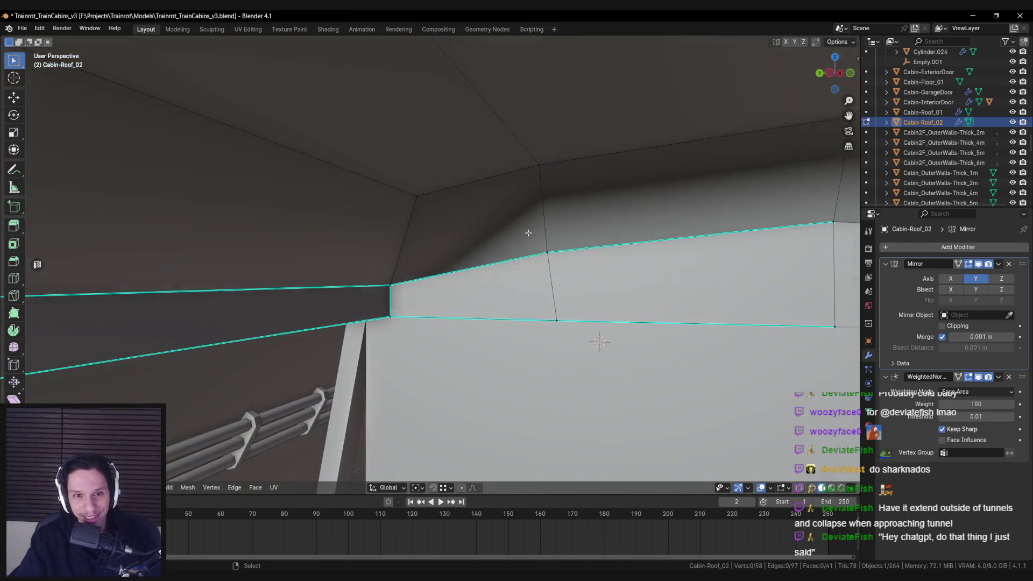
scroll(462, 243, "down", 3)
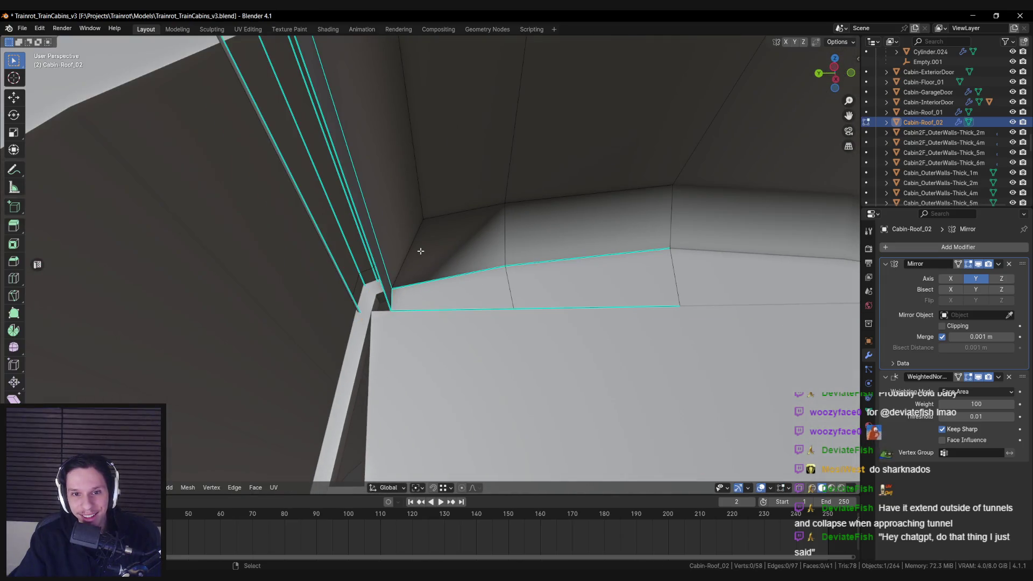
left_click(540, 202, "shift")
scroll(526, 207, "up", 3)
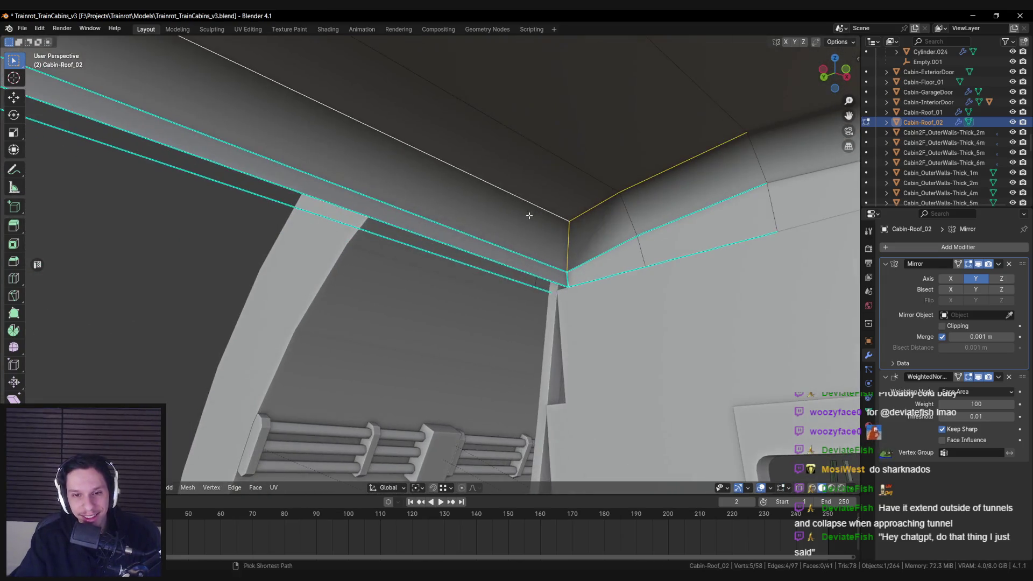
key("ctrl+e")
left_click(525, 228)
key("Tab")
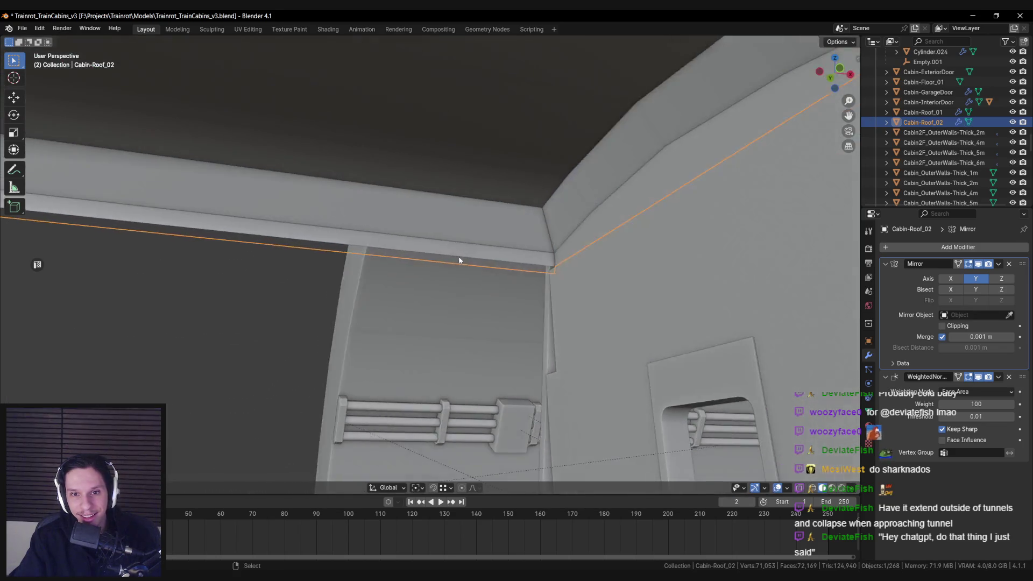
scroll(540, 269, "down", 2)
Mark the remaining roof corner edges sharp and preview the shading again
key("Tab")
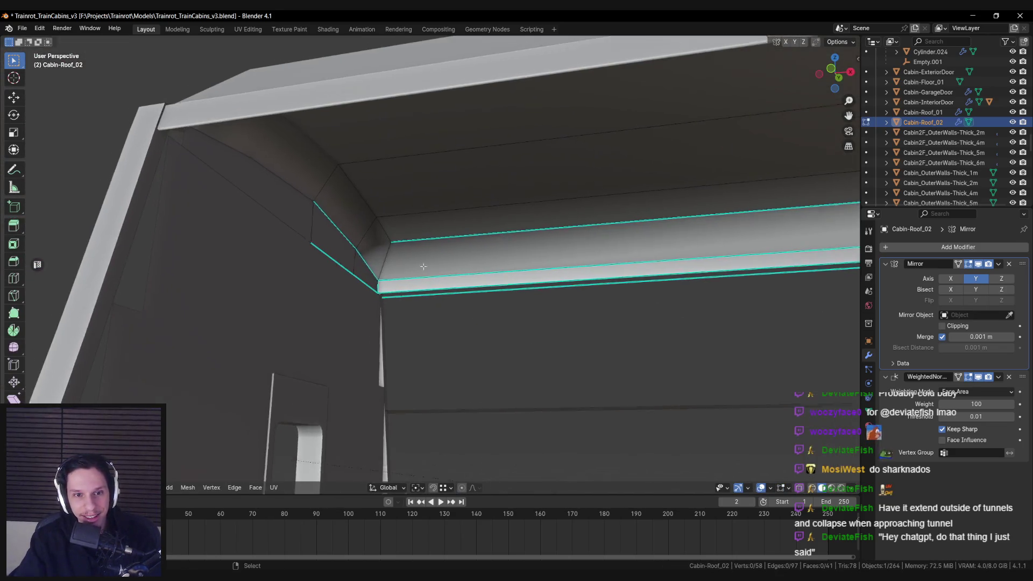
key("ctrl+e")
key("Escape")
key("ctrl+e")
left_click(325, 227)
key("alt+a")
key("Tab")
scroll(338, 256, "down", 3)
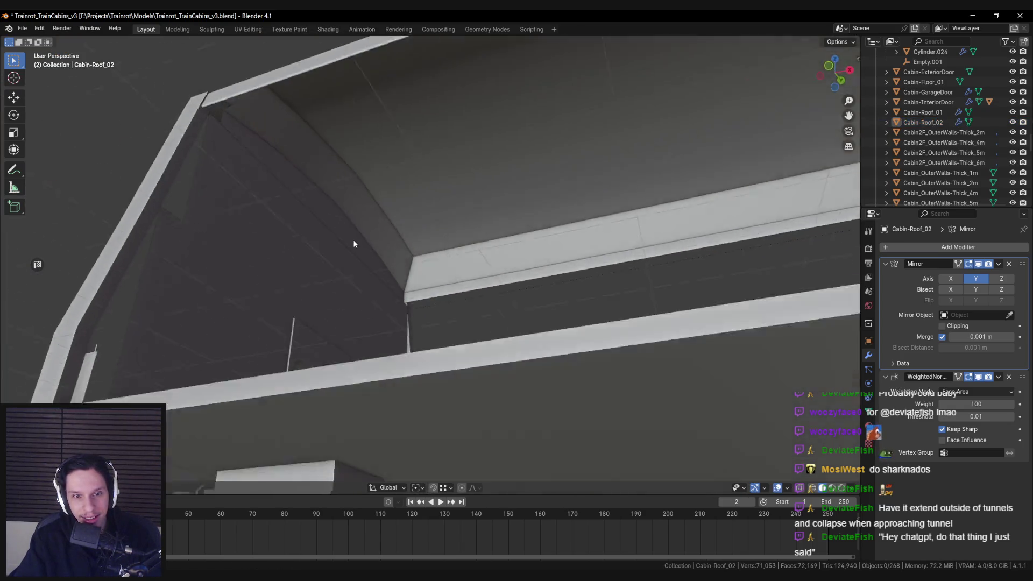
scroll(353, 239, "up", 3)
key("Tab")
Clear the sharp marking from the lower-left and right-hand middle edges
key("ctrl+e")
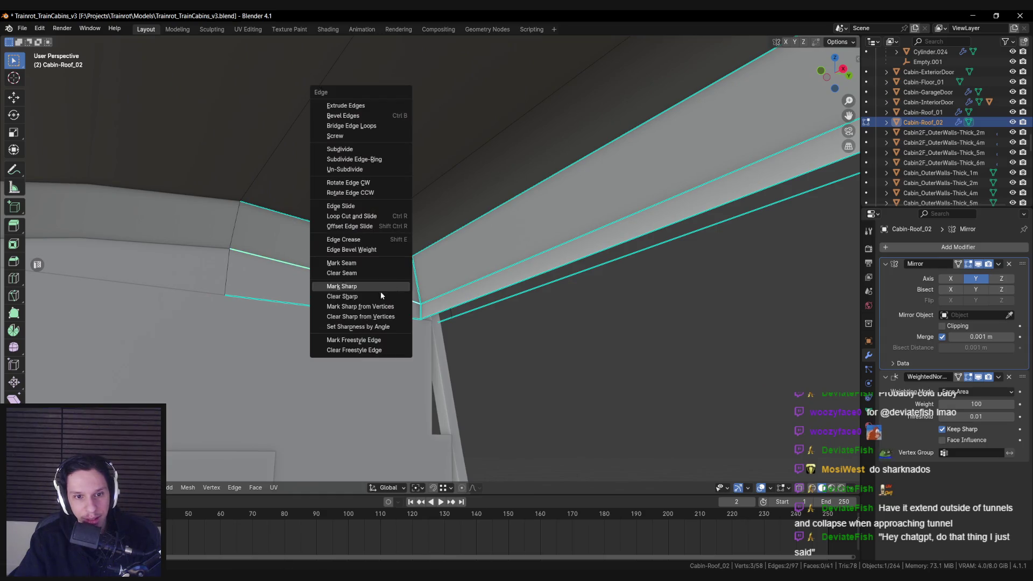
left_click(388, 289)
left_click(450, 294)
key("ctrl+e")
left_click(450, 296)
key("alt+a")
Clear sharp from the other selected stray edges and check the shading in Object Mode
scroll(451, 300, "down", 5)
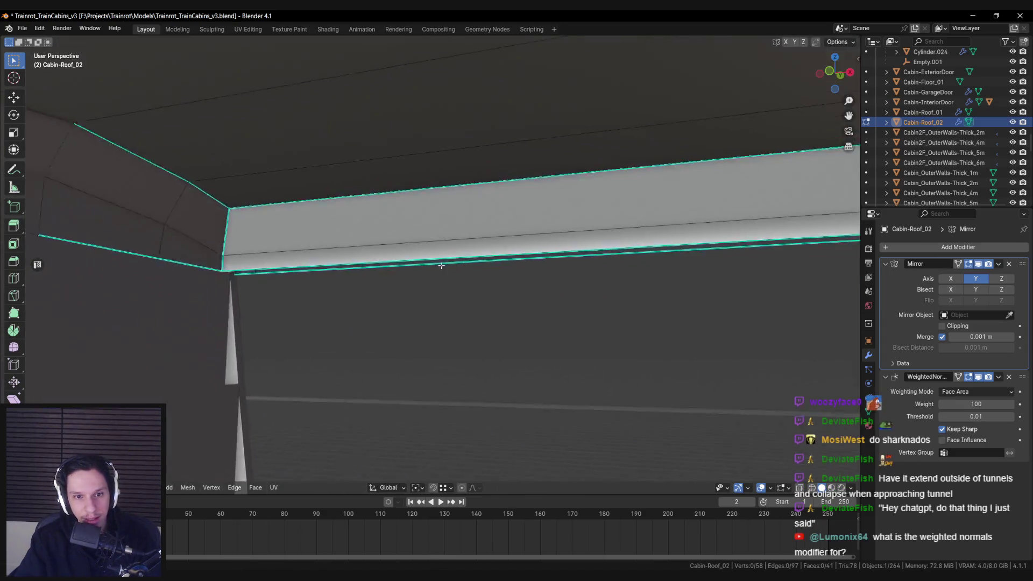
scroll(420, 283, "up", 3)
scroll(565, 286, "down", 2)
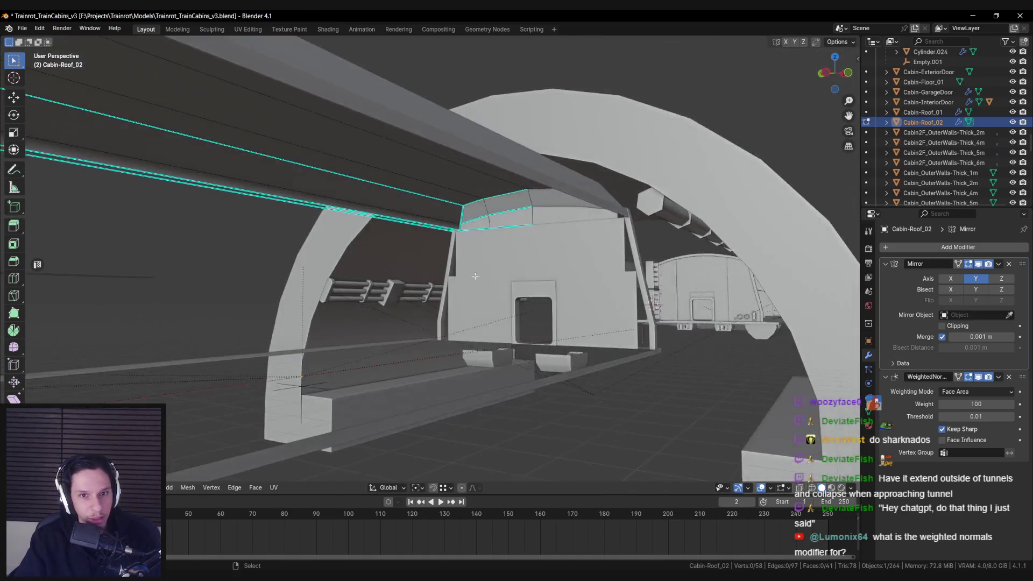
scroll(419, 242, "up", 5)
key("ctrl+e")
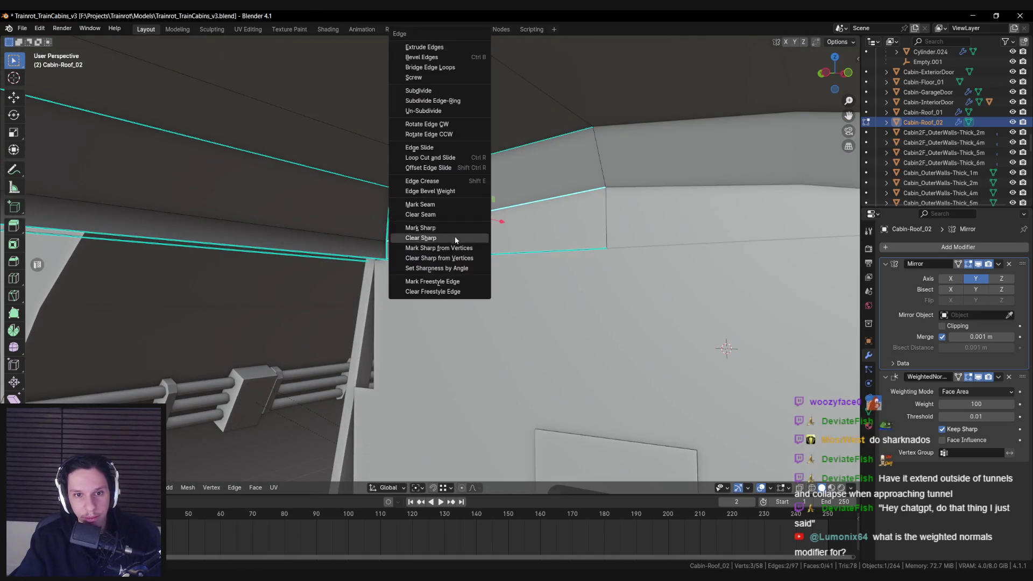
left_click(454, 237)
key("Tab")
scroll(479, 238, "down", 5)
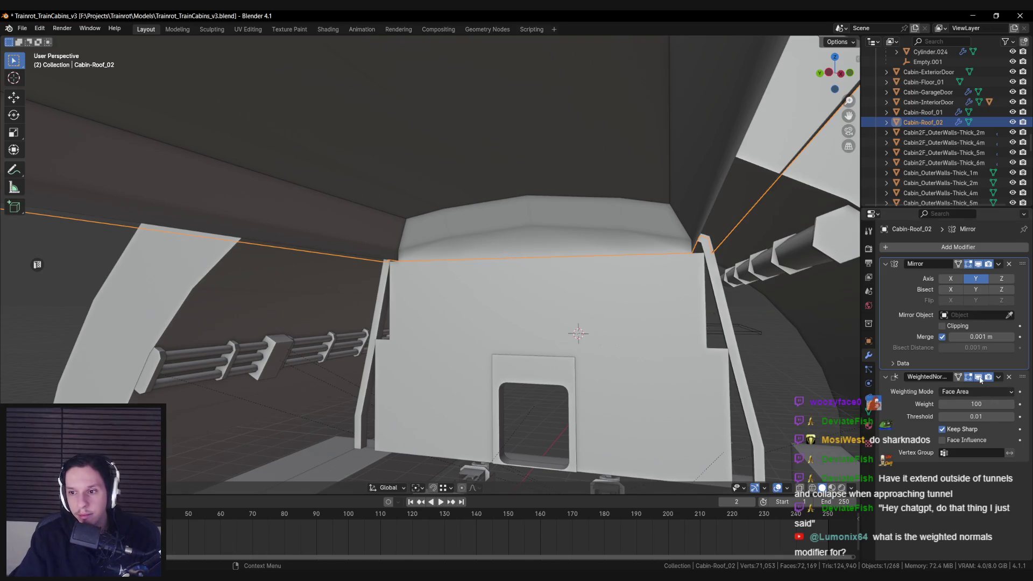
scroll(527, 288, "down", 6)
key("alt+a")
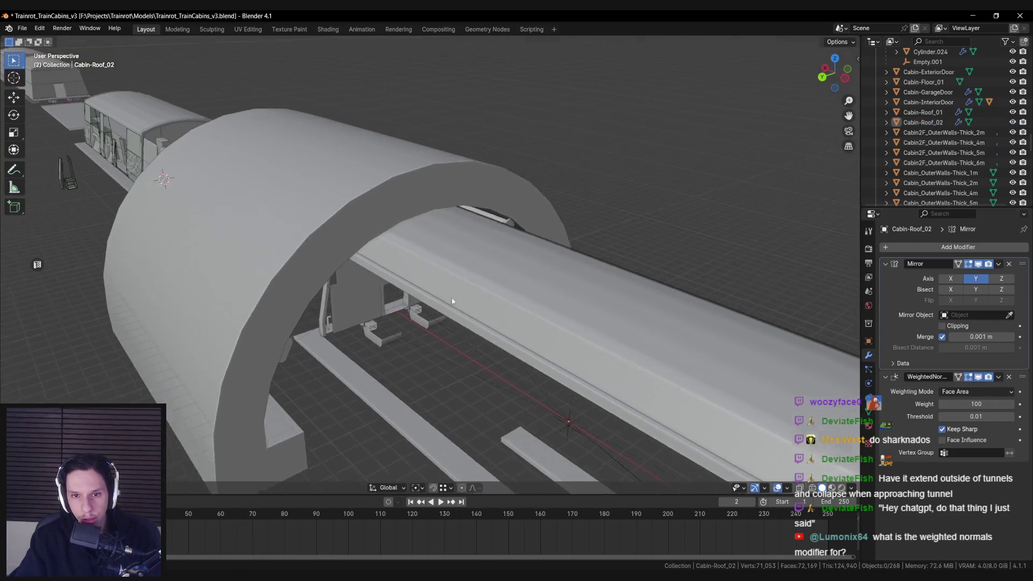
Select Cabin-Roof_02, enter Edit Mode, and inspect the roof in wireframe shading
left_click(452, 301)
scroll(463, 307, "up", 4)
key("Tab")
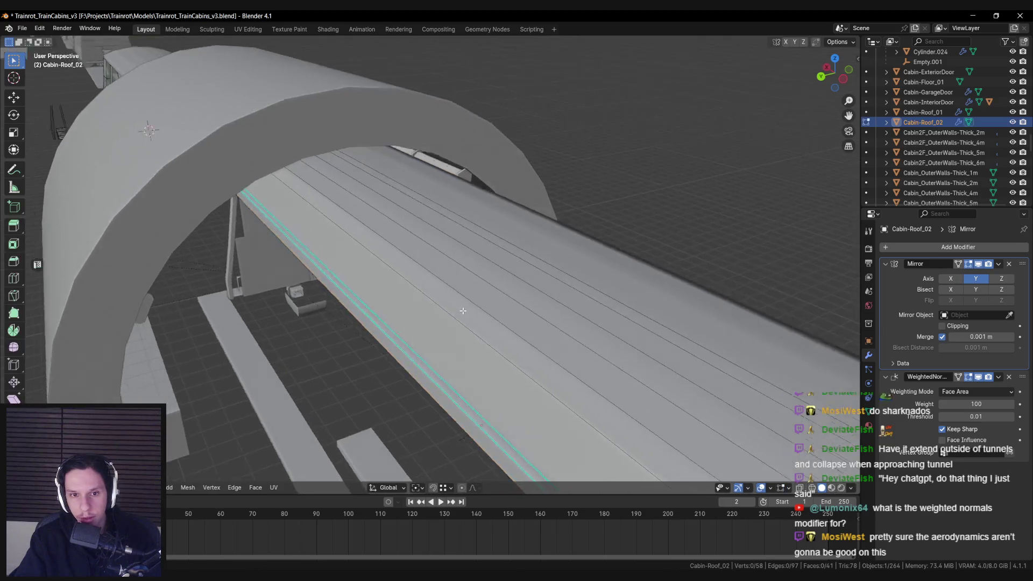
left_click_drag(463, 310, 427, 278)
scroll(427, 285, "down", 4)
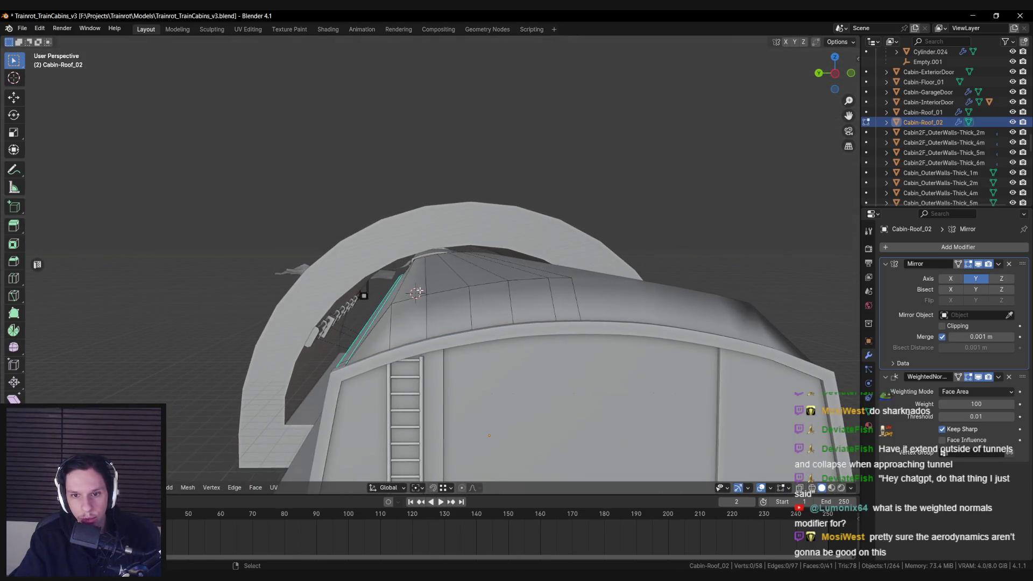
key("shift+z")
scroll(423, 289, "down", 3)
scroll(422, 274, "up", 6)
key("shift+z")
Select an edge at the roof's end and move it to a new position
mouse_move(423, 262)
left_mouse_down()
mouse_move(393, 104)
mouse_move(450, 184)
mouse_move(441, 248)
left_mouse_up()
left_click(441, 246)
key("shift+z")
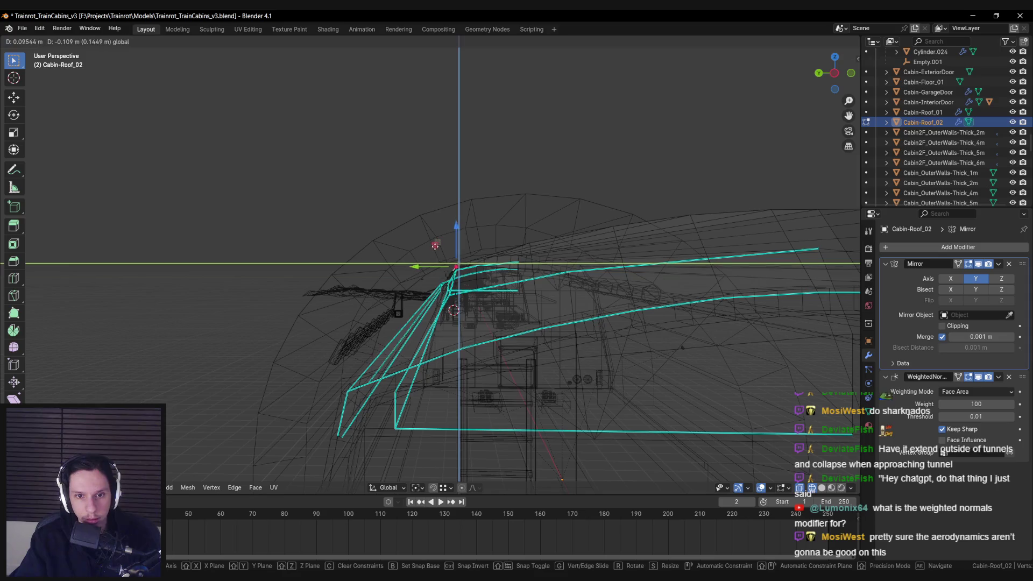
left_click(435, 246)
key("shift+z")
key("shift+z")
key("g")
key("shift+z")
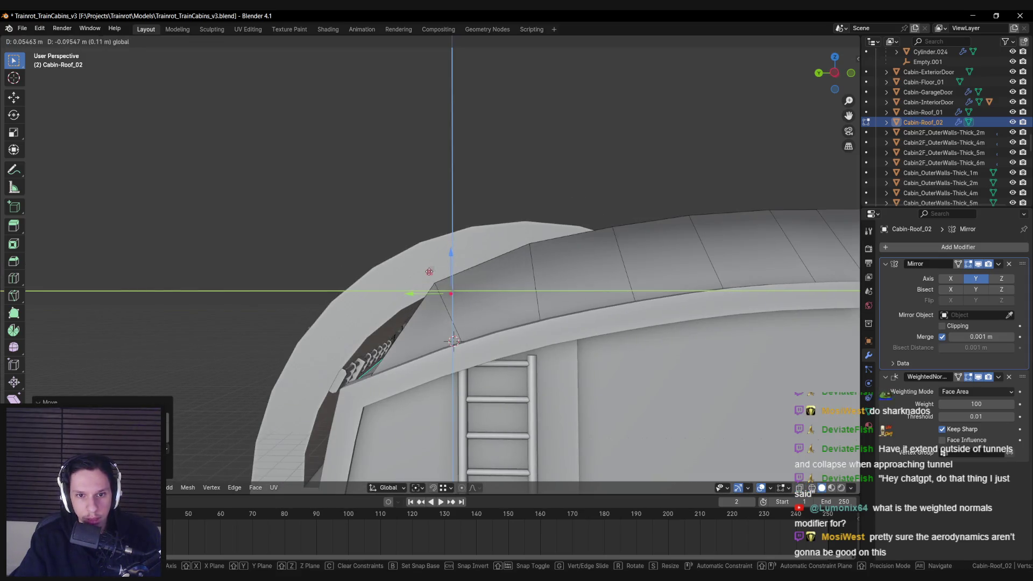
left_click(429, 271)
key("shift+z")
left_click(423, 273)
key("shift+z")
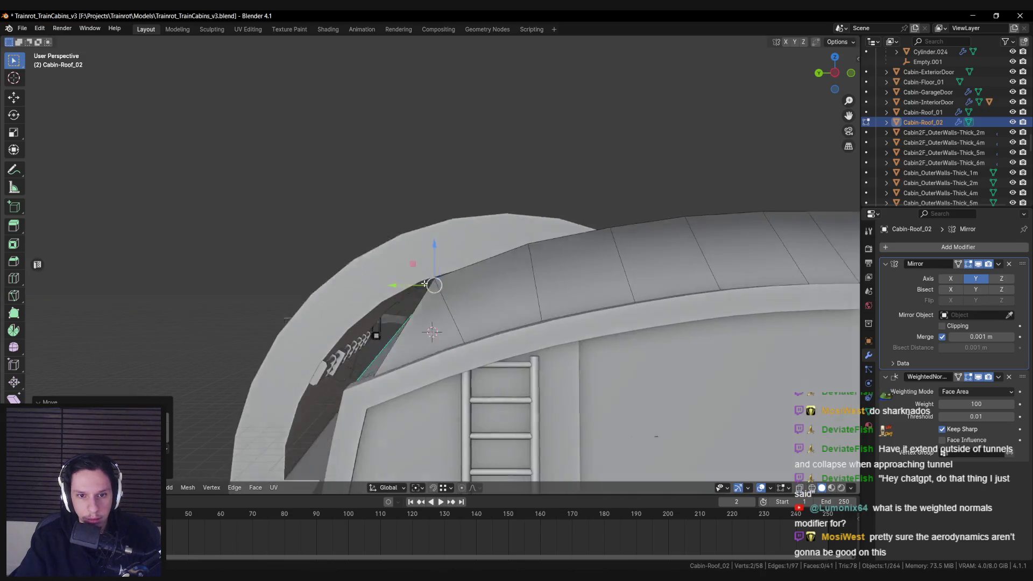
Compare the roof with the Library Car reference images, then re-enter Edit Mode
scroll(541, 339, "up", 5)
left_click_drag(541, 340, 403, 327)
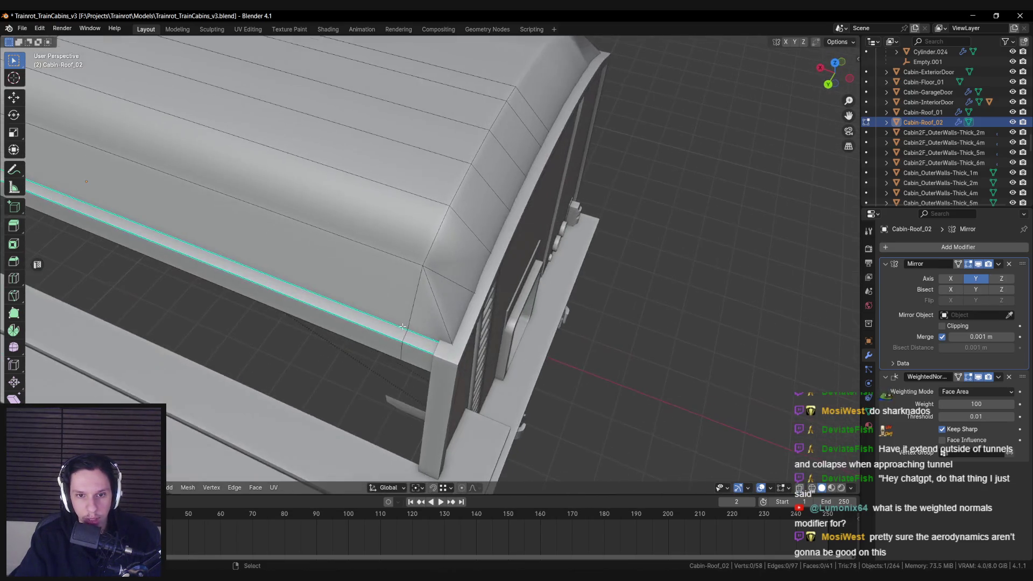
scroll(426, 353, "down", 8)
key("Tab")
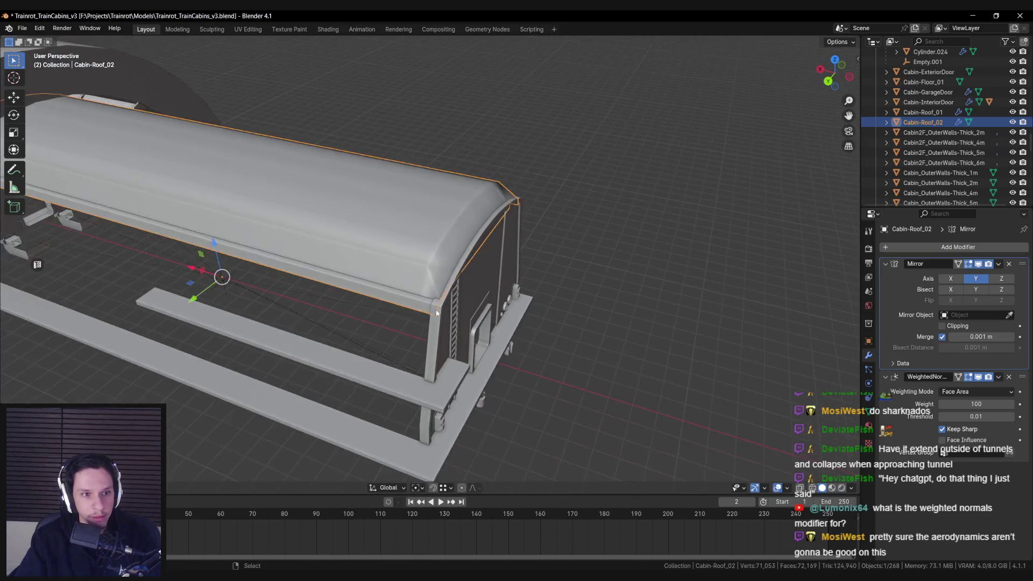
left_click_drag(378, 285, 451, 334)
scroll(436, 285, "up", 5)
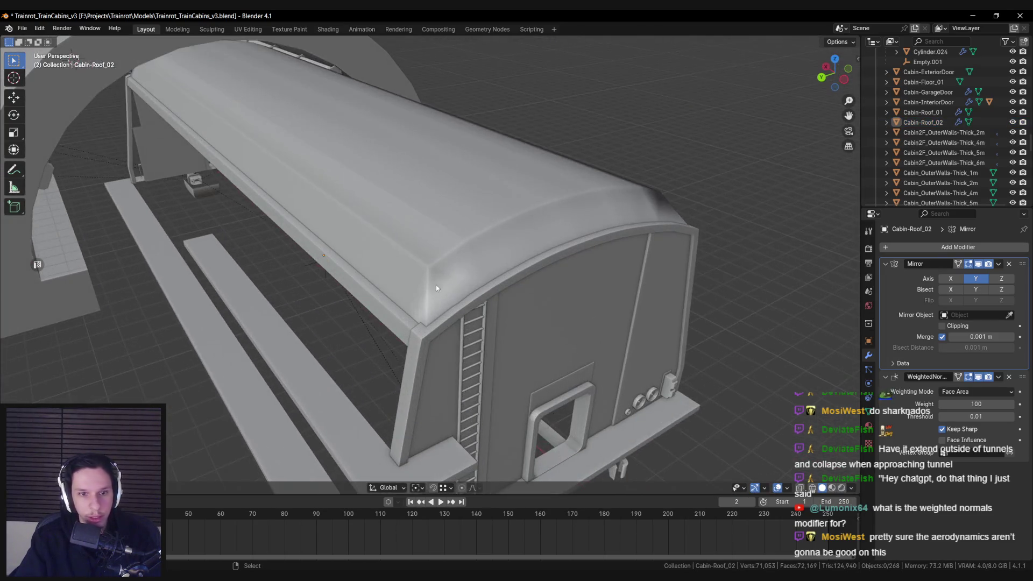
key("Tab")
mouse_move(470, 293)
left_mouse_down()
mouse_move(434, 315)
mouse_move(479, 294)
left_mouse_up()
key("alt+Tab")
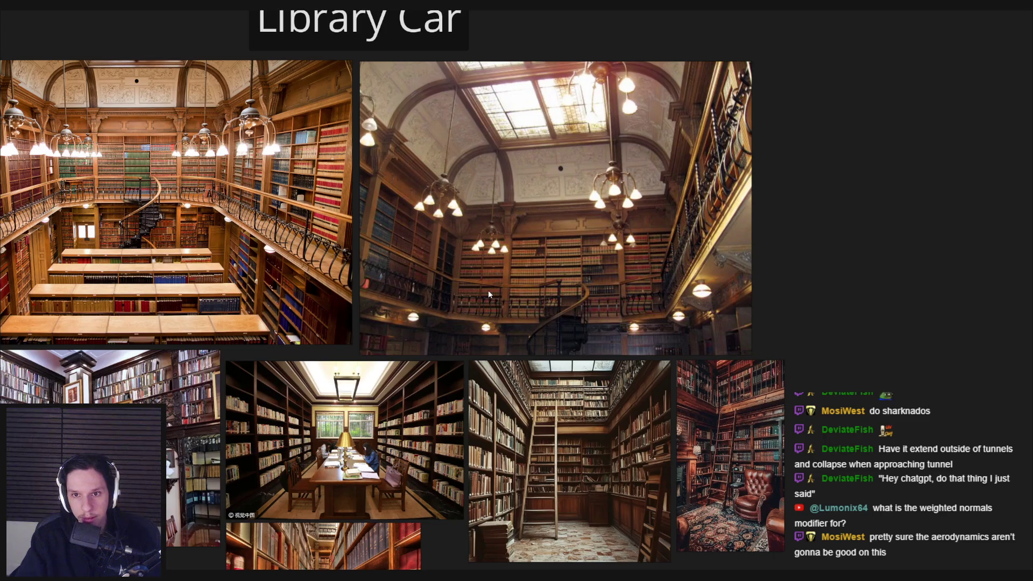
key("alt+Tab")
key("Tab")
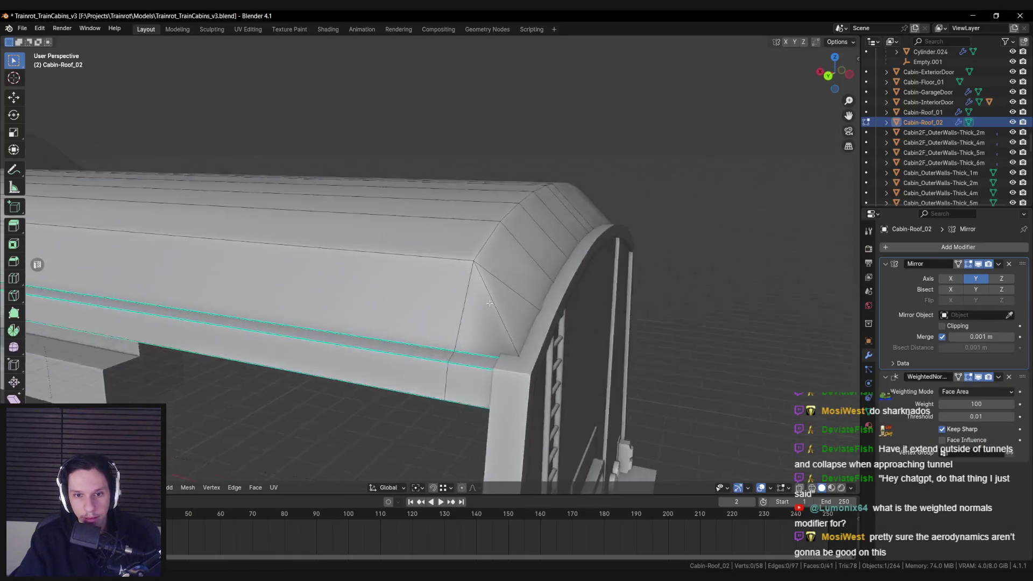
Loop cut a new edge near the rounded roof end, slide it into place, and isolate the roof in Local view
left_click_drag(489, 303, 454, 295)
key("ctrl+r")
left_click(449, 294)
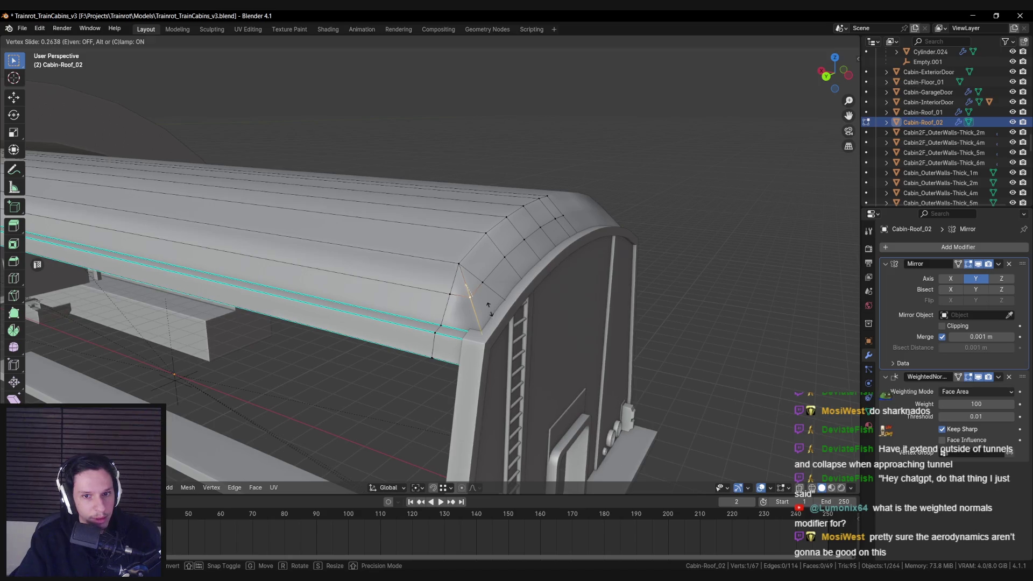
left_click(489, 307)
mouse_move(488, 307)
left_mouse_down()
mouse_move(530, 312)
mouse_move(281, 264)
left_mouse_up()
key("KP_Divide")
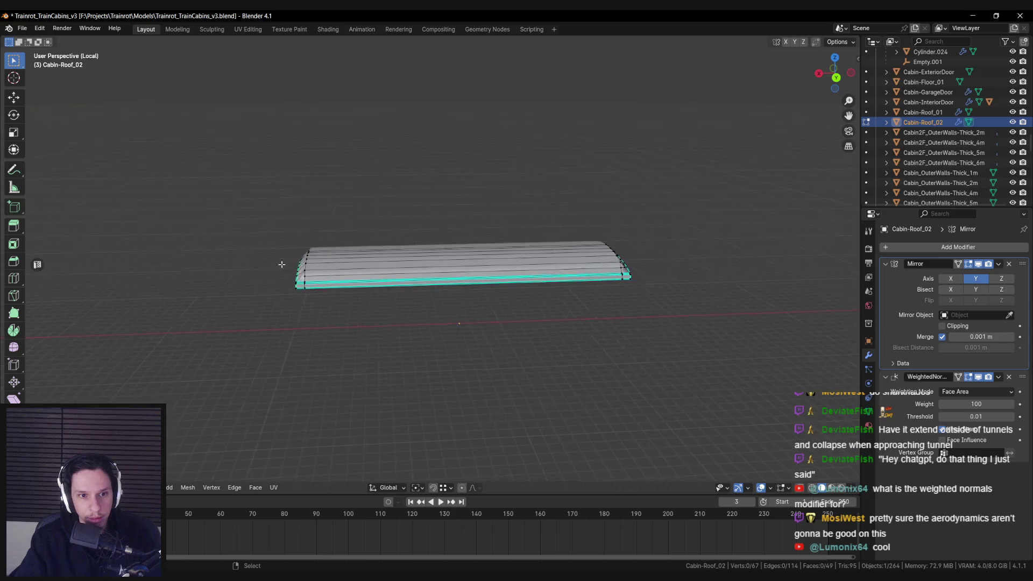
Add an edge loop at the roof end and inflate it with Shrink/Fatten
scroll(281, 264, "up", 5)
left_click_drag(362, 309, 431, 323)
key("ctrl+r")
left_click(429, 323)
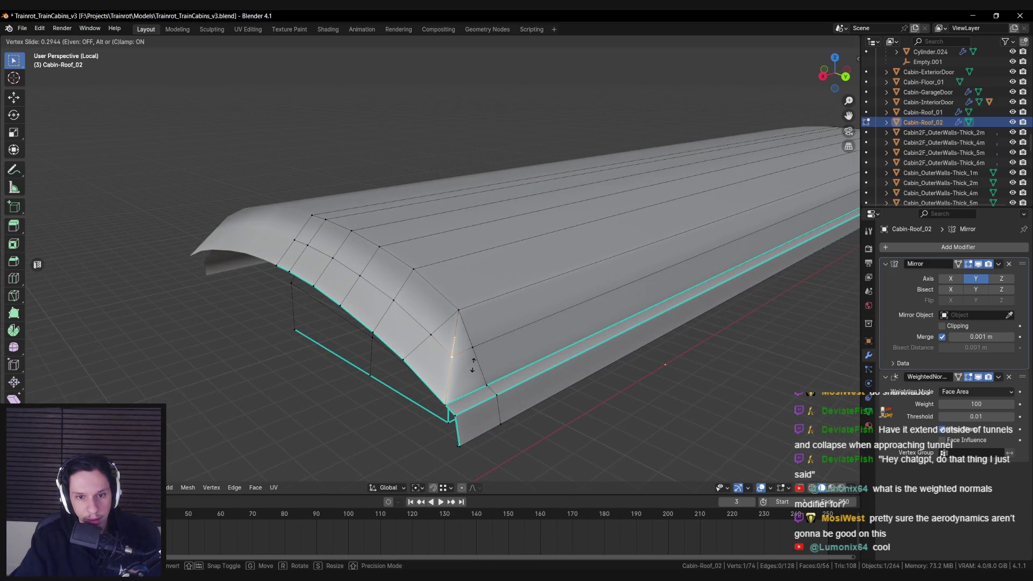
key("alt+a")
mouse_move(472, 365)
left_mouse_down()
mouse_move(393, 311)
mouse_move(420, 304)
left_mouse_up()
left_click(396, 306, "alt")
key("Escape")
key("alt+a")
mouse_move(313, 290)
left_mouse_down()
mouse_move(600, 276)
mouse_move(487, 269)
mouse_move(408, 281)
mouse_move(556, 337)
mouse_move(516, 355)
mouse_move(462, 362)
mouse_move(392, 323)
mouse_move(398, 310)
left_mouse_up()
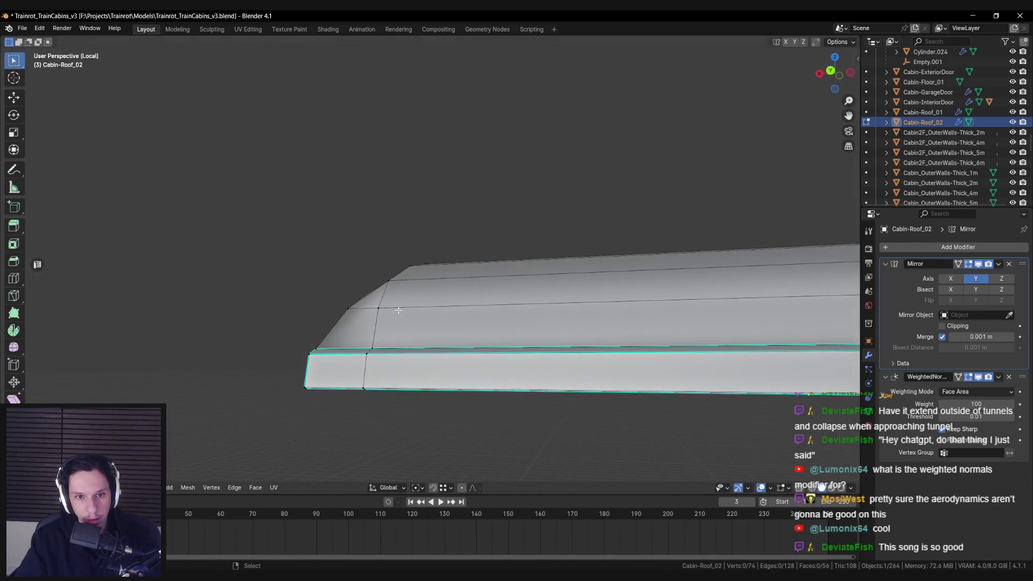
scroll(414, 313, "down", 6)
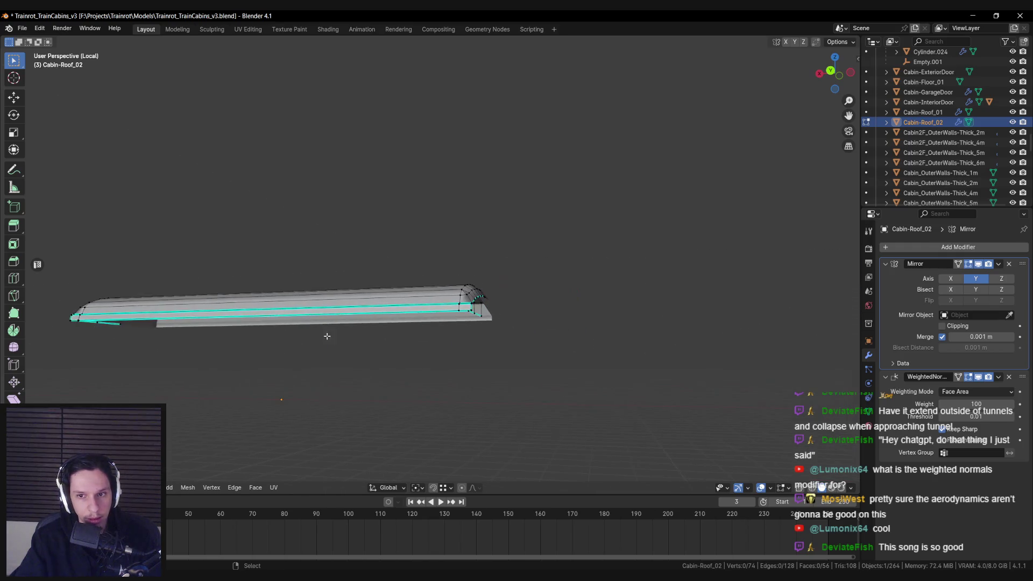
scroll(470, 290, "up", 6)
mouse_move(477, 307)
left_mouse_down()
mouse_move(387, 323)
mouse_move(416, 330)
mouse_move(423, 286)
mouse_move(565, 270)
mouse_move(580, 296)
left_mouse_up()
key("Tab")
key("Tab")
key("Tab")
key("Tab")
Bevel the selected end loops and view the whole roof in Object Mode
key("ctrl+b")
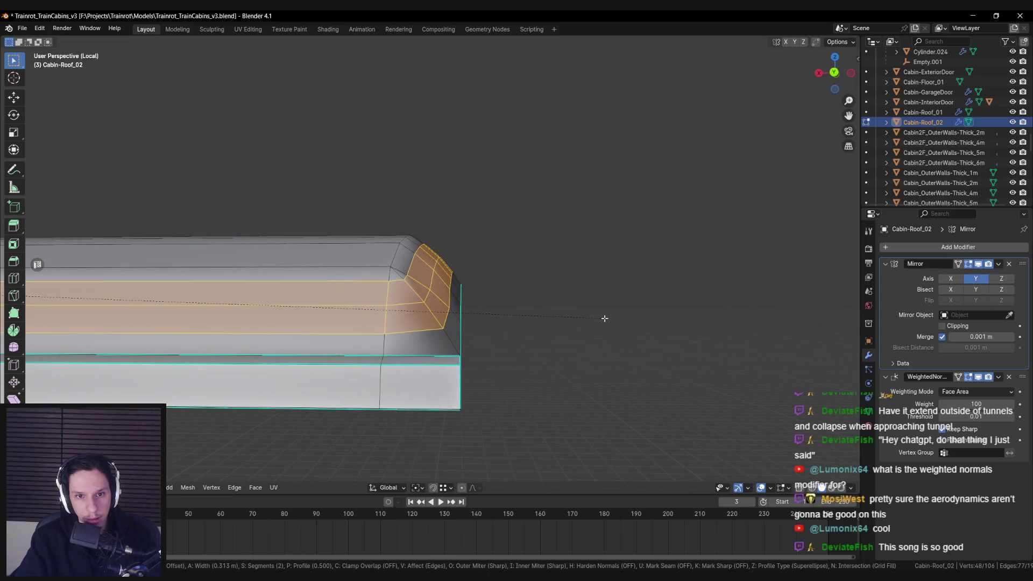
key("Escape")
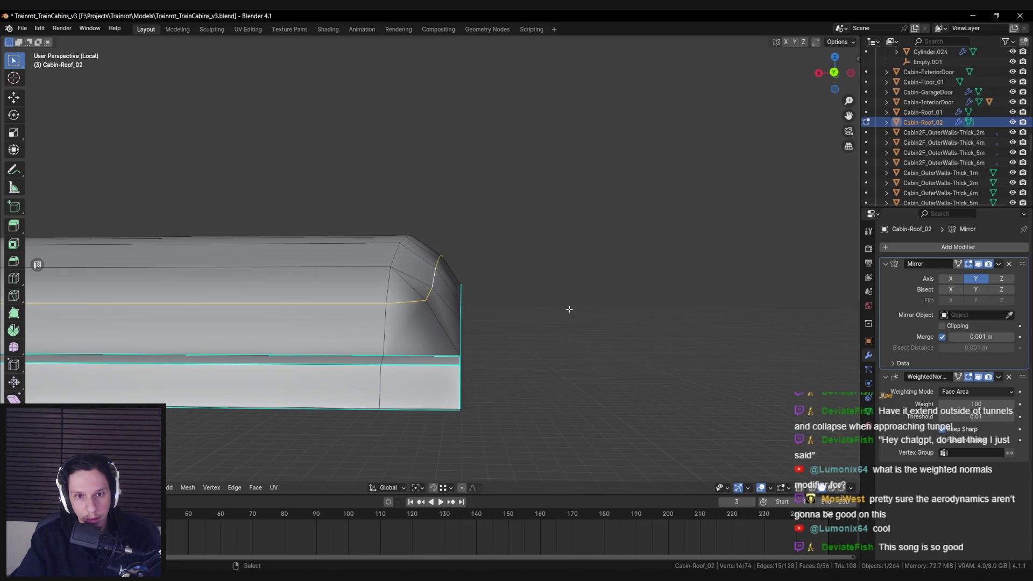
mouse_move(390, 260)
left_mouse_down()
mouse_move(468, 320)
mouse_move(395, 291)
left_mouse_up()
left_click_drag(393, 345, 484, 328)
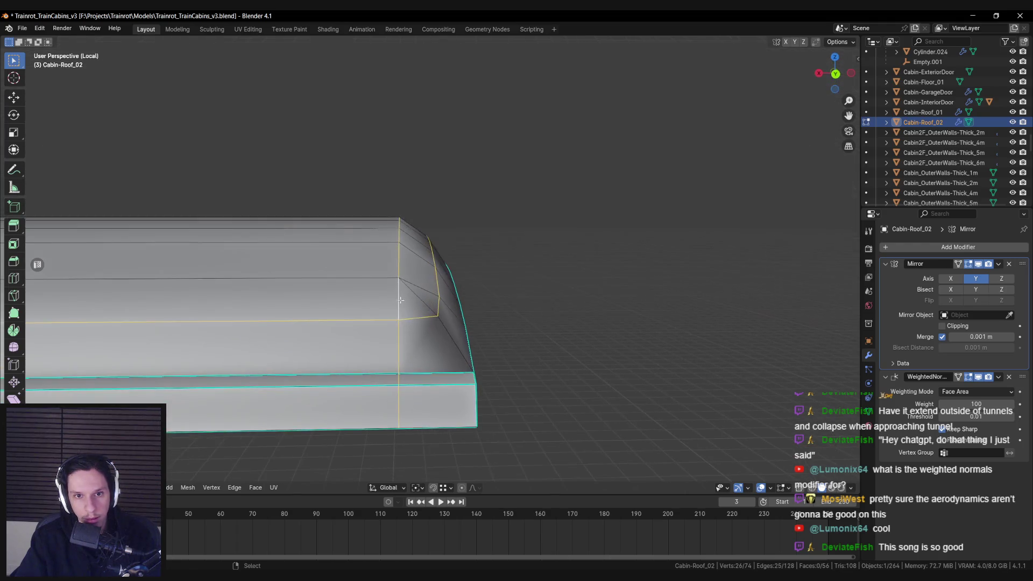
key("ctrl+b")
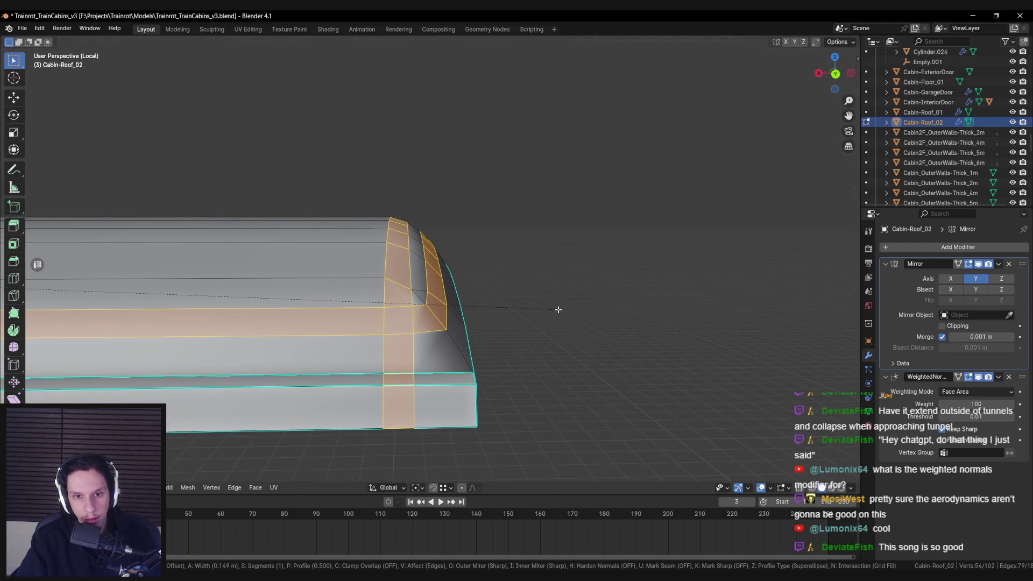
left_click(558, 309)
key("Tab")
scroll(522, 296, "down", 2)
left_click_drag(522, 296, 438, 340)
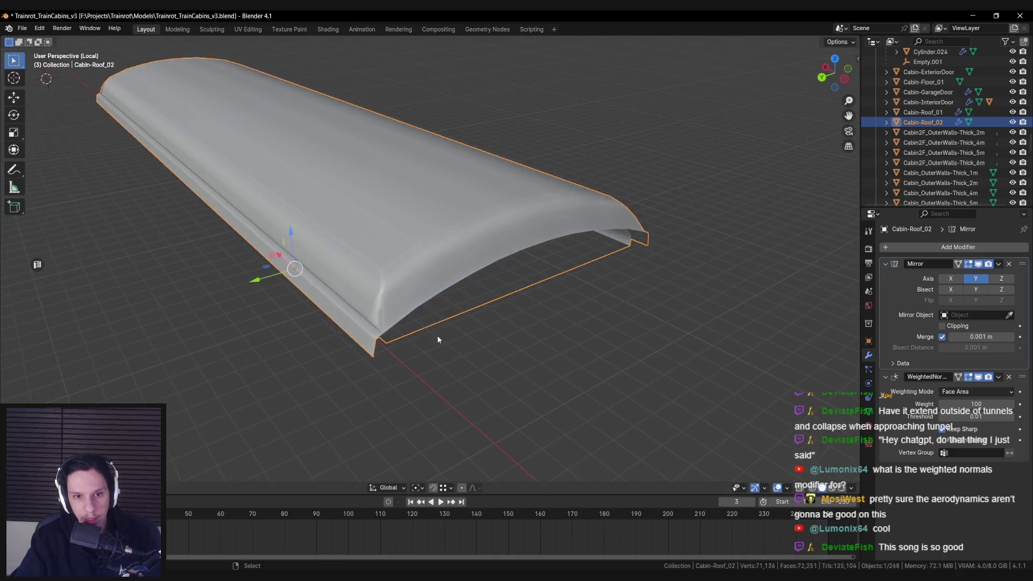
Knife a new cut point into the corner edge of the roof end
key("Tab")
scroll(425, 316, "up", 3)
left_click_drag(388, 310, 444, 333)
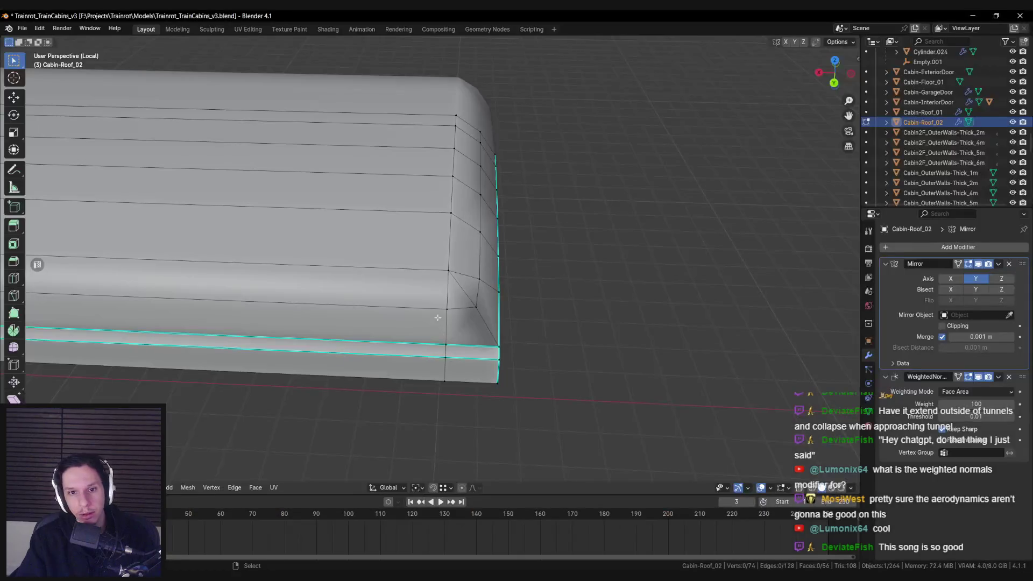
mouse_move(443, 333)
left_mouse_down()
mouse_move(417, 313)
mouse_move(425, 294)
left_mouse_up()
key("k")
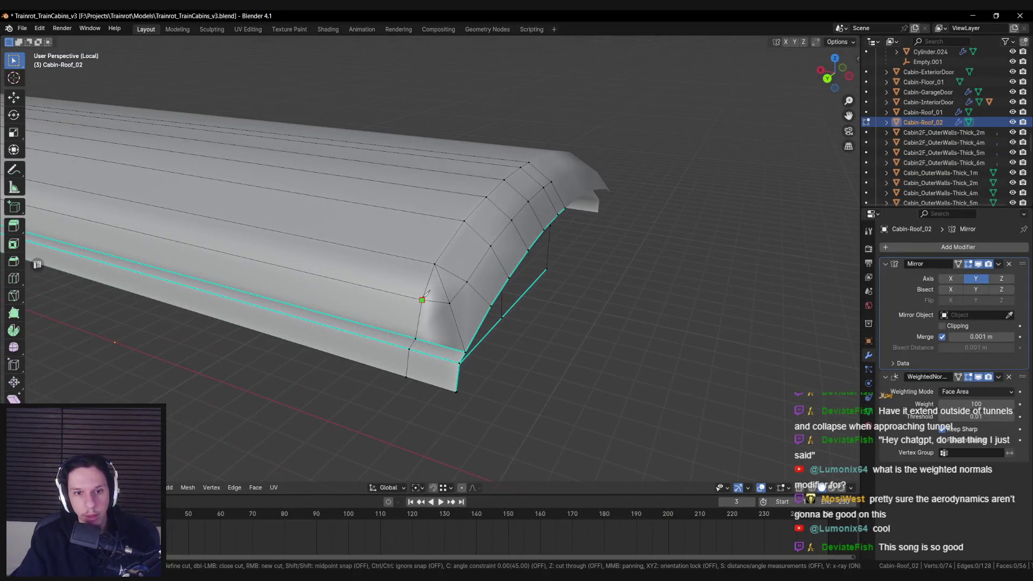
left_click(416, 259)
key("Return")
mouse_move(416, 259)
left_mouse_down()
mouse_move(467, 285)
mouse_move(444, 271)
mouse_move(448, 291)
left_mouse_up()
key("alt+a")
key("alt+a")
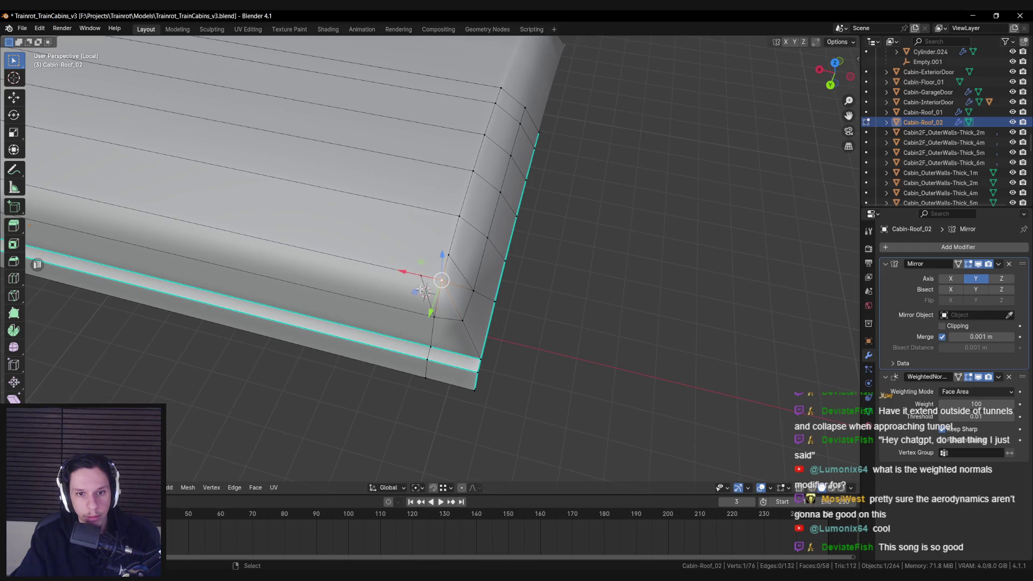
key("alt+a")
left_click_drag(425, 291, 452, 291)
Slide the corner vertex along its edge and move it along Y to smooth the rounded end
left_click(453, 285, "shift")
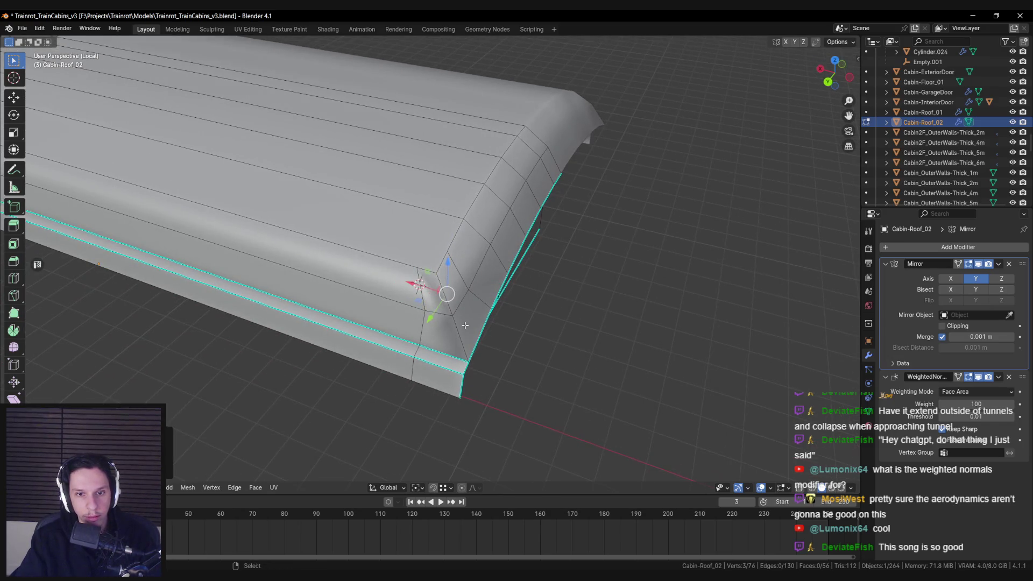
key("alt+a")
left_click_drag(465, 325, 441, 316)
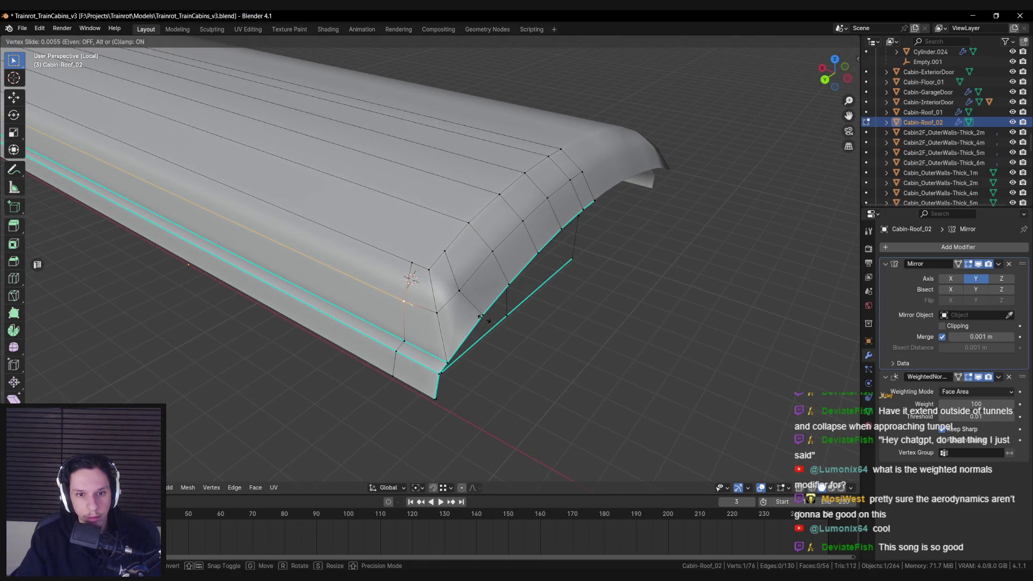
key("shift+v")
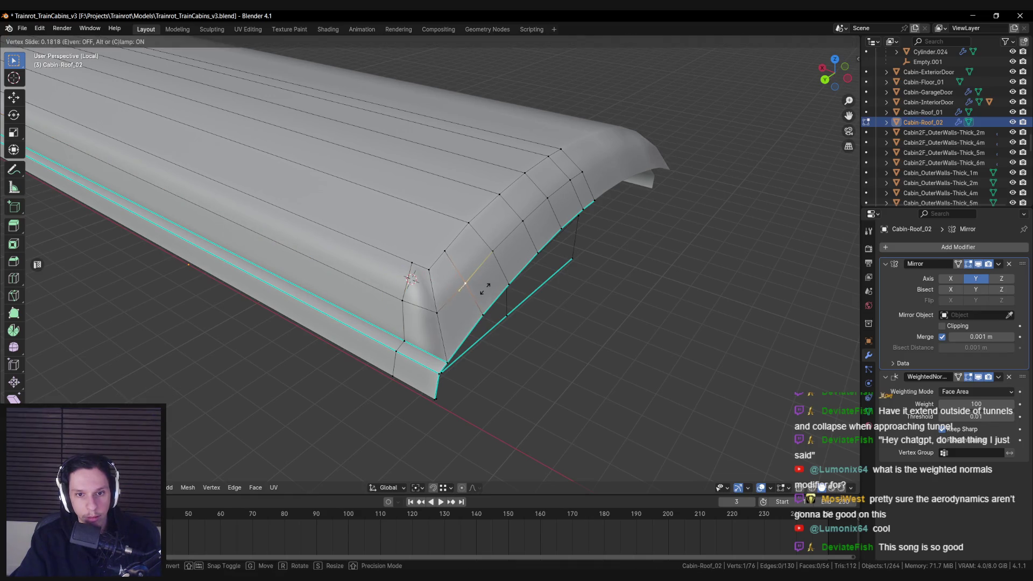
mouse_move(446, 252)
left_mouse_down()
mouse_move(443, 281)
mouse_move(503, 315)
mouse_move(449, 310)
left_mouse_up()
left_click(455, 292)
key("alt+a")
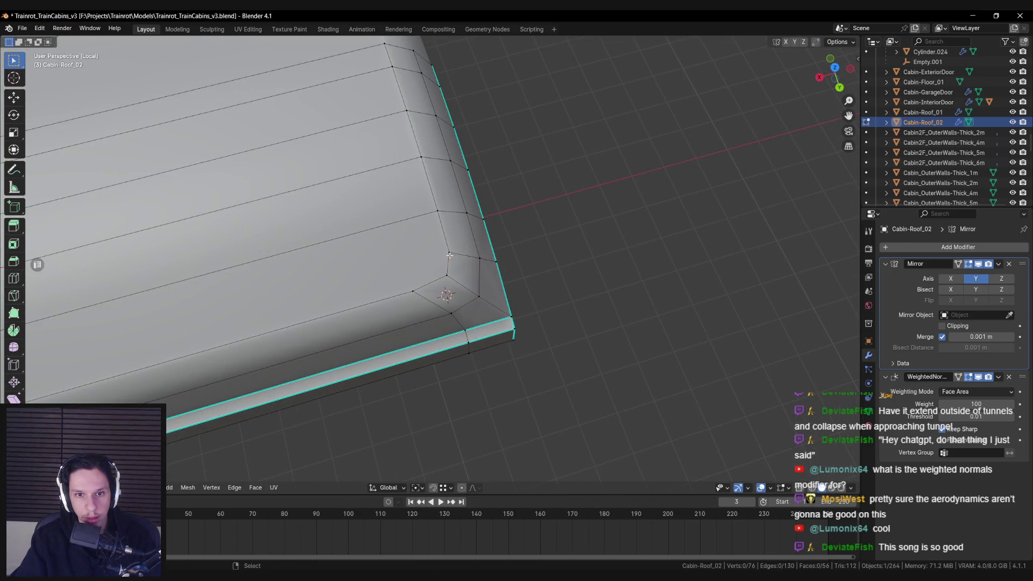
mouse_move(479, 263)
left_mouse_down()
mouse_move(469, 305)
mouse_move(422, 264)
mouse_move(403, 273)
mouse_move(403, 287)
left_mouse_up()
left_click(470, 303)
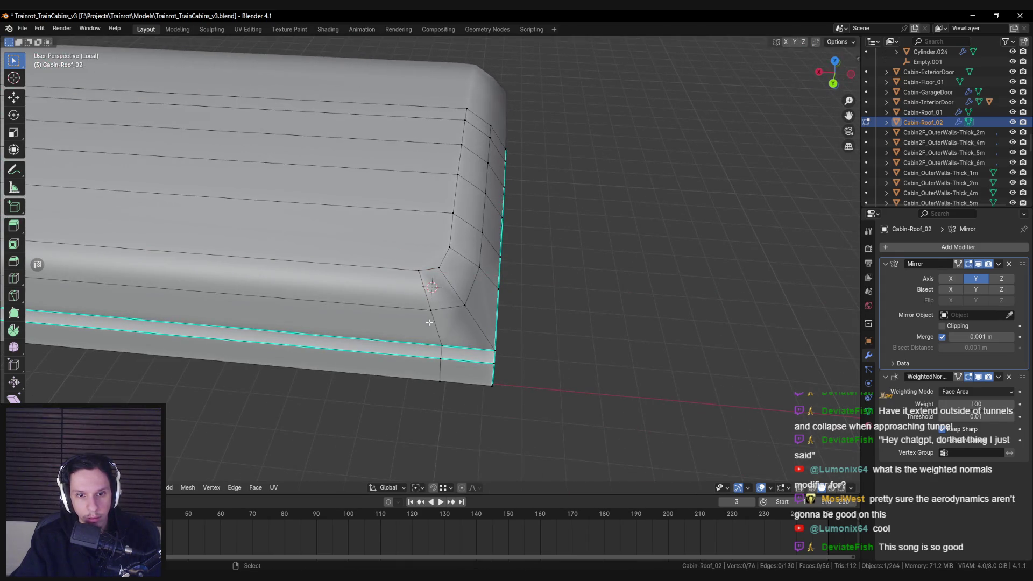
Narrow the roof's lower corner vertices along X and reposition them
key("alt+z")
key("c")
left_click(438, 367)
key("Escape")
key("alt+z")
key("s")
key("x")
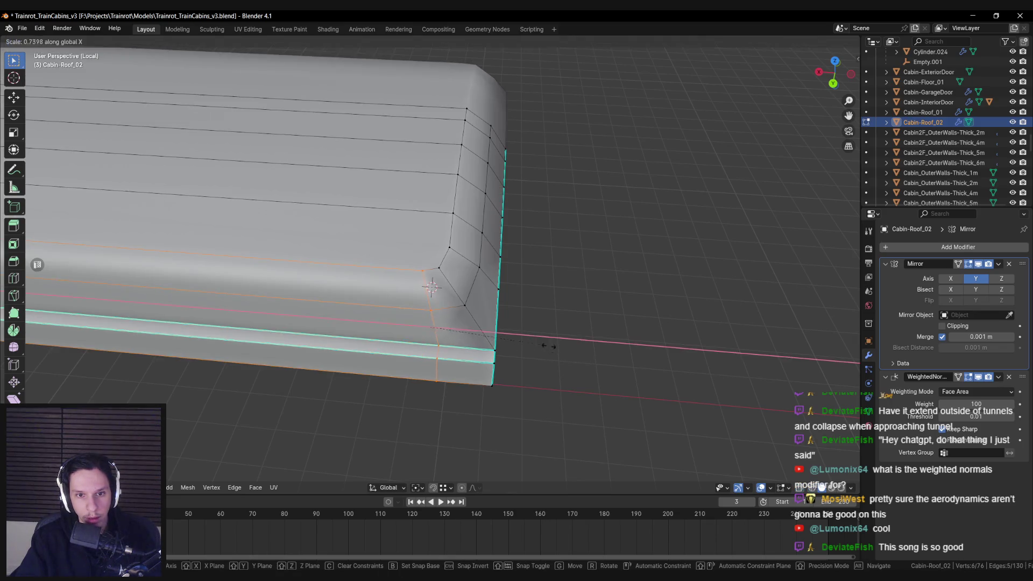
left_click(470, 311)
key("g")
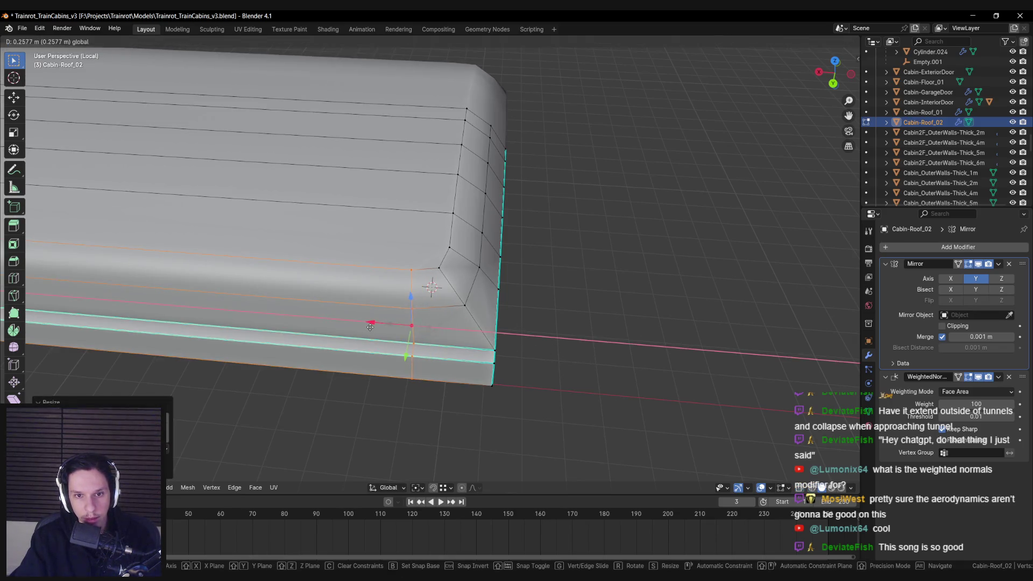
left_click(371, 327)
scroll(358, 339, "down", 6)
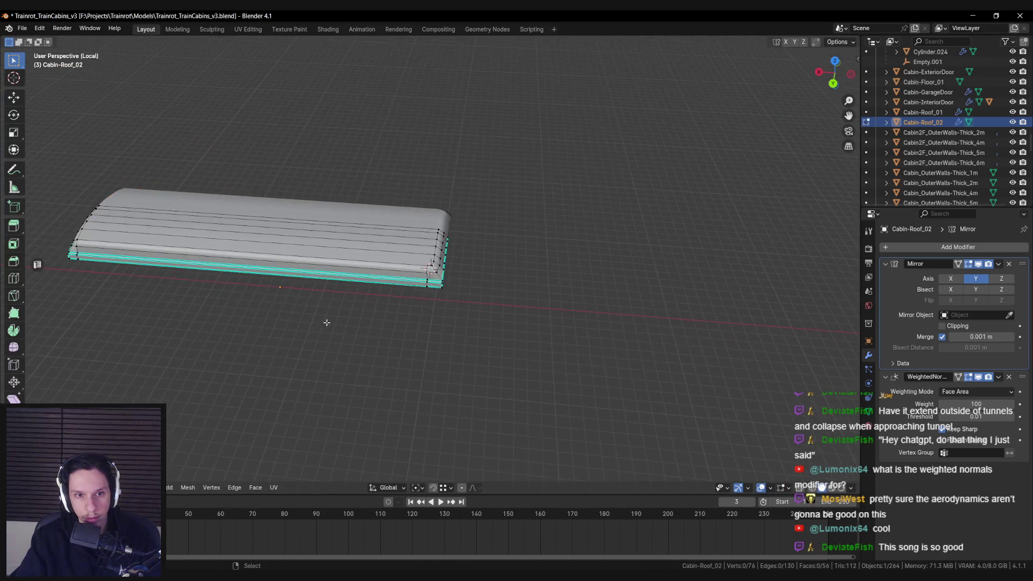
Loop cut across the roof and flatten the middle loop to zero width on X
key("ctrl+r")
left_click(427, 241)
right_click(426, 239)
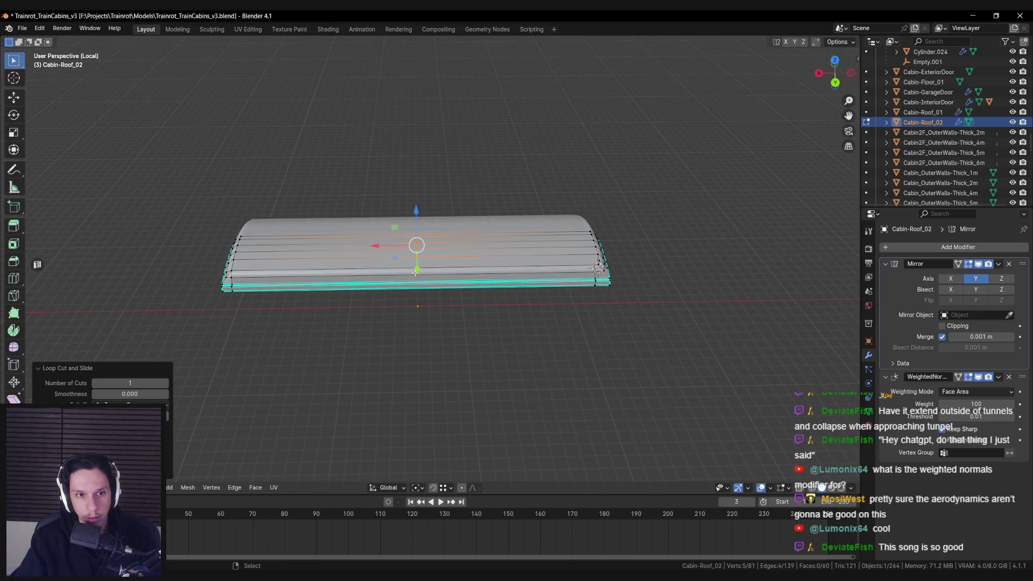
scroll(416, 272, "up", 2)
key("ctrl+r")
left_click(411, 258)
left_click(407, 269)
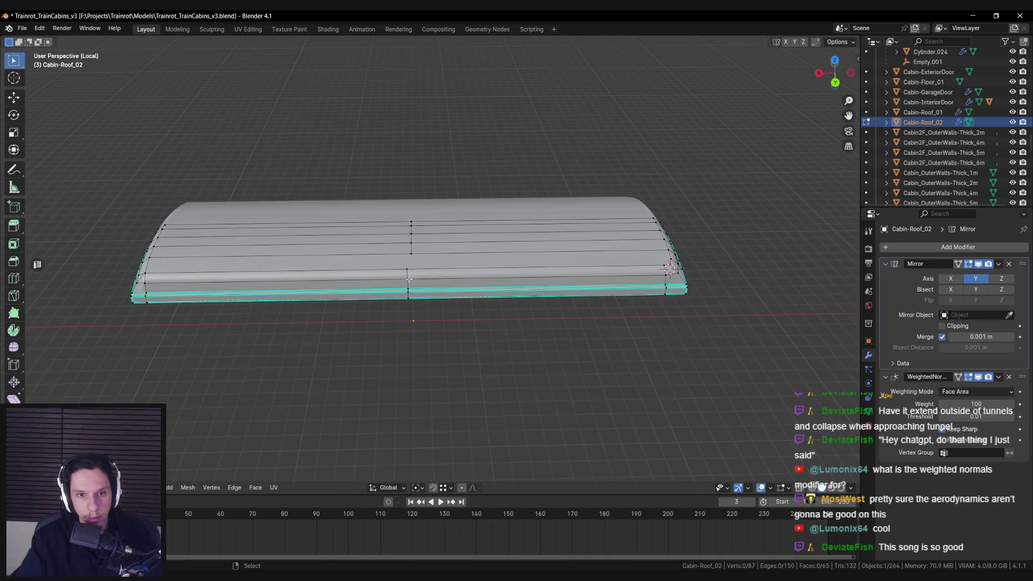
left_click(416, 279, "alt")
key("alt+z")
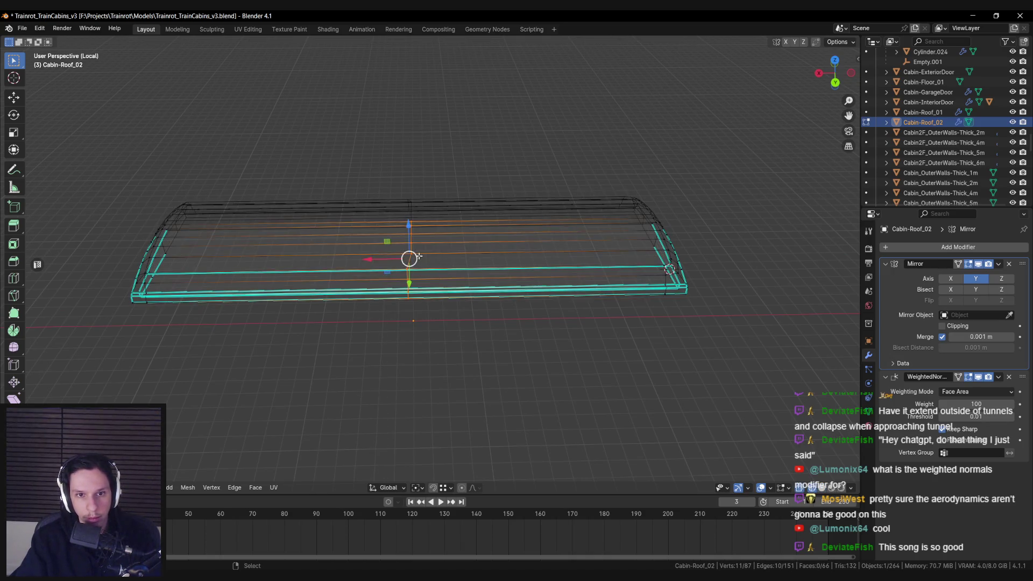
key("alt+z")
key("s")
key("x")
key("Return")
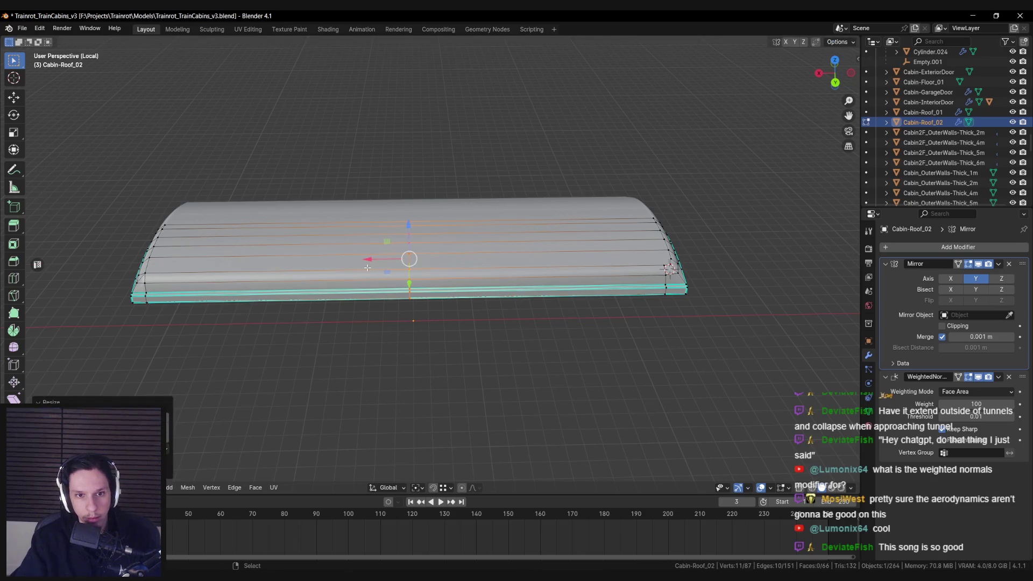
Delete the left half of the roof mesh
scroll(367, 268, "down", 2)
key("alt+z")
left_click_drag(183, 204, 358, 346)
key("alt+z")
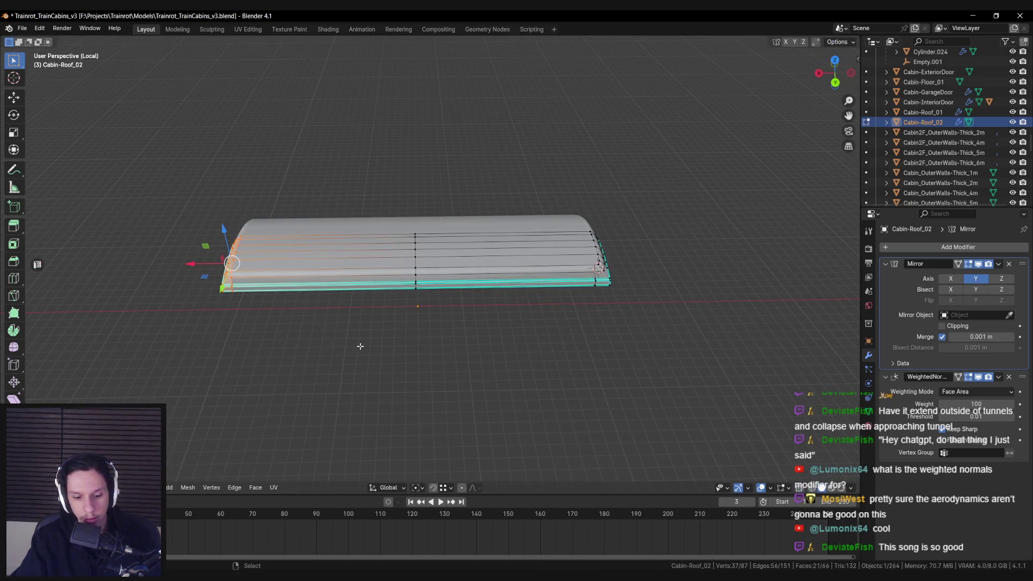
key("x")
left_click(344, 325)
Add an X-axis Mirror modifier with clipping, adjust the centre-seam vertices, and leave Edit Mode
left_click(937, 248)
left_click(951, 278)
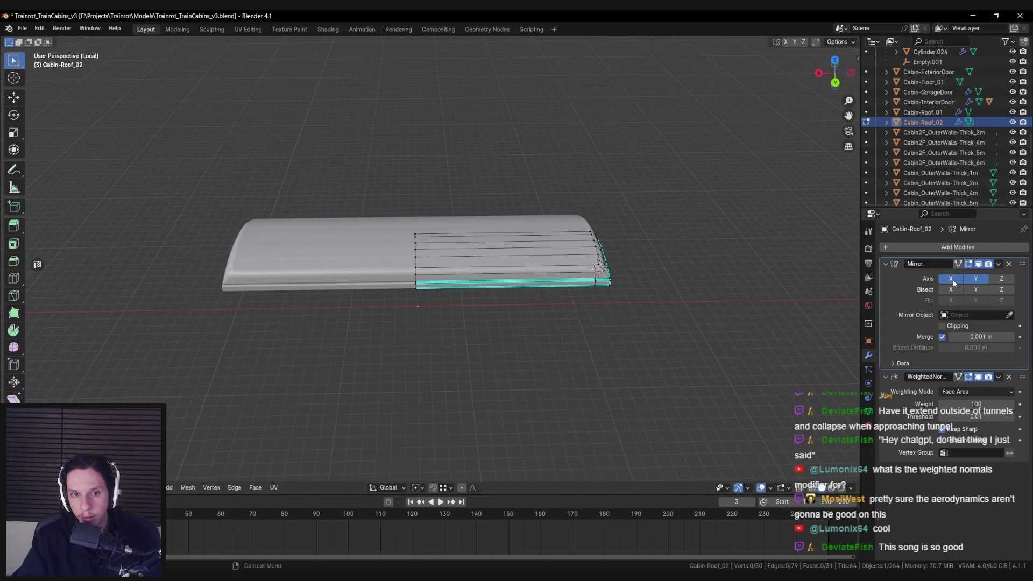
scroll(414, 258, "up", 2)
key("alt+z")
left_click_drag(404, 216, 425, 302)
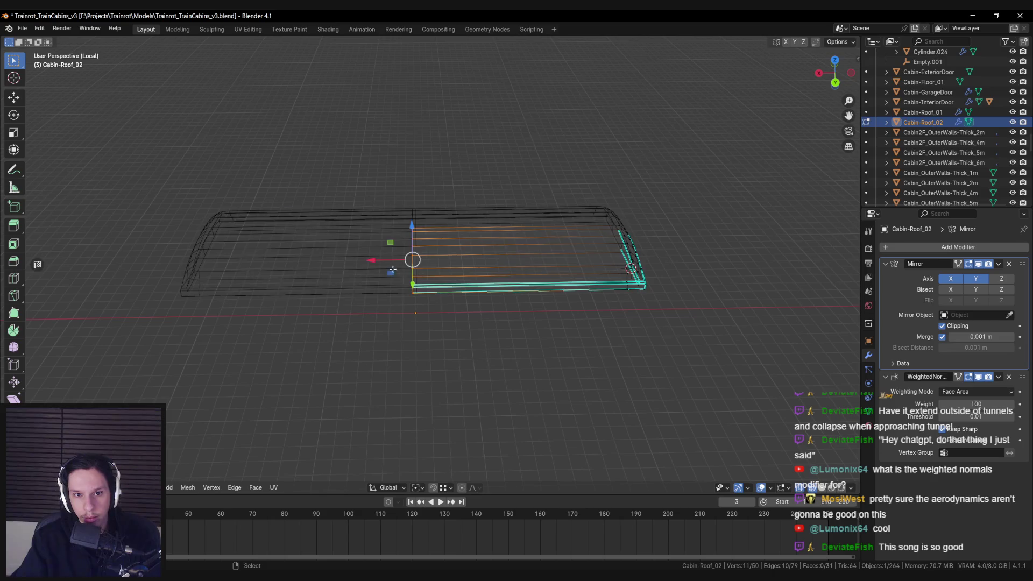
key("alt+z")
mouse_move(644, 336)
left_mouse_down()
mouse_move(490, 292)
mouse_move(466, 350)
mouse_move(475, 364)
mouse_move(578, 295)
mouse_move(650, 290)
mouse_move(624, 286)
mouse_move(491, 288)
mouse_move(492, 322)
left_mouse_up()
scroll(546, 320, "up", 4)
scroll(625, 286, "down", 5)
key("Tab")
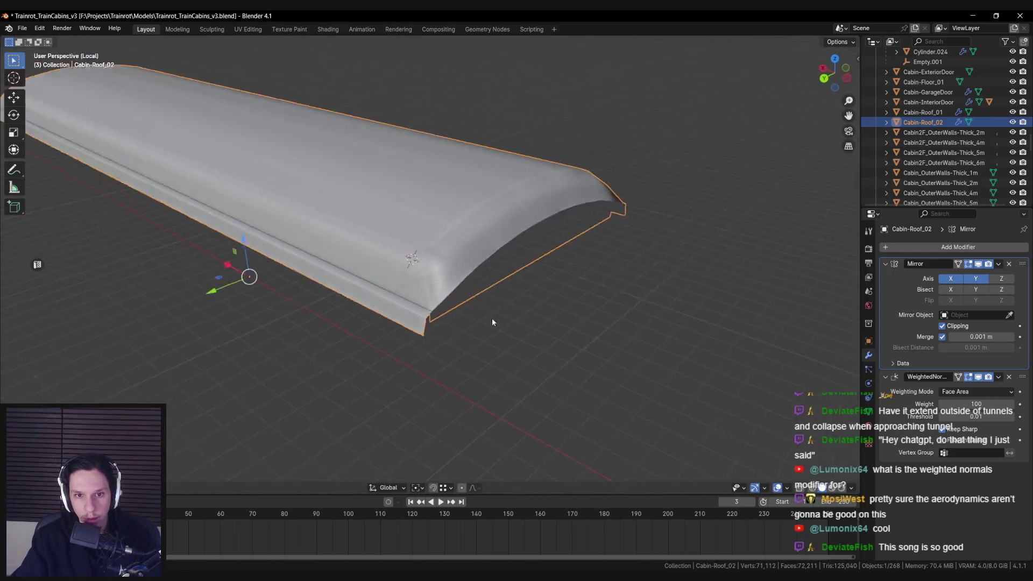
Knife and loop cut a new edge loop across the roof's end corner
key("Tab")
scroll(492, 322, "up", 3)
scroll(491, 322, "up", 3)
mouse_move(388, 270)
left_mouse_down()
mouse_move(356, 306)
mouse_move(431, 315)
mouse_move(419, 281)
left_mouse_up()
key("Return")
left_click_drag(417, 333, 444, 282)
key("ctrl+r")
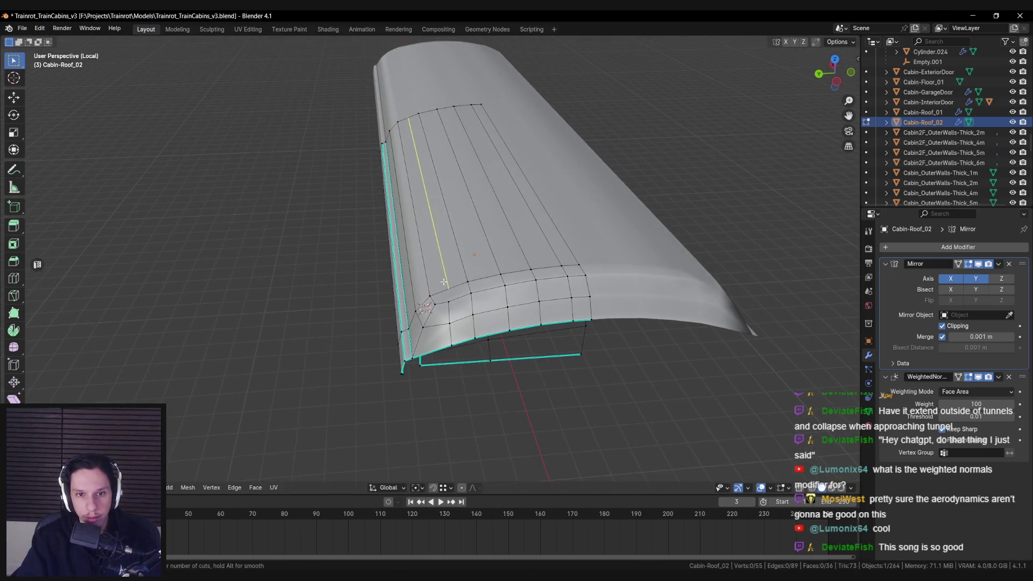
left_click(442, 282)
Raise the roof corner vertices on Z and lower the neighbouring vertices
scroll(442, 309, "up", 5)
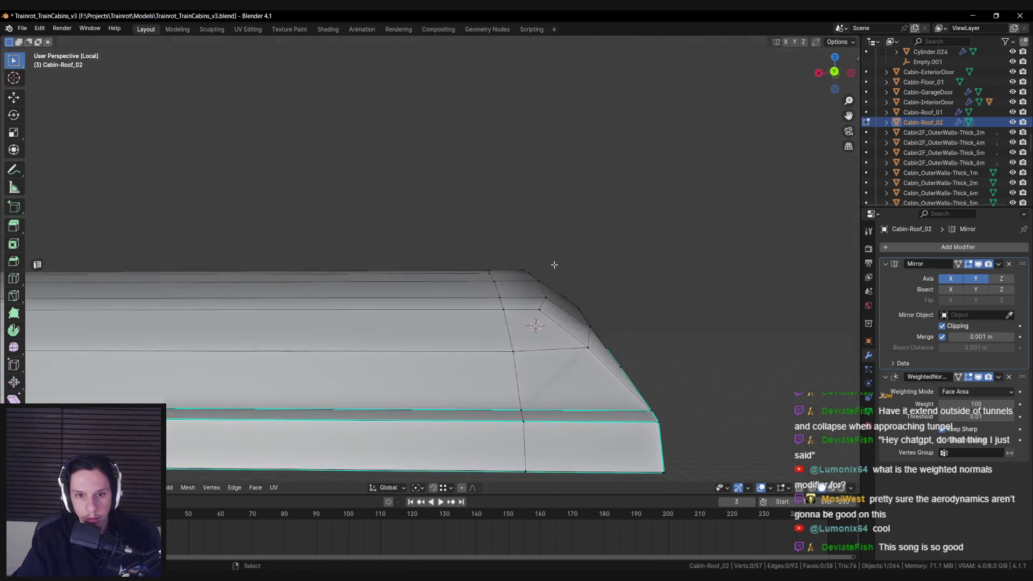
left_click(453, 299)
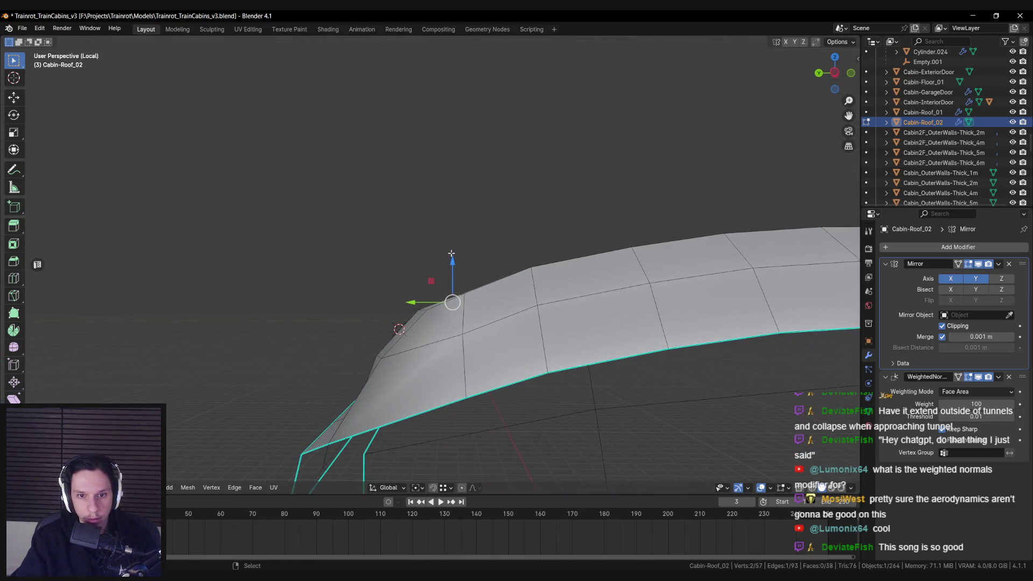
key("g")
key("z")
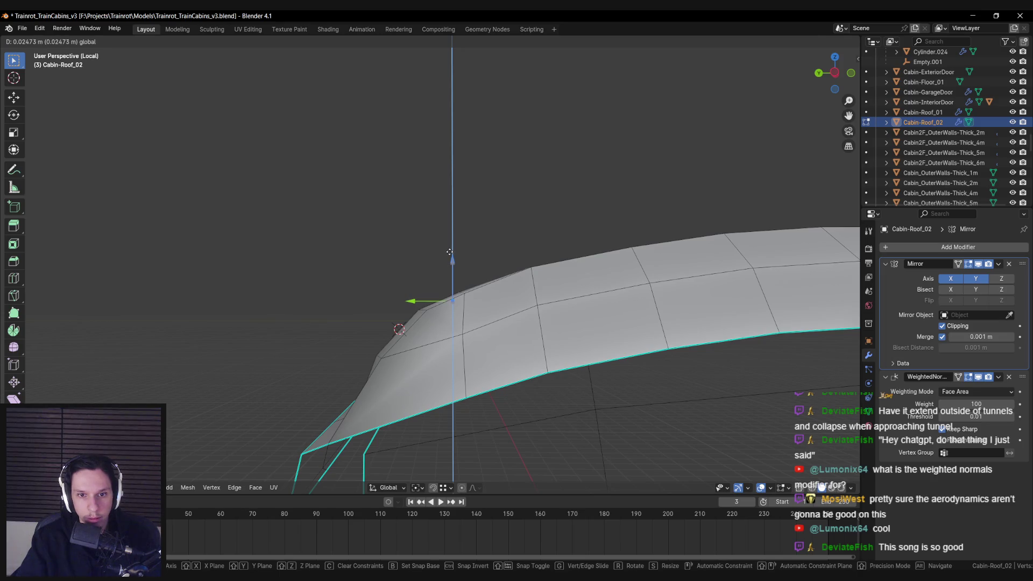
left_click(450, 252)
left_click(575, 264)
mouse_move(496, 298)
left_mouse_down()
mouse_move(472, 316)
mouse_move(501, 270)
mouse_move(374, 346)
mouse_move(525, 269)
mouse_move(454, 295)
mouse_move(428, 282)
mouse_move(616, 318)
mouse_move(415, 309)
mouse_move(395, 330)
mouse_move(434, 305)
mouse_move(439, 253)
left_mouse_up()
key("g")
key("z")
left_click(482, 258)
Extrude the lower edges into a strip along the roof's length and merge by distance
key("Tab")
key("Tab")
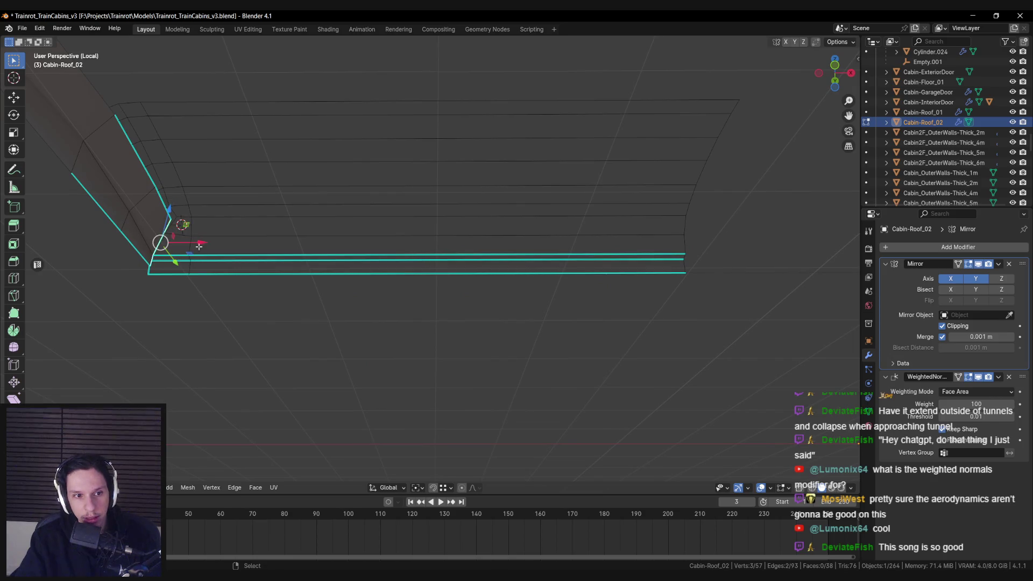
mouse_move(202, 243)
left_mouse_down()
mouse_move(415, 259)
mouse_move(449, 211)
left_mouse_up()
key("e")
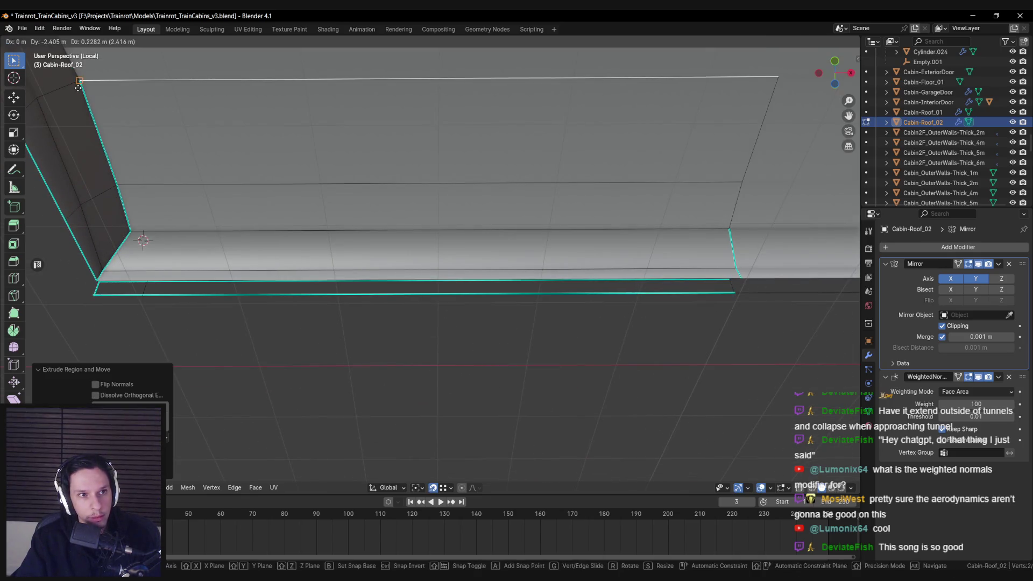
left_click(78, 86)
key("a")
key("m")
Mark the strip's edges through the Edge menu and return to the full cabin scene
left_click(263, 240)
left_click(206, 233)
key("alt+a")
mouse_move(207, 235)
left_mouse_down()
mouse_move(642, 243)
mouse_move(355, 232)
mouse_move(351, 267)
left_mouse_up()
right_click(798, 199)
left_click(764, 242)
key("Tab")
key("KP_Divide")
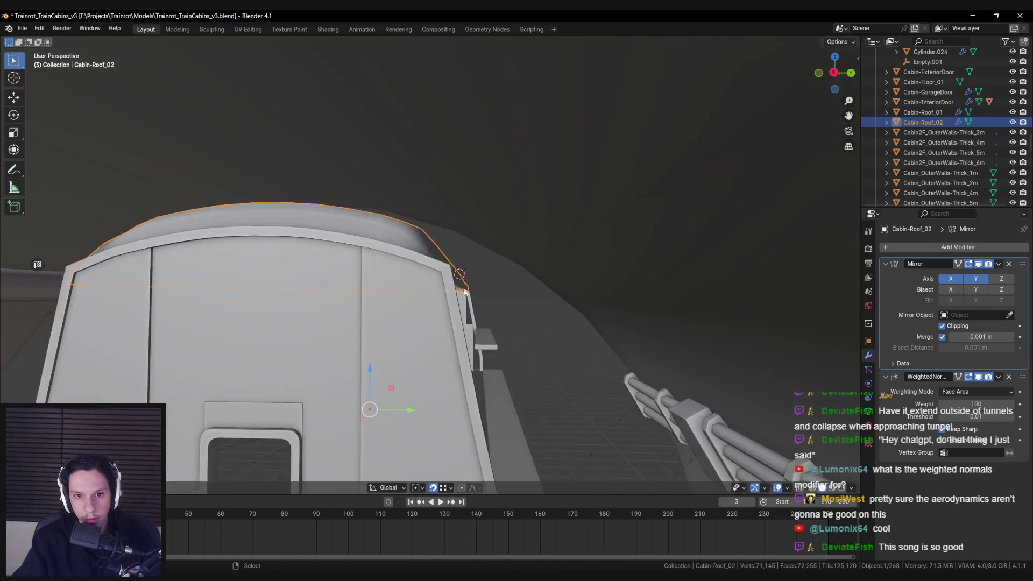
Apply an Edge menu setting to Cabin-Roof_02's edges near the cabin front wall
key("alt+a")
mouse_move(437, 310)
left_mouse_down()
mouse_move(436, 371)
mouse_move(404, 364)
mouse_move(528, 323)
mouse_move(465, 354)
mouse_move(500, 297)
left_mouse_up()
scroll(462, 353, "down", 4)
scroll(500, 297, "up", 3)
left_click(369, 289)
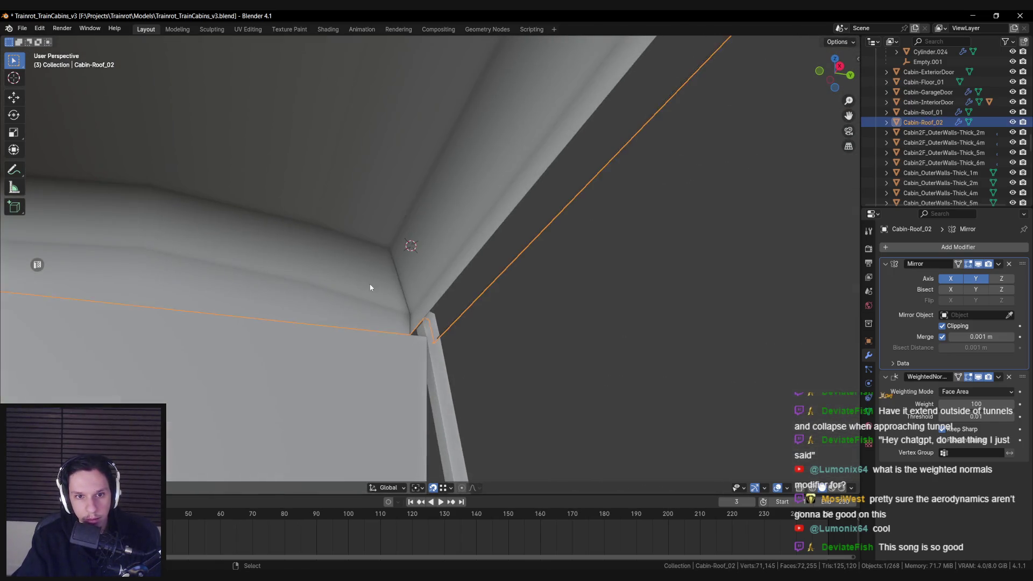
key("Tab")
right_click(424, 218)
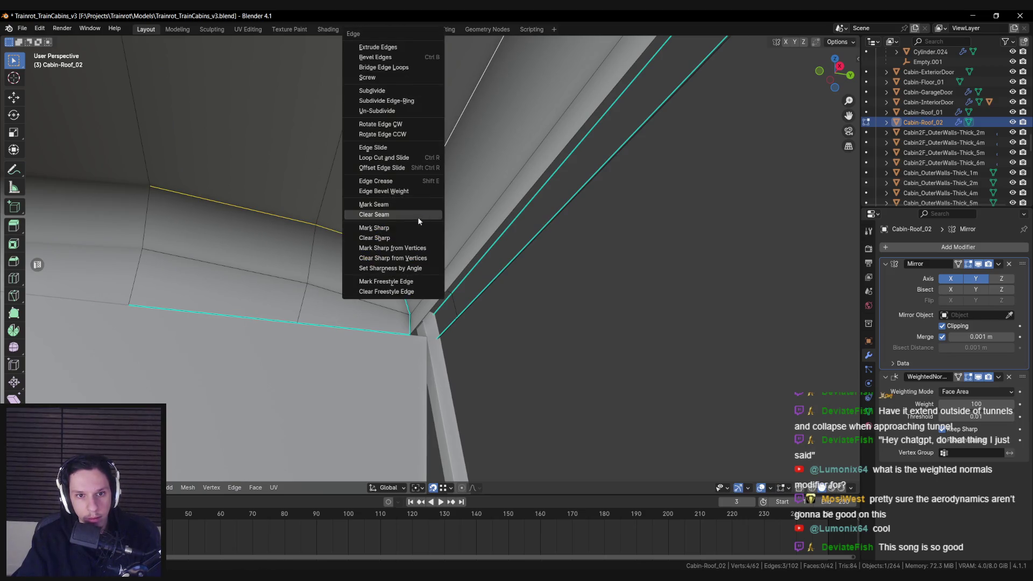
left_click(417, 217)
key("Tab")
scroll(449, 293, "down", 5)
key("alt+a")
Check the Library Car reference board, then slide the roof's inner corner vertex
key("alt+Tab")
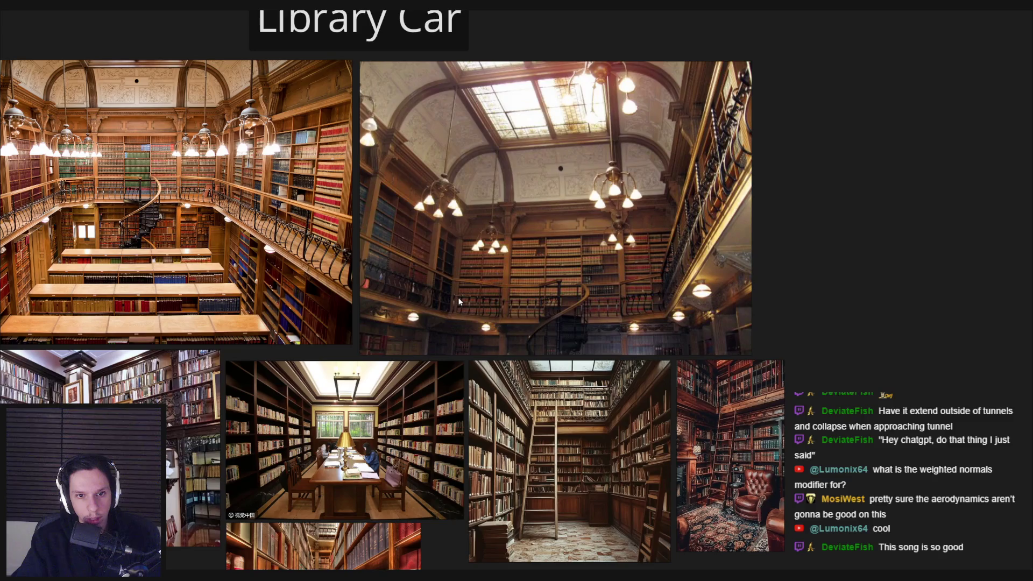
key("alt+Tab")
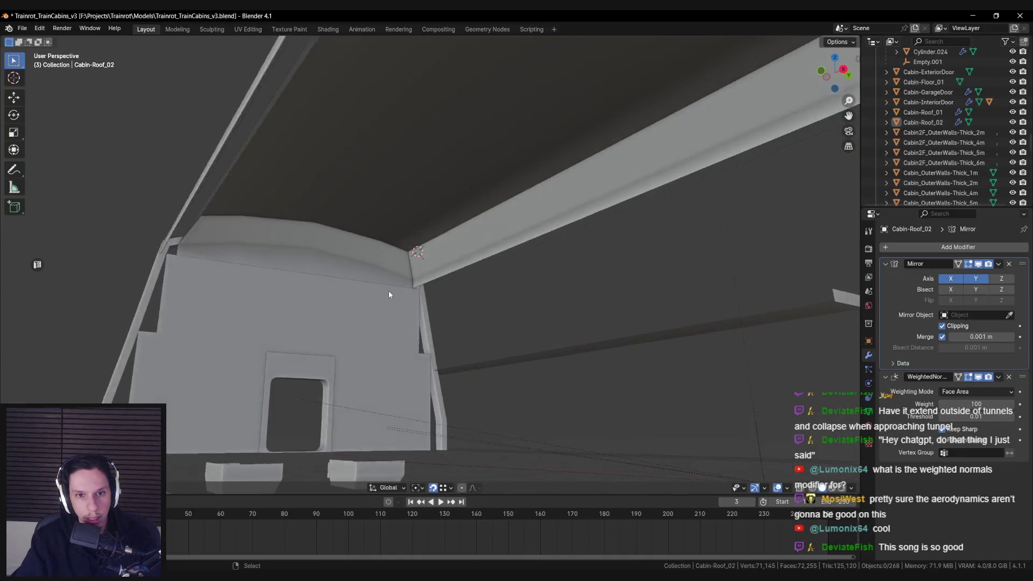
key("alt+Tab")
key("alt+Tab")
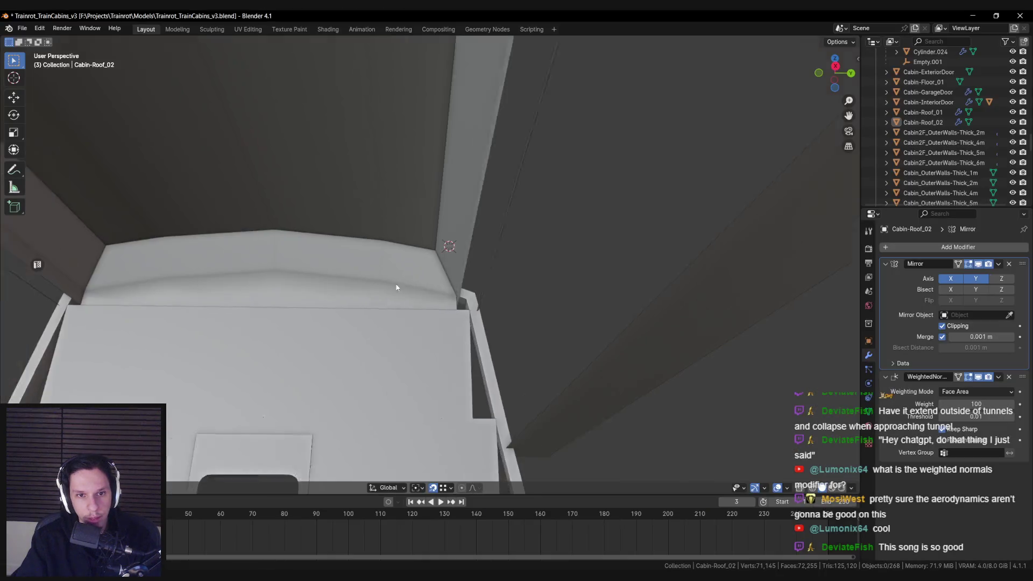
left_click(404, 272)
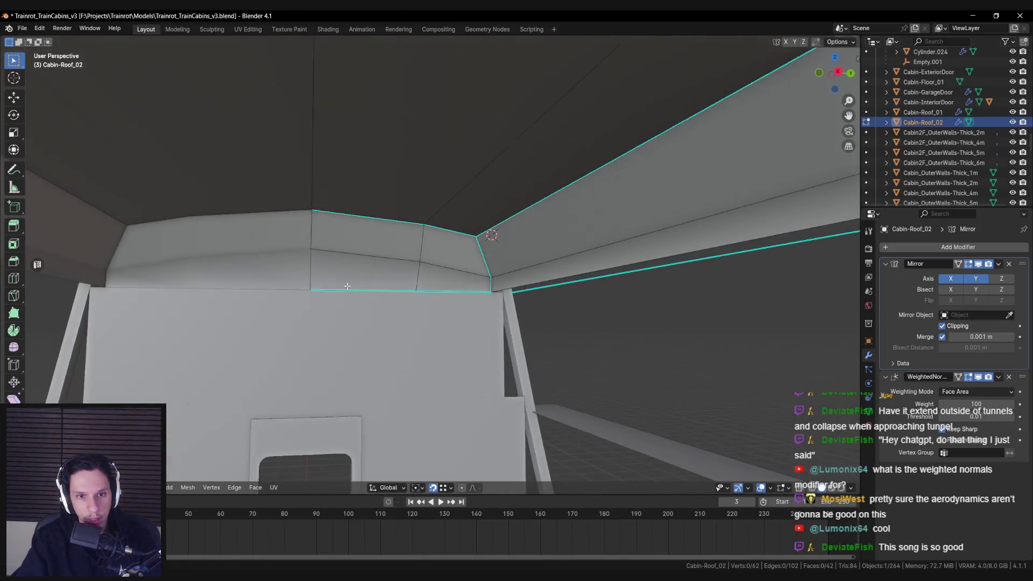
left_click(300, 244)
key("g")
key("g")
left_click(401, 286)
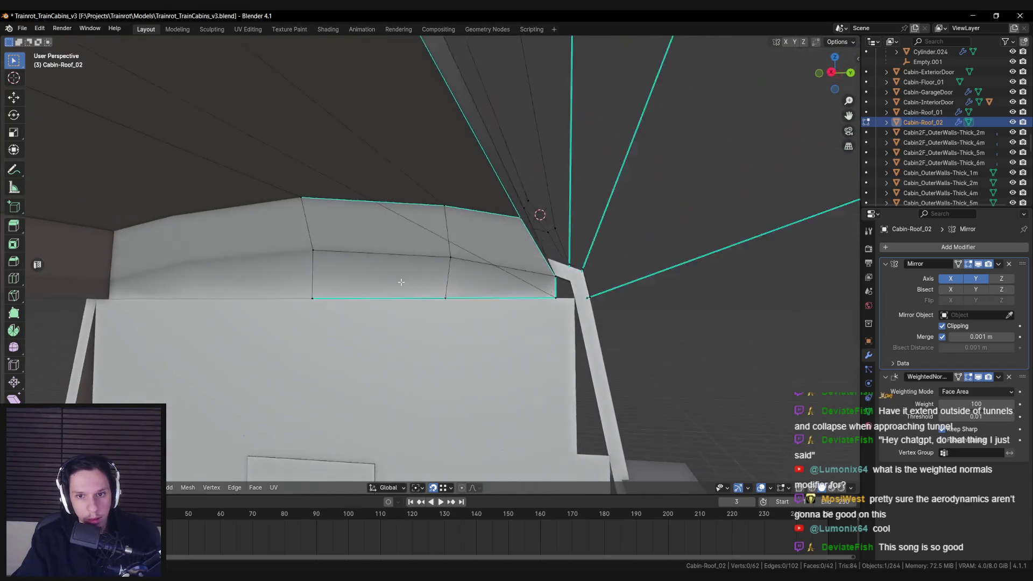
key("Tab")
left_click(310, 299)
scroll(301, 298, "down", 5)
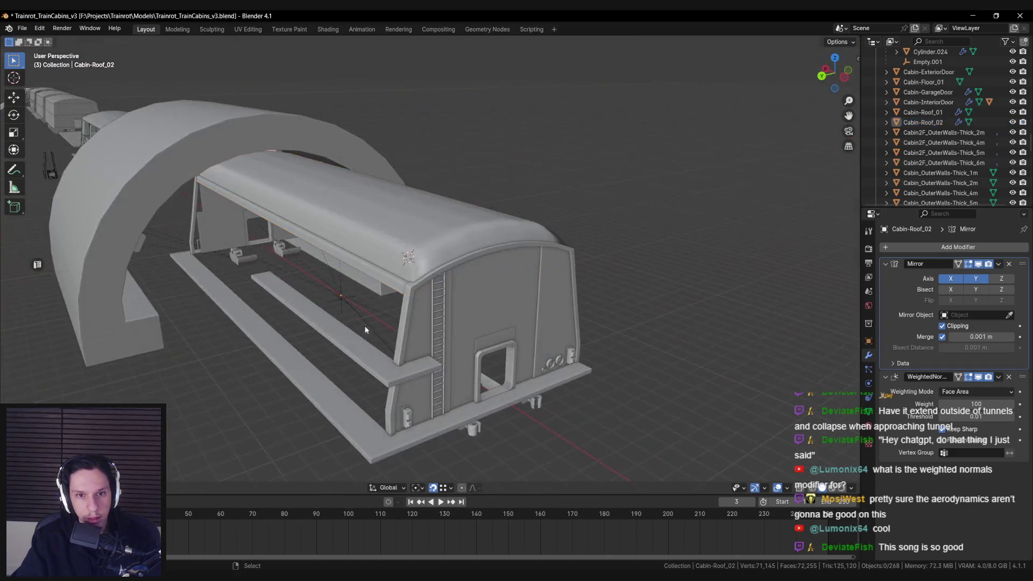
Save the cabin blend file
scroll(280, 302, "up", 2)
mouse_move(278, 305)
left_mouse_down()
mouse_move(294, 341)
mouse_move(351, 312)
mouse_move(370, 281)
mouse_move(373, 310)
mouse_move(320, 335)
mouse_move(363, 353)
mouse_move(422, 350)
mouse_move(475, 315)
left_mouse_up()
key("ctrl+s")
Select a vertex on Cabin-Roof_02's curved edge in Edit Mode
left_click(396, 270)
mouse_move(396, 270)
left_mouse_down()
mouse_move(331, 291)
mouse_move(450, 260)
mouse_move(471, 275)
mouse_move(341, 292)
mouse_move(427, 315)
mouse_move(461, 231)
mouse_move(480, 257)
mouse_move(485, 316)
mouse_move(546, 275)
mouse_move(538, 260)
mouse_move(650, 318)
mouse_move(661, 347)
mouse_move(511, 288)
mouse_move(547, 279)
mouse_move(512, 292)
mouse_move(553, 302)
mouse_move(464, 276)
mouse_move(447, 288)
mouse_move(452, 306)
left_mouse_up()
key("alt+a")
left_click(451, 259)
scroll(457, 272, "up", 3)
key("Tab")
left_click(476, 235)
key("Tab")
key("Tab")
Select and tweak the vertices at the roof's curved end corner using X-ray
key("alt+z")
key("alt+z")
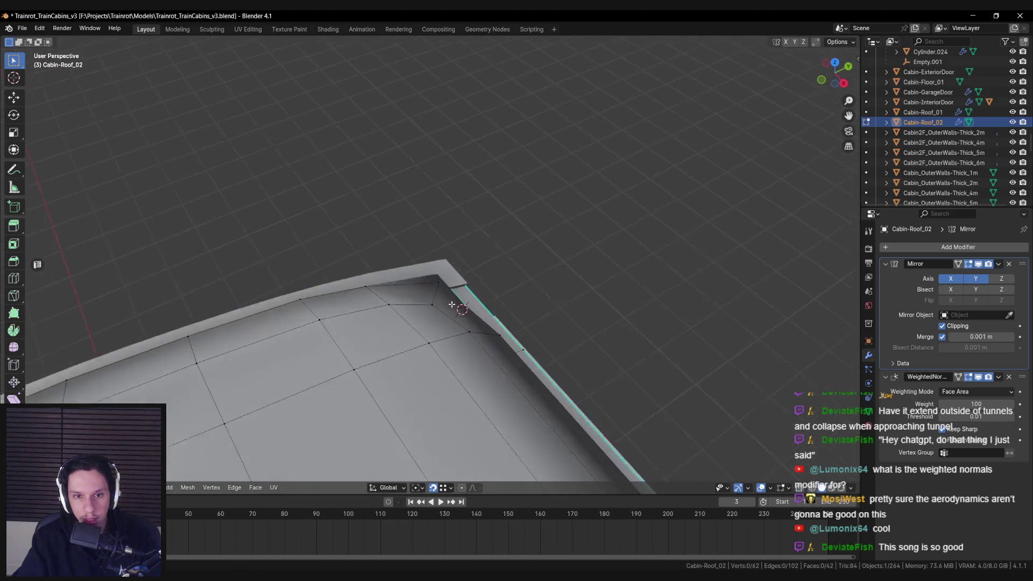
key("alt+z")
key("alt+z")
left_click_drag(413, 308, 446, 291)
left_click(399, 267)
key("c")
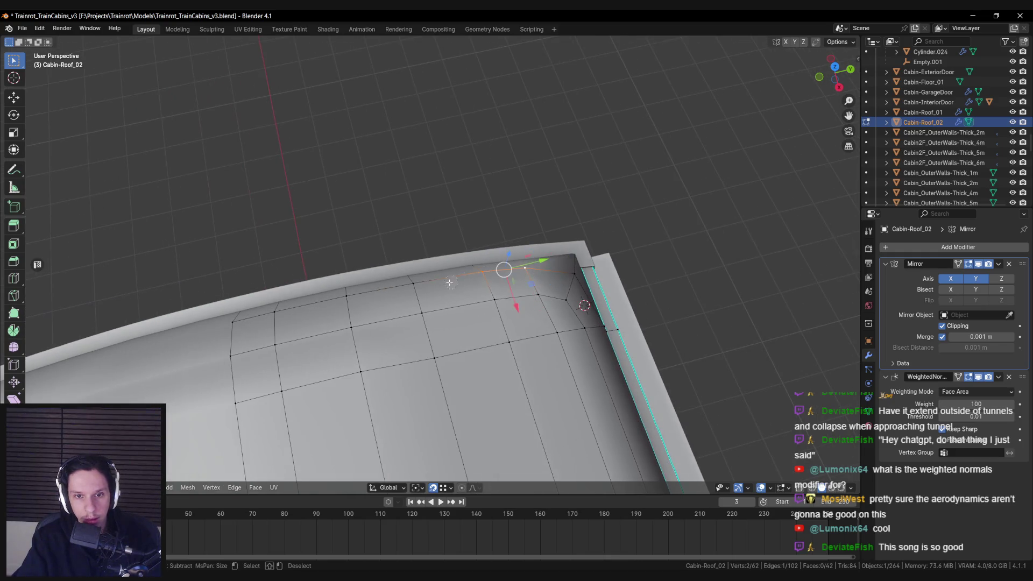
mouse_move(279, 321)
left_mouse_down()
mouse_move(525, 307)
mouse_move(415, 299)
mouse_move(312, 262)
mouse_move(365, 203)
left_mouse_up()
key("alt+a")
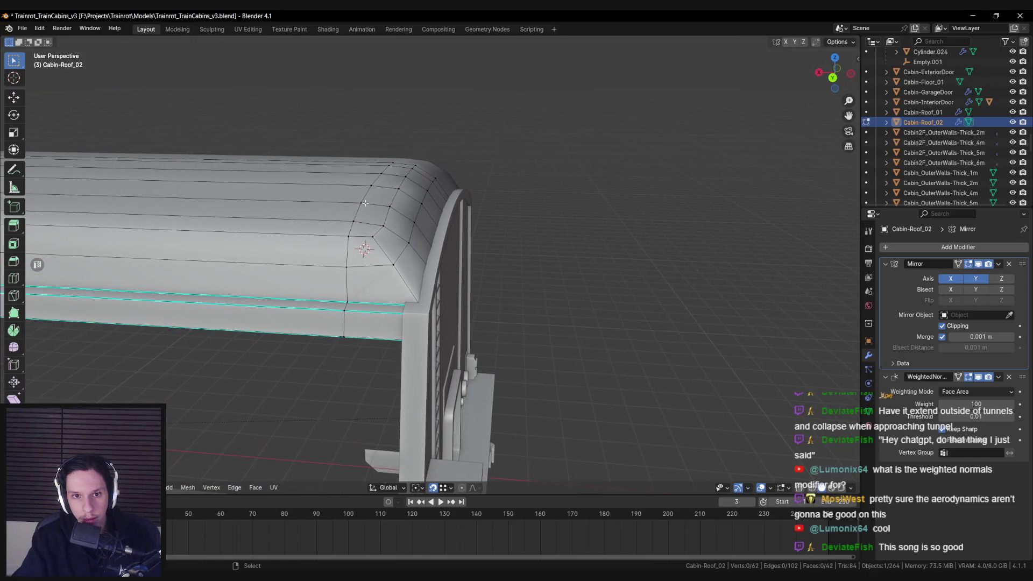
mouse_move(428, 227)
left_mouse_down()
mouse_move(406, 257)
mouse_move(501, 262)
mouse_move(525, 239)
mouse_move(498, 232)
mouse_move(467, 293)
left_mouse_up()
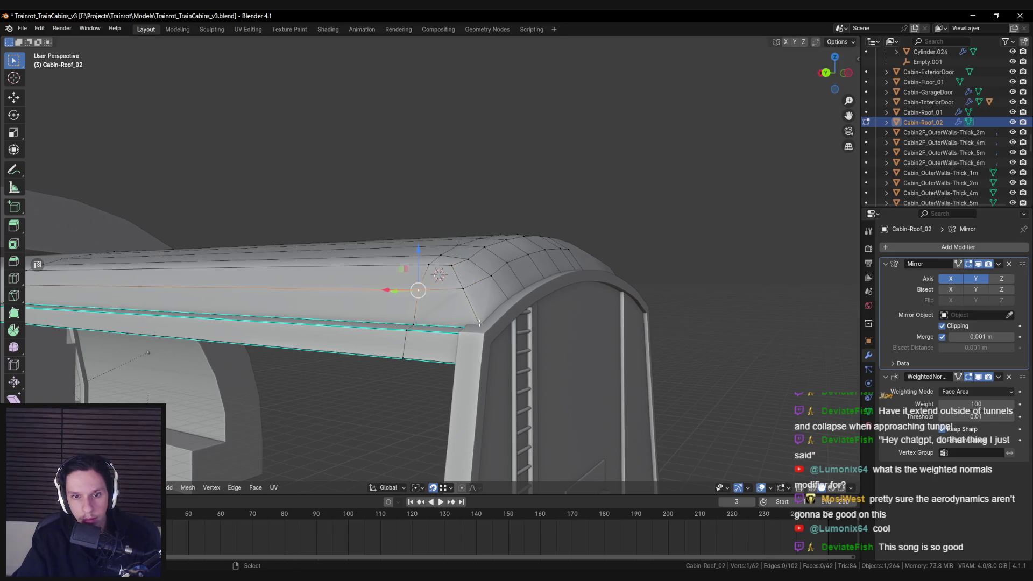
left_click(493, 301)
mouse_move(484, 327)
left_mouse_down()
mouse_move(493, 301)
mouse_move(471, 268)
left_mouse_up()
left_click(471, 267)
left_click_drag(450, 301, 505, 355)
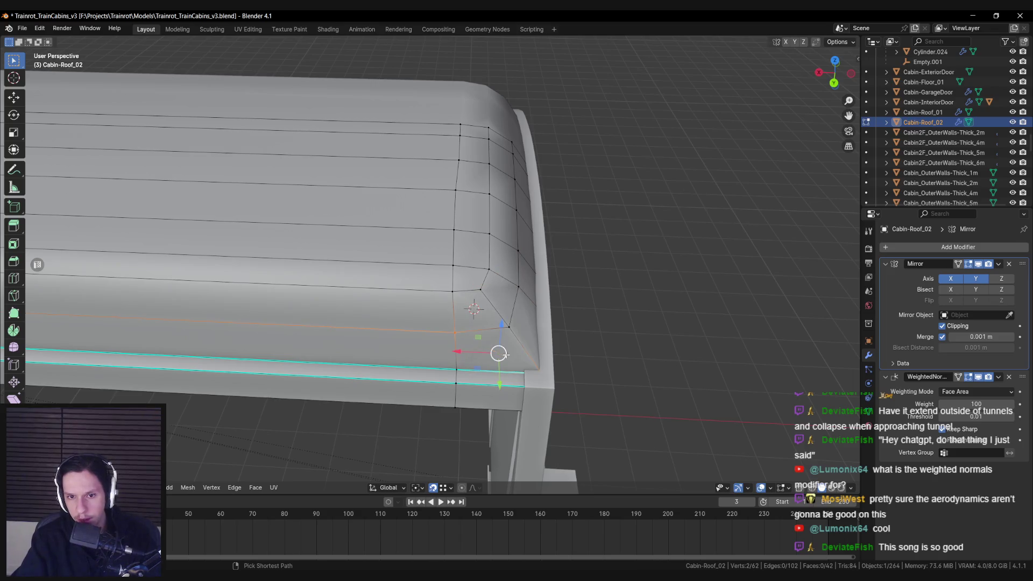
key("Tab")
left_click(919, 247)
Add a Triangulate modifier and compare the Fixed, Beauty and diagonal quad methods
type("tri")
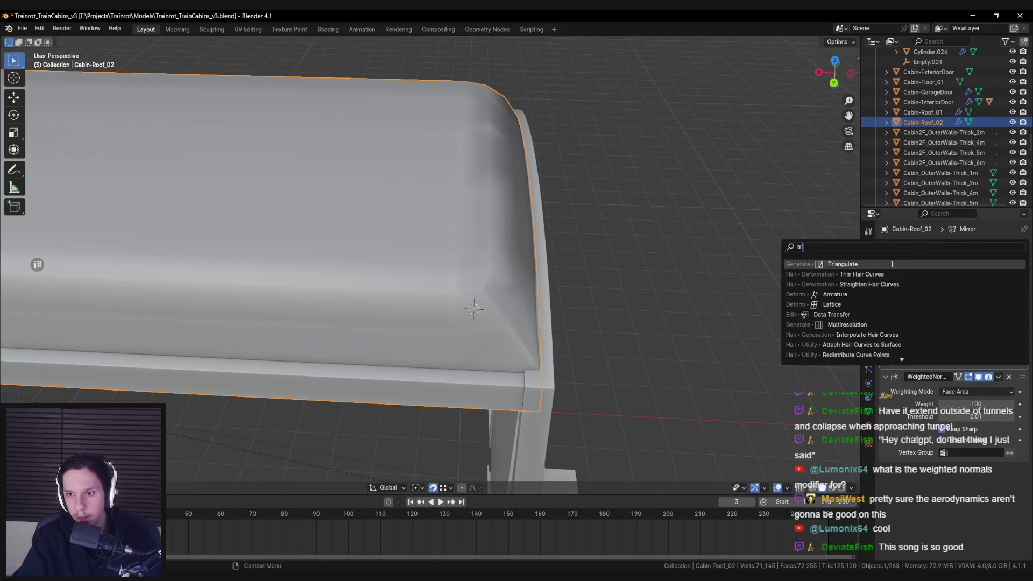
left_click(892, 265)
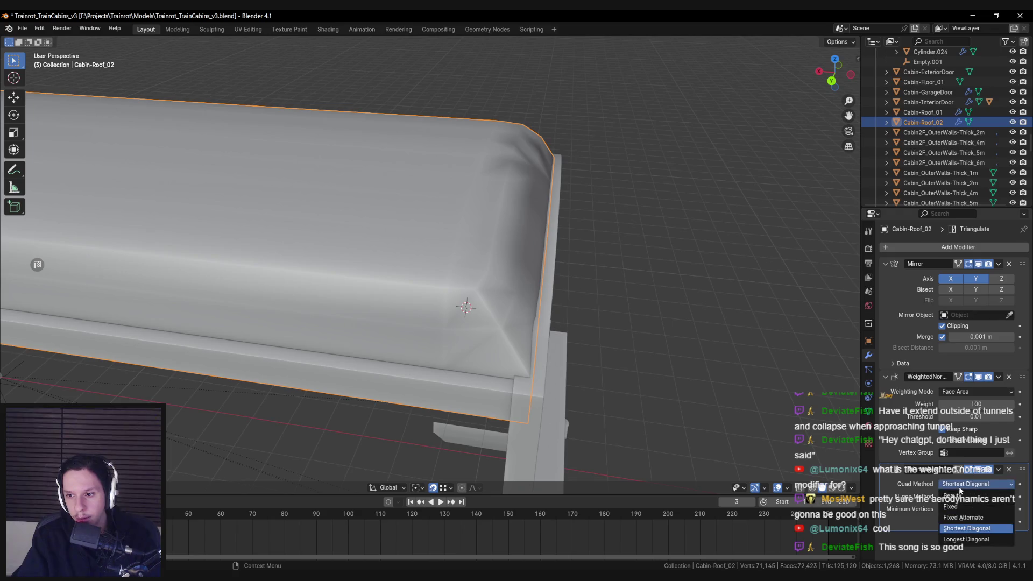
scroll(741, 427, "down", 2)
left_click_drag(741, 428, 684, 228)
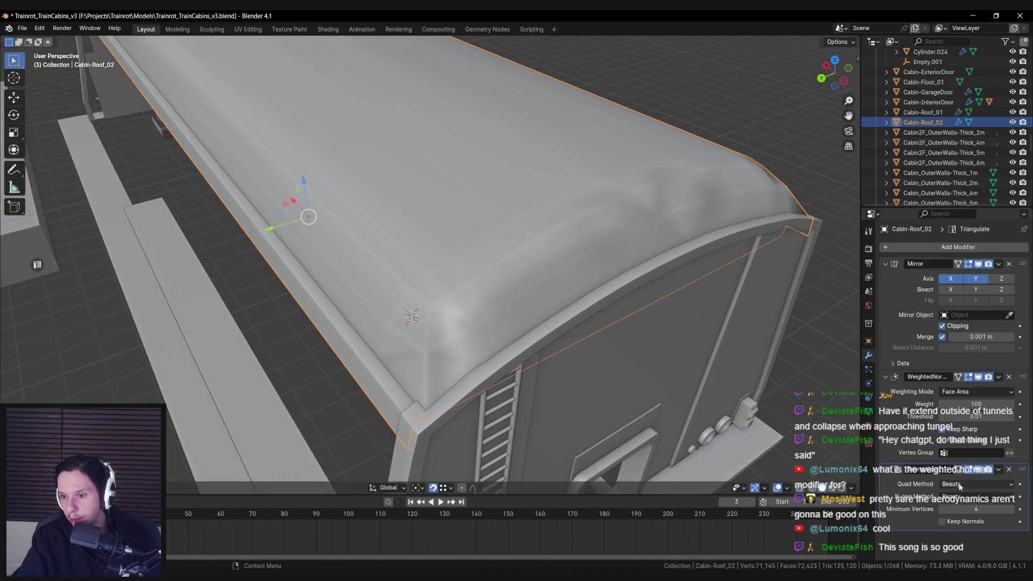
left_click(951, 507)
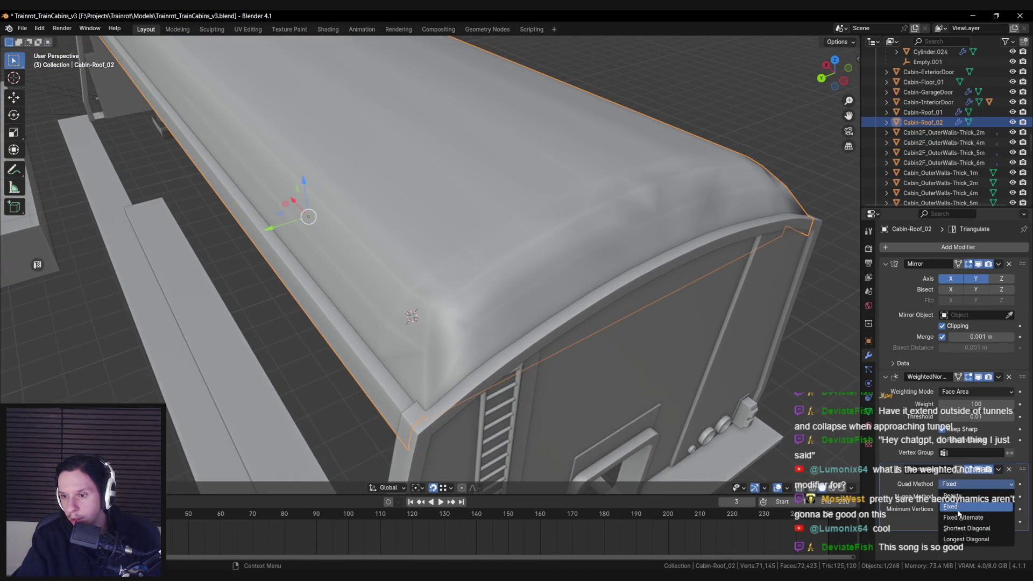
left_click(959, 517)
left_click(955, 486)
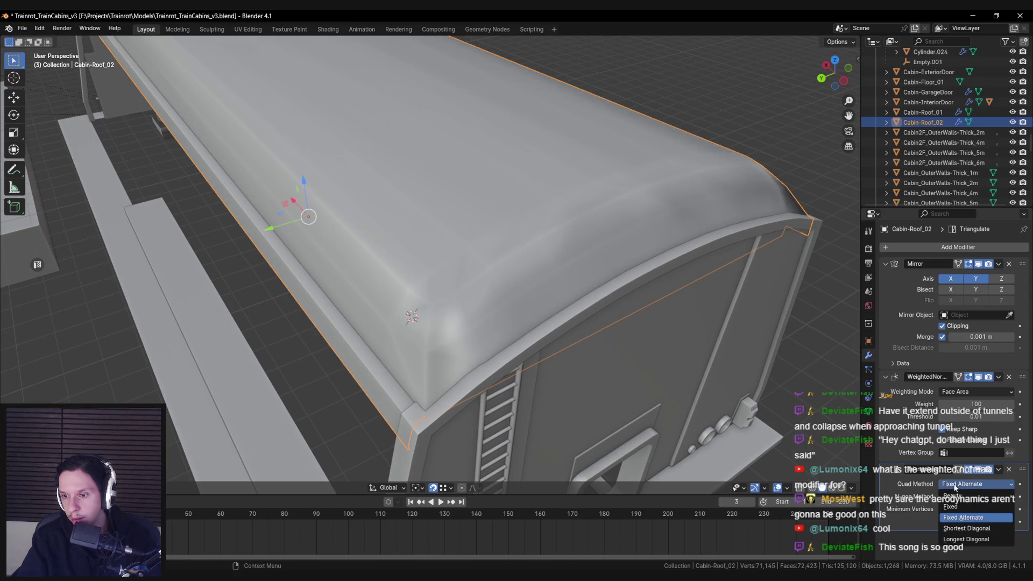
left_click(961, 529)
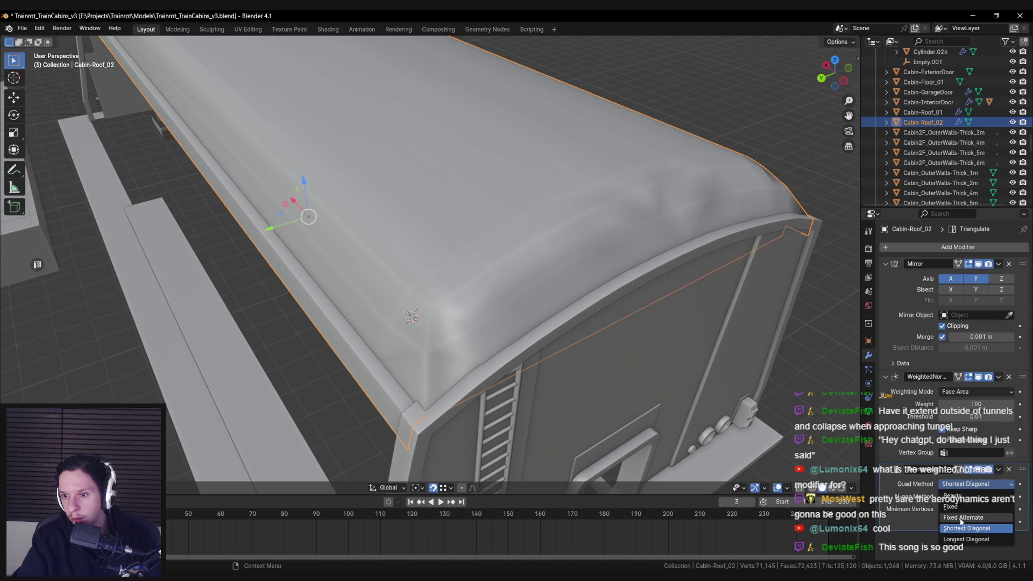
left_click(961, 517)
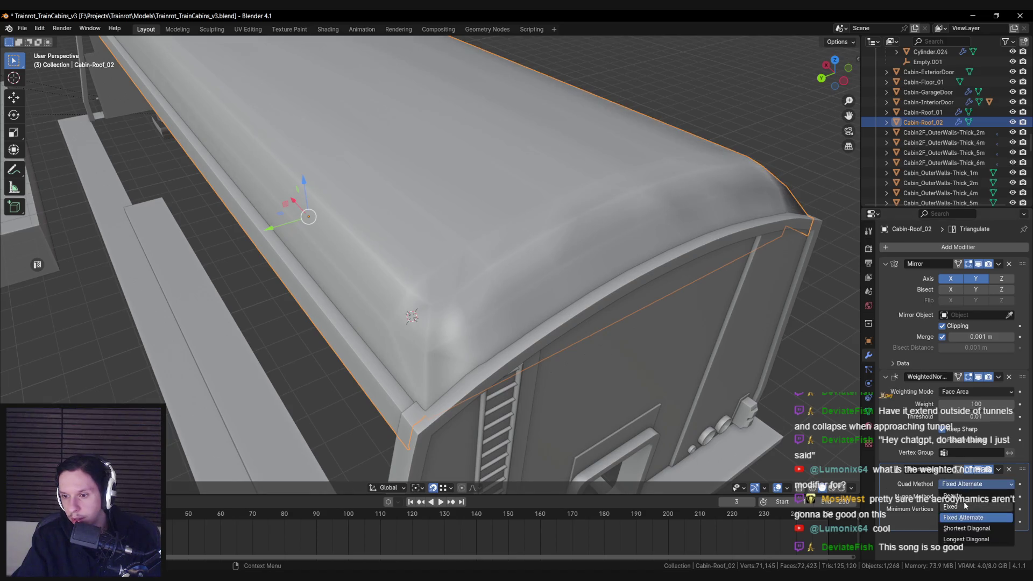
left_click(965, 506)
left_click(964, 495)
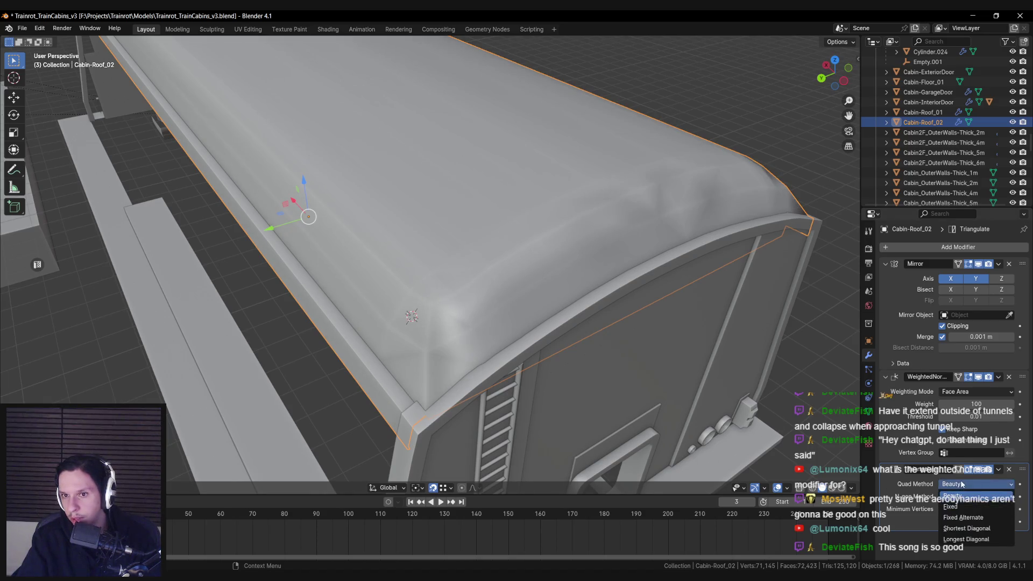
left_click(963, 539)
Set Quad Method to Longest Diagonal and move Triangulate above WeightedNormal
mouse_move(633, 409)
left_mouse_down()
mouse_move(590, 359)
mouse_move(673, 458)
left_mouse_up()
left_click(965, 528)
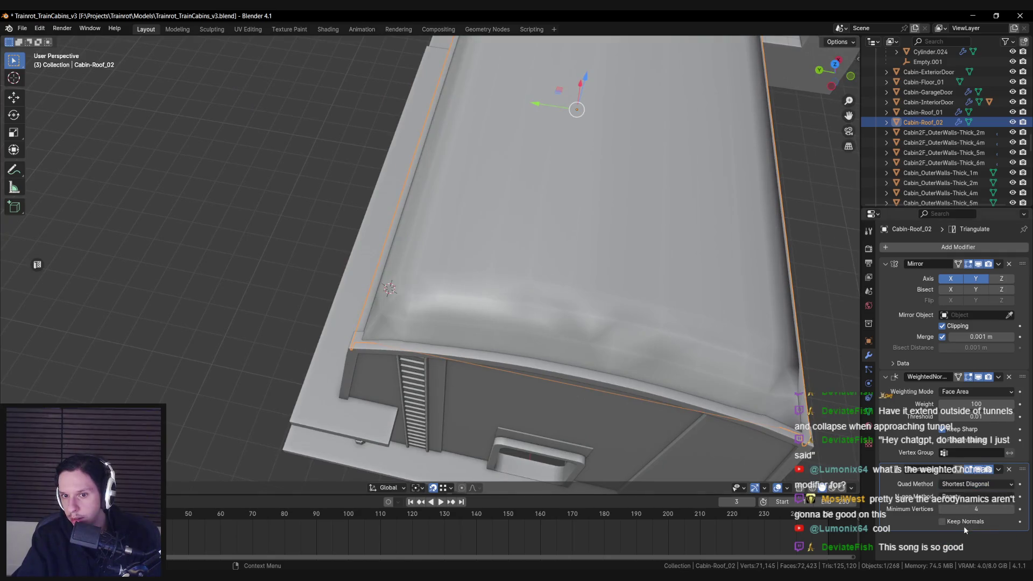
left_click(961, 517)
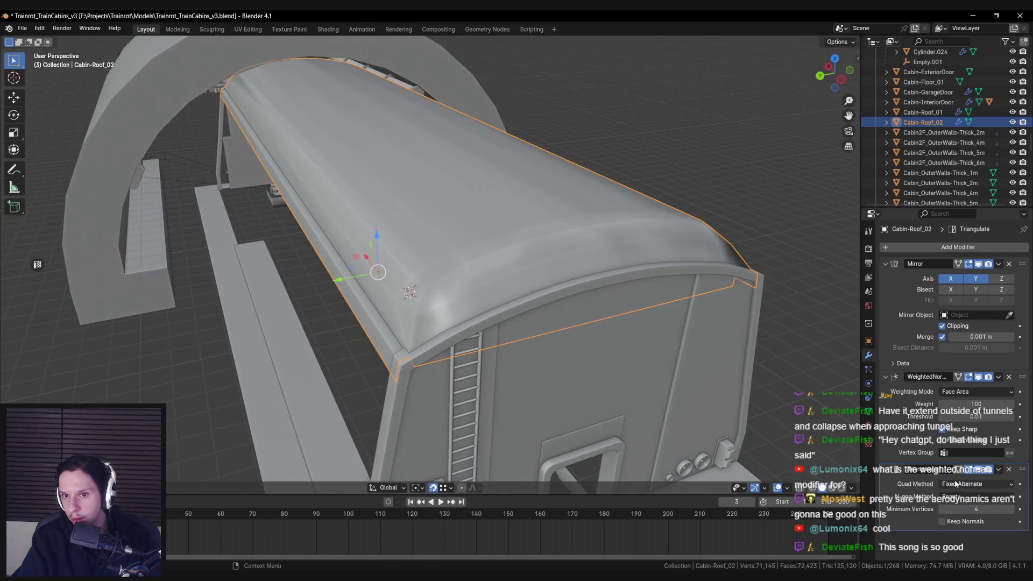
mouse_move(759, 445)
left_mouse_down()
mouse_move(598, 411)
mouse_move(699, 441)
left_mouse_up()
left_click(964, 520)
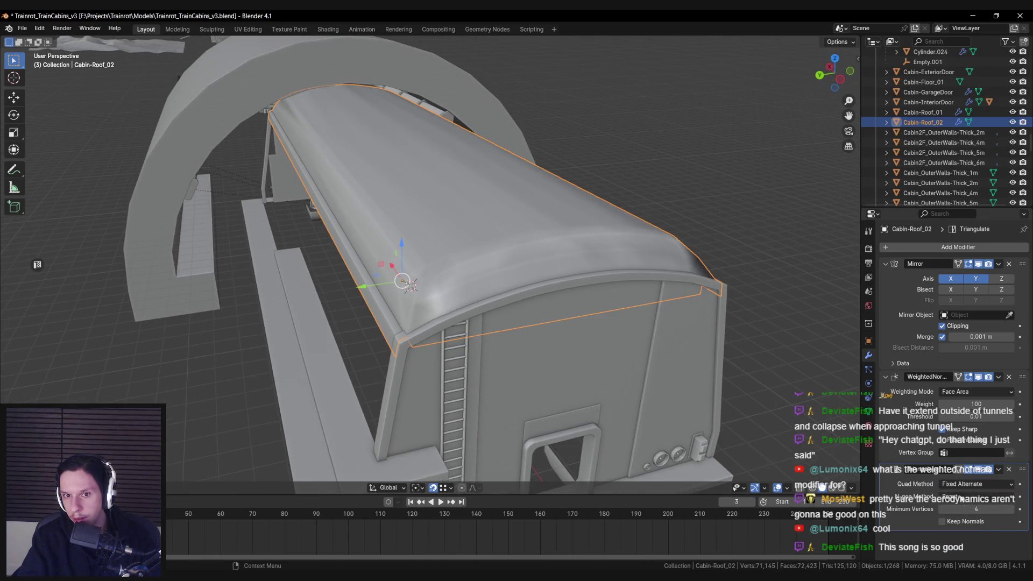
left_click(961, 539)
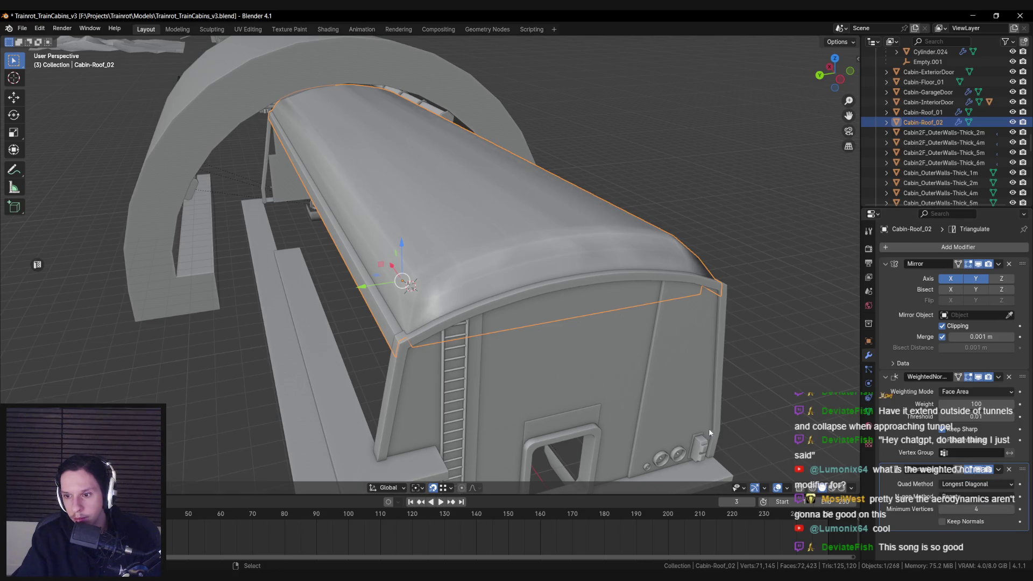
left_click_drag(1022, 469, 1017, 387)
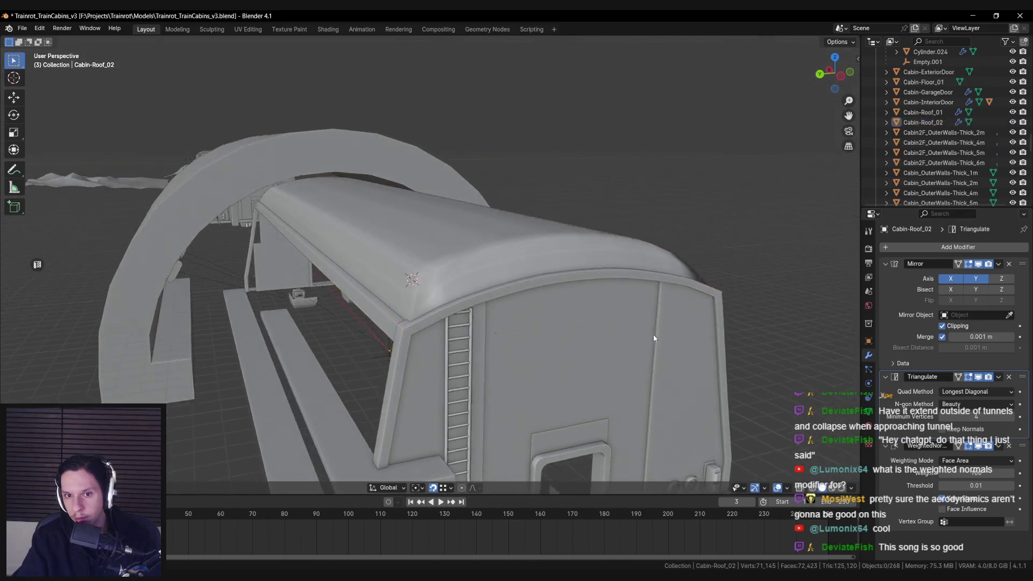
Select the Cabin-Roof_02 roof, check its mesh in Edit Mode, and save the Blender file
scroll(653, 334, "up", 5)
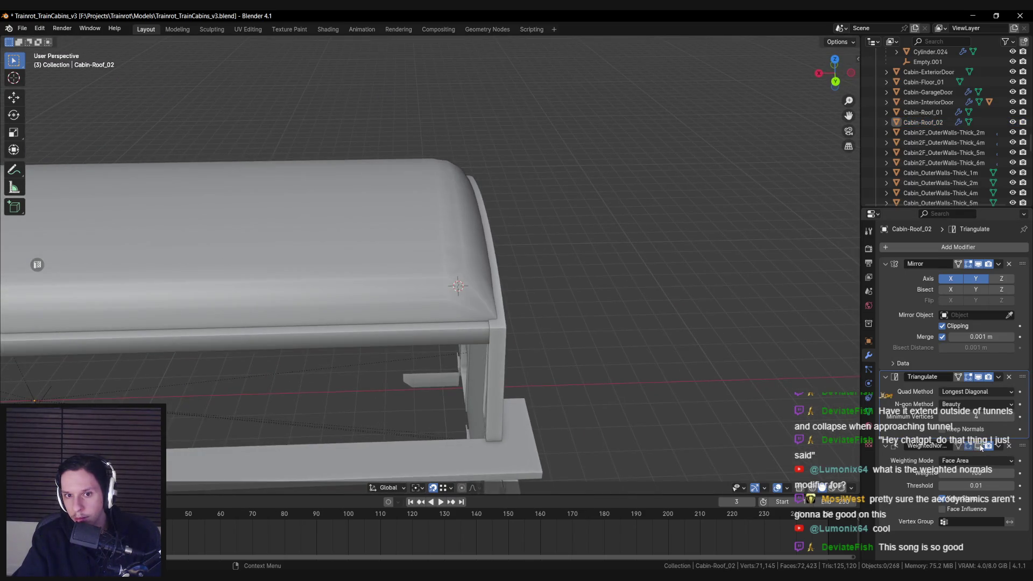
scroll(615, 337, "down", 5)
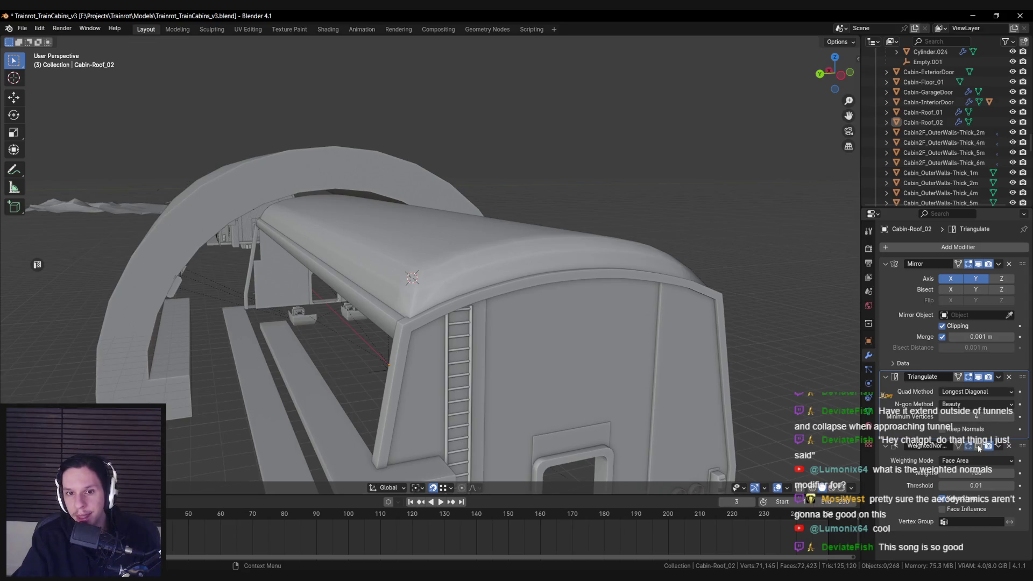
mouse_move(741, 397)
left_mouse_down()
mouse_move(589, 369)
mouse_move(543, 372)
mouse_move(609, 370)
left_mouse_up()
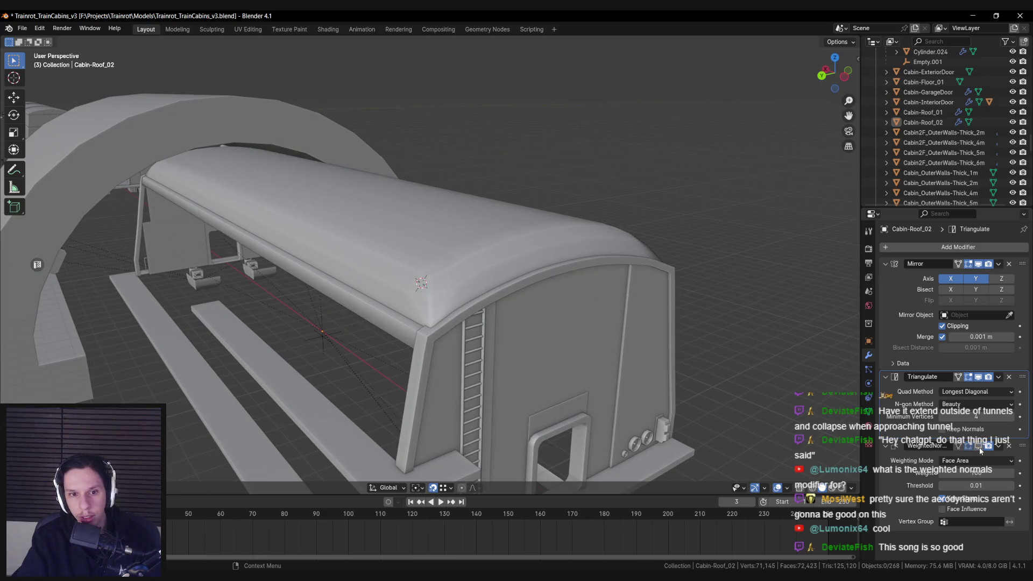
scroll(589, 306, "up", 5)
left_click(588, 305)
scroll(553, 295, "down", 5)
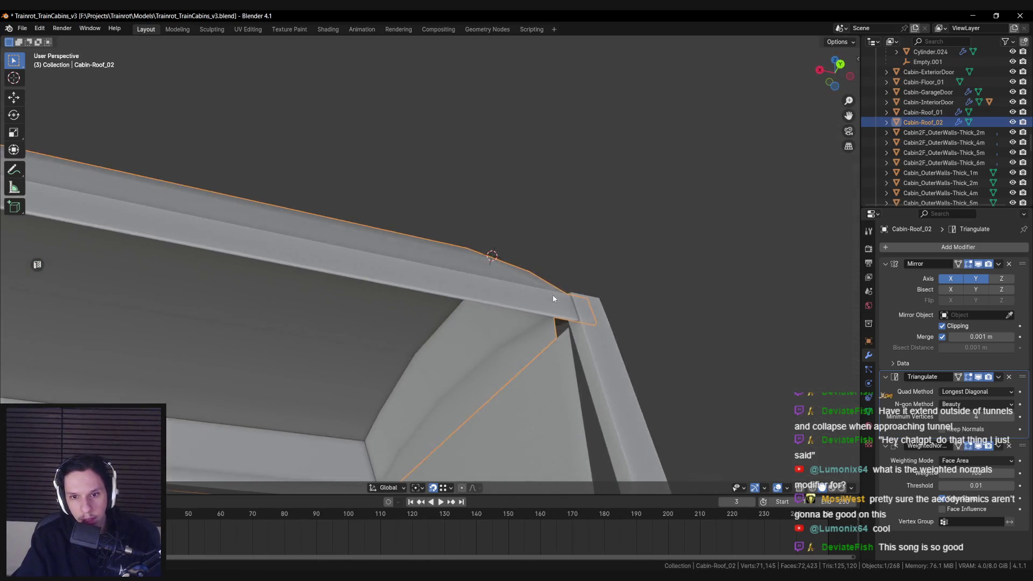
left_click_drag(489, 346, 463, 388)
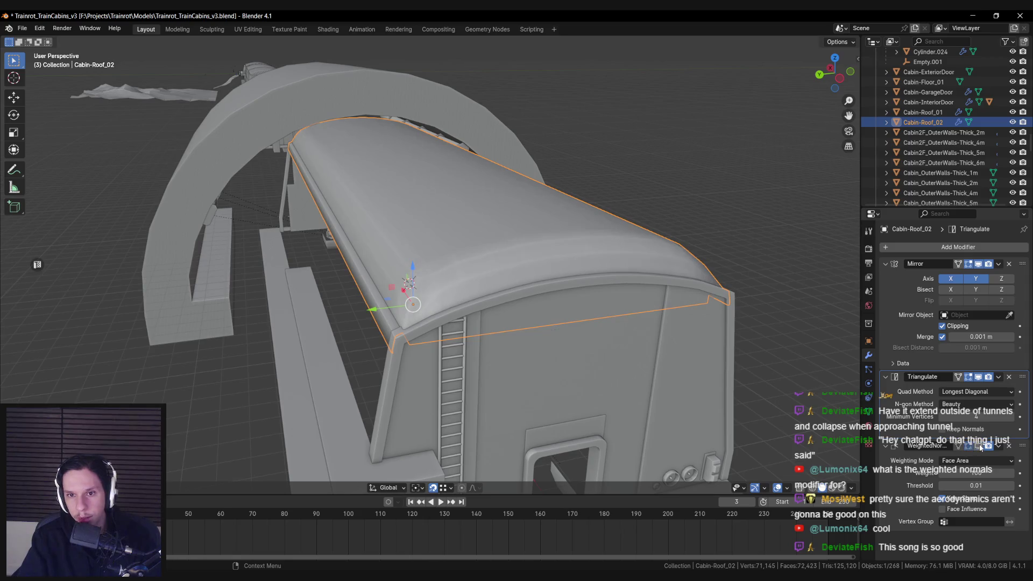
key("Tab")
scroll(563, 350, "up", 3)
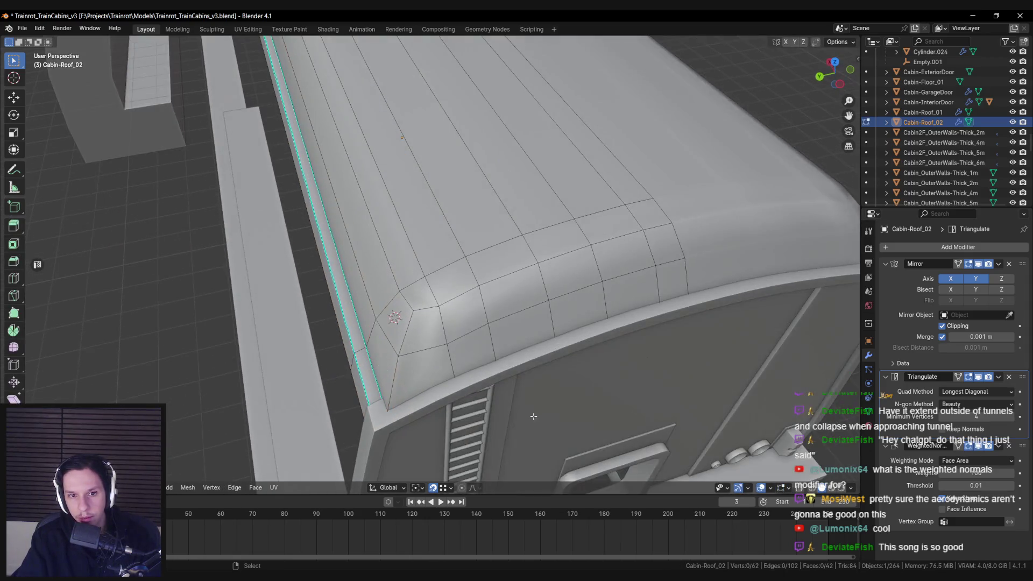
scroll(563, 349, "down", 3)
scroll(562, 349, "down", 5)
key("Tab")
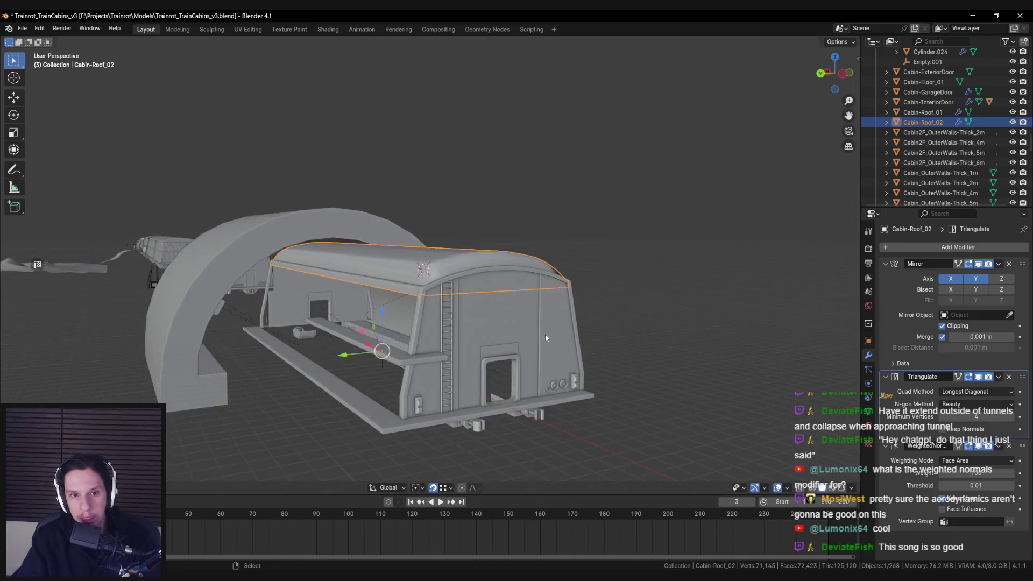
key("ctrl+s")
Export the selected Cabin-Roof_02 roof from the Unreal Engine sidebar panel
scroll(542, 357, "down", 4)
scroll(542, 356, "up", 5)
left_click_drag(516, 323, 489, 276)
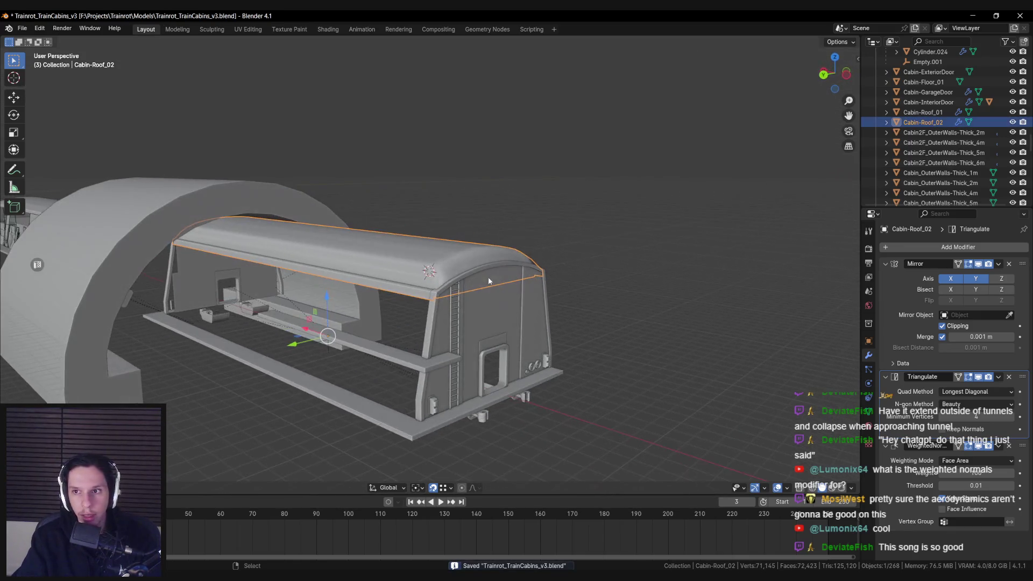
key("n")
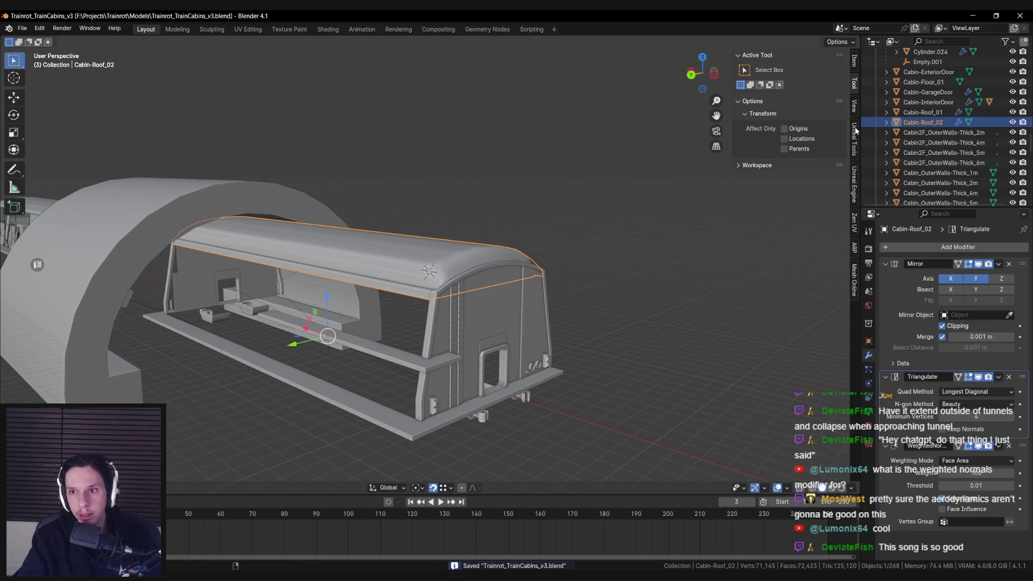
left_click(856, 131)
left_click(857, 190)
scroll(800, 395, "down", 10)
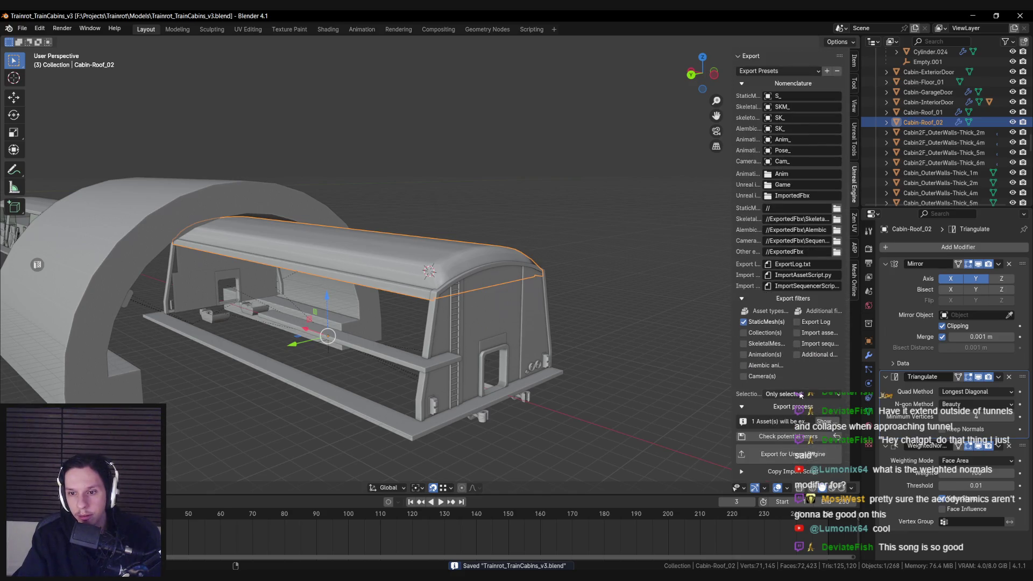
scroll(532, 342, "up", 3)
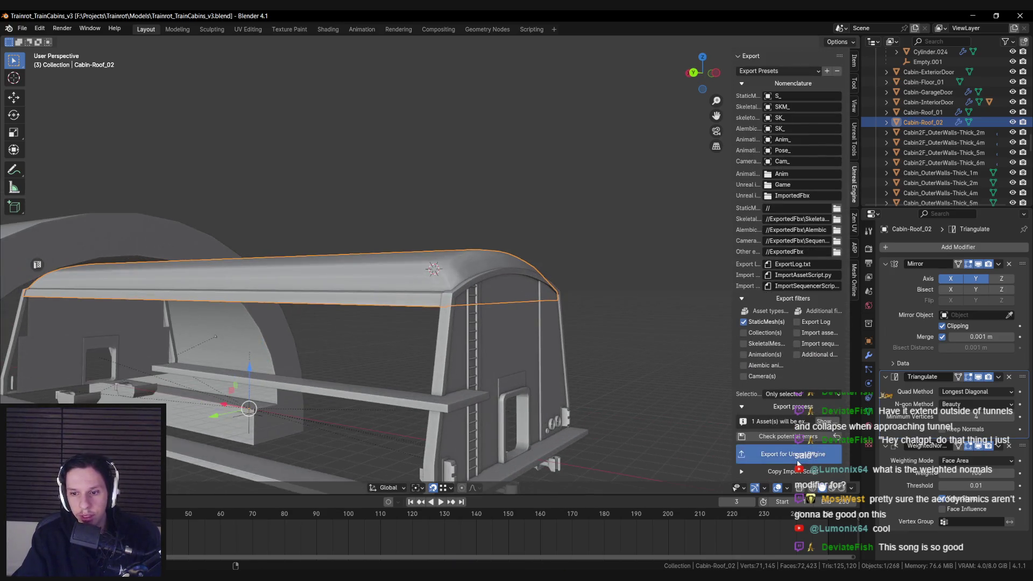
left_click(798, 462)
key("alt+Tab")
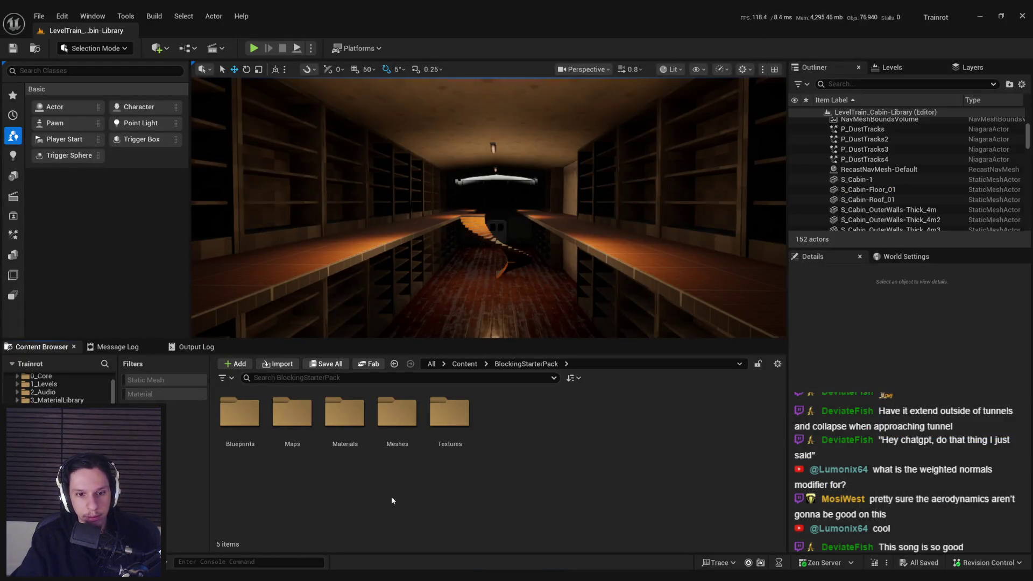
Import S_Cabin-Roof_02.fbx from the Models folder into Content > 4_Environment > Train
left_click(465, 364)
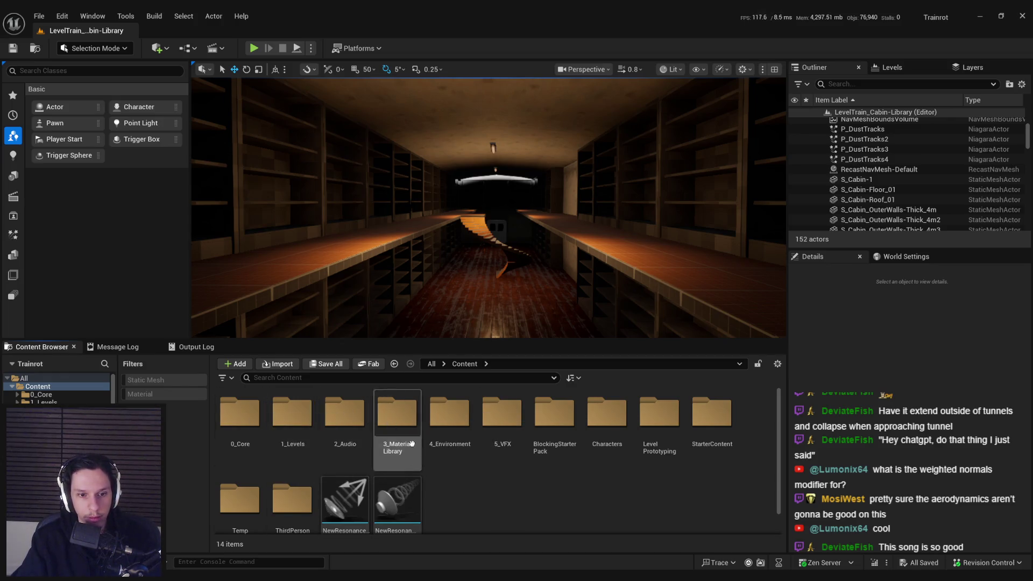
double_click(449, 415)
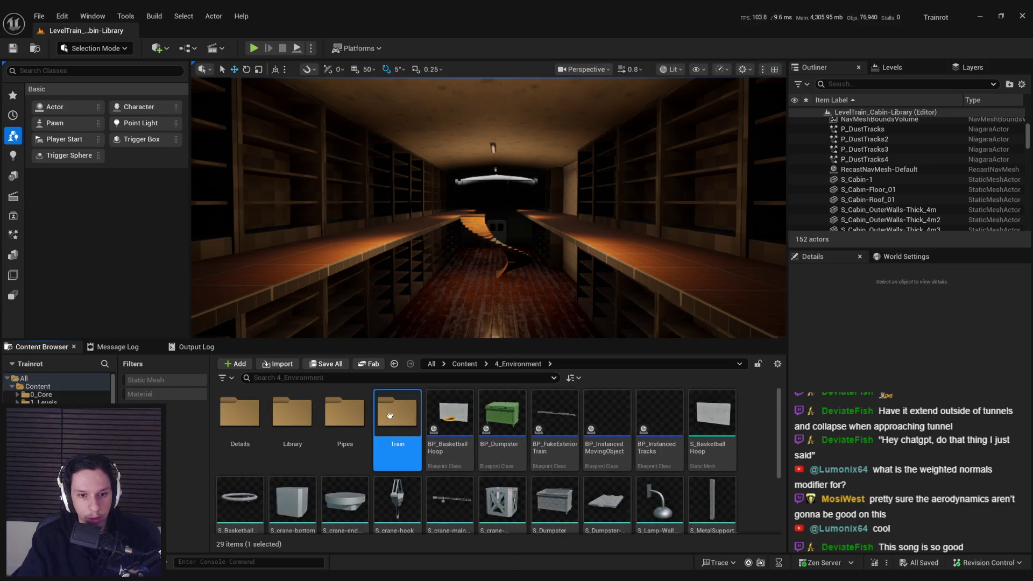
double_click(390, 416)
key("alt+Tab")
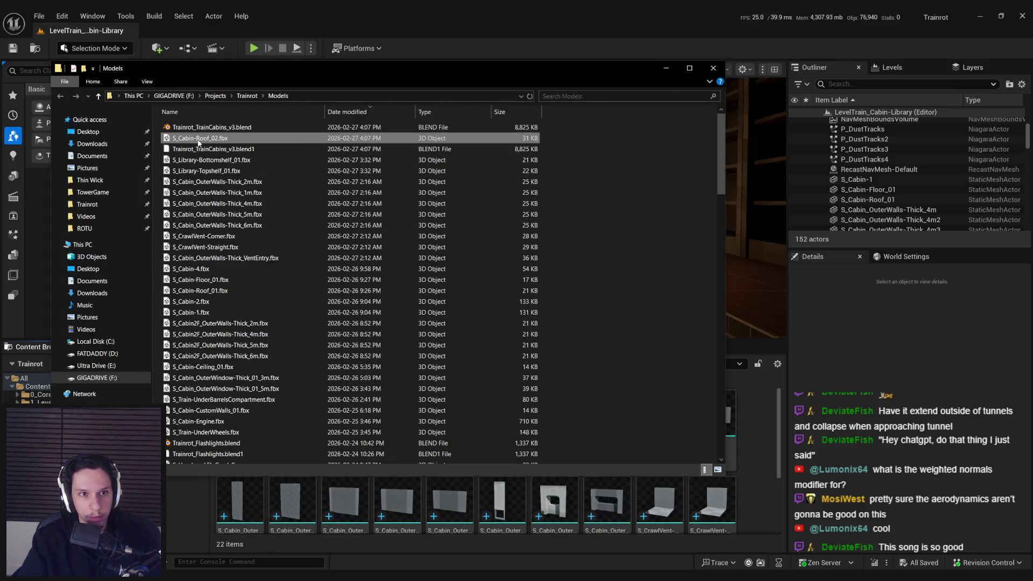
left_click_drag(428, 504, 428, 506)
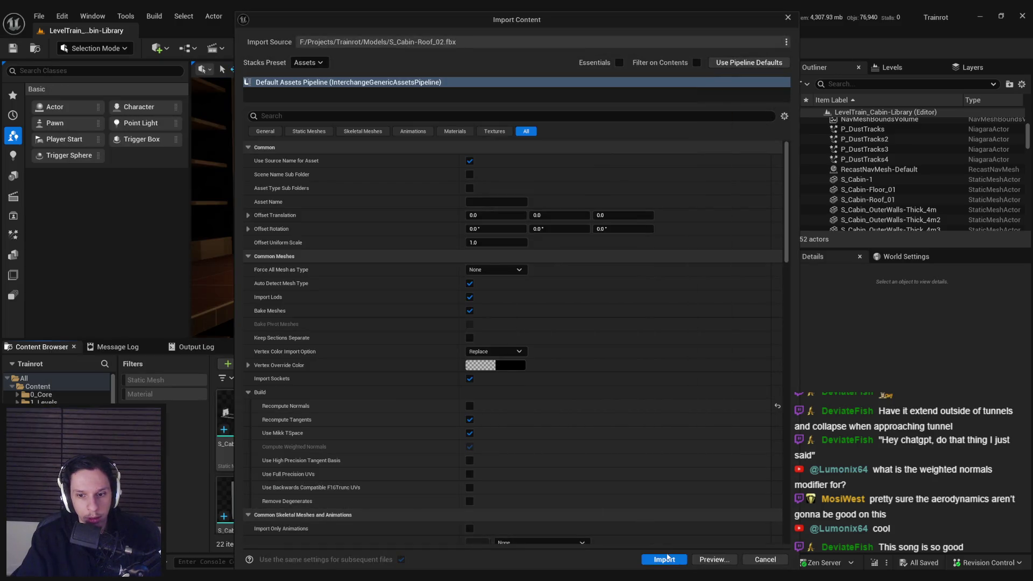
left_click(662, 562)
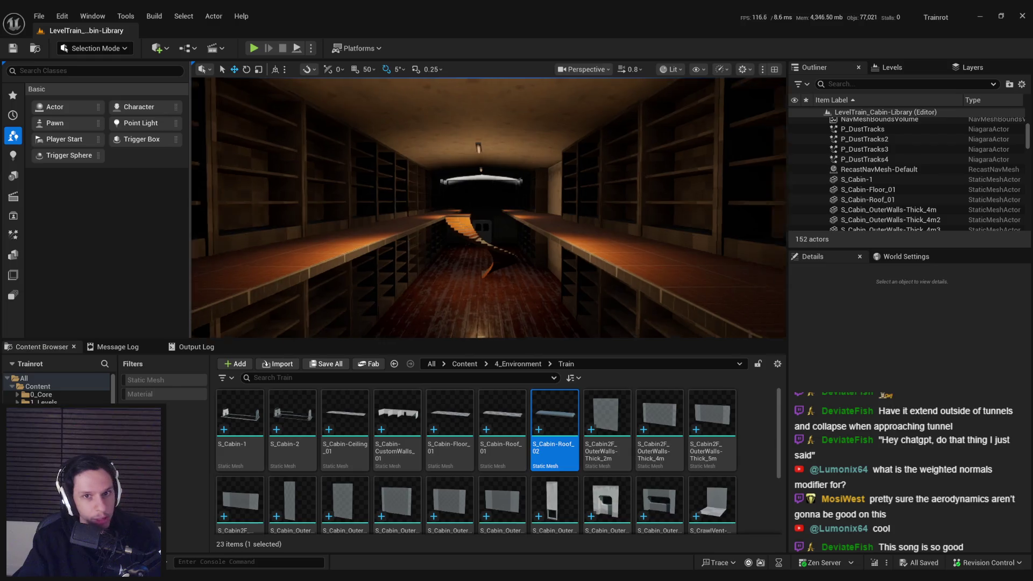
Replace S_Cabin-Roof_01's static mesh with S_Cabin-Roof_02
scroll(490, 233, "up", 3)
left_click(489, 233)
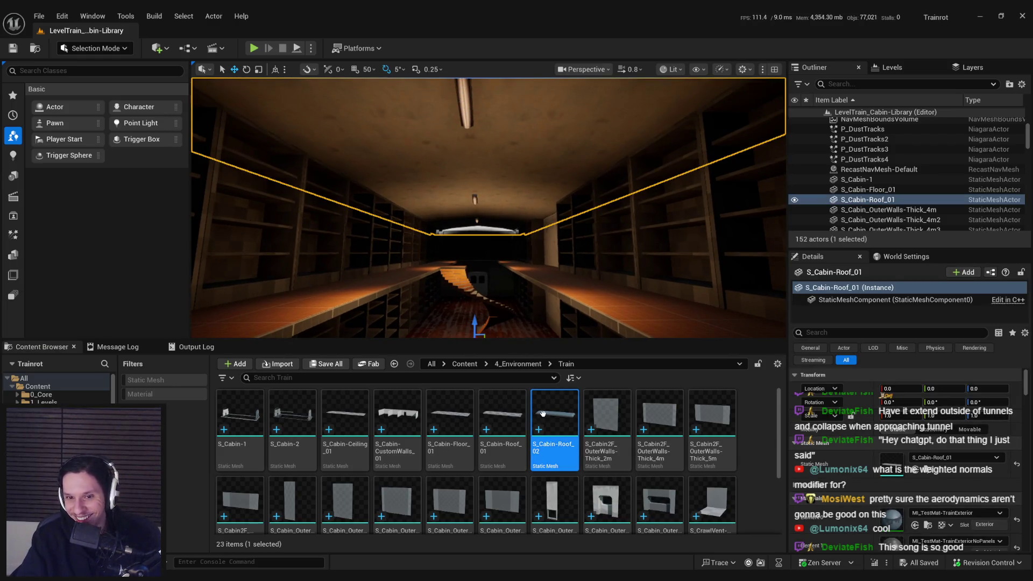
left_click_drag(554, 423, 891, 463)
Select the three ceiling lamps, S_Lamp-Horizontal_5 through _7, and frame them
scroll(622, 303, "up", 5)
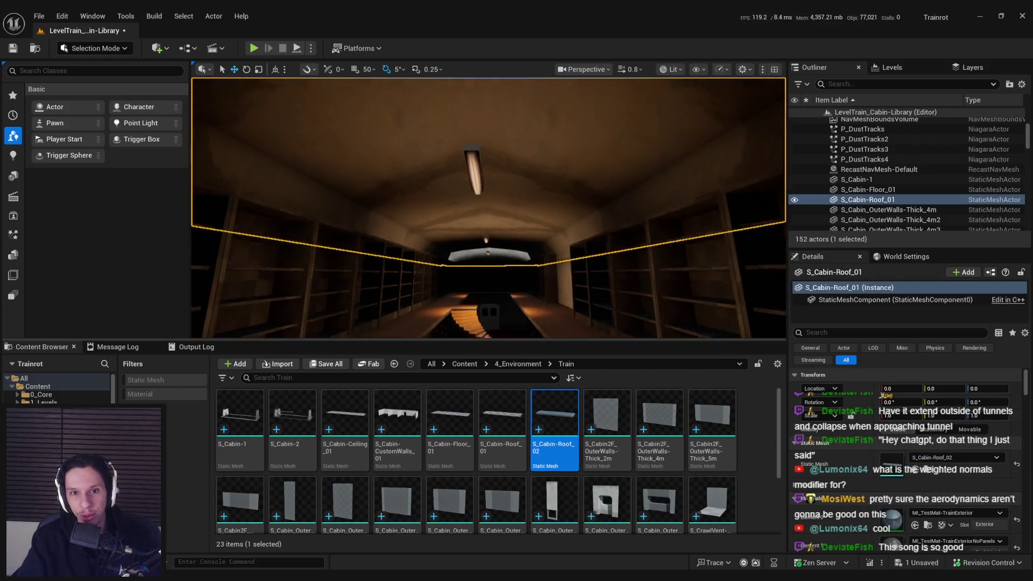
left_click(521, 247)
scroll(529, 259, "up", 3)
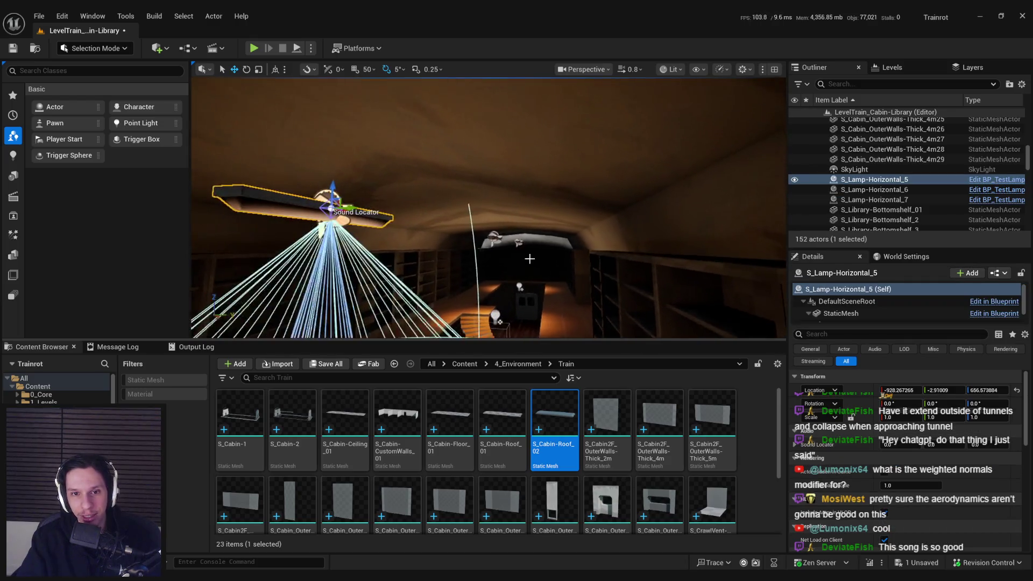
left_click(494, 237, "ctrl")
left_click(518, 241, "ctrl")
scroll(517, 211, "up", 2)
key("f")
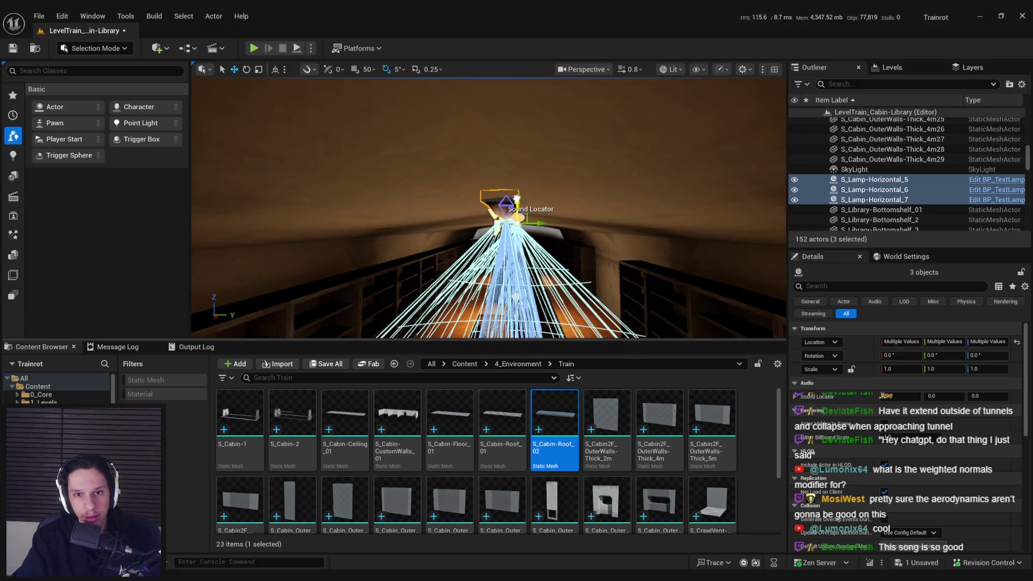
Look up and down the library tunnel under the new arched roof
left_click_drag(499, 275, 500, 318)
mouse_move(527, 257)
left_mouse_down()
mouse_move(537, 218)
mouse_move(535, 267)
mouse_move(523, 272)
mouse_move(515, 248)
mouse_move(299, 208)
left_mouse_up()
mouse_move(463, 255)
left_mouse_down()
mouse_move(458, 246)
mouse_move(469, 261)
left_mouse_up()
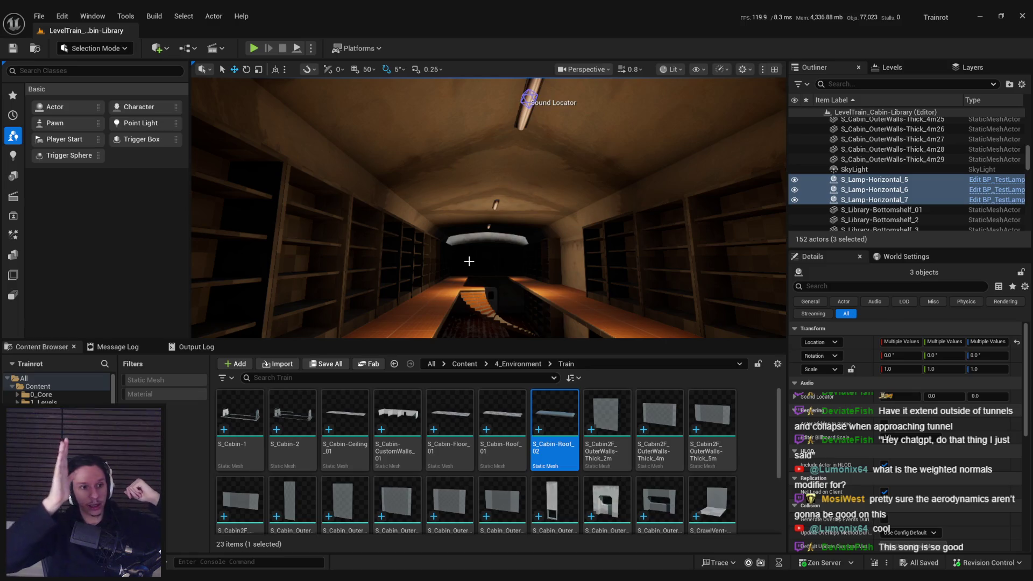
scroll(469, 261, "up", 5)
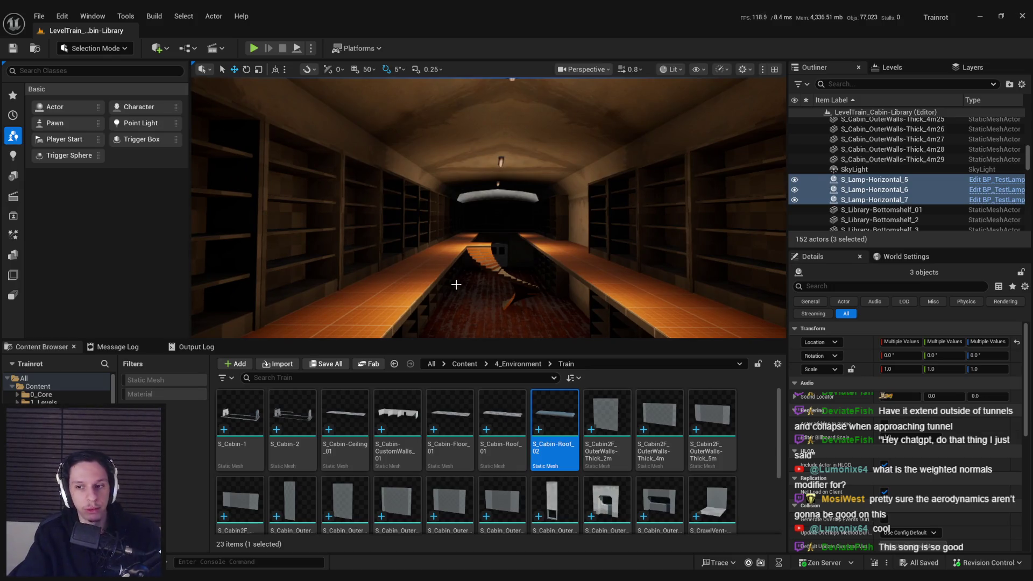
left_click_drag(461, 290, 506, 264)
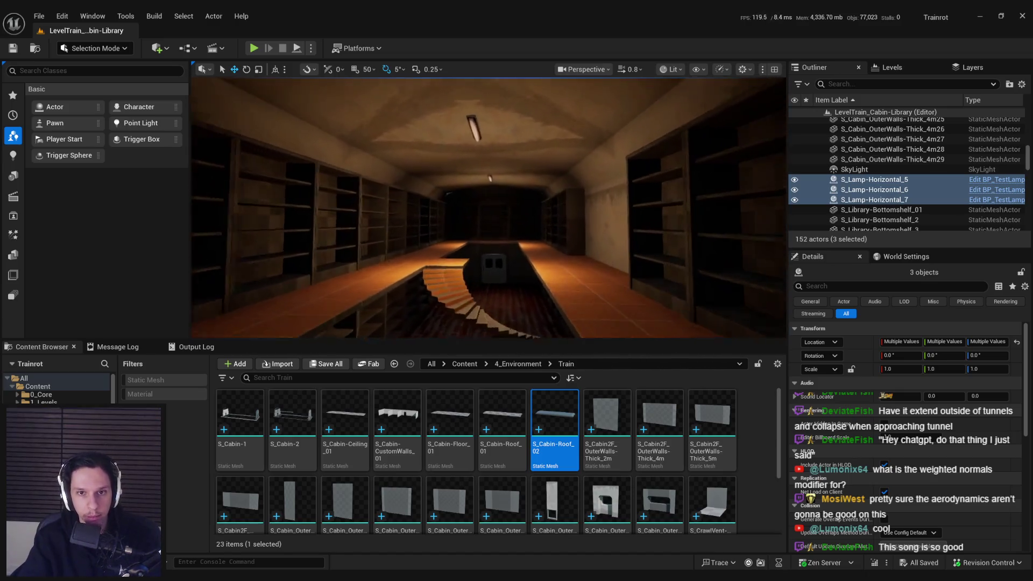
key("alt+Tab")
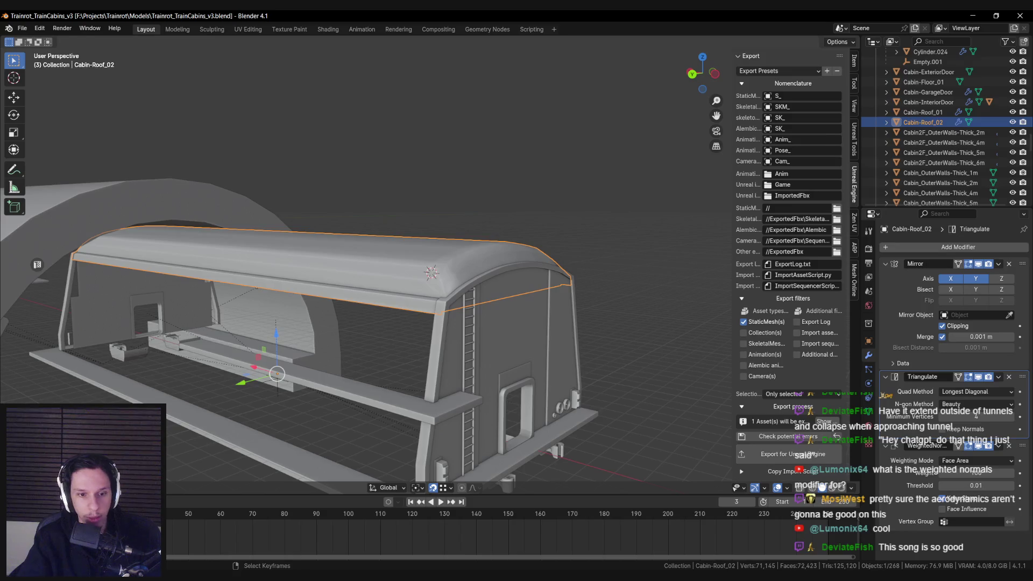
Zoom around the Library Car reference photos in PureRef, then return to Unreal
key("alt+Tab")
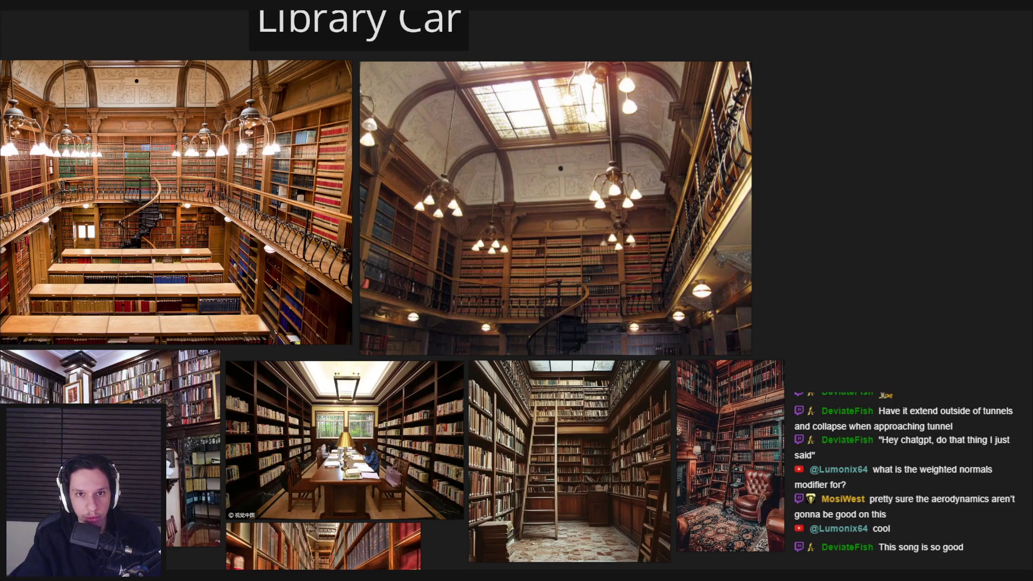
scroll(394, 278, "up", 5)
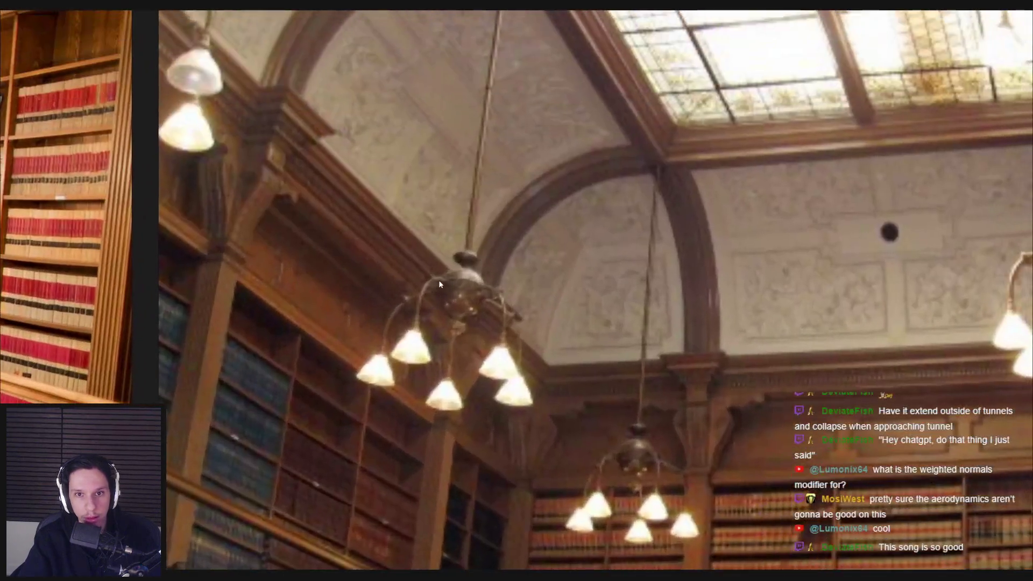
scroll(479, 210, "down", 3)
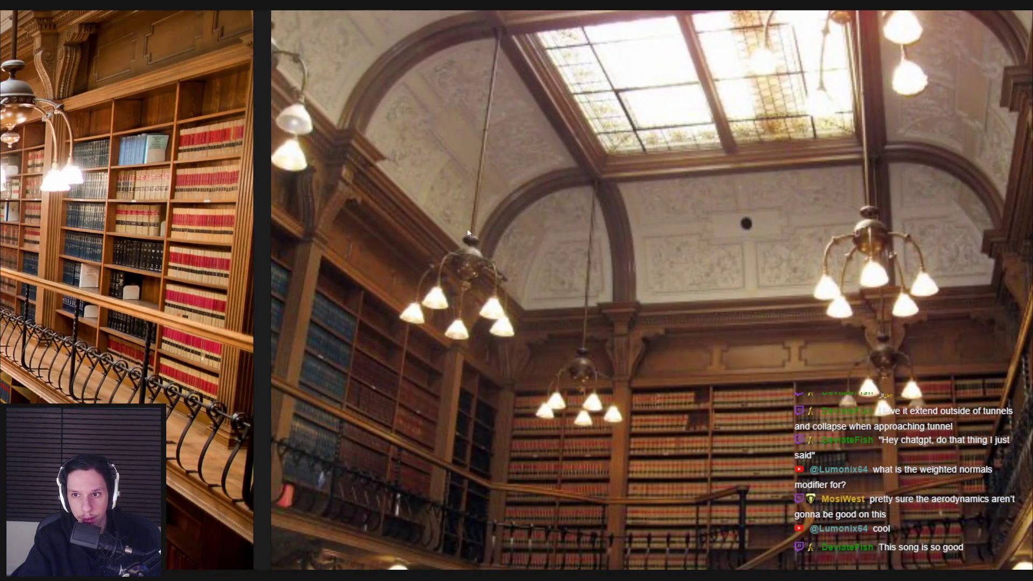
scroll(496, 293, "down", 3)
scroll(530, 260, "up", 3)
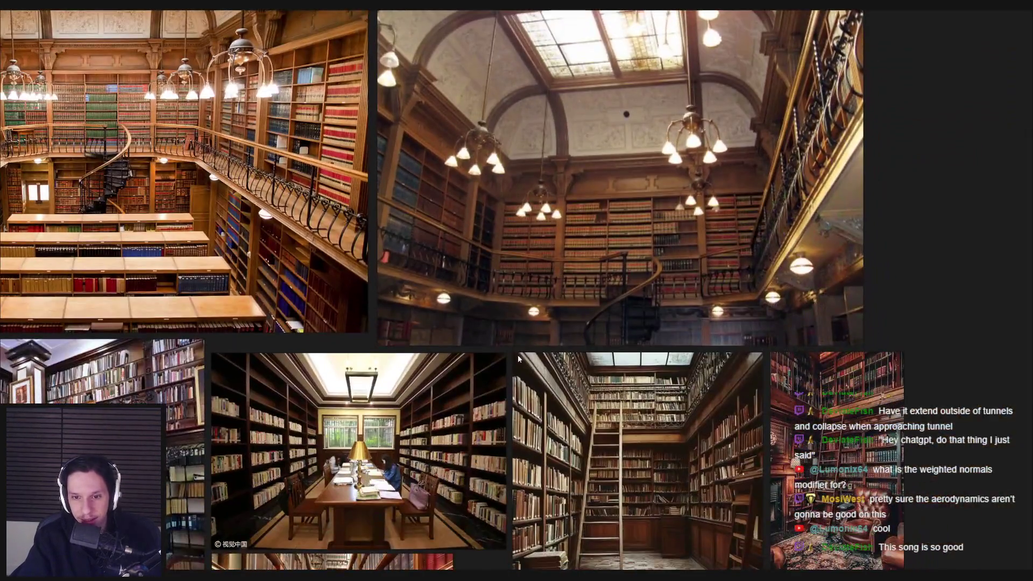
scroll(458, 302, "up", 2)
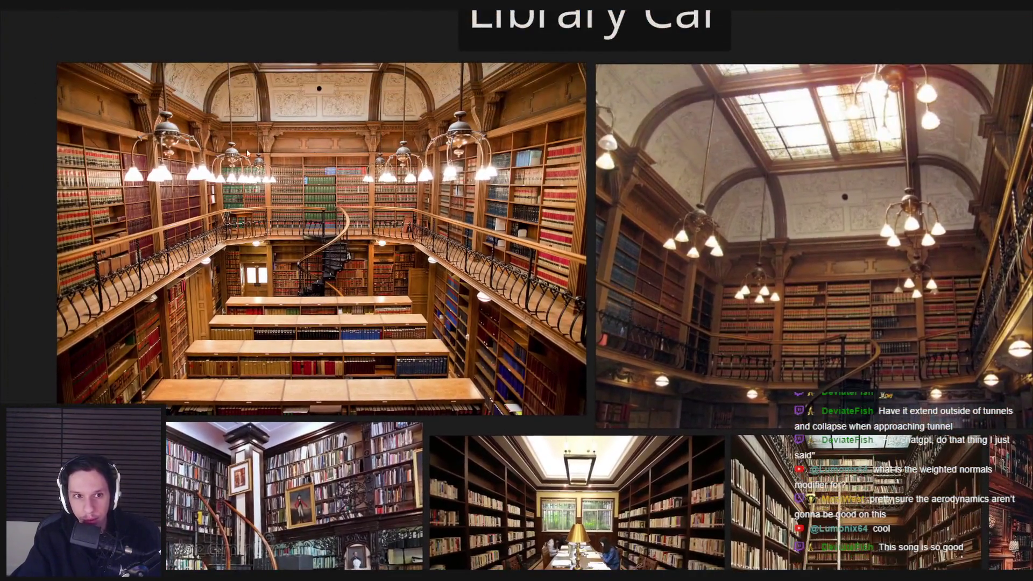
scroll(166, 103, "up", 5)
scroll(166, 105, "up", 3)
scroll(165, 107, "down", 2)
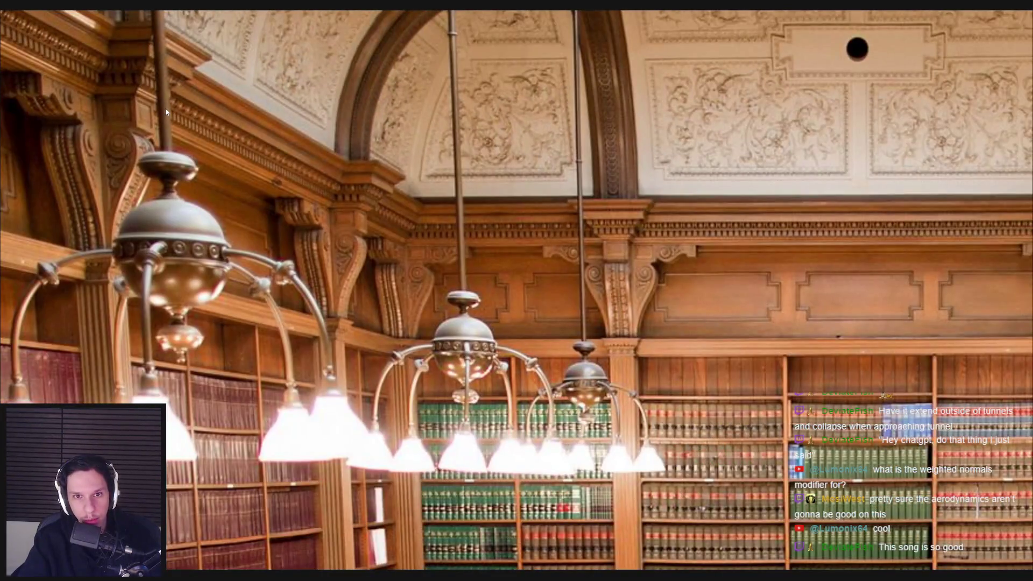
scroll(166, 108, "down", 3)
scroll(161, 129, "down", 1)
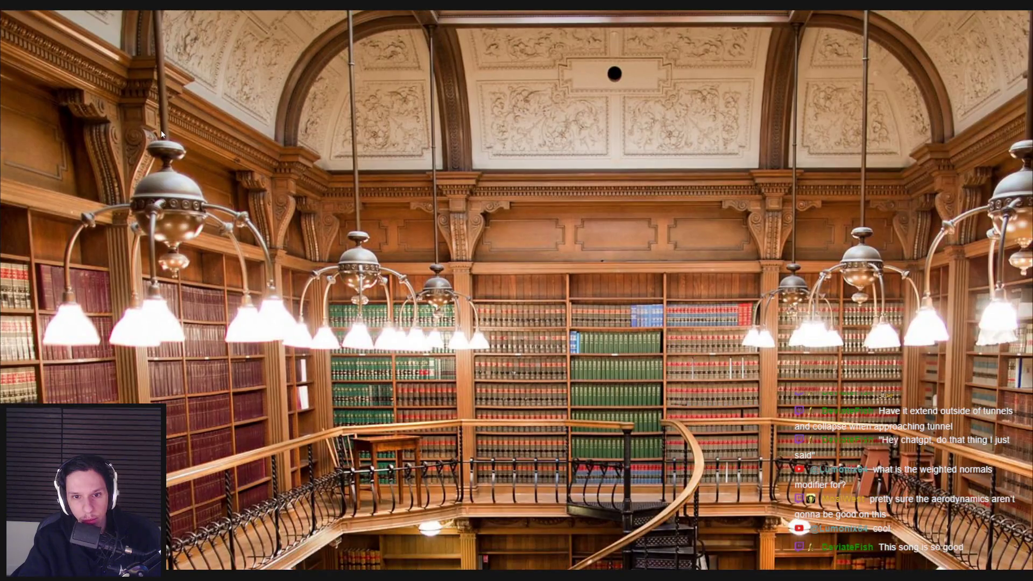
scroll(161, 134, "down", 4)
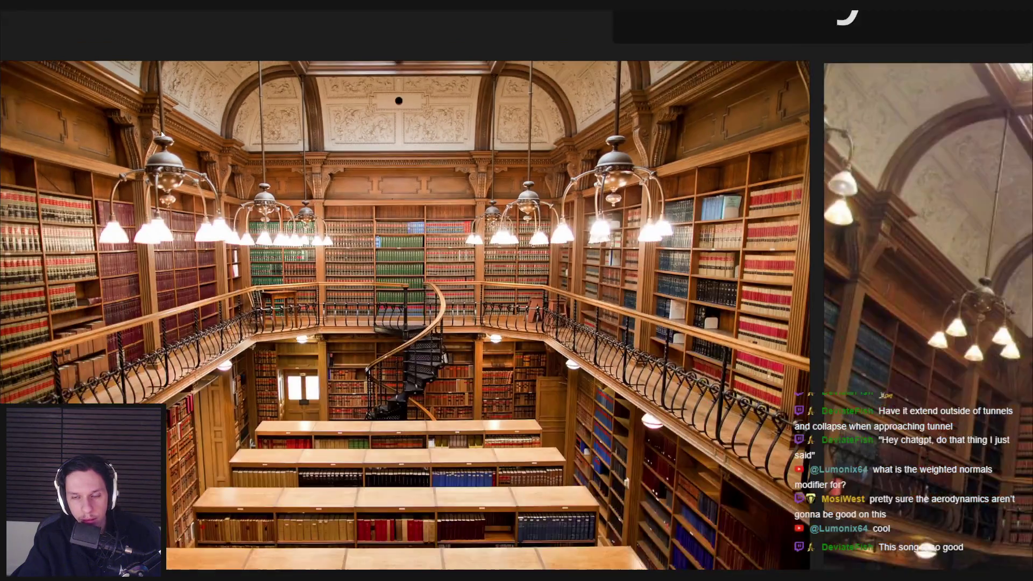
scroll(161, 135, "down", 3)
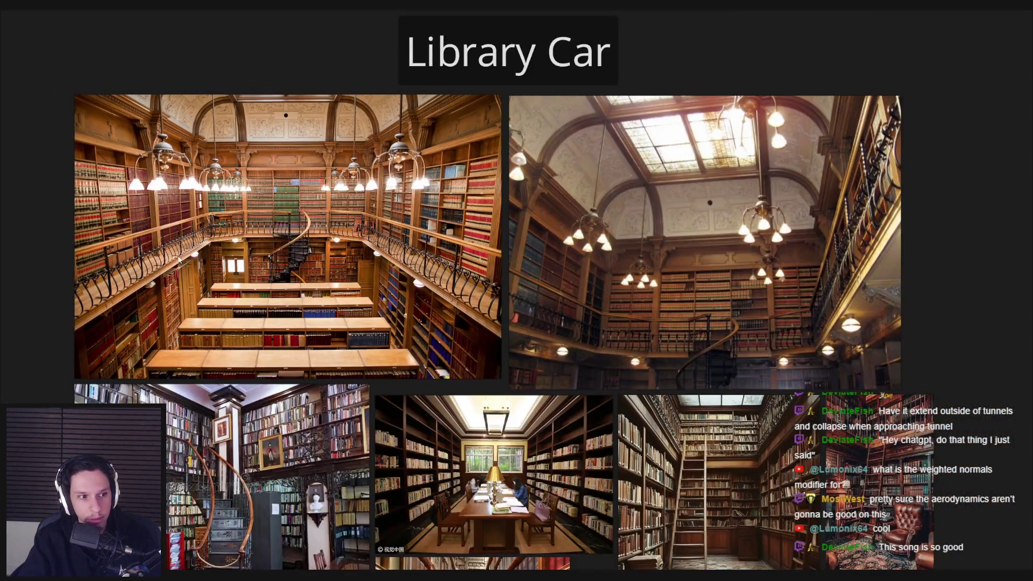
scroll(179, 259, "down", 3)
scroll(272, 389, "up", 5)
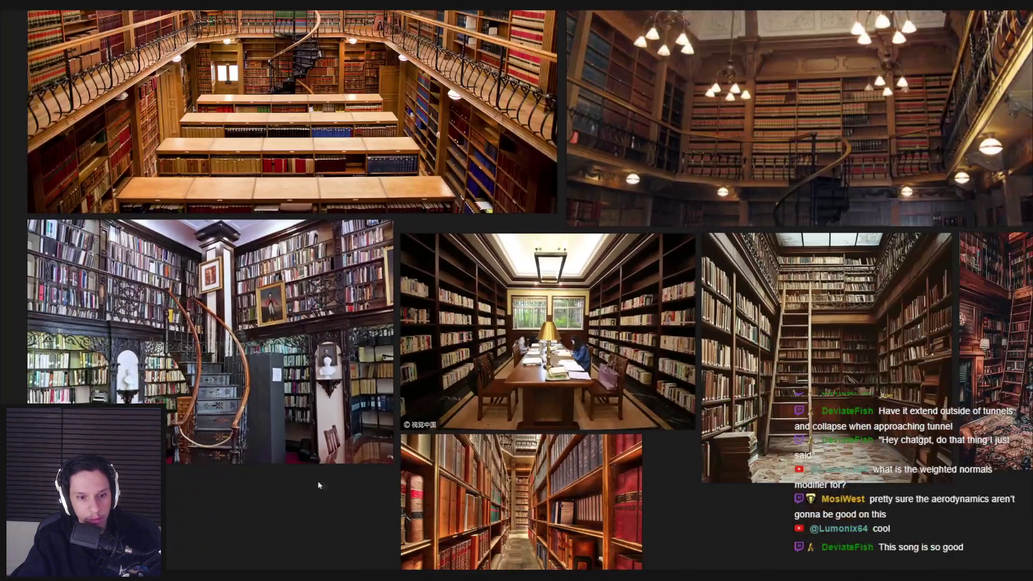
key("alt+Tab")
scroll(489, 207, "down", 5)
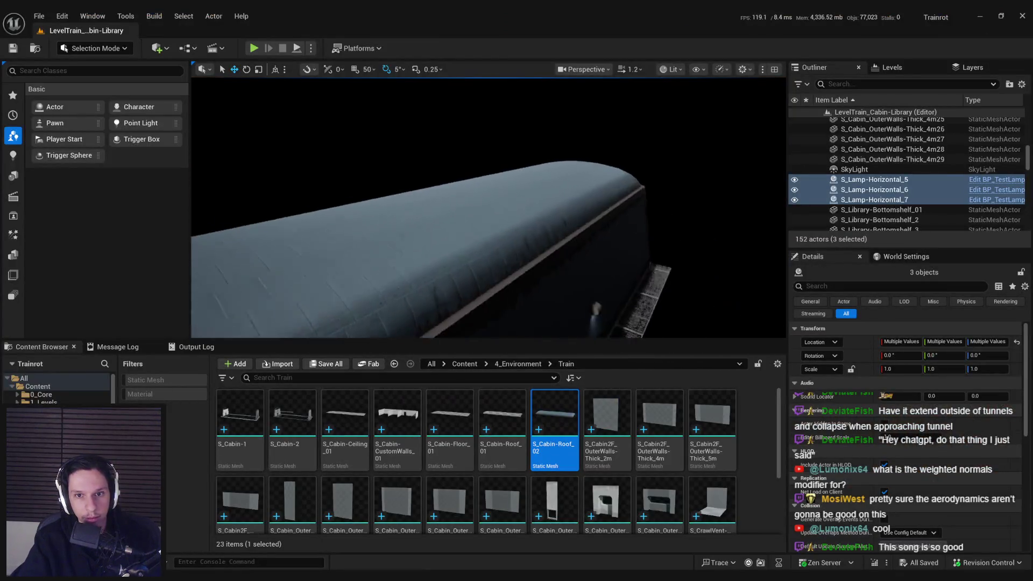
Orbit around the train's exterior, deselect the three lamps and return inside the library
left_click_drag(489, 207, 403, 213)
mouse_move(533, 284)
left_mouse_down()
mouse_move(643, 288)
mouse_move(546, 152)
mouse_move(532, 92)
left_mouse_up()
left_click(566, 284)
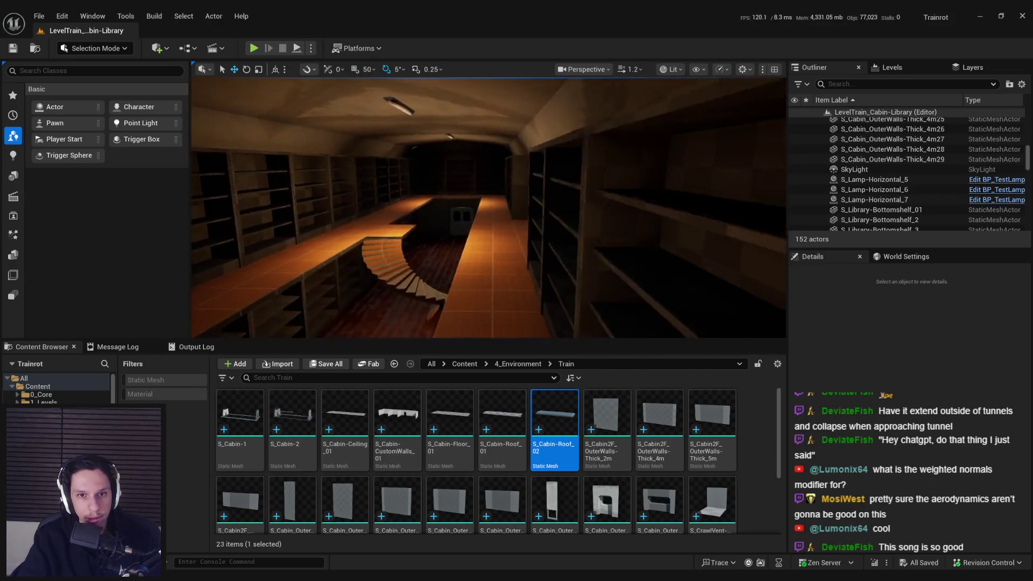
scroll(489, 209, "down", 2)
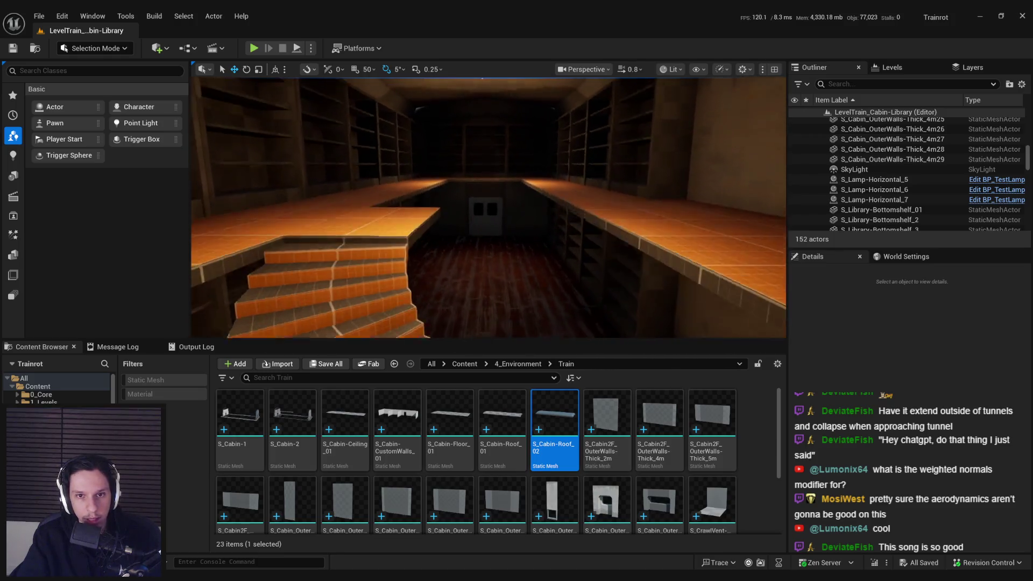
key("alt+Tab")
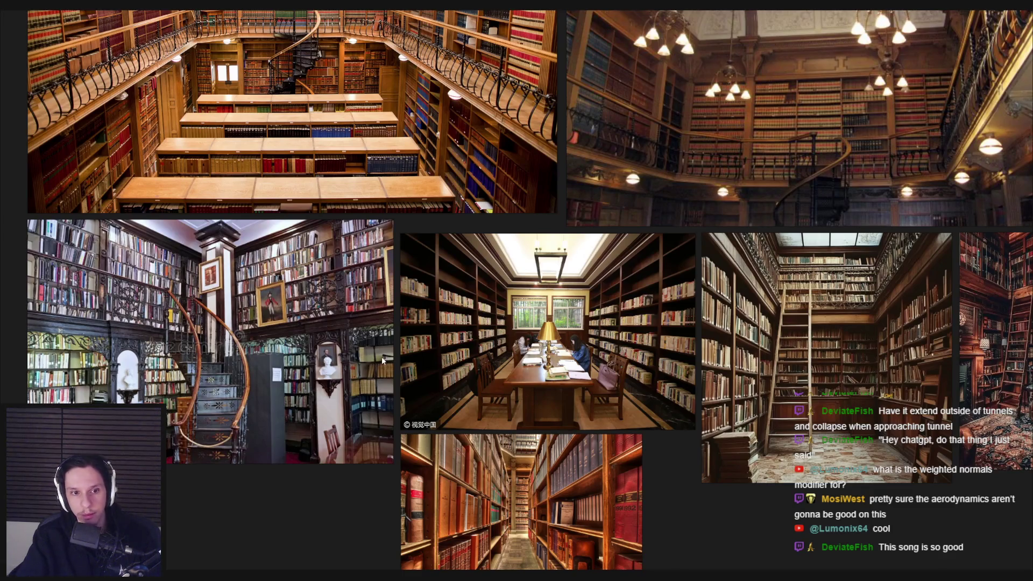
Search the BlockingStarterPack content for 'barrier' assets
key("alt+Tab")
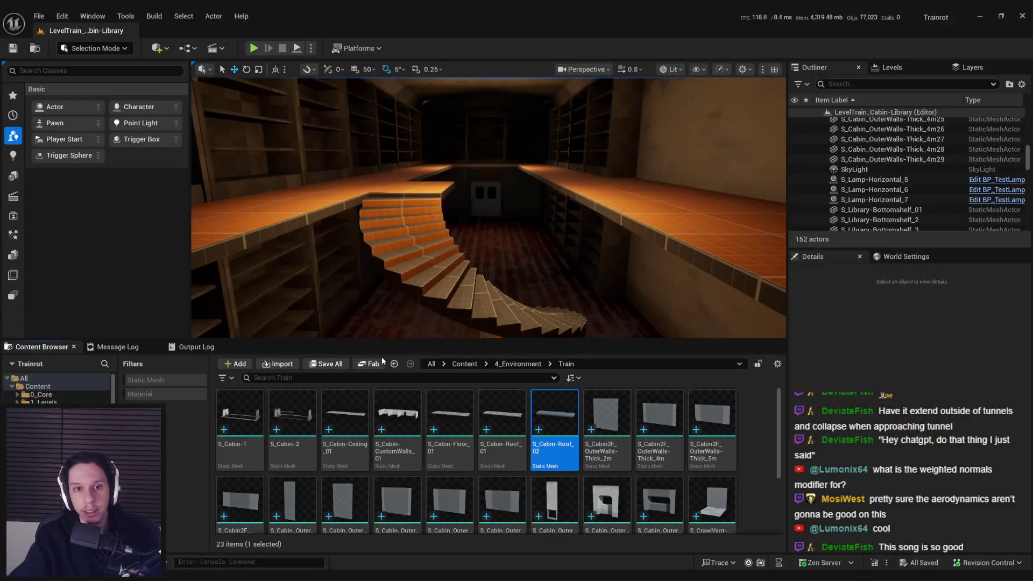
left_click(457, 364)
double_click(502, 414)
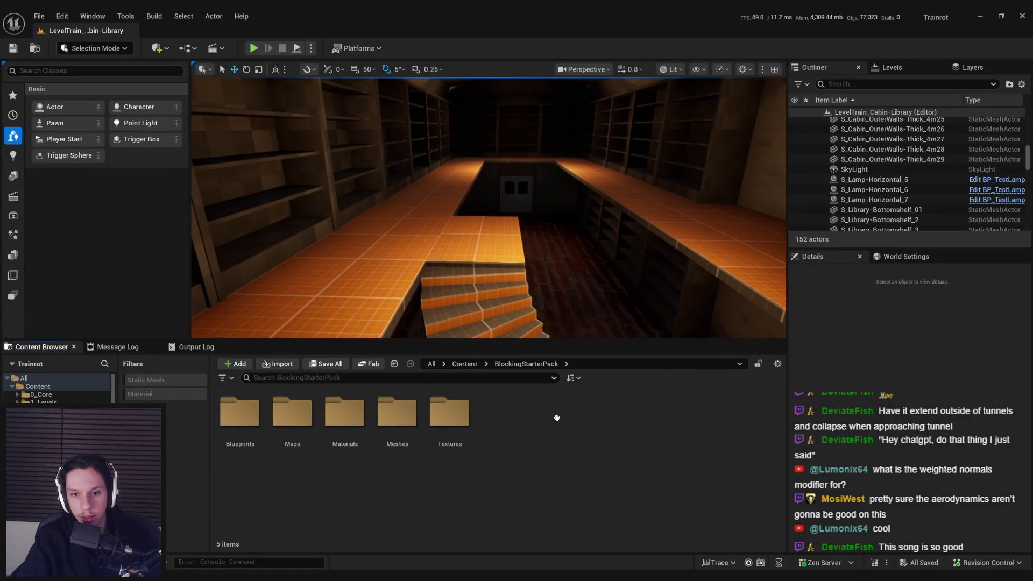
left_click(378, 379)
type("barrier")
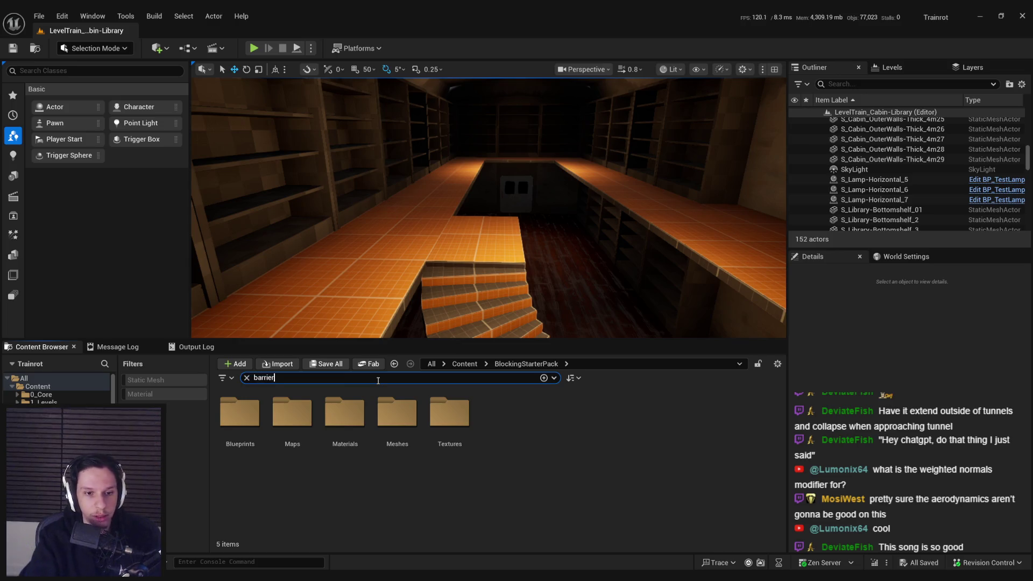
key("Return")
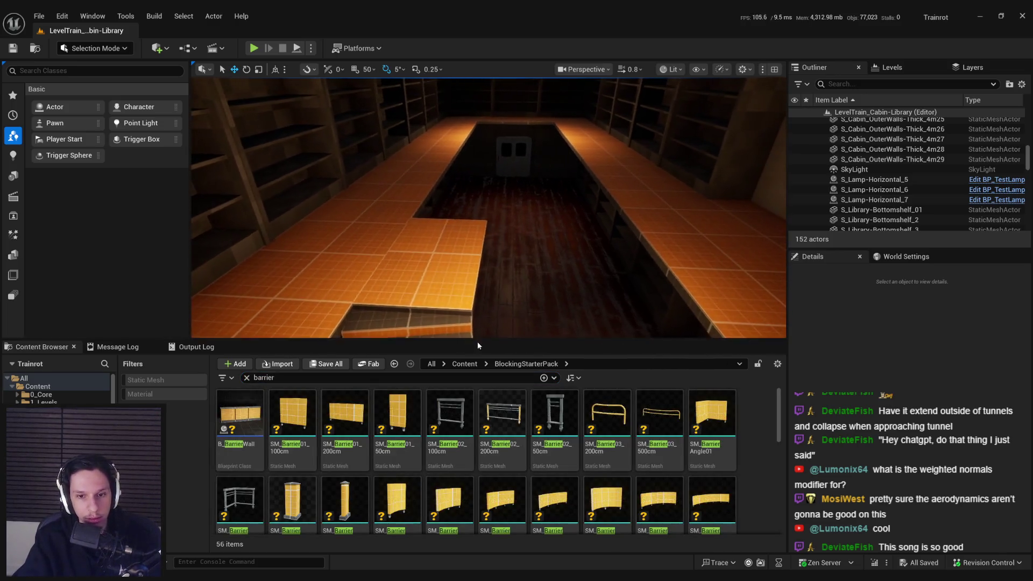
Place an SM_Barrier02_200cm railing on the upper floor and shorten it slightly
mouse_move(517, 422)
left_mouse_down()
mouse_move(528, 234)
mouse_move(541, 277)
mouse_move(572, 293)
left_mouse_up()
key("f")
scroll(603, 289, "down", 3)
key("r")
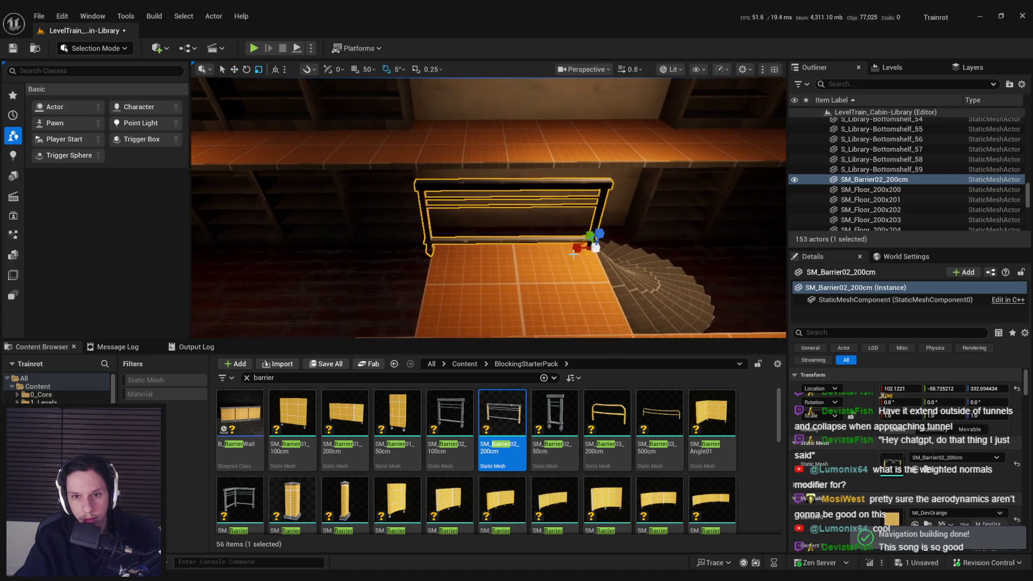
left_click_drag(587, 248, 580, 248)
key("w")
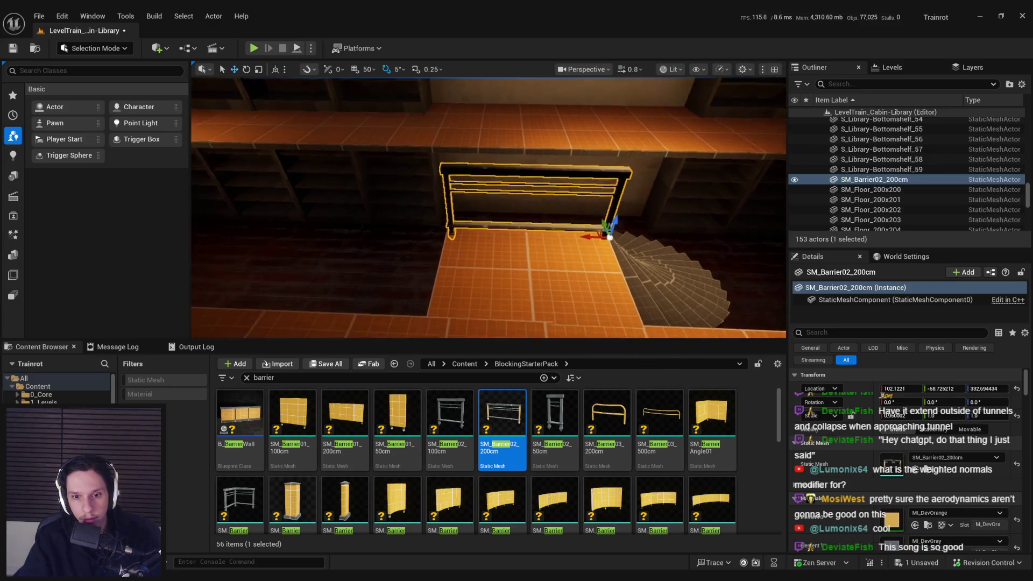
Add a quarter-turned SM_Barrier02_100cm railing and slide both barriers to the floor edge
left_click_drag(450, 419, 480, 248)
mouse_move(489, 285)
left_mouse_down()
mouse_move(511, 272)
mouse_move(485, 281)
mouse_move(477, 257)
mouse_move(496, 247)
mouse_move(496, 269)
mouse_move(532, 293)
mouse_move(558, 252)
mouse_move(521, 275)
left_mouse_up()
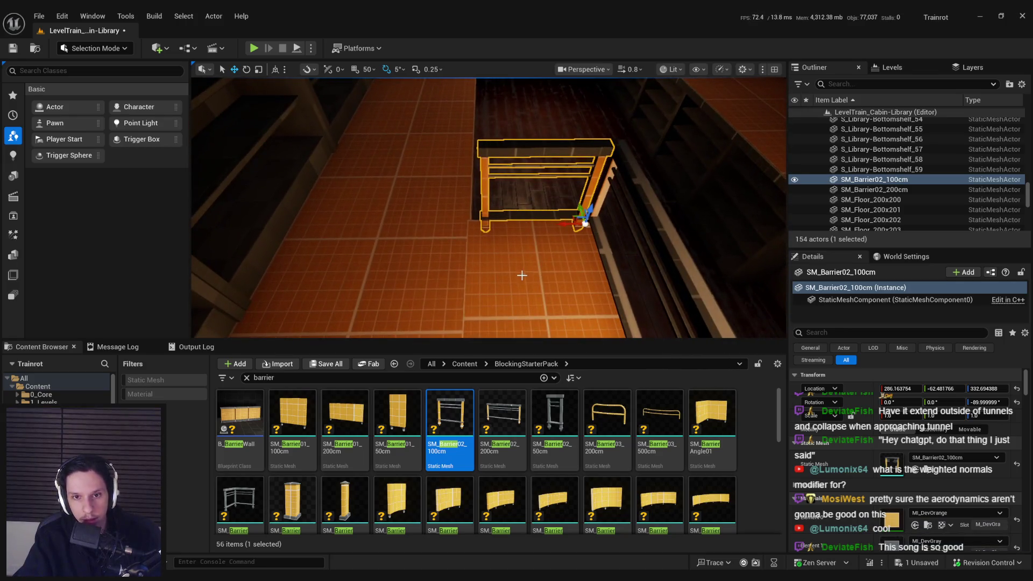
key("p")
mouse_move(563, 206)
left_mouse_down()
mouse_move(553, 215)
mouse_move(544, 201)
left_mouse_up()
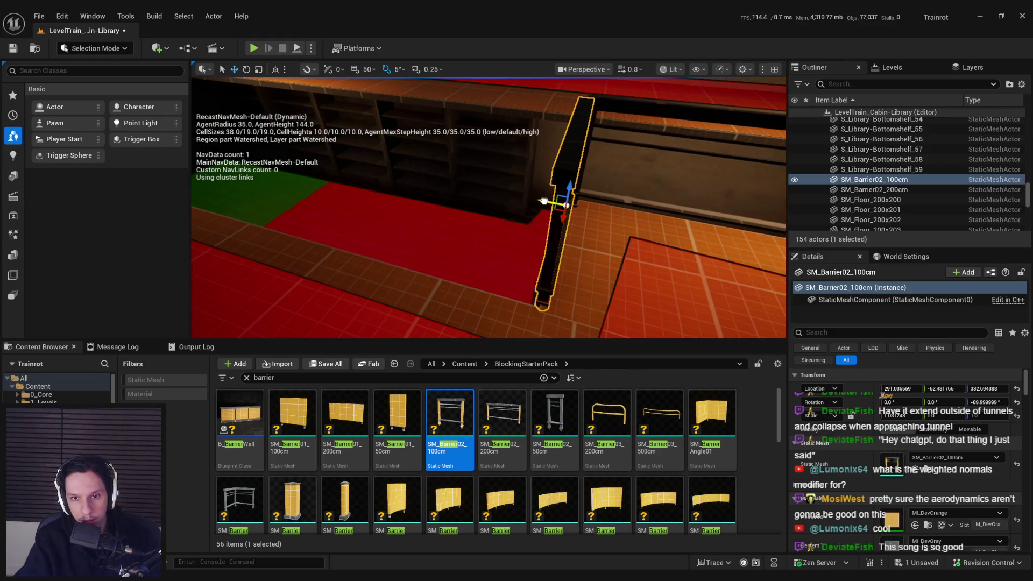
left_click(585, 243)
key("f")
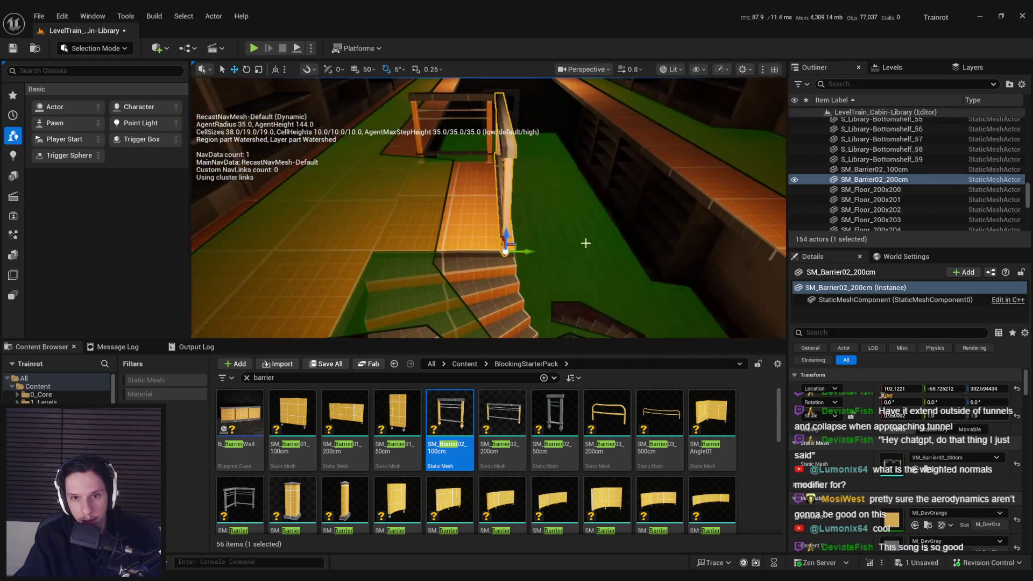
left_click_drag(519, 250, 477, 209)
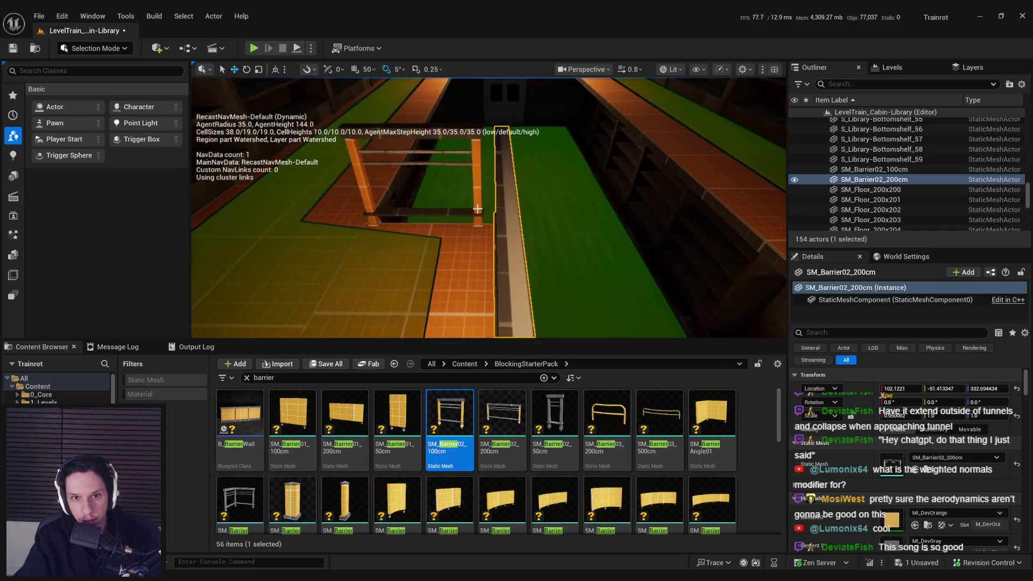
left_click(478, 208)
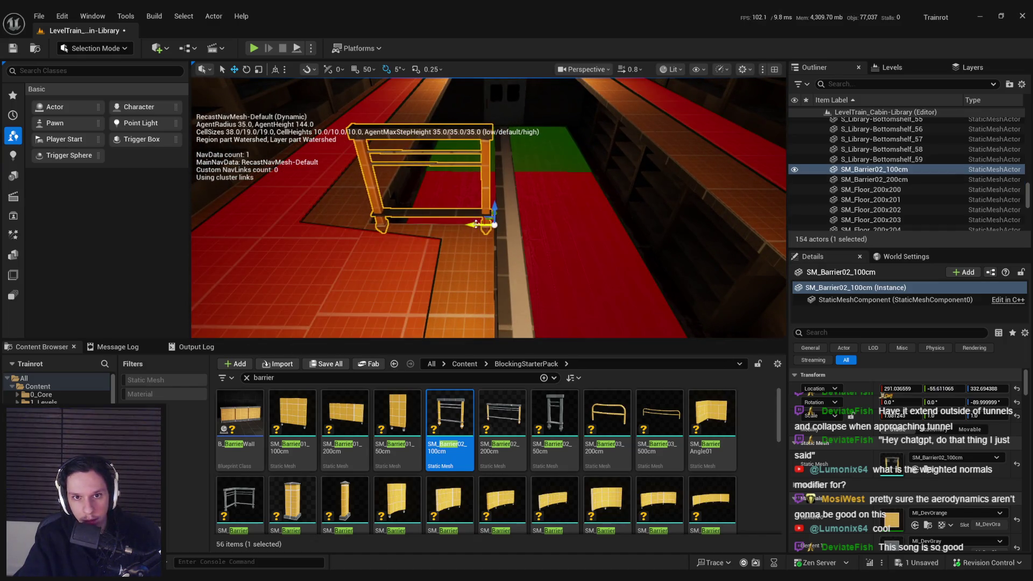
key("f")
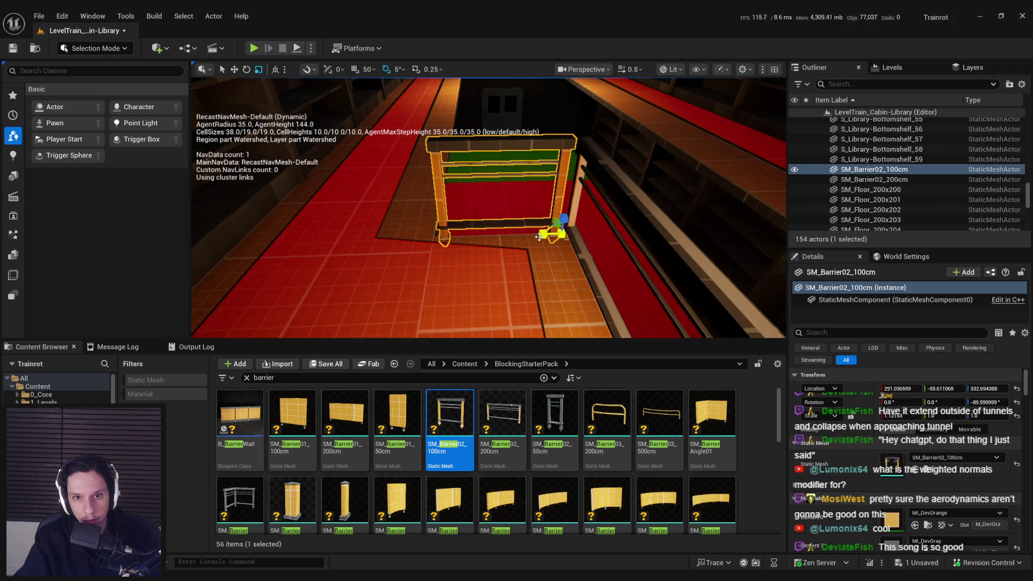
Copy the 200cm barrier along the floor edge, spacing the copies 200 units apart
key("w")
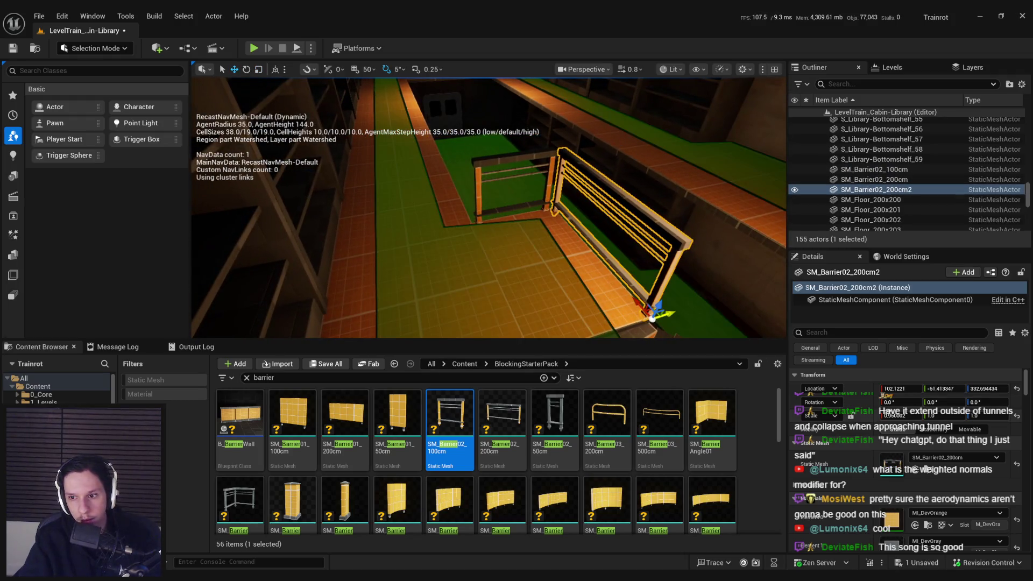
left_click_drag(592, 301, 614, 290)
mouse_move(695, 309)
left_mouse_down()
mouse_move(554, 311)
mouse_move(589, 316)
mouse_move(232, 264)
mouse_move(492, 261)
mouse_move(441, 302)
mouse_move(387, 258)
mouse_move(329, 79)
left_mouse_up()
left_click_drag(371, 235, 492, 243)
mouse_move(421, 255)
left_mouse_down()
mouse_move(553, 242)
mouse_move(357, 256)
mouse_move(459, 242)
left_mouse_up()
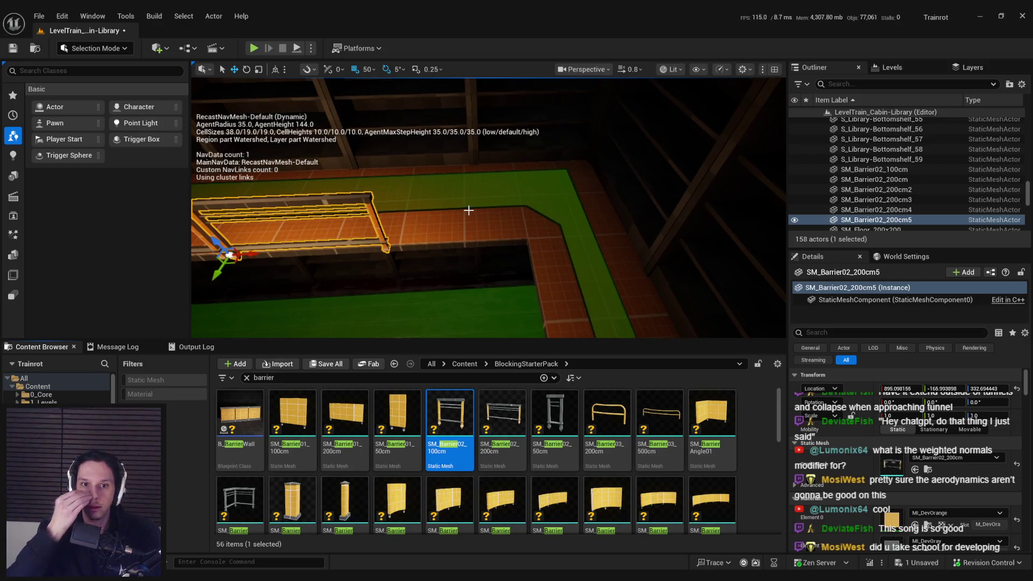
Select the floor tile at the corner and locate its asset in the Content Browser
key("w")
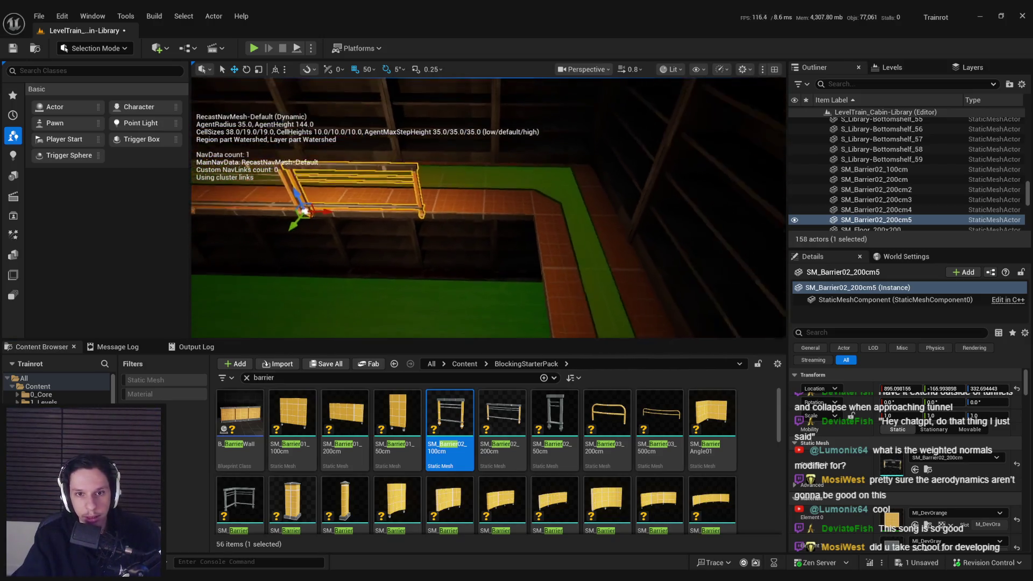
key("w")
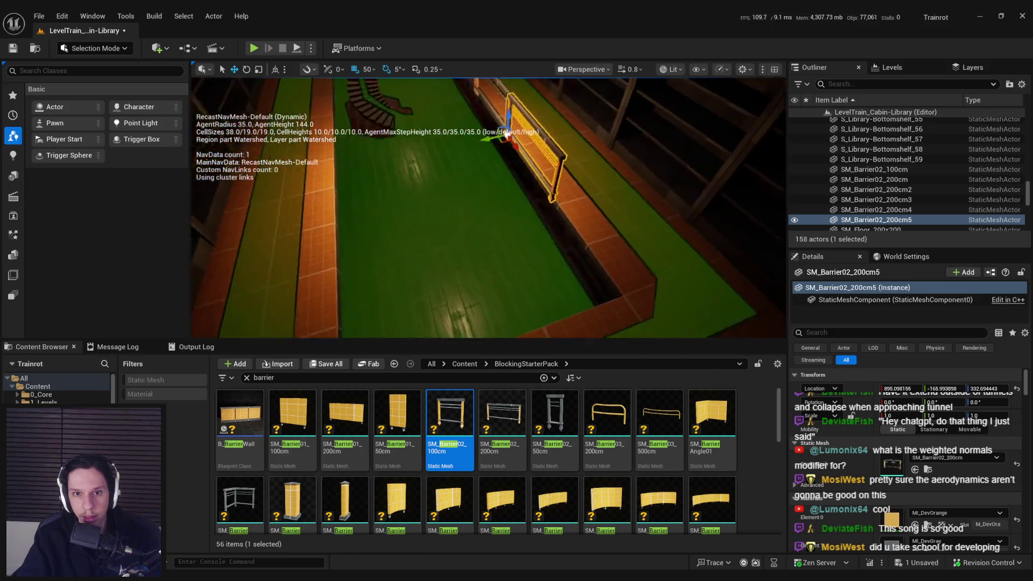
key("w")
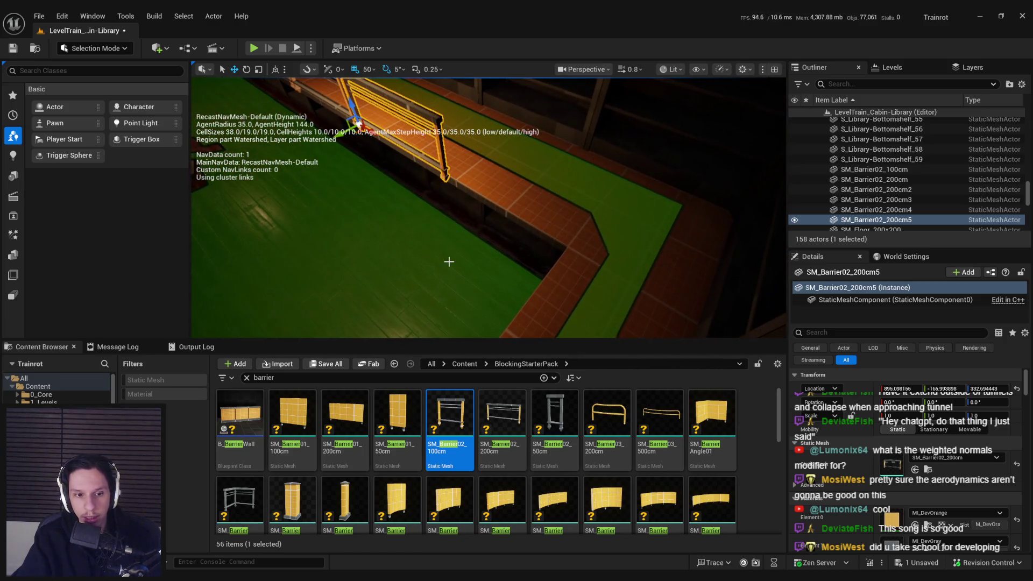
left_click(541, 203)
key("ctrl+b")
Copy the floor tile beside the stairs as SM_FloorCorner_200x200, rotated about 85° and shifted 250 along X
scroll(577, 446, "down", 1)
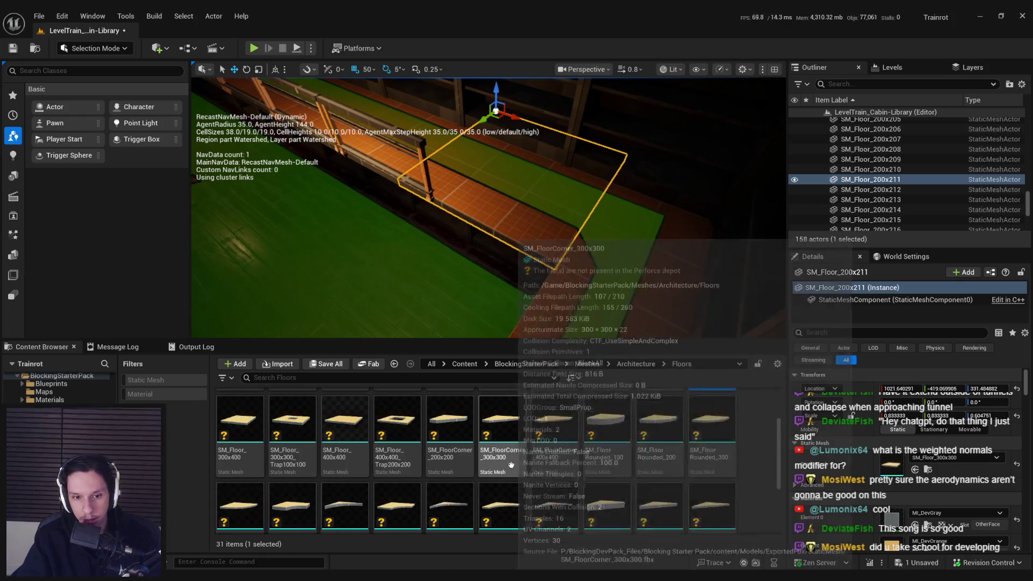
key("e")
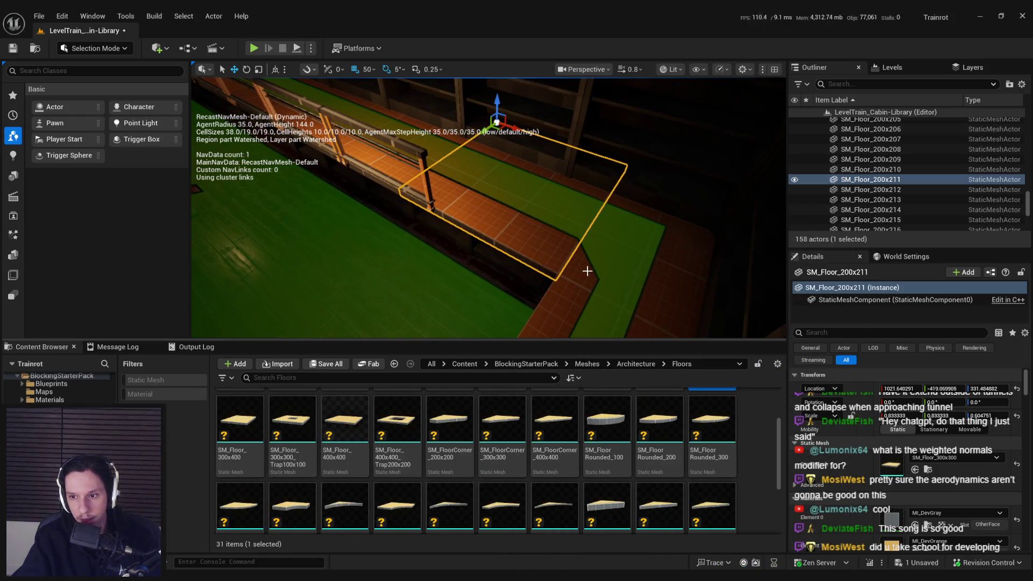
mouse_move(580, 252)
left_mouse_down()
mouse_move(354, 244)
mouse_move(383, 227)
left_mouse_up()
scroll(583, 423, "up", 1)
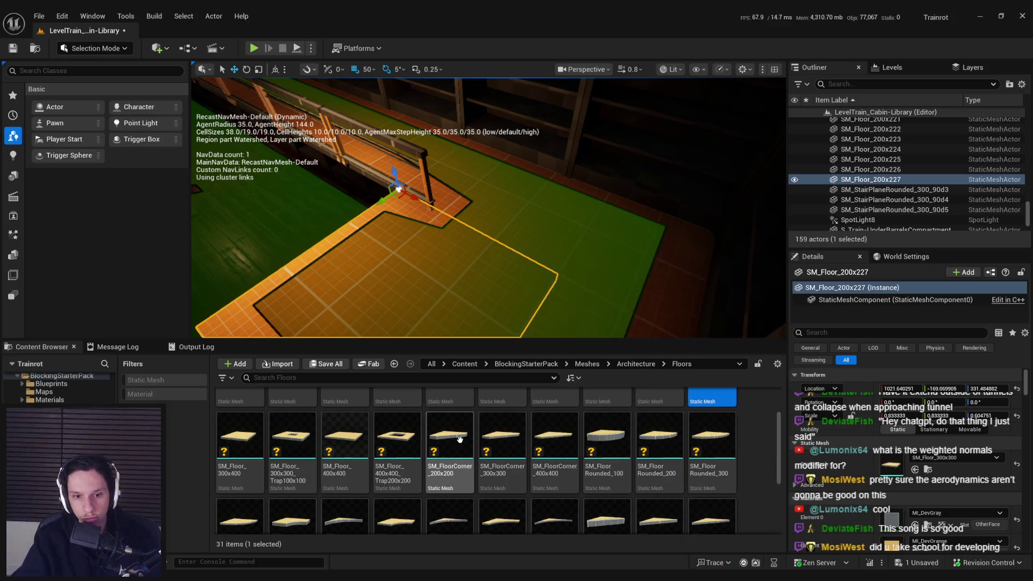
left_click_drag(883, 466, 883, 466)
key("f")
key("e")
mouse_move(431, 226)
left_mouse_down()
mouse_move(397, 229)
mouse_move(554, 231)
left_mouse_up()
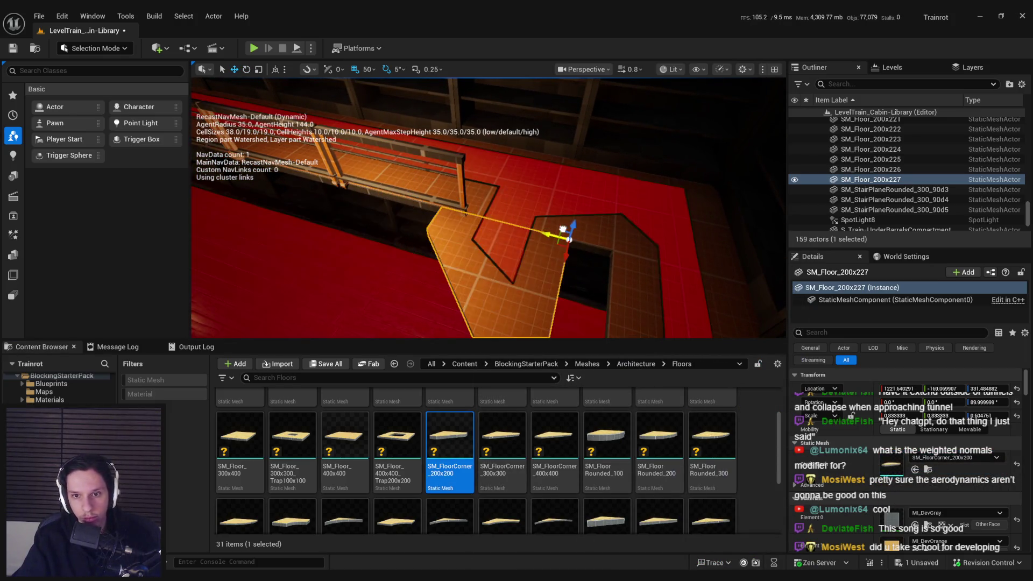
key("f")
Swap the corner piece's mesh to the small SM_FloorTriangle_100
key("p")
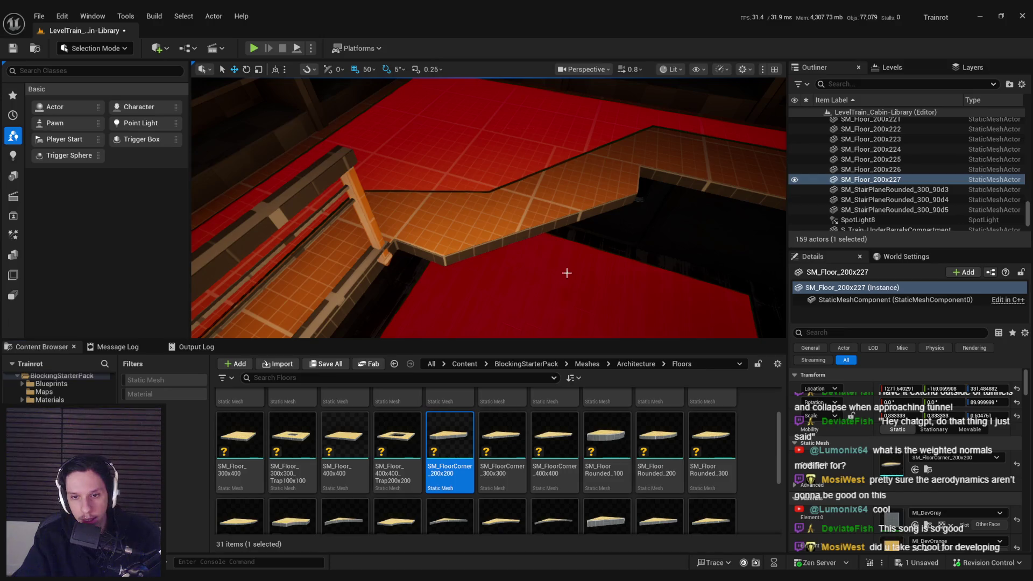
left_click_drag(574, 306, 575, 291)
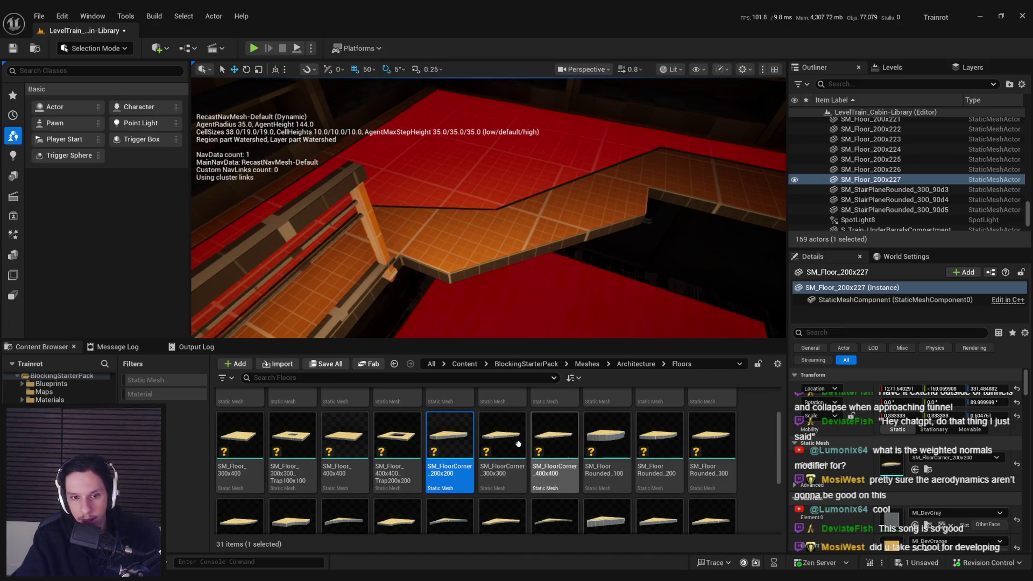
scroll(463, 457, "down", 2)
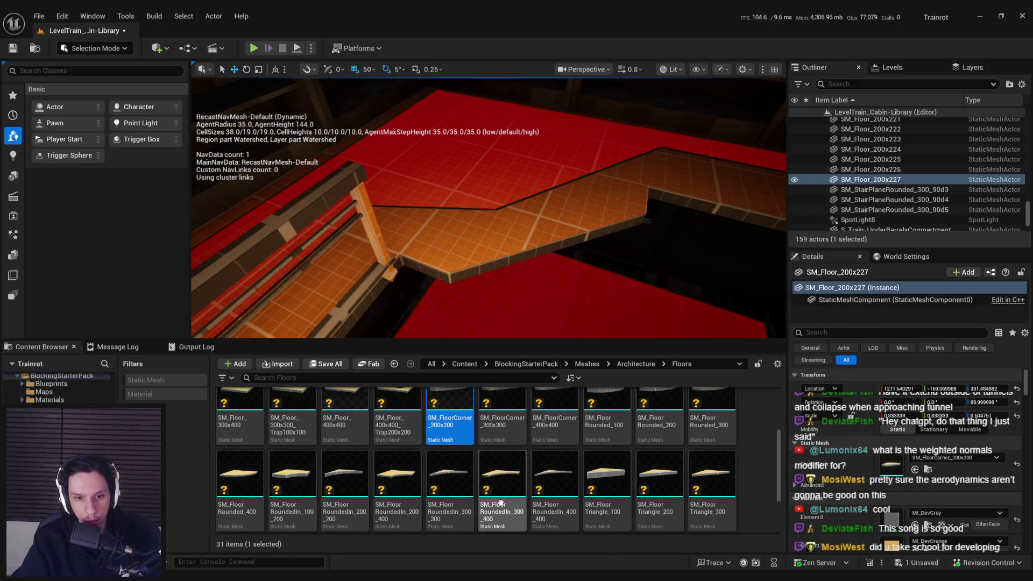
left_click(659, 482)
left_click(914, 469)
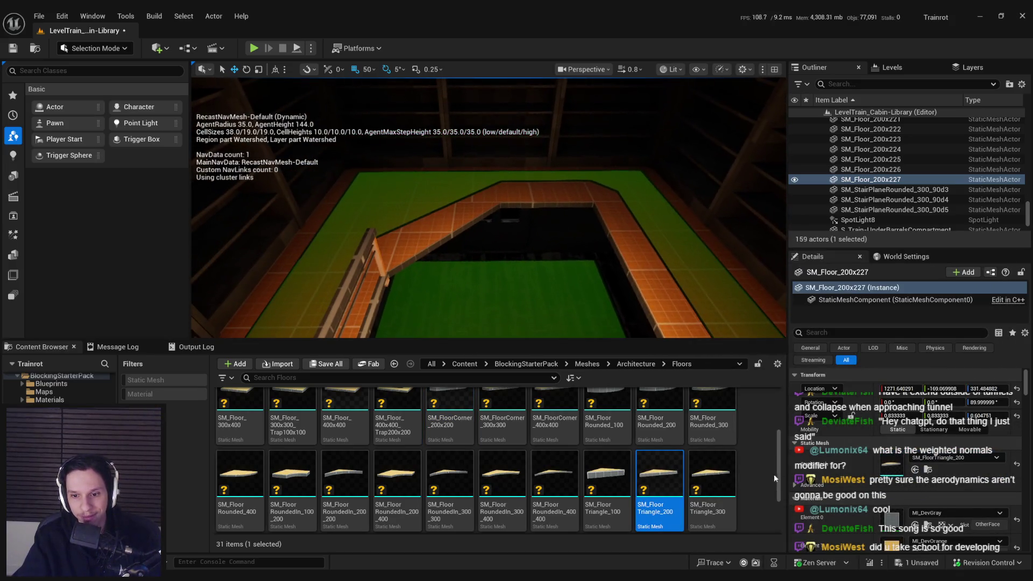
left_click(618, 477)
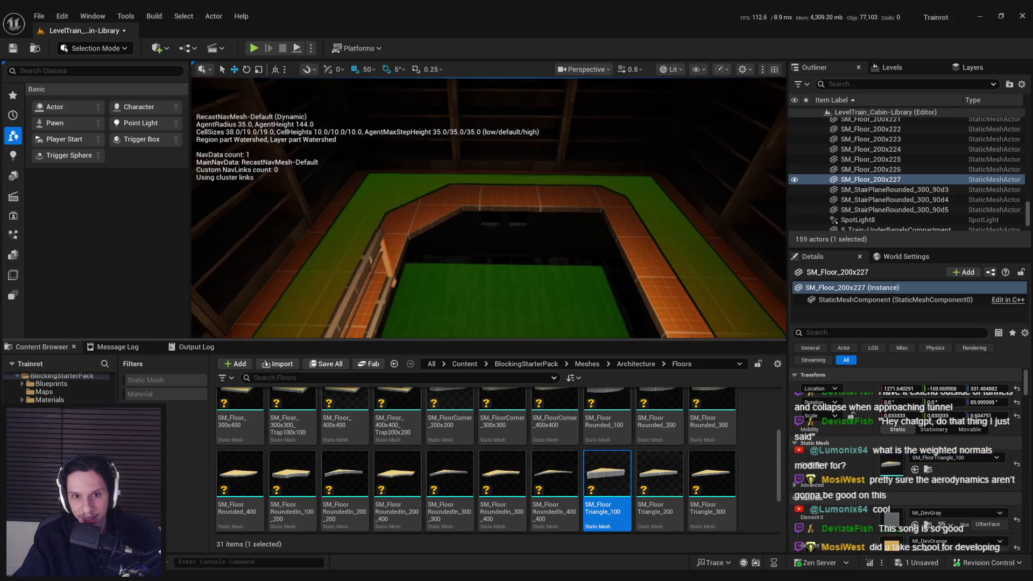
Make a copy of the triangle floor piece and select both triangles
left_click_drag(479, 166, 494, 165, "alt")
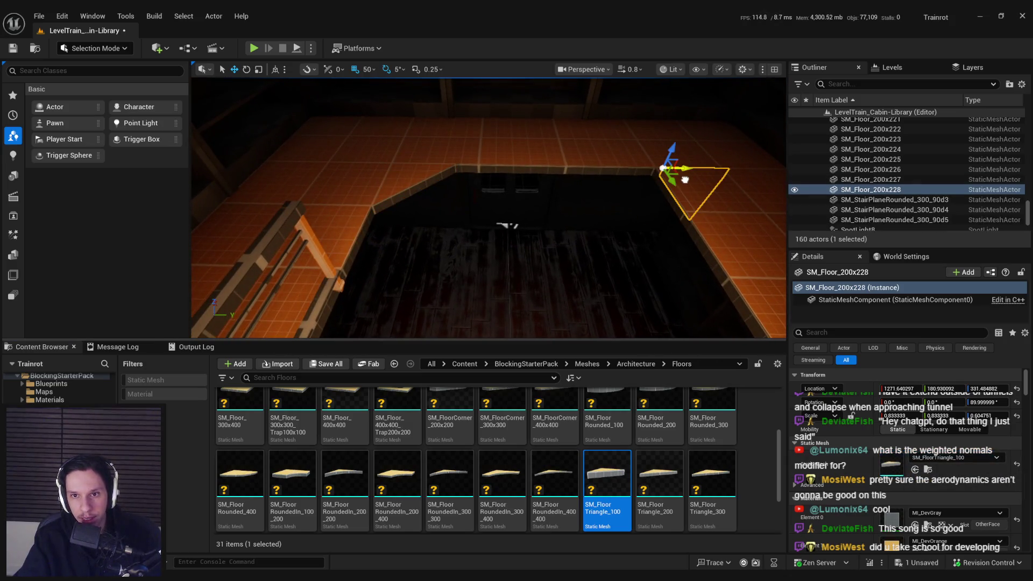
mouse_move(671, 210)
left_mouse_down()
mouse_move(527, 237)
mouse_move(561, 250)
left_mouse_up()
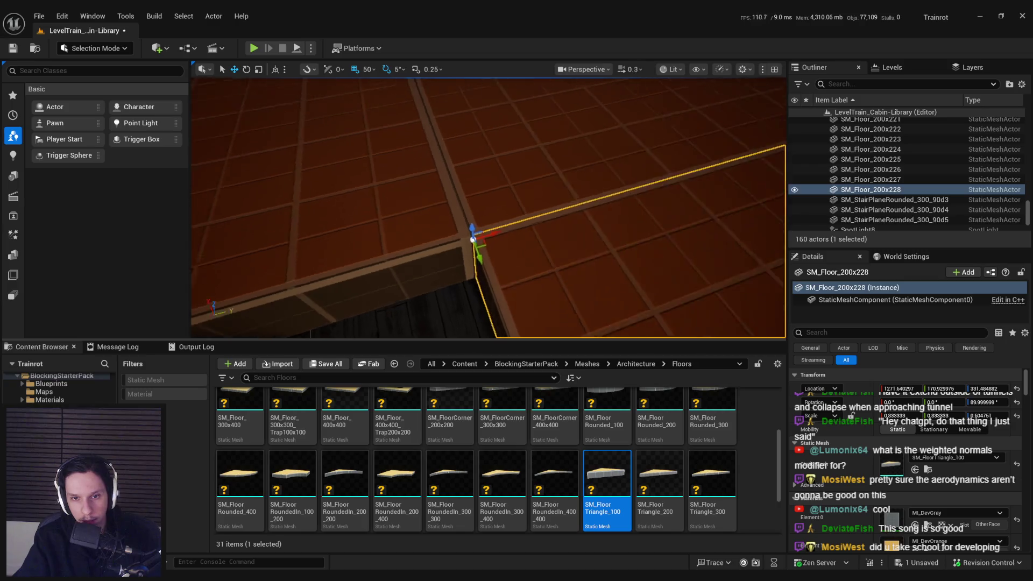
scroll(540, 262, "up", 5)
mouse_move(485, 238)
left_mouse_down()
mouse_move(461, 272)
mouse_move(485, 258)
left_mouse_up()
left_click(586, 221, "ctrl")
key("w")
mouse_move(586, 221)
left_mouse_down()
mouse_move(557, 230)
mouse_move(431, 200)
mouse_move(726, 230)
left_mouse_up()
Duplicate both triangle floor pieces with Ctrl+D and fly over to the copies
key("ctrl+d")
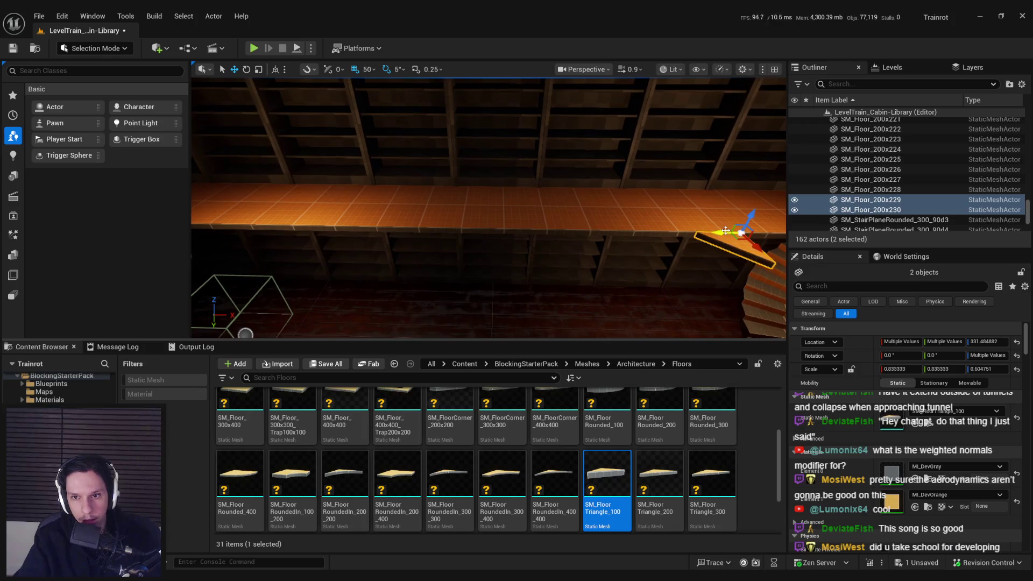
key("f")
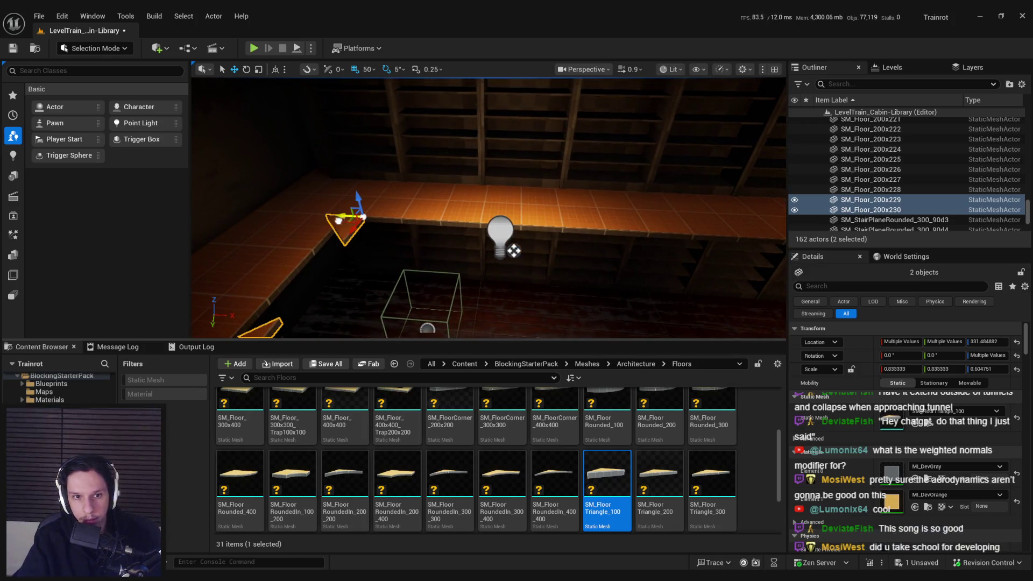
scroll(514, 250, "down", 3)
key("w")
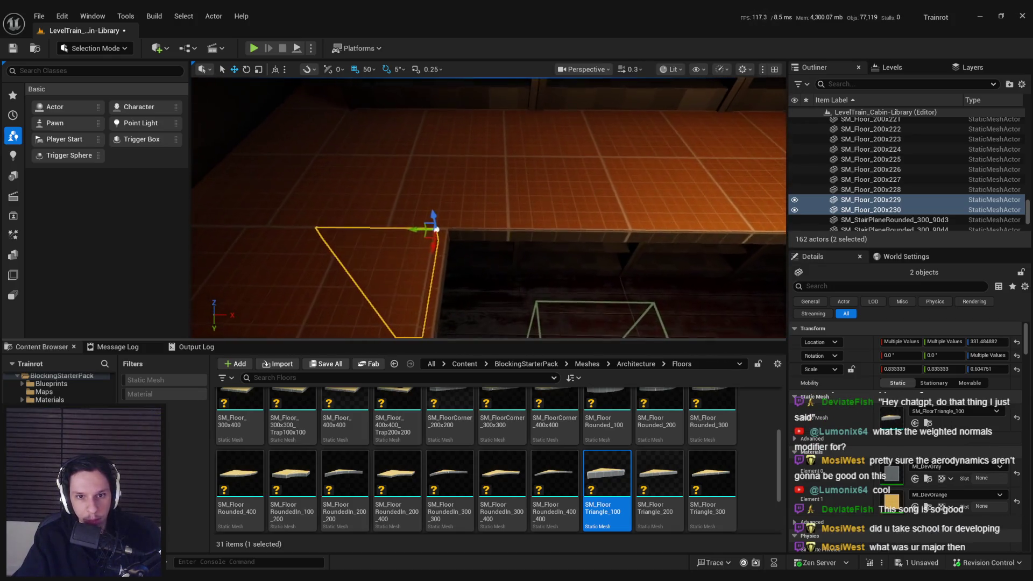
key("w")
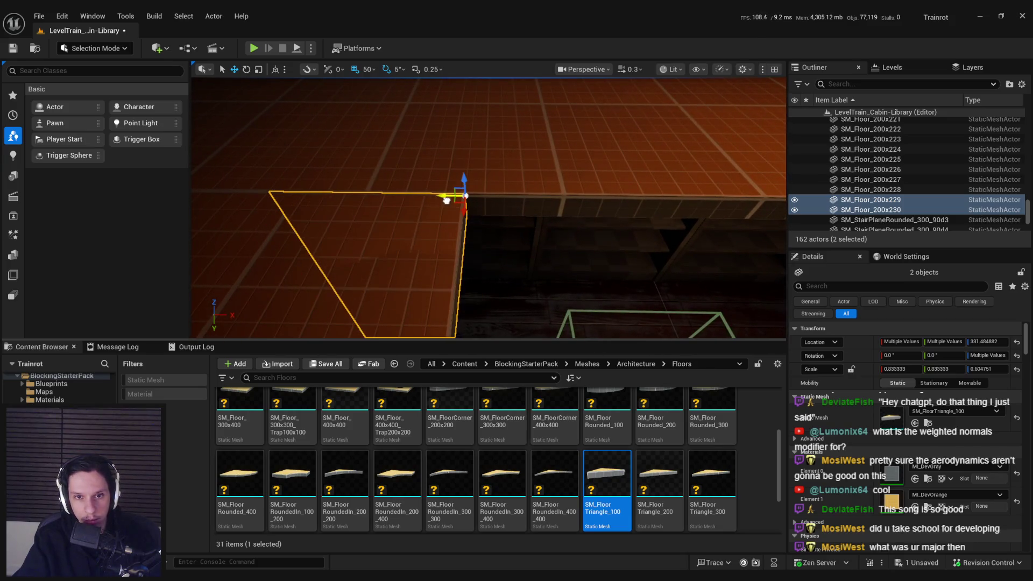
scroll(499, 231, "up", 2)
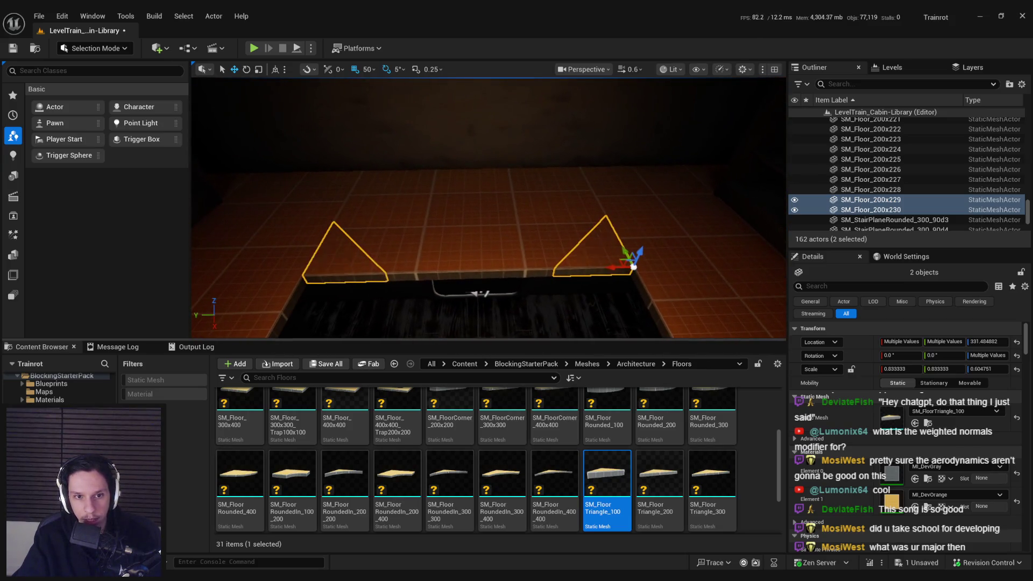
Center the pivot on the two triangle floor pieces and rotate them 40 degrees
right_click(364, 280)
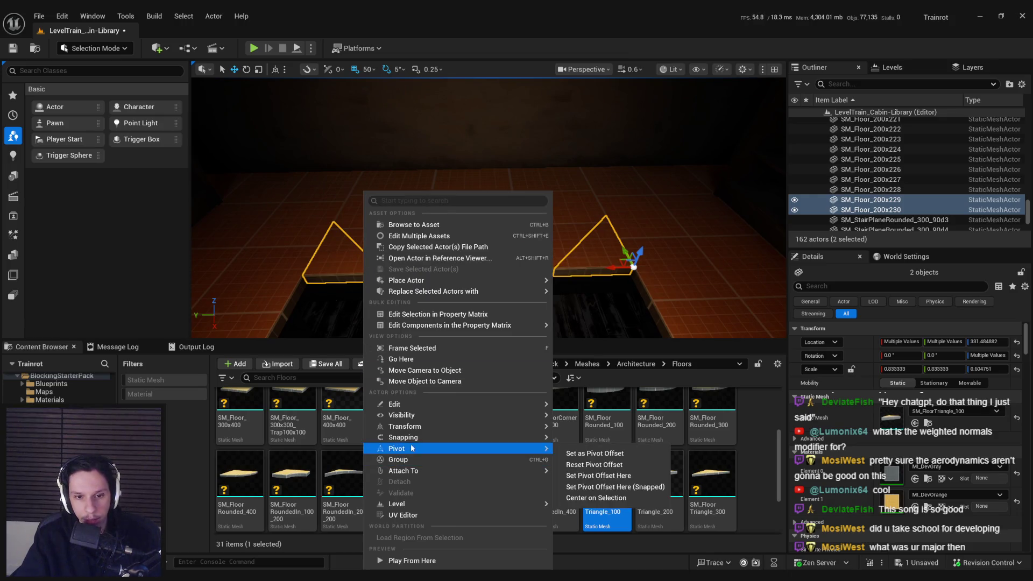
mouse_move(407, 471)
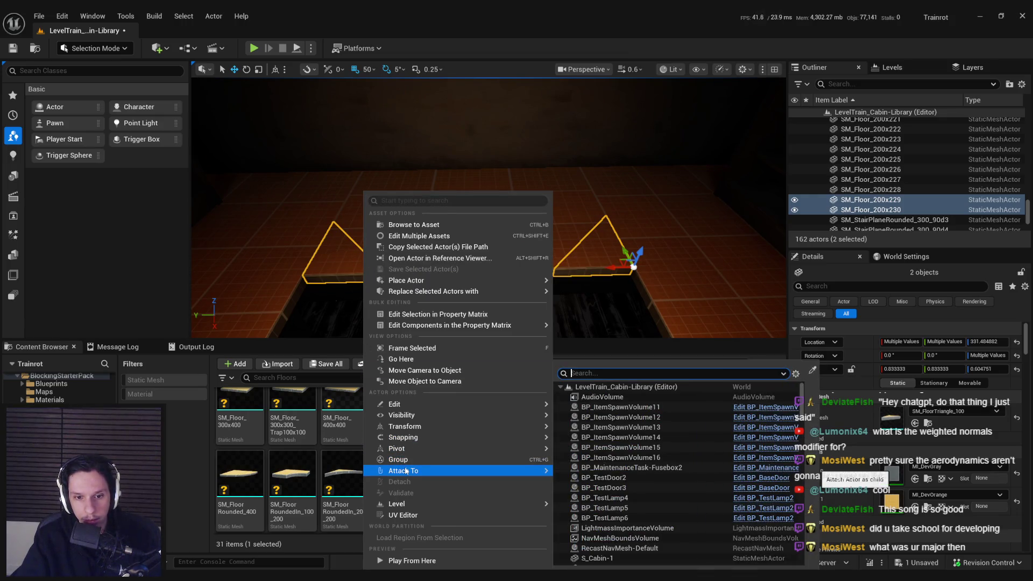
mouse_move(401, 452)
left_click(631, 487)
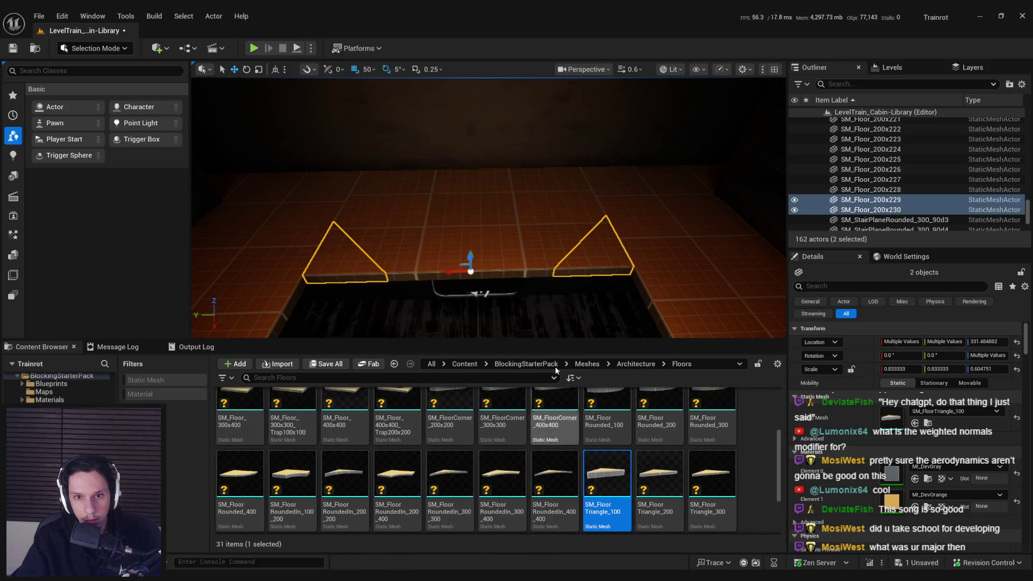
mouse_move(518, 241)
left_mouse_down()
mouse_move(527, 264)
mouse_move(501, 253)
mouse_move(560, 286)
mouse_move(554, 247)
mouse_move(525, 218)
mouse_move(521, 143)
mouse_move(549, 258)
mouse_move(696, 161)
mouse_move(393, 331)
mouse_move(460, 184)
mouse_move(491, 237)
mouse_move(447, 185)
mouse_move(400, 184)
mouse_move(471, 229)
left_mouse_up()
key("w")
Copy the end railing section and change the copy's mesh to SM_Barrier02_100cm
left_click(434, 171)
left_click(400, 184, "ctrl")
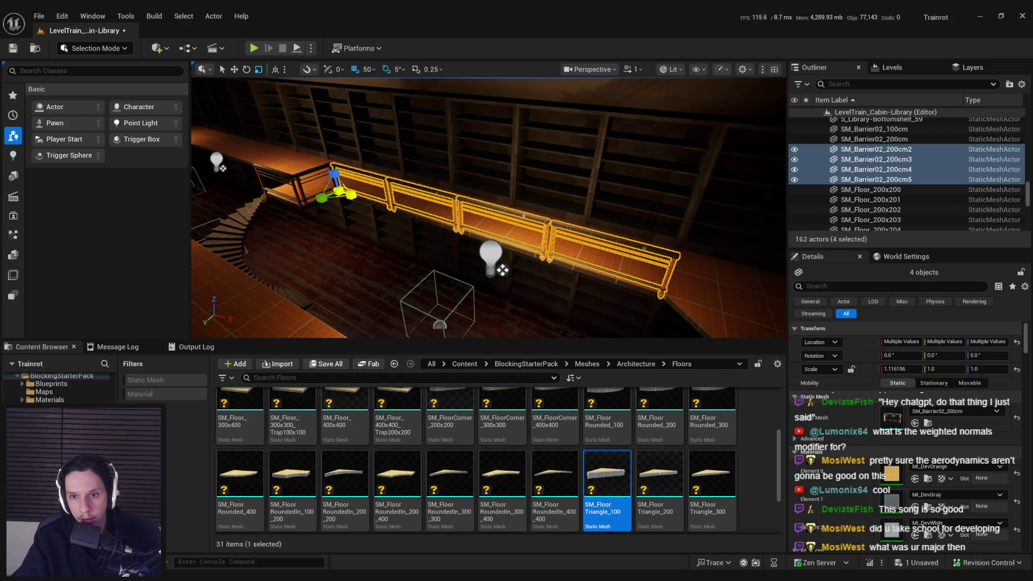
left_click_drag(355, 200, 355, 199)
left_click(355, 199)
left_click_drag(325, 241, 346, 270)
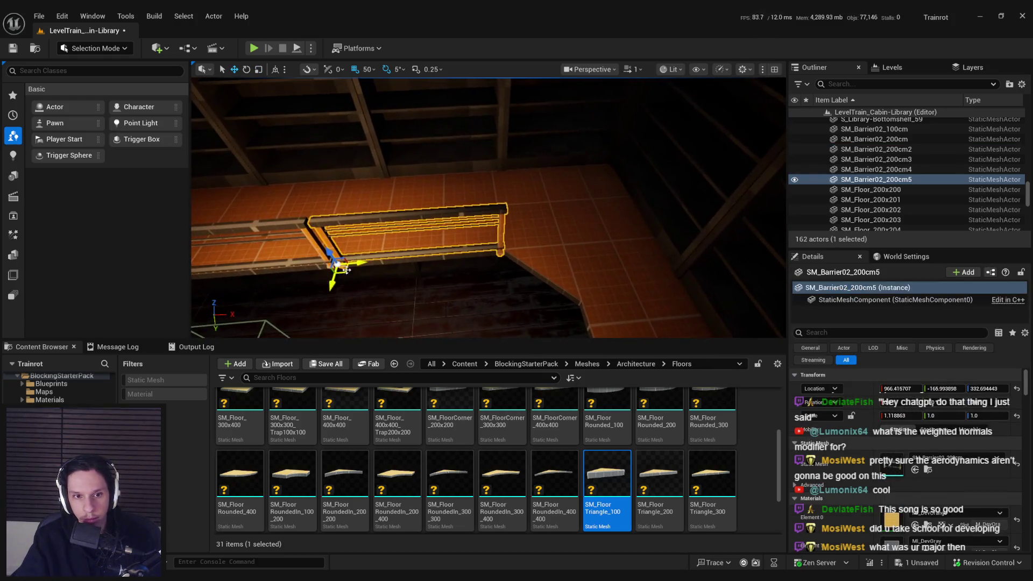
left_click_drag(525, 258, 595, 315)
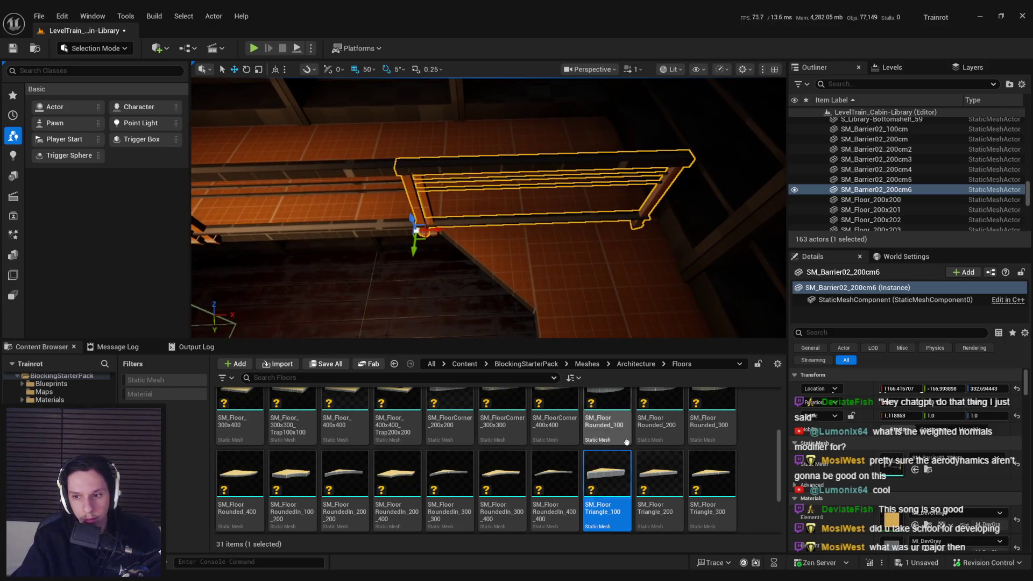
key("ctrl+b")
left_click_drag(398, 422, 895, 460)
Rotate and reposition the short barrier at the stair opening's corner
key("e")
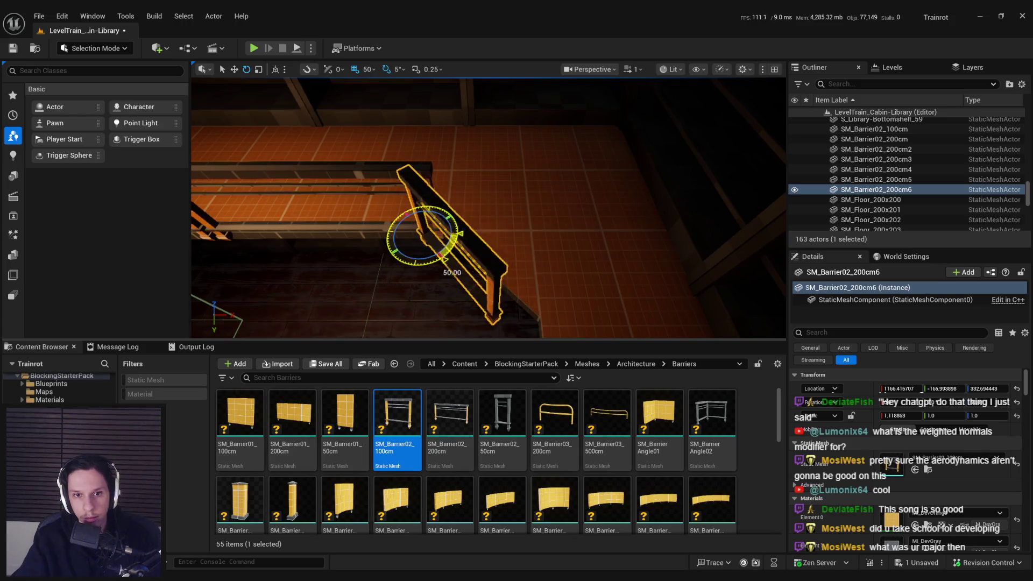
key("w")
mouse_move(442, 256)
left_mouse_down()
mouse_move(433, 231)
mouse_move(575, 259)
left_mouse_up()
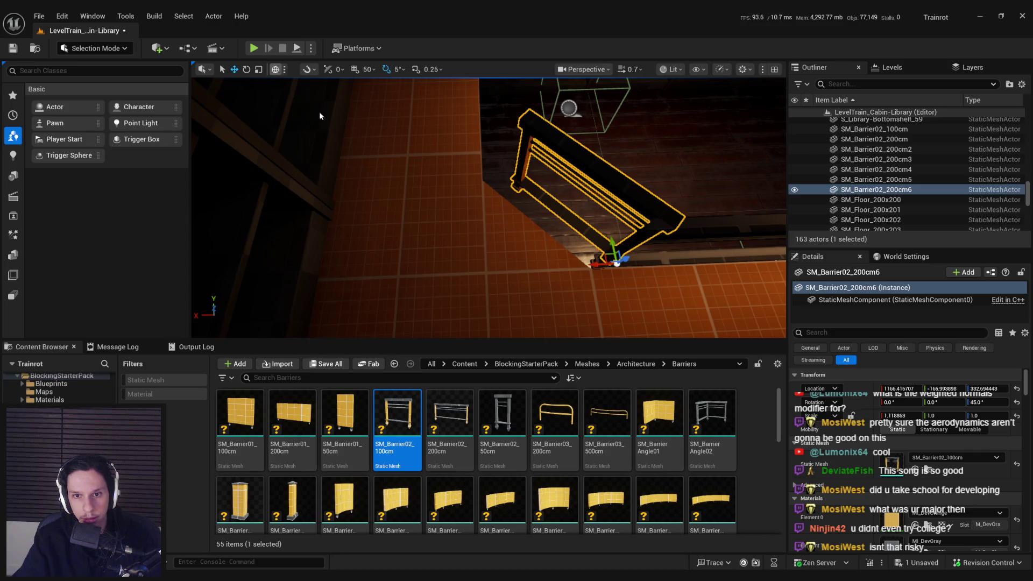
mouse_move(566, 286)
left_mouse_down()
mouse_move(535, 272)
mouse_move(647, 326)
mouse_move(559, 295)
left_mouse_up()
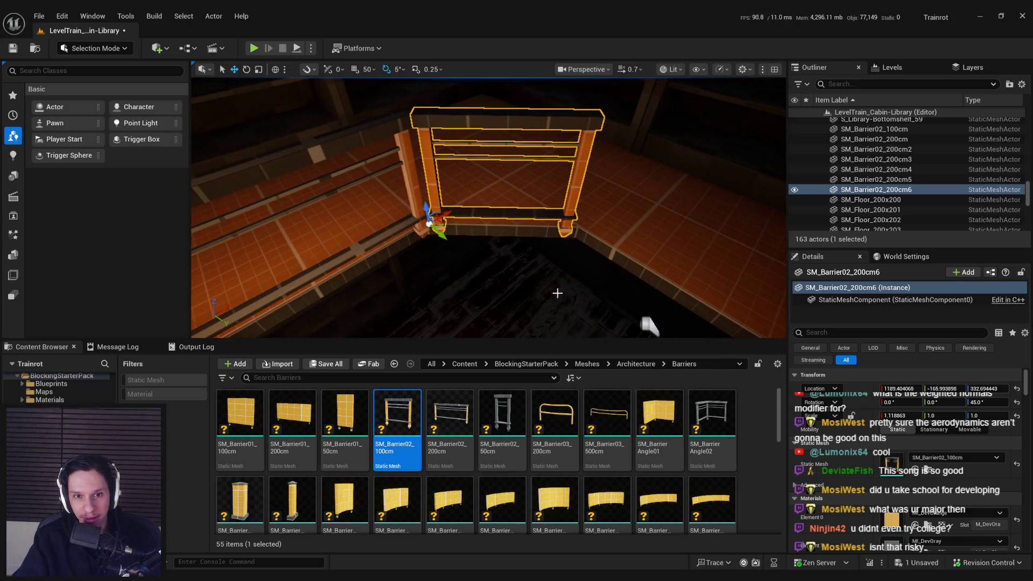
Slide the adjacent long railing along its line and shorten it to about 0.88 X scale
left_click(648, 324)
mouse_move(649, 324)
left_mouse_down()
mouse_move(628, 302)
mouse_move(387, 294)
mouse_move(481, 252)
left_mouse_up()
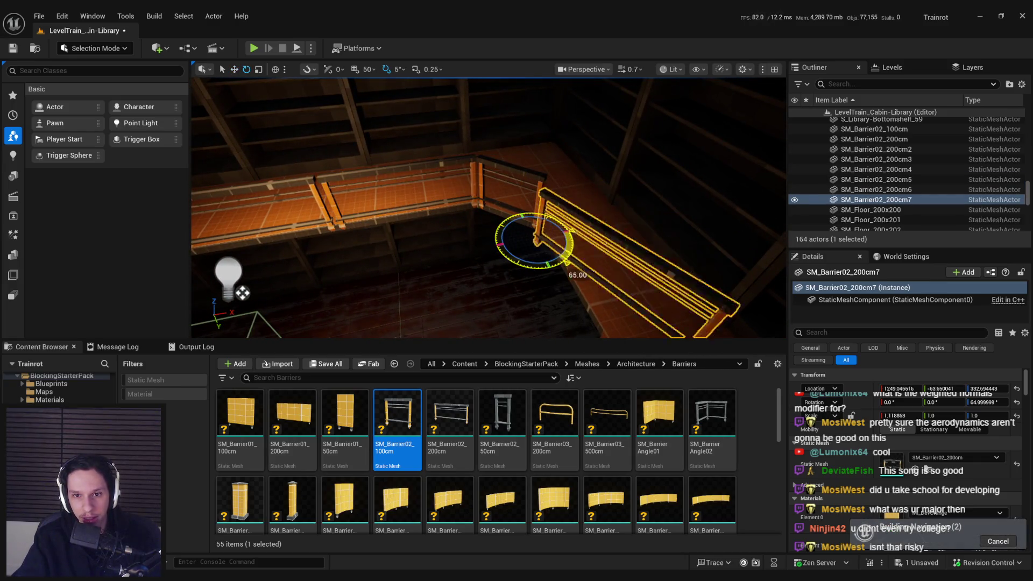
key("f")
key("w")
mouse_move(495, 281)
left_mouse_down()
mouse_move(510, 280)
mouse_move(457, 264)
mouse_move(474, 258)
mouse_move(462, 261)
mouse_move(530, 279)
mouse_move(506, 291)
mouse_move(487, 350)
left_mouse_up()
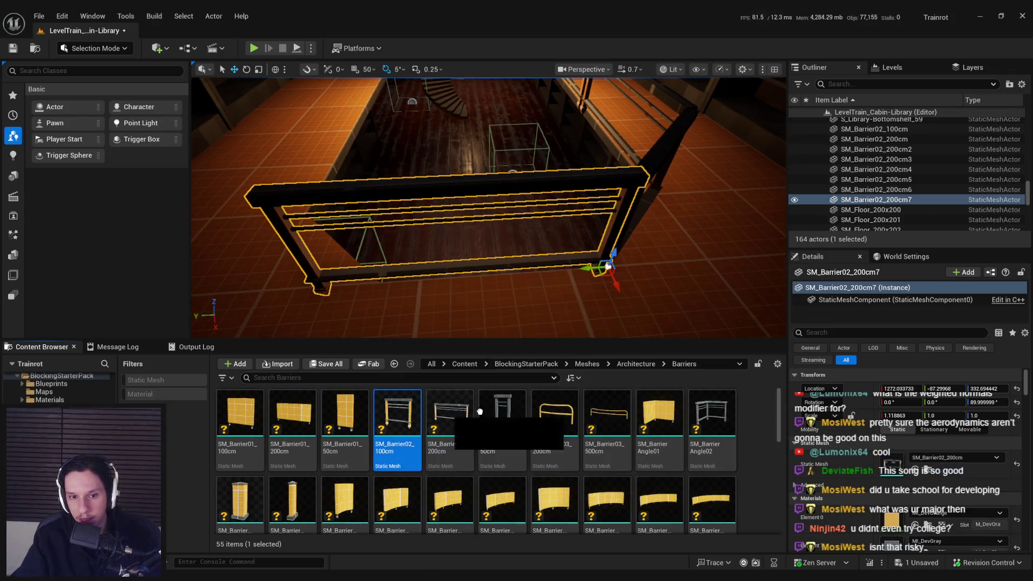
mouse_move(513, 295)
left_mouse_down()
mouse_move(506, 280)
mouse_move(513, 295)
left_mouse_up()
mouse_move(590, 278)
left_mouse_down()
mouse_move(611, 276)
mouse_move(587, 161)
left_mouse_up()
Duplicate the short angled barrier as SM_Barrier02_200cm8
left_click(594, 199)
mouse_move(594, 199)
left_mouse_down()
mouse_move(633, 284)
mouse_move(358, 289)
left_mouse_up()
key("f")
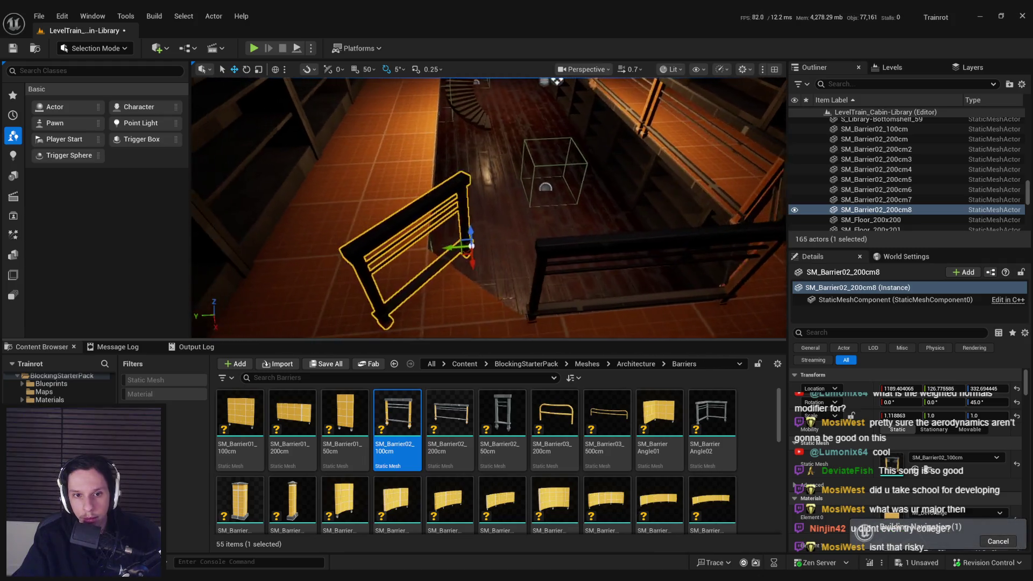
right_click(467, 255)
Centre SM_Barrier02_200cm8's pivot on itself and rotate it about Z to close the other corner
mouse_move(507, 450)
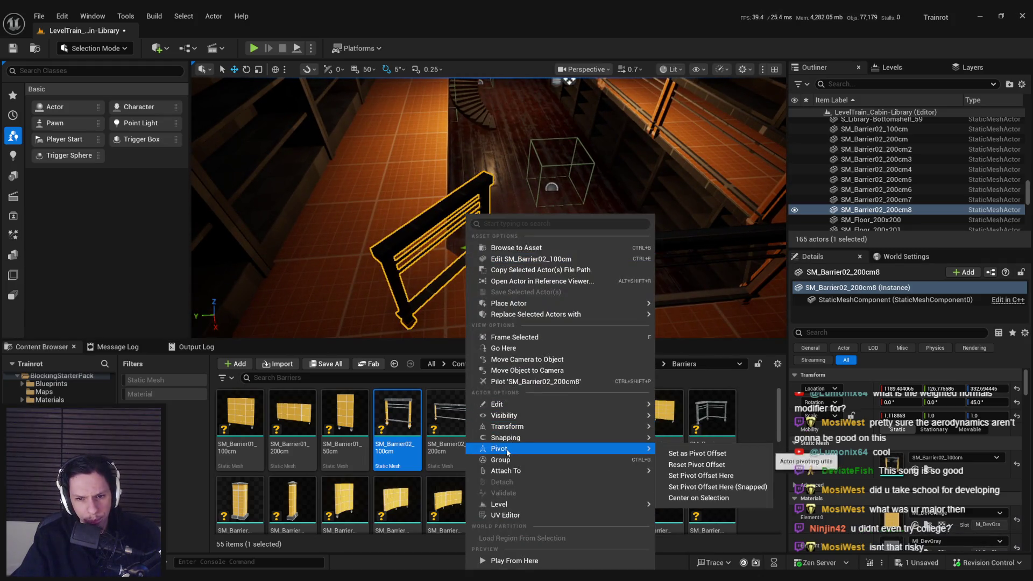
left_click(723, 498)
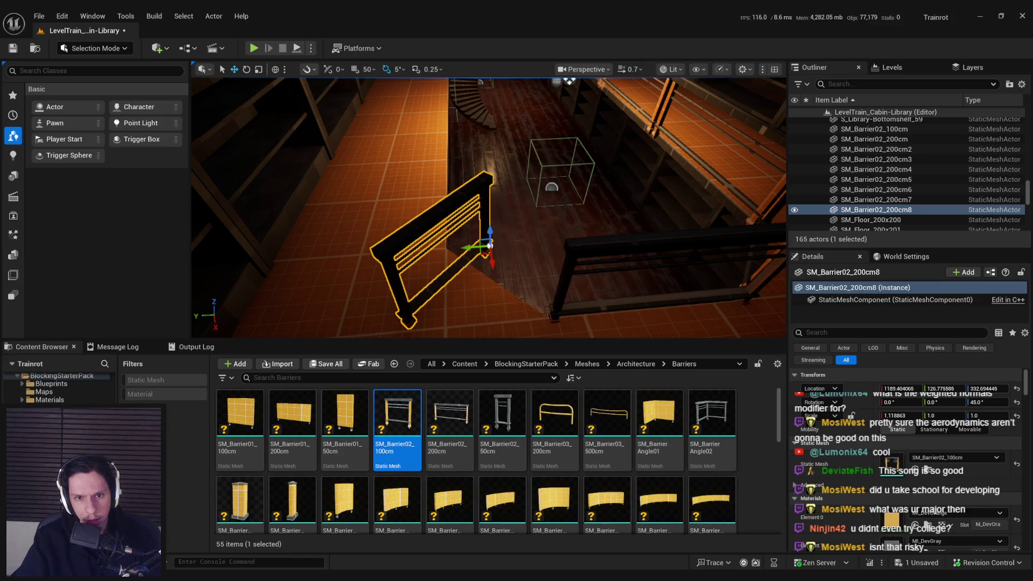
right_click(462, 214)
mouse_move(505, 417)
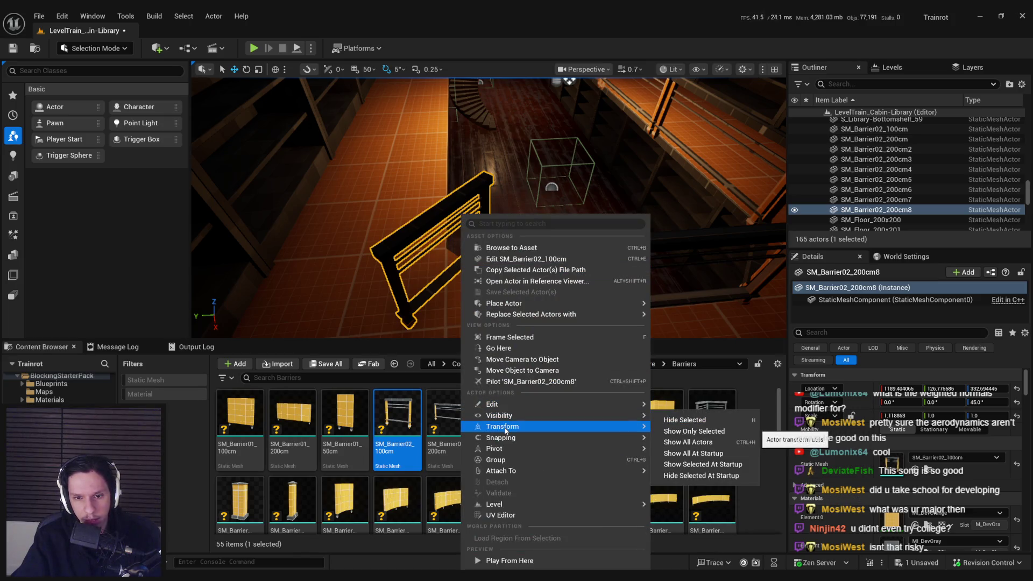
mouse_move(506, 439)
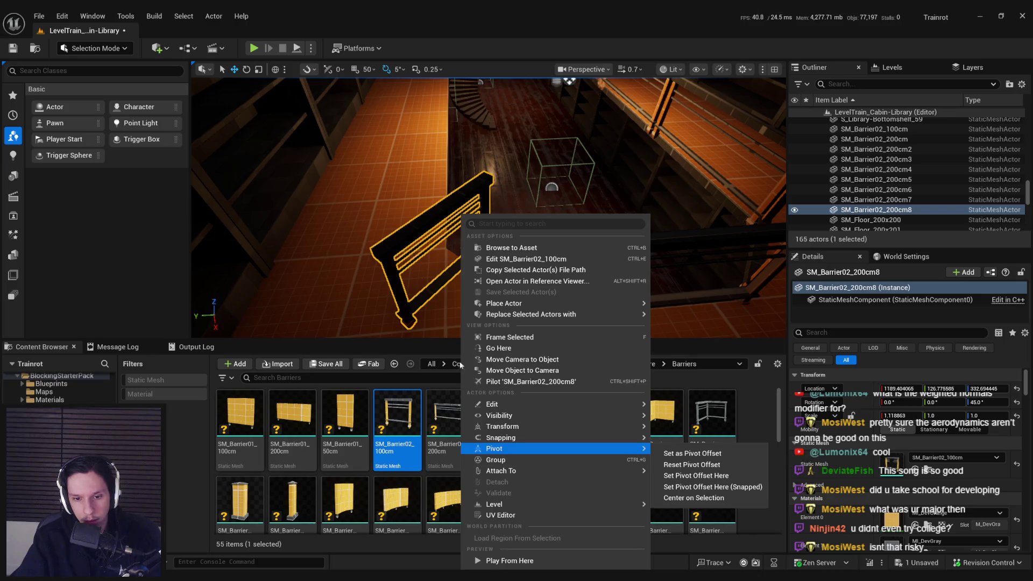
left_click(451, 258)
right_click(461, 214)
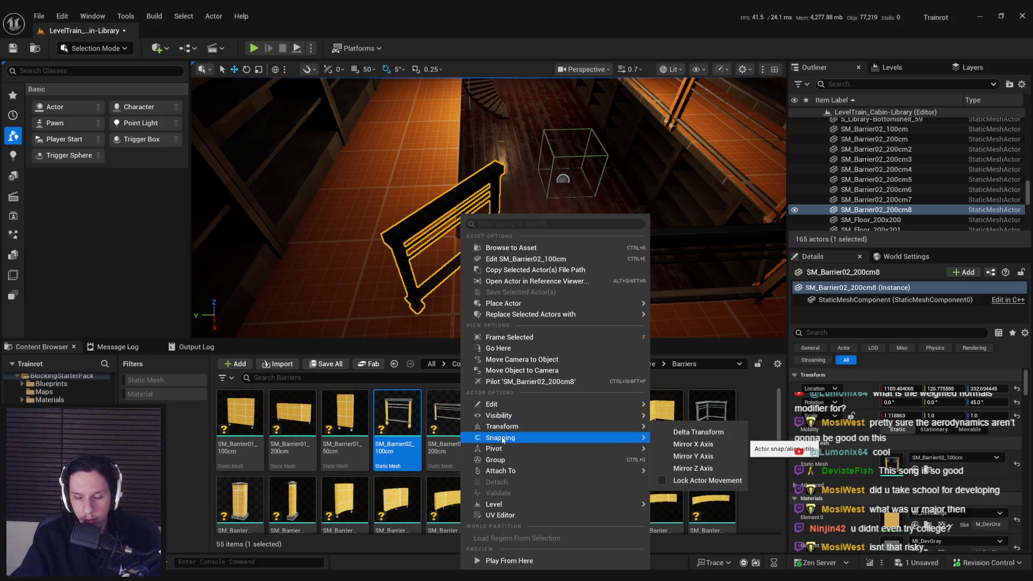
mouse_move(503, 449)
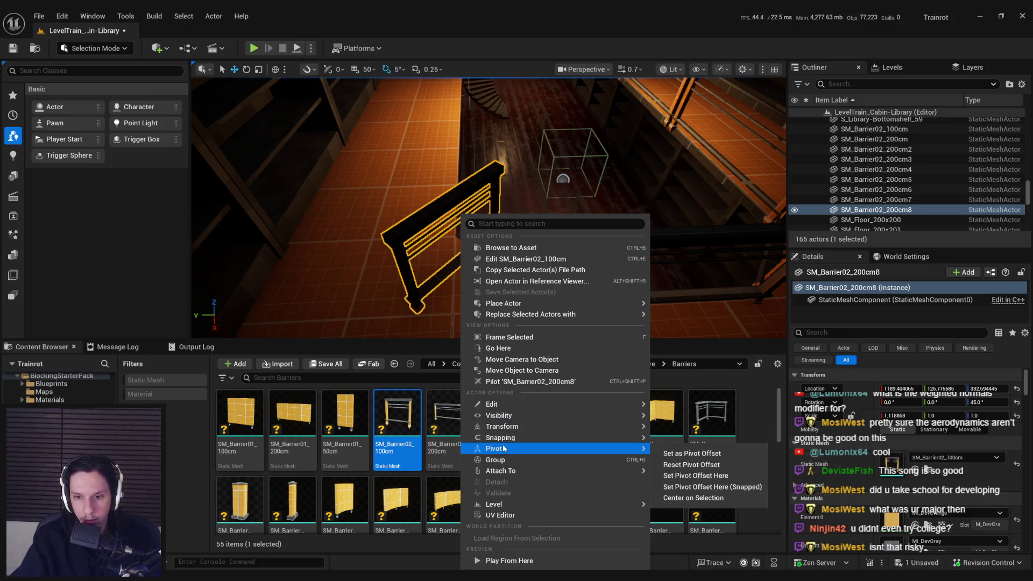
left_click(692, 499)
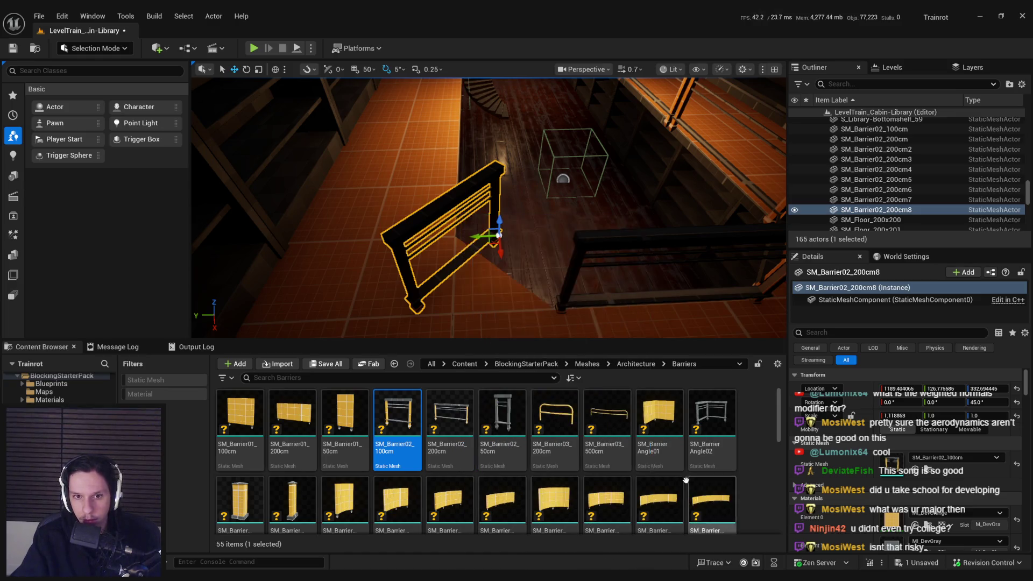
mouse_move(493, 297)
left_mouse_down()
mouse_move(452, 273)
mouse_move(508, 334)
mouse_move(576, 265)
mouse_move(587, 277)
mouse_move(523, 257)
mouse_move(553, 289)
mouse_move(484, 282)
mouse_move(485, 301)
mouse_move(586, 179)
left_mouse_up()
left_click(524, 294)
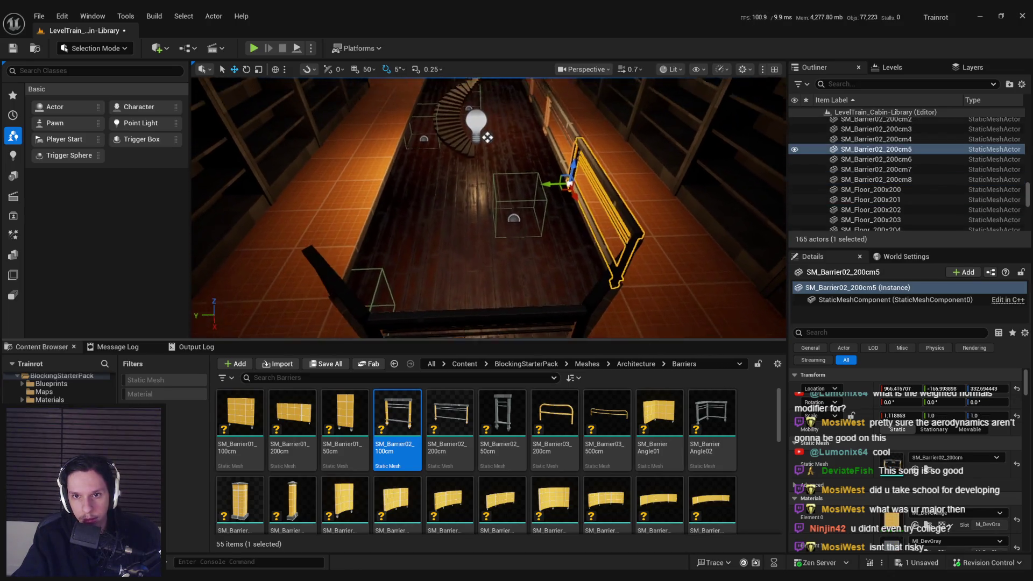
Duplicate four railing barriers further along the balcony as SM_Barrier02_200cm14–17 and line them up
left_click(585, 178)
scroll(585, 178, "down", 3)
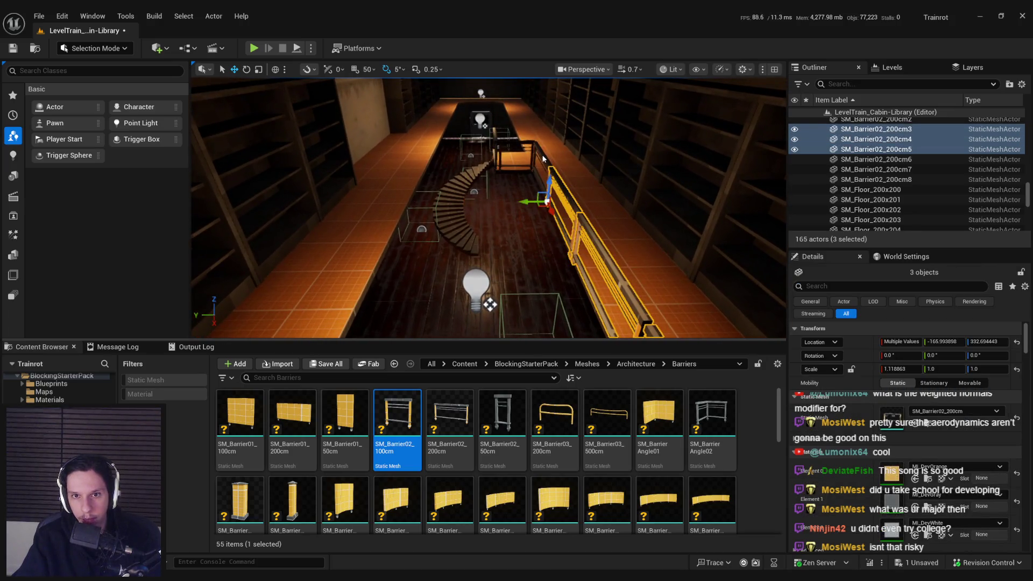
left_click(877, 180, "shift")
left_click_drag(533, 164, 544, 149)
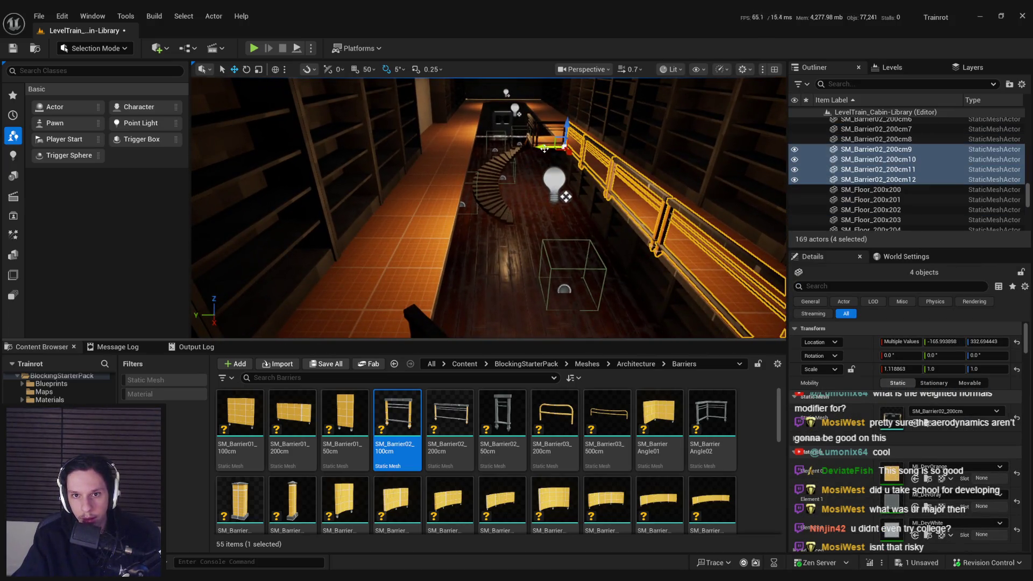
mouse_move(458, 154)
left_mouse_down()
mouse_move(493, 306)
mouse_move(479, 173)
mouse_move(475, 211)
mouse_move(604, 329)
left_mouse_up()
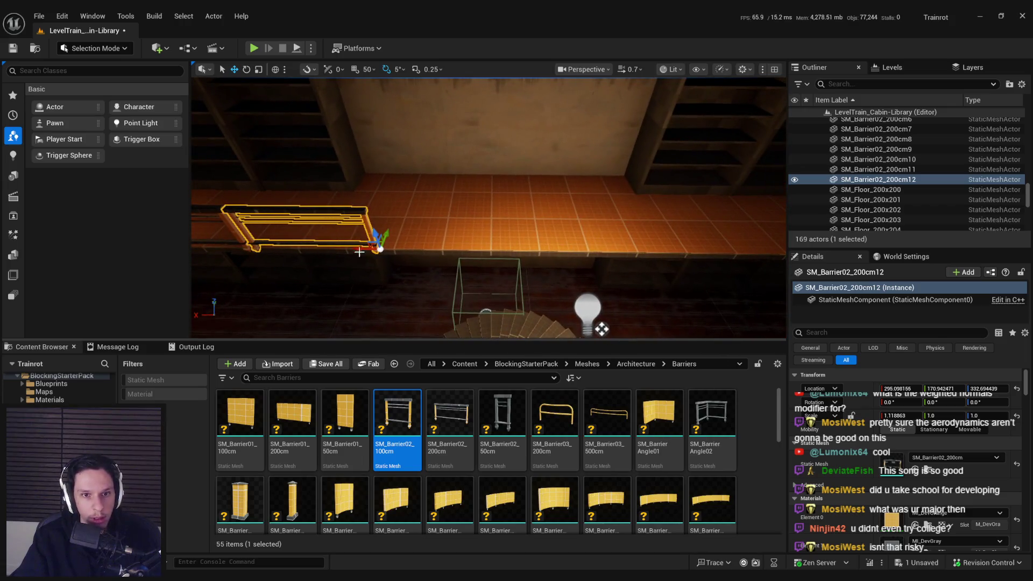
Copy more barriers along the railing, ending with a single SM_Barrier02_200cm18 end piece
mouse_move(592, 259)
left_mouse_down()
mouse_move(332, 217)
mouse_move(390, 201)
left_mouse_up()
left_click(390, 201, "ctrl")
left_click(265, 172, "ctrl")
mouse_move(269, 178)
left_mouse_down()
mouse_move(377, 242)
mouse_move(644, 323)
mouse_move(651, 267)
mouse_move(699, 258)
left_mouse_up()
left_click(434, 242)
key("f")
mouse_move(425, 220)
left_mouse_down()
mouse_move(557, 224)
mouse_move(483, 242)
left_mouse_up()
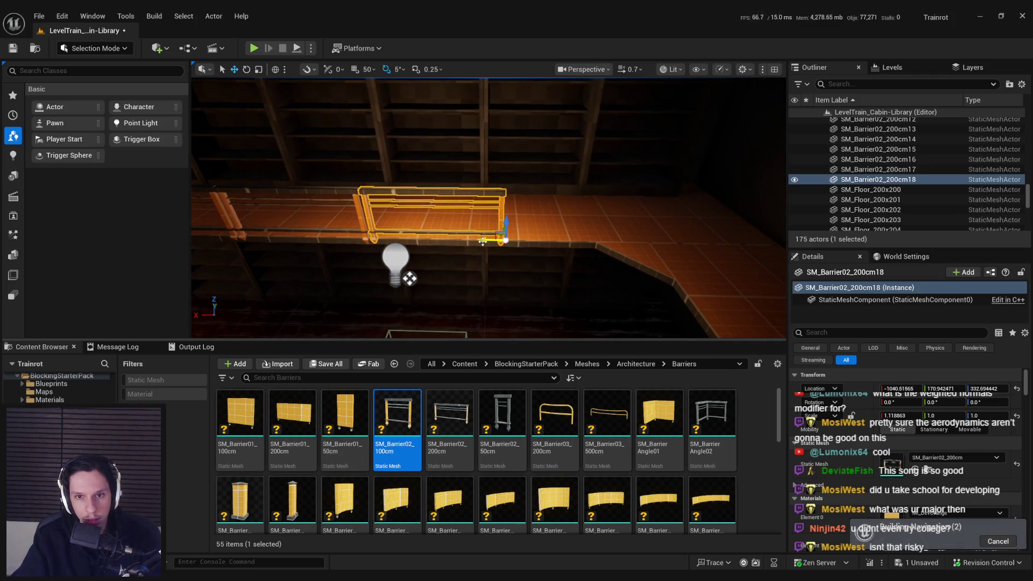
Select barriers 200cm9 through 200cm18 in the Outliner and frame them
left_click(340, 193, "ctrl")
key("f")
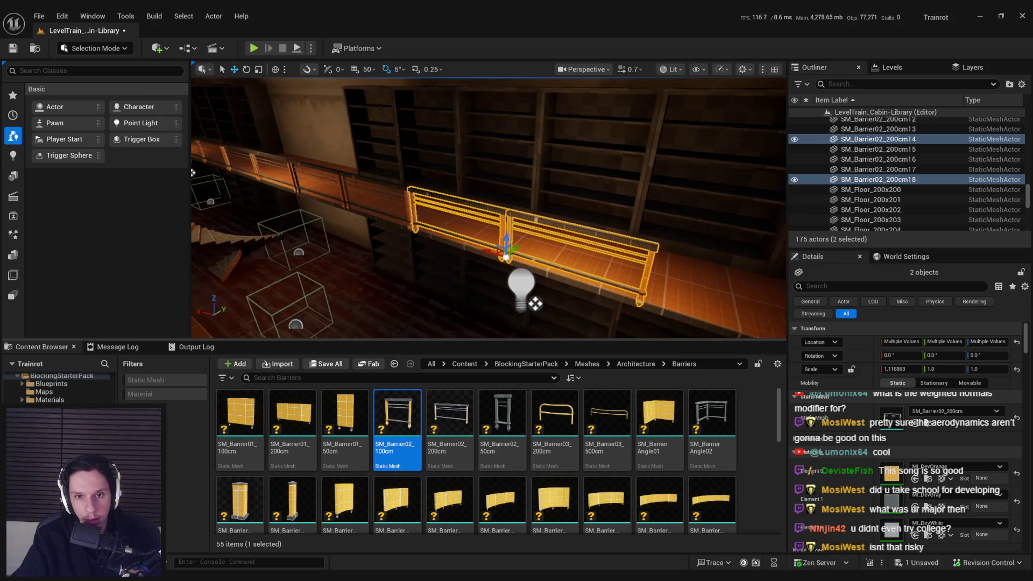
left_click(331, 175, "ctrl")
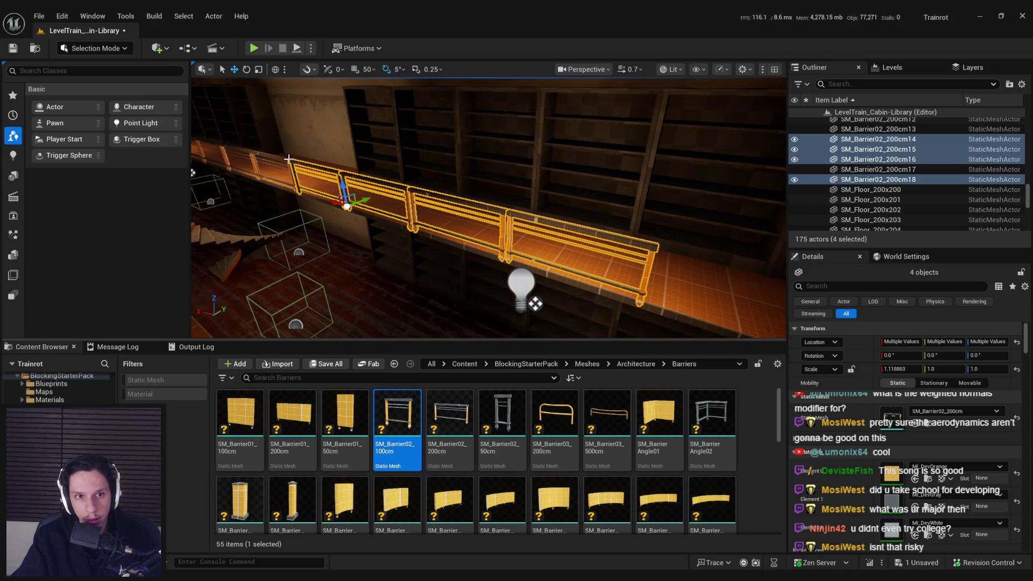
left_click(344, 188, "ctrl")
left_click(383, 192, "ctrl")
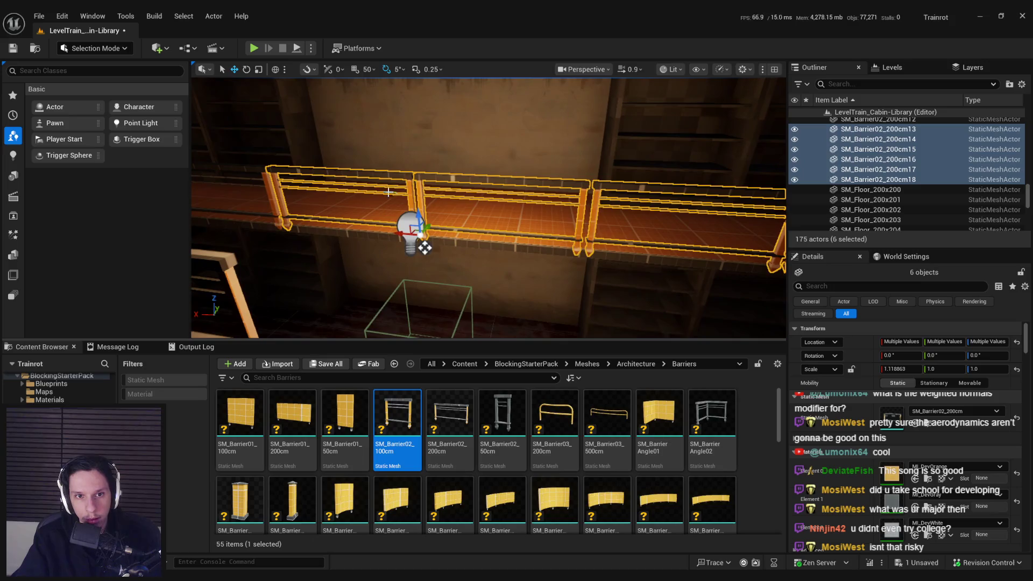
left_click(303, 213, "ctrl")
left_click(323, 223, "ctrl")
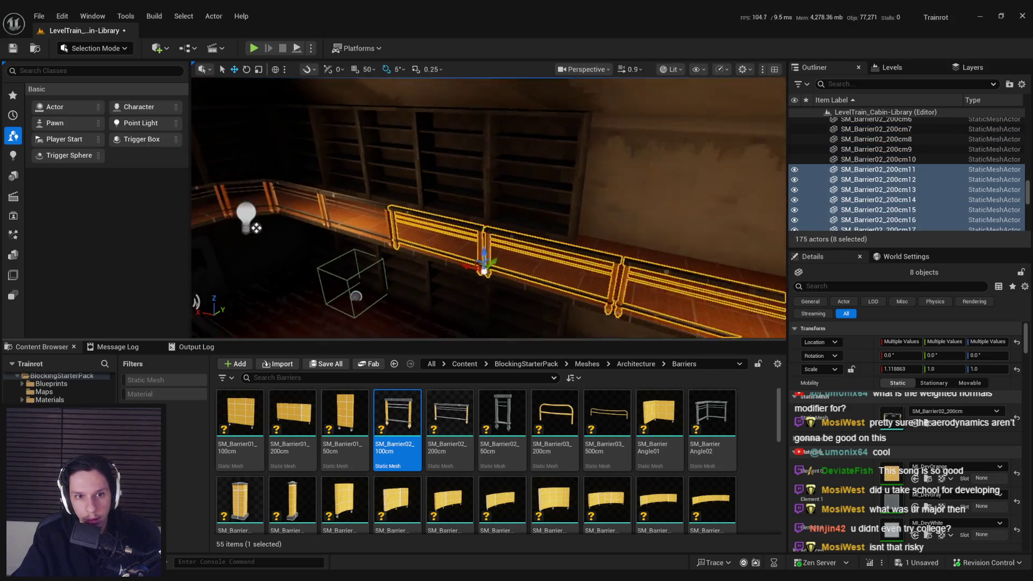
left_click(350, 194, "ctrl")
left_click(564, 263, "ctrl")
Review the ten railing sections stretched to about 1.193 X scale along the balcony
mouse_move(563, 262)
left_mouse_down()
mouse_move(617, 269)
mouse_move(310, 166)
left_mouse_up()
left_click_drag(692, 185, 692, 185)
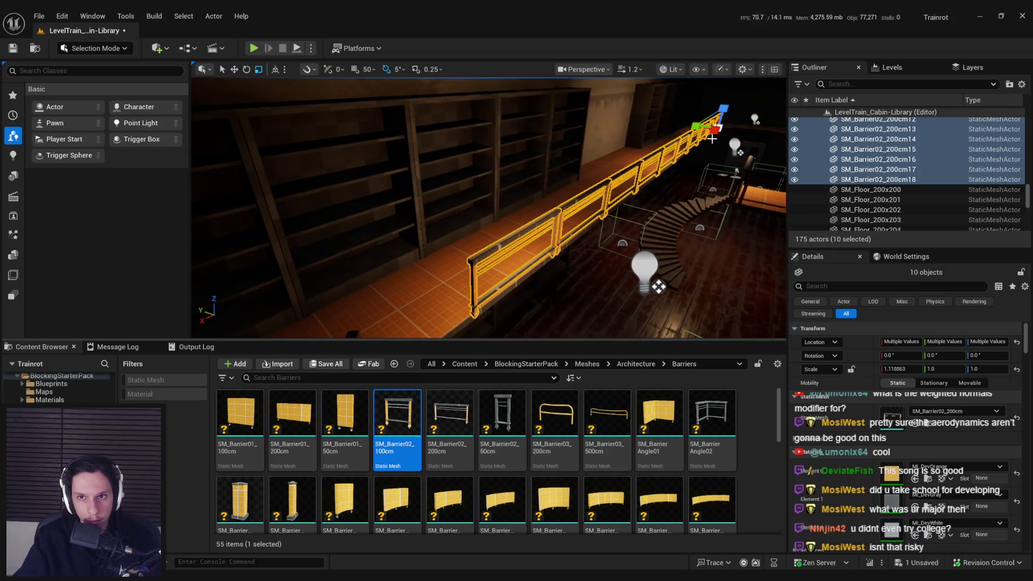
left_click_drag(713, 137, 703, 113)
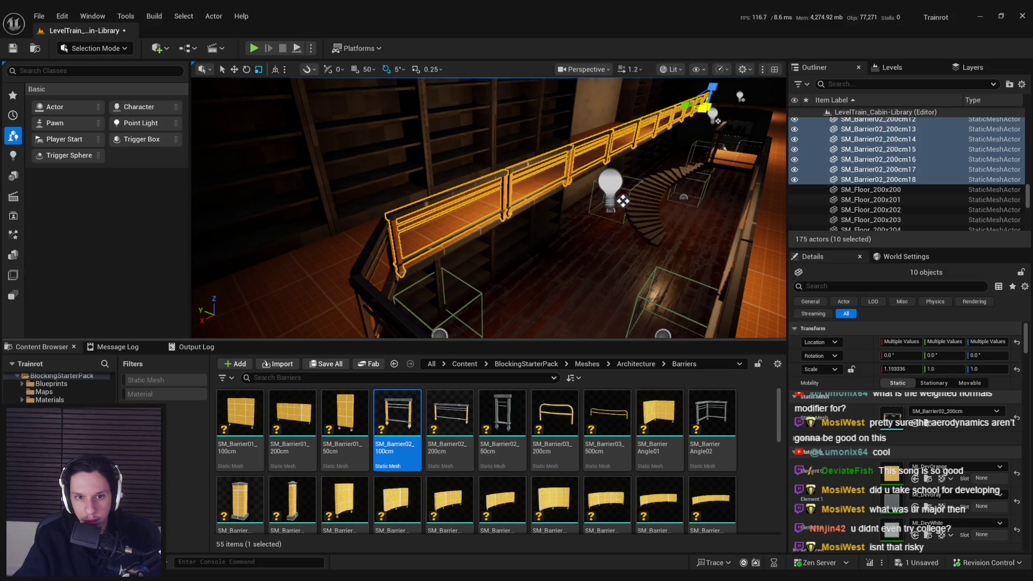
scroll(614, 204, "down", 2)
mouse_move(623, 202)
left_mouse_down()
mouse_move(581, 212)
mouse_move(517, 191)
left_mouse_up()
scroll(560, 210, "up", 2)
left_click(511, 185)
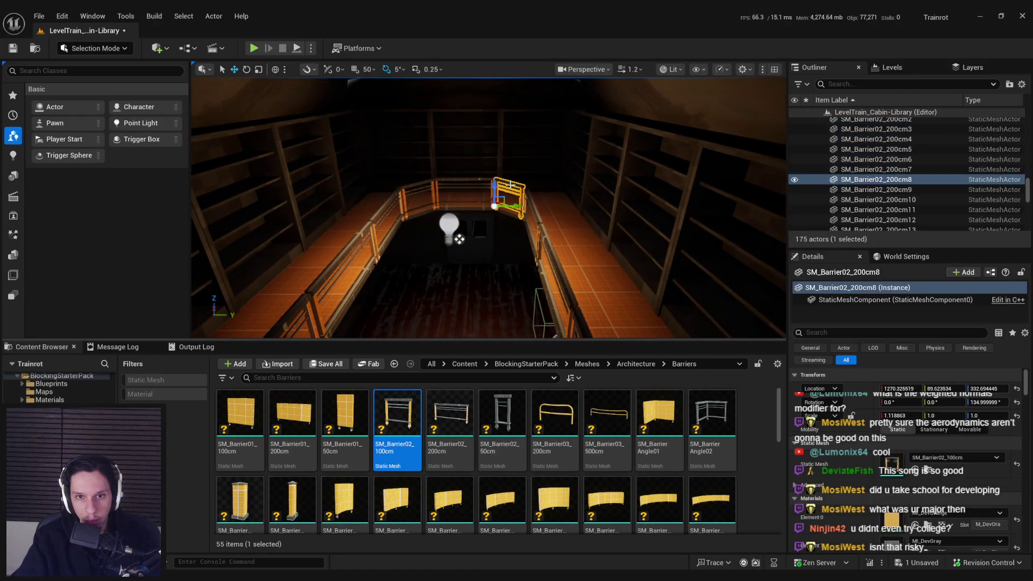
Duplicate barriers 200cm6–8 with Ctrl+D and move the copies down into the cabin
left_click(446, 183, "ctrl")
left_click_drag(446, 183, 603, 201)
key("ctrl+d")
mouse_move(401, 229)
left_mouse_down()
mouse_move(657, 252)
mouse_move(547, 216)
left_mouse_up()
right_click(546, 216)
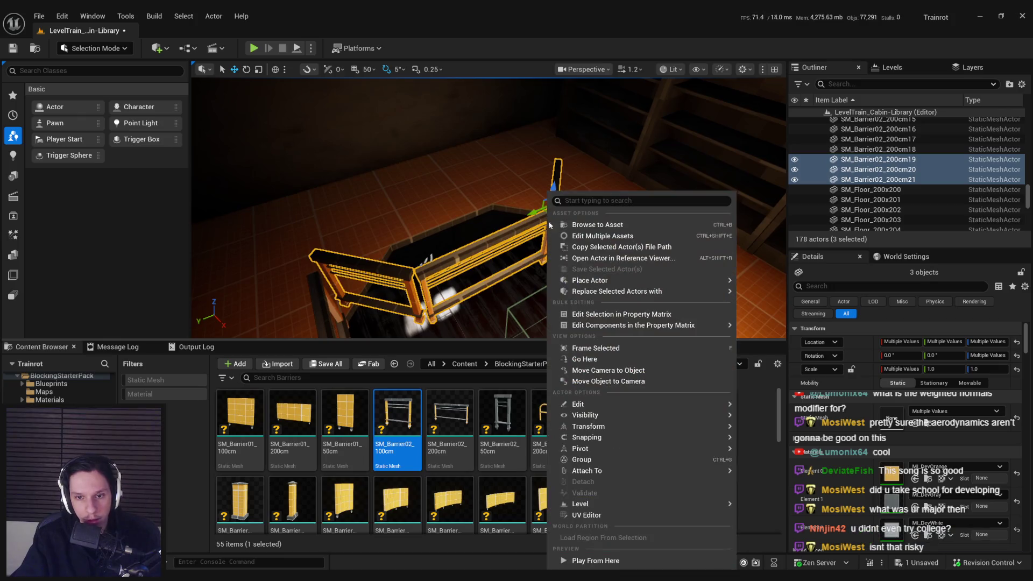
mouse_move(590, 450)
left_click(755, 497)
Reselect all three copies, 200cm19–21, and centre their pivot on the group
mouse_move(544, 237)
left_mouse_down()
mouse_move(481, 241)
mouse_move(559, 241)
mouse_move(473, 248)
mouse_move(442, 212)
mouse_move(454, 226)
left_mouse_up()
left_click(442, 213, "ctrl")
left_click(441, 213, "ctrl")
right_click(454, 226)
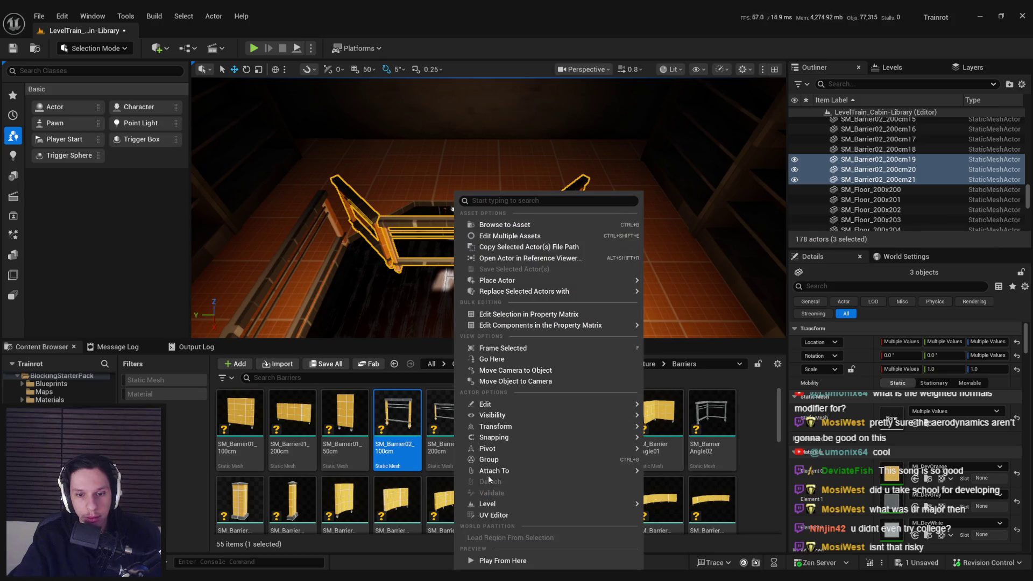
mouse_move(489, 474)
mouse_move(619, 448)
left_click(679, 498)
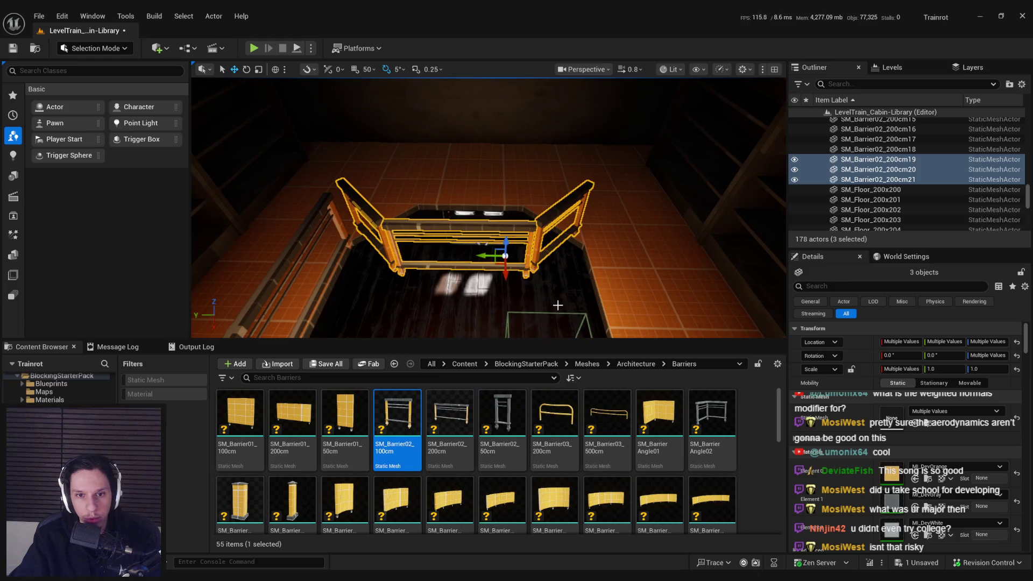
key("ctrl+z")
left_click(486, 243, "ctrl")
key("f")
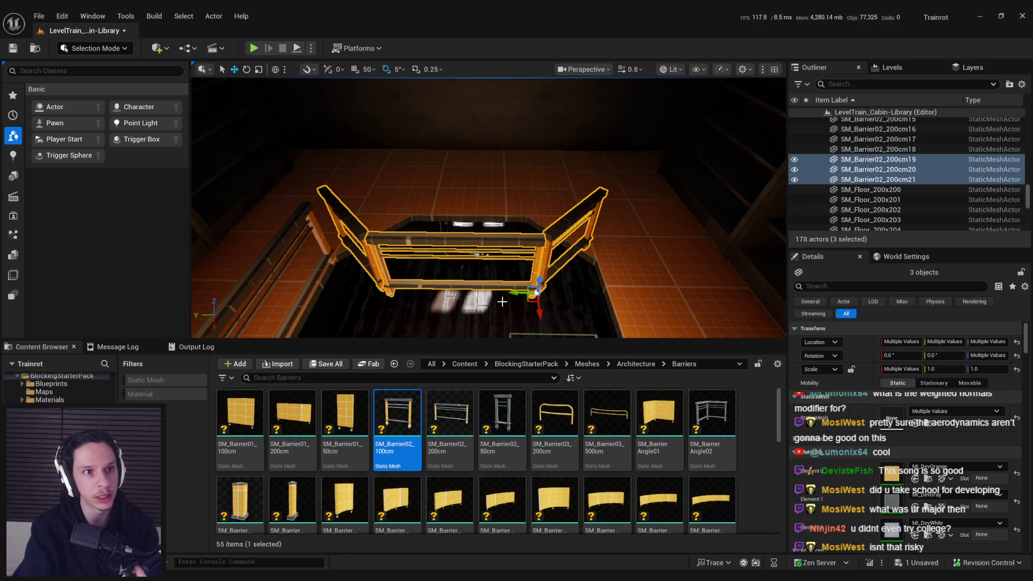
left_click(95, 48)
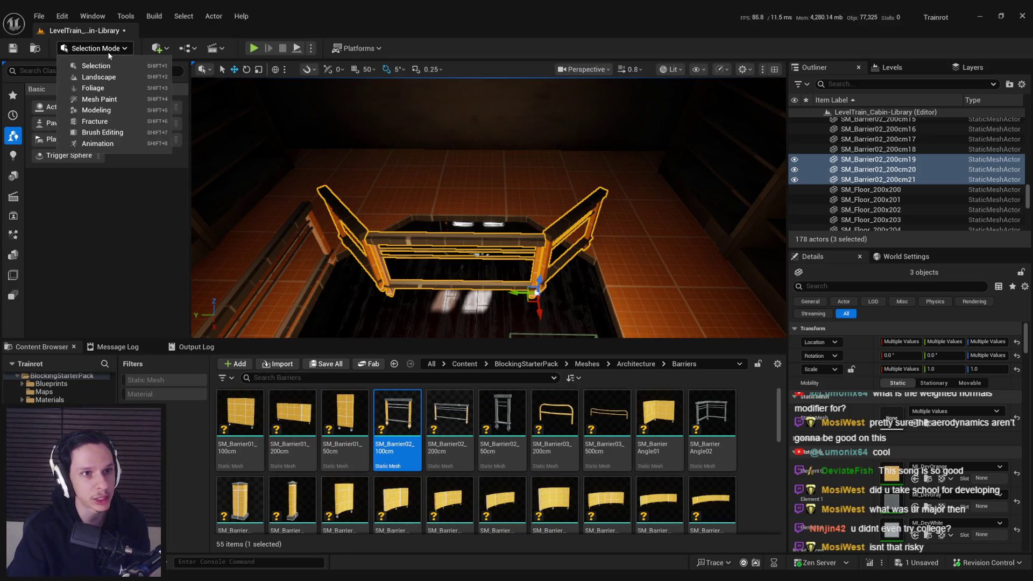
Add a Pivot Actor from Modeling Mode's Misc tools at the centre of barriers 19–21
left_click(96, 111)
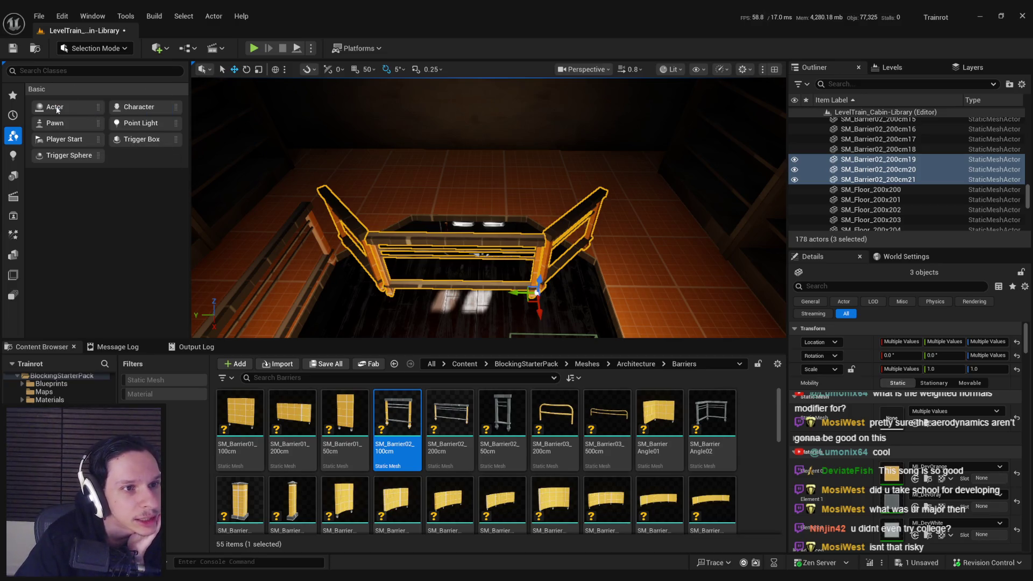
left_click(18, 139)
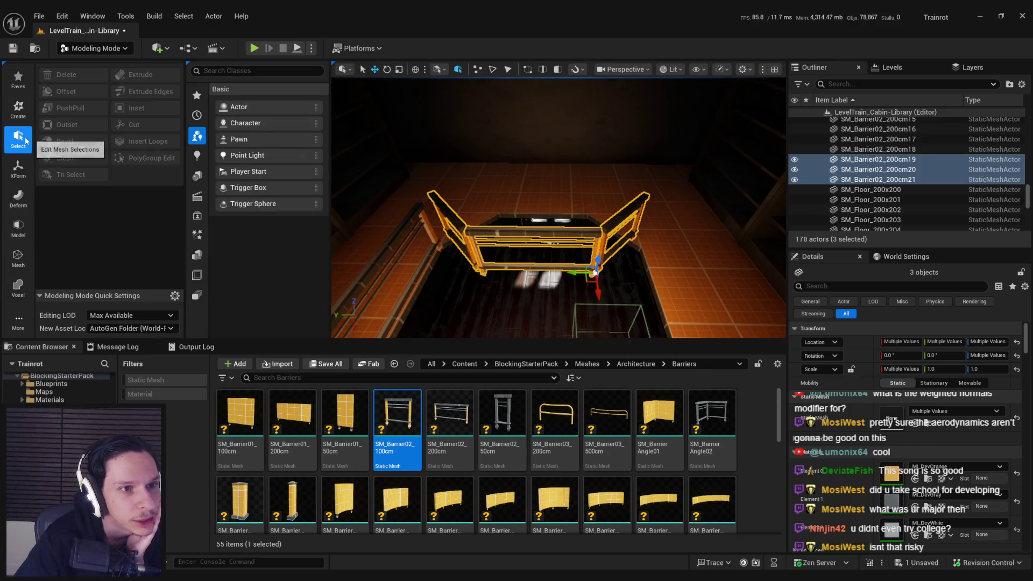
left_click(22, 180)
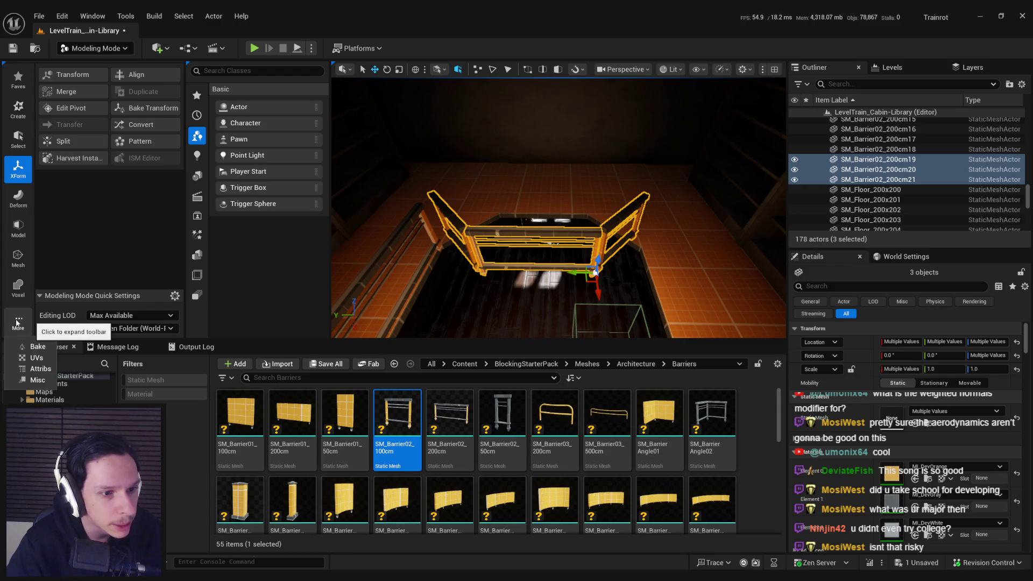
left_click(36, 378)
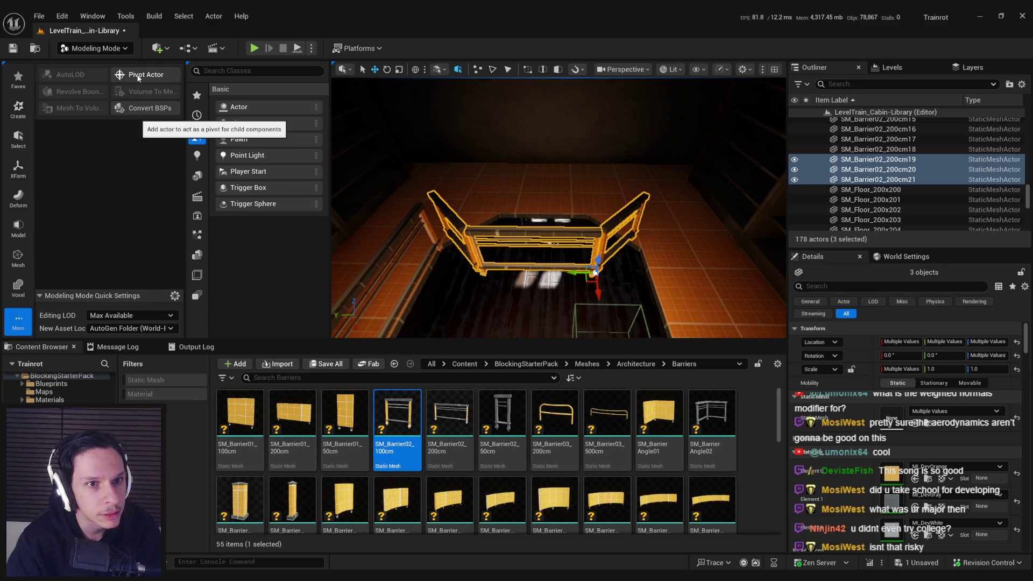
left_click(138, 77)
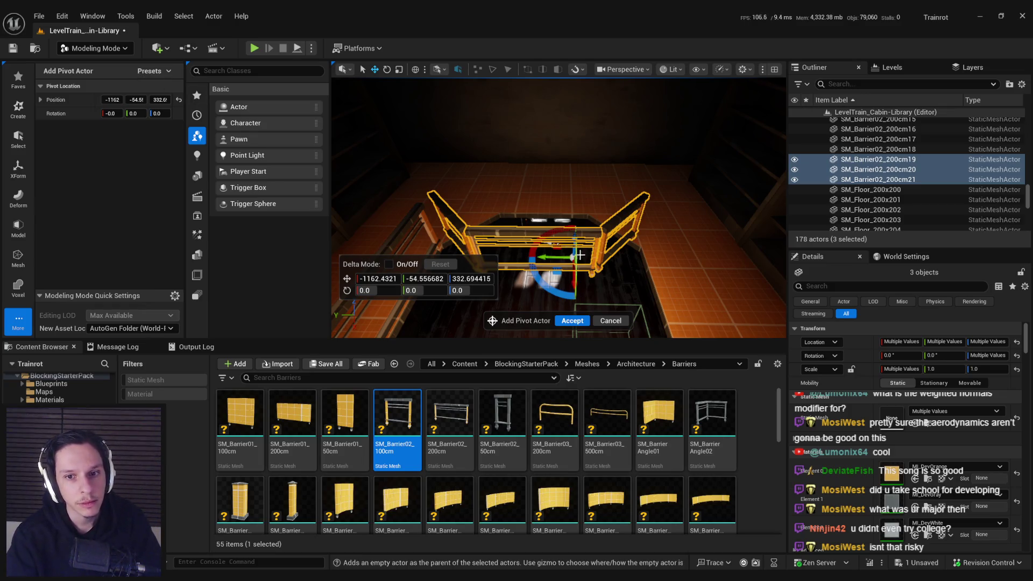
left_click_drag(519, 262, 519, 262)
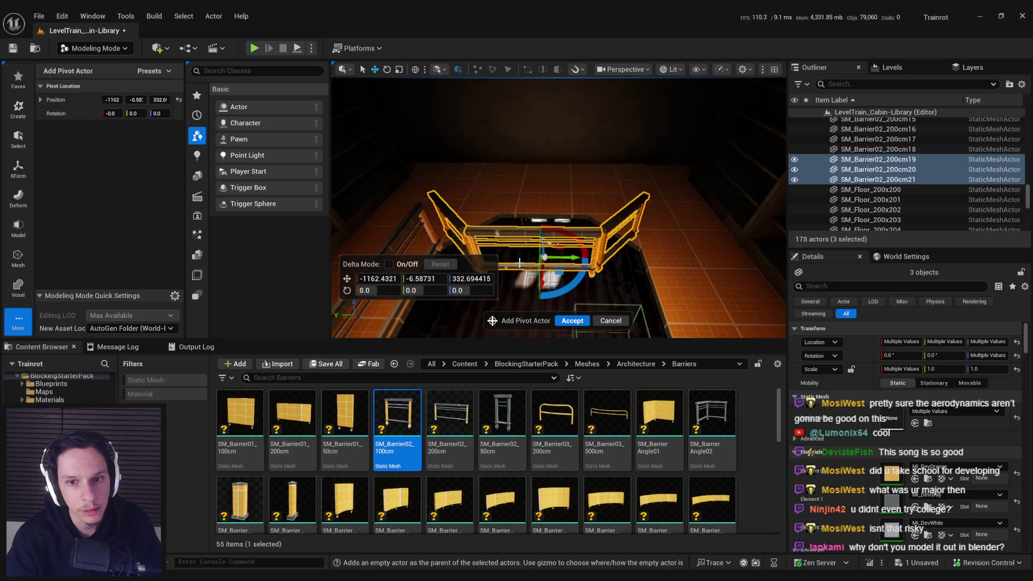
left_click(601, 322)
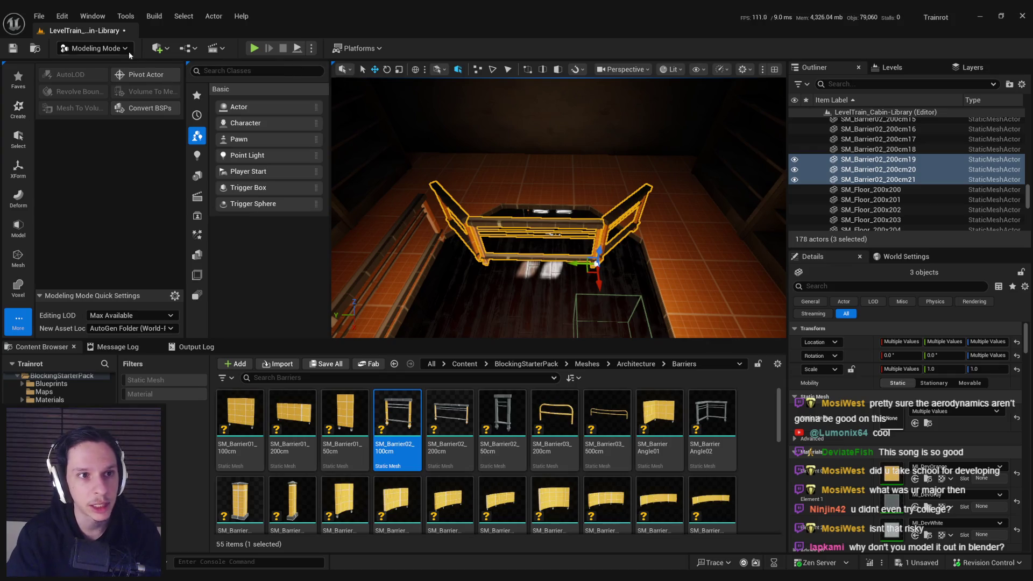
left_click(94, 48)
left_click(88, 67)
Turn the cabin barriers 180° and select five balcony railing barriers starting with 200cm17
mouse_move(505, 293)
left_mouse_down()
mouse_move(559, 288)
mouse_move(506, 269)
mouse_move(467, 229)
mouse_move(404, 196)
mouse_move(415, 157)
mouse_move(376, 185)
mouse_move(468, 185)
mouse_move(602, 220)
mouse_move(521, 219)
mouse_move(525, 233)
mouse_move(595, 258)
mouse_move(491, 214)
mouse_move(560, 151)
left_mouse_up()
key("p")
key("p")
left_click(491, 214)
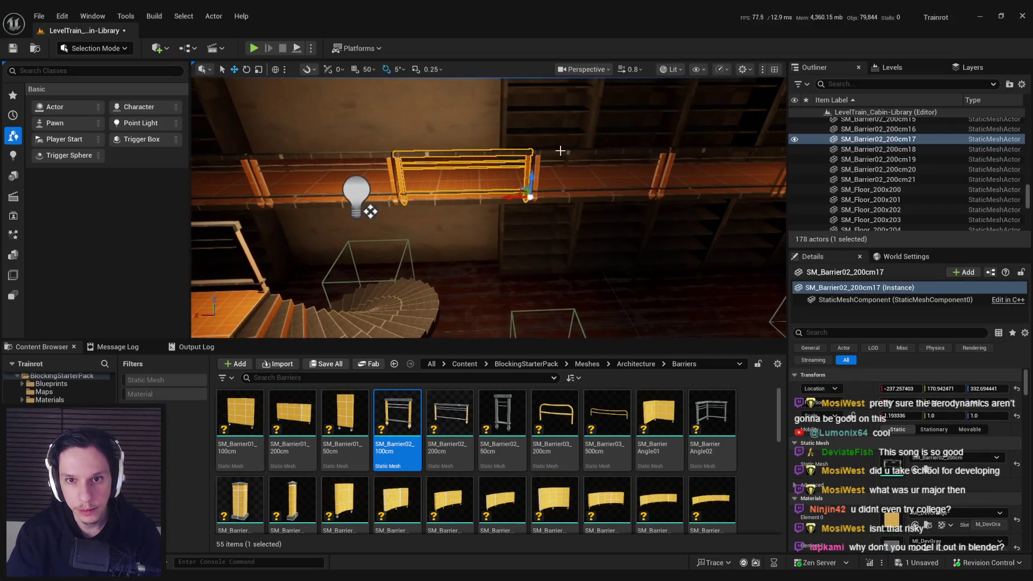
left_click(561, 151, "ctrl")
left_click(520, 128, "ctrl")
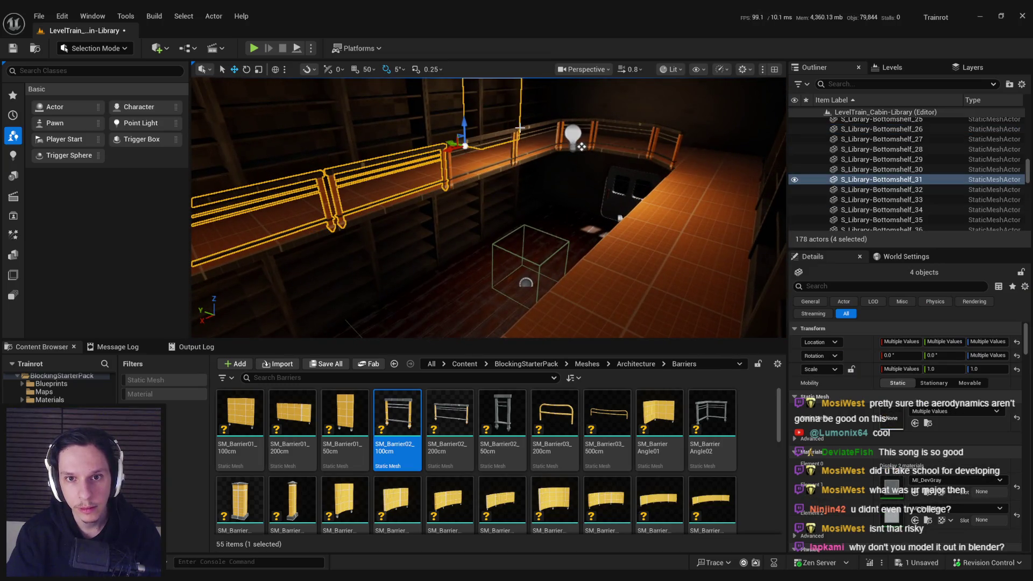
key("ctrl+z")
Copy the five barriers across to the opposite side as SM_Barrier02_200cm22–26
mouse_move(519, 128)
left_mouse_down()
mouse_move(455, 130)
mouse_move(500, 204)
left_mouse_up()
key("f")
left_click_drag(248, 123, 512, 182)
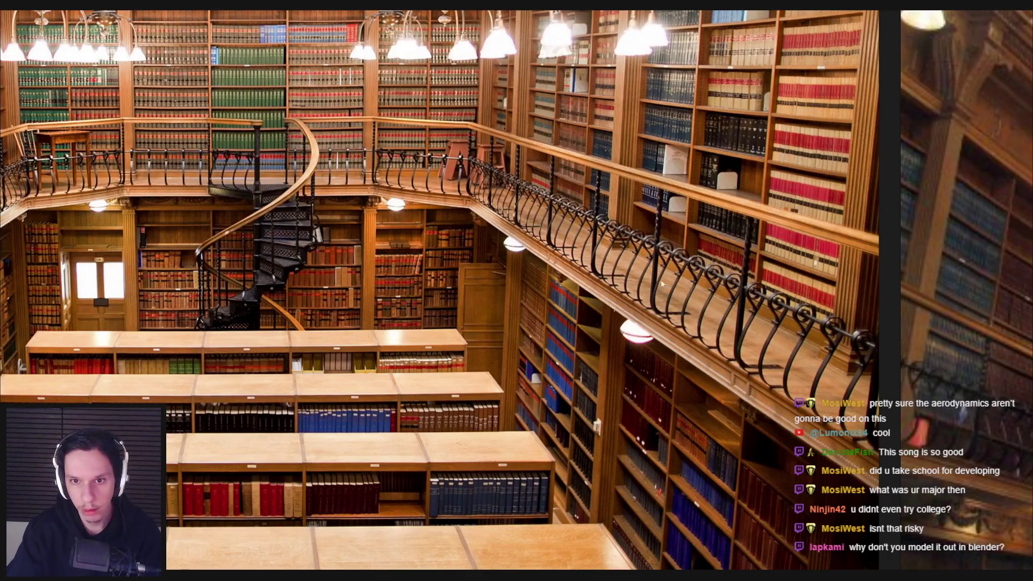
scroll(594, 303, "down", 5)
scroll(731, 422, "up", 3)
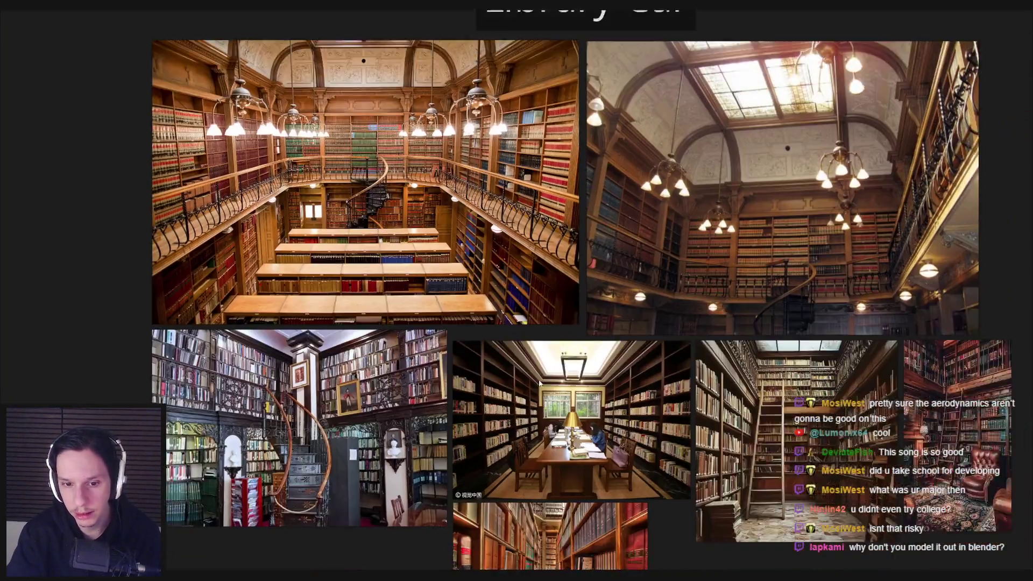
scroll(354, 366, "up", 5)
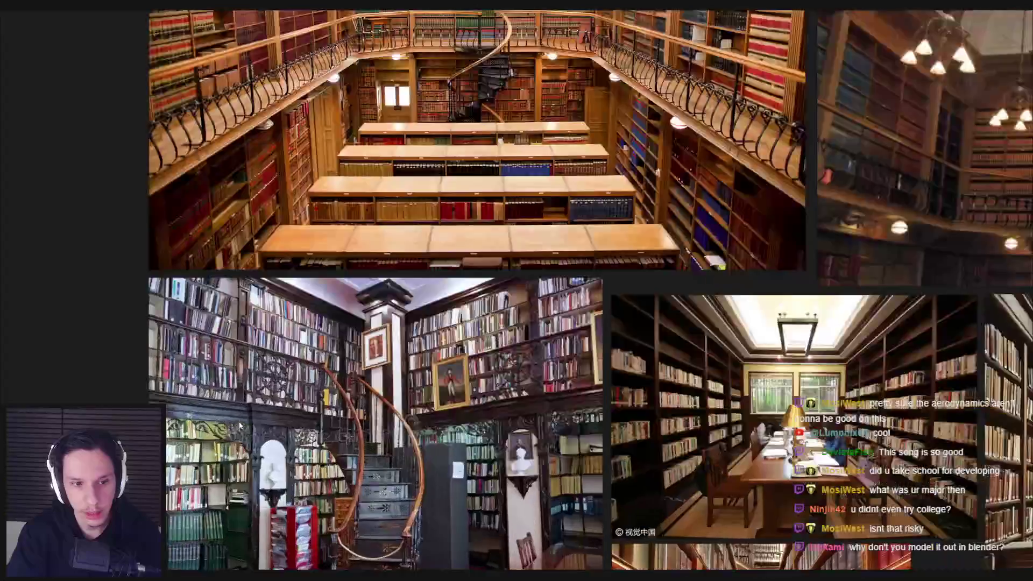
key("alt+Tab")
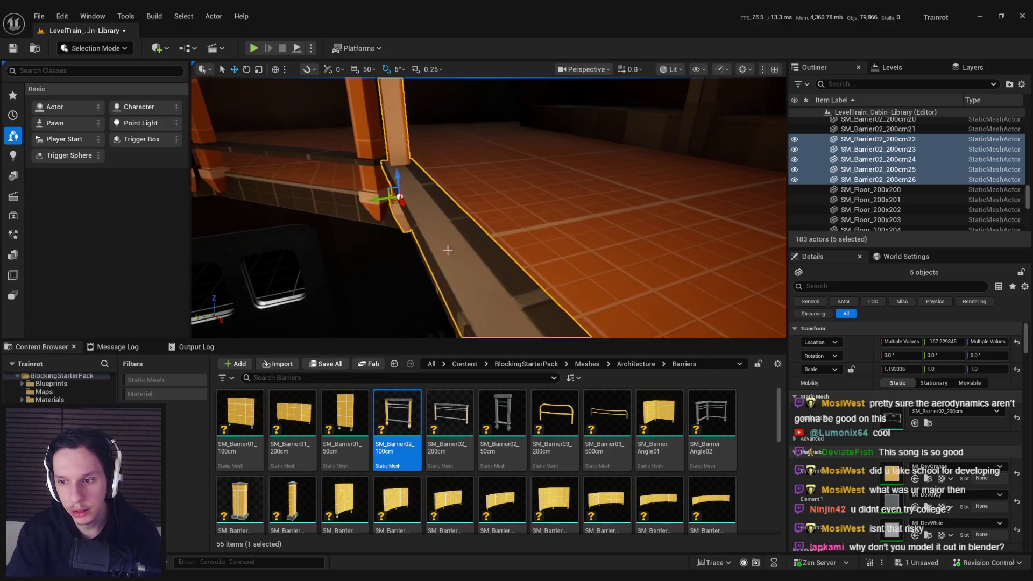
Stretch the selected railing slightly longer, hide the navigation overlay, and save the level
scroll(450, 184, "up", 2)
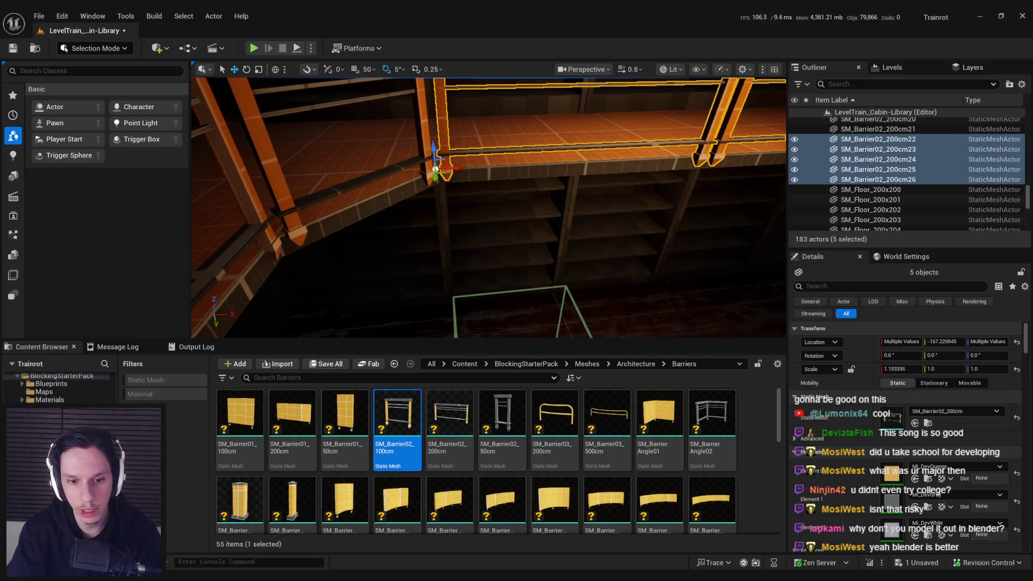
left_click_drag(503, 302, 463, 258)
mouse_move(394, 245)
left_mouse_down()
mouse_move(398, 237)
mouse_move(393, 244)
left_mouse_up()
mouse_move(279, 159)
left_mouse_down()
mouse_move(309, 162)
mouse_move(302, 172)
mouse_move(339, 183)
left_mouse_up()
key("w")
left_click_drag(446, 199, 462, 226)
key("p")
key("ctrl+s")
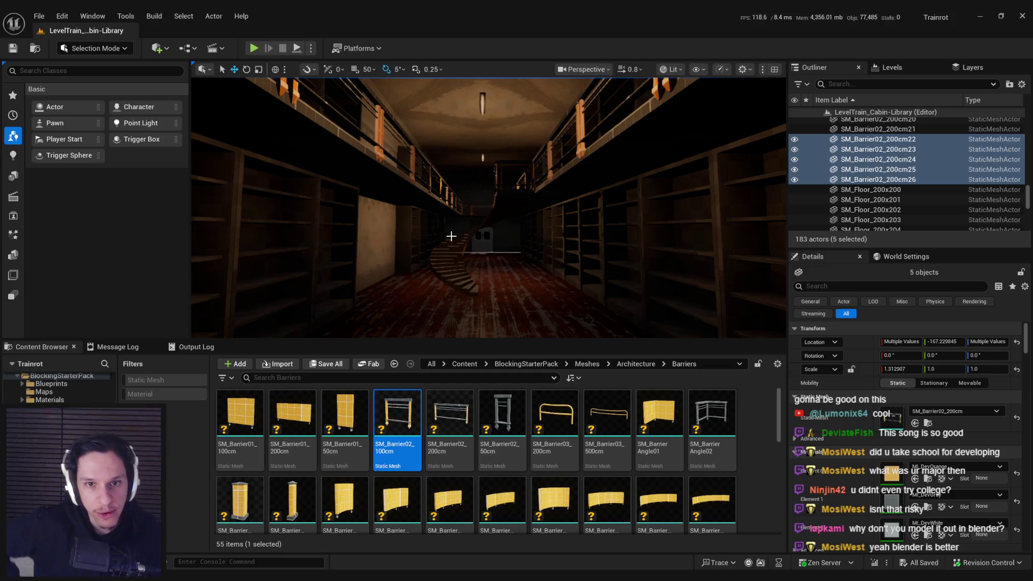
Return to Blender showing the Trainrot_TrainCabins_v3 cabin model
left_click_drag(466, 273, 432, 305)
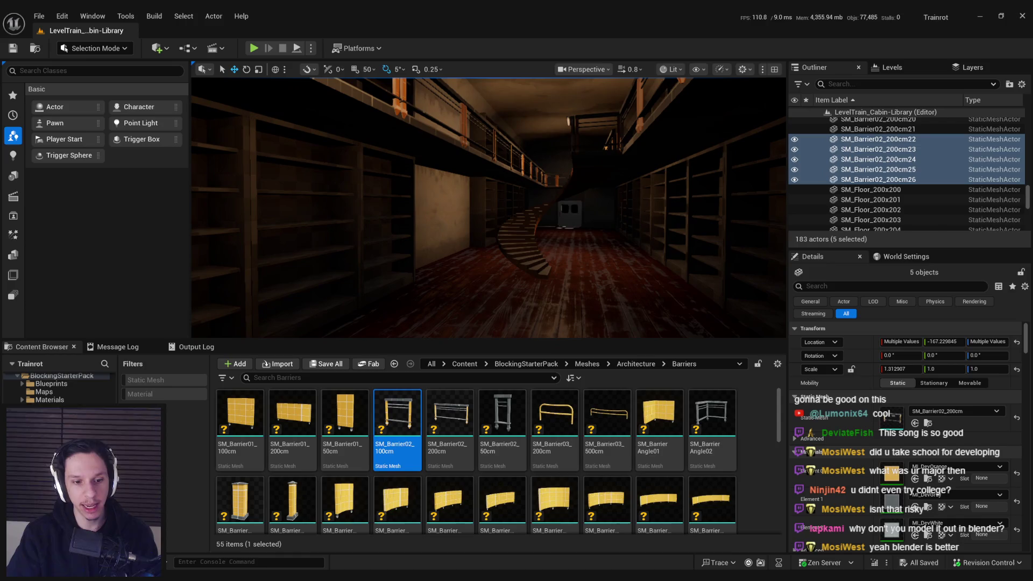
key("alt+Tab")
scroll(194, 295, "down", 5)
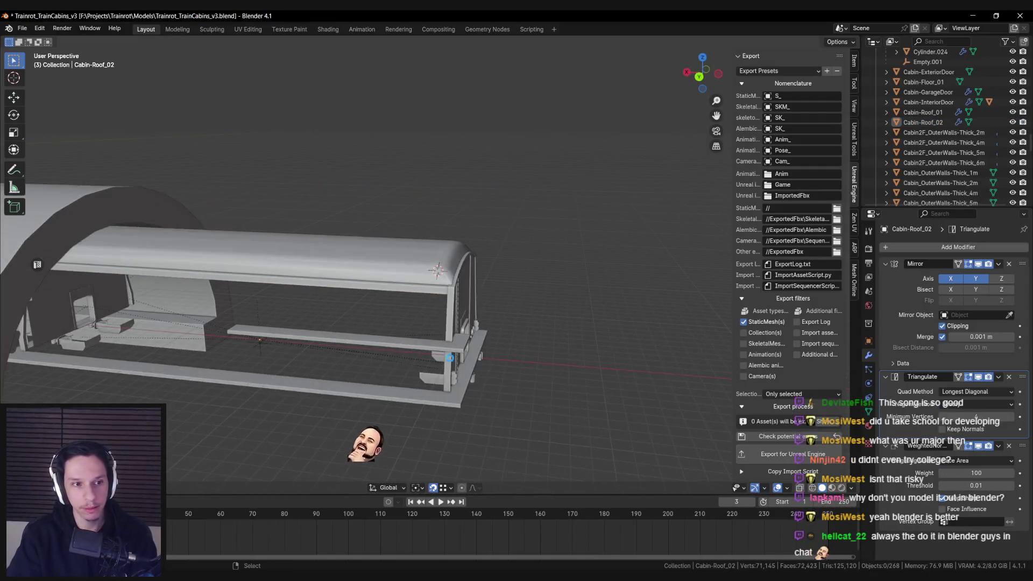
Survey the row of cabins, deselect everything and save the blend file
left_click(194, 295)
scroll(323, 296, "down", 3)
left_click_drag(309, 305, 448, 305)
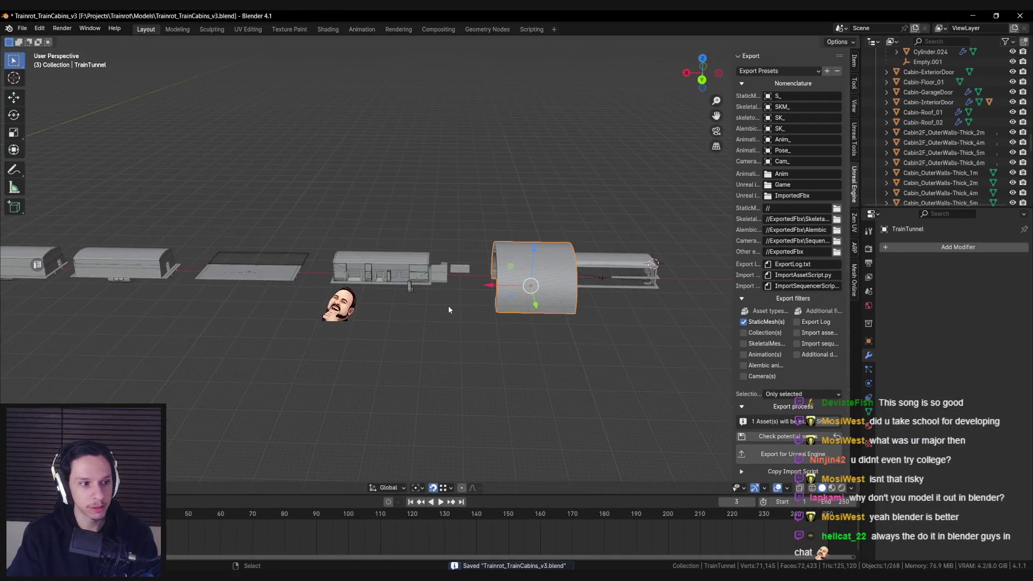
scroll(468, 350, "down", 2)
mouse_move(468, 350)
left_mouse_down()
mouse_move(587, 321)
mouse_move(590, 282)
mouse_move(435, 312)
mouse_move(502, 343)
mouse_move(293, 316)
left_mouse_up()
scroll(468, 305, "up", 5)
left_click(468, 306)
scroll(468, 306, "down", 3)
key("ctrl+s")
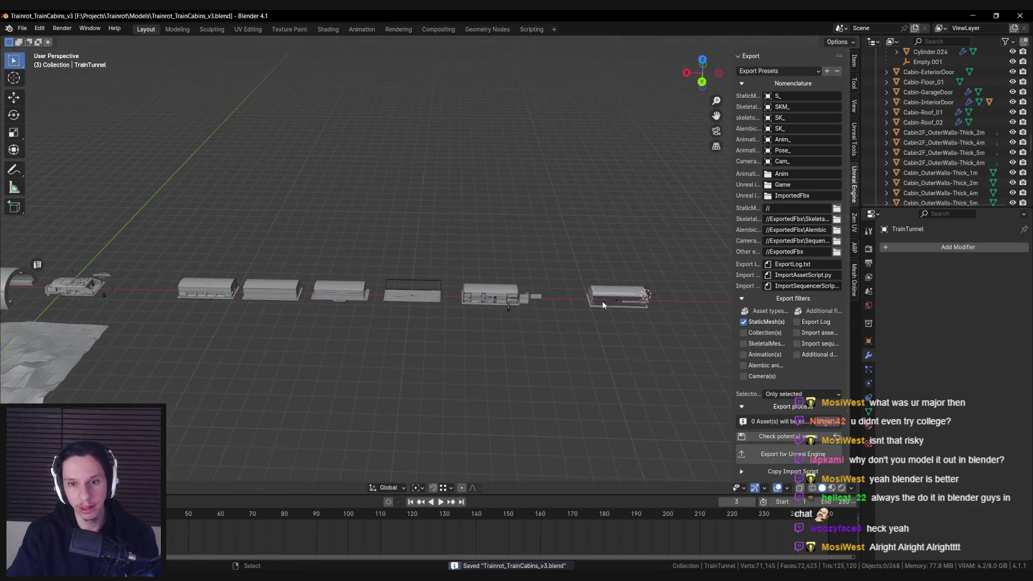
left_click_drag(602, 301, 456, 330)
scroll(418, 328, "up", 3)
scroll(241, 311, "up", 10)
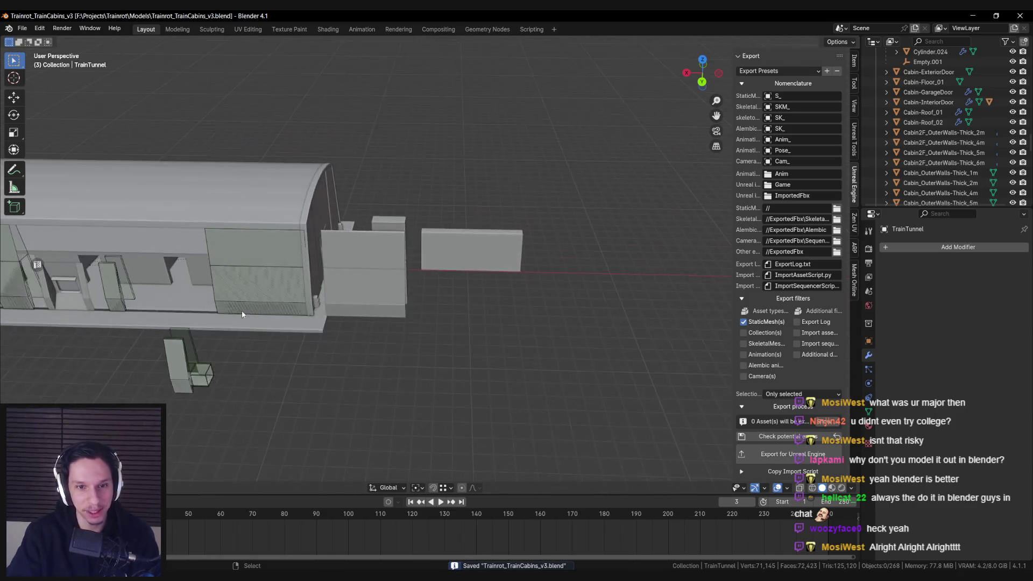
key("Left")
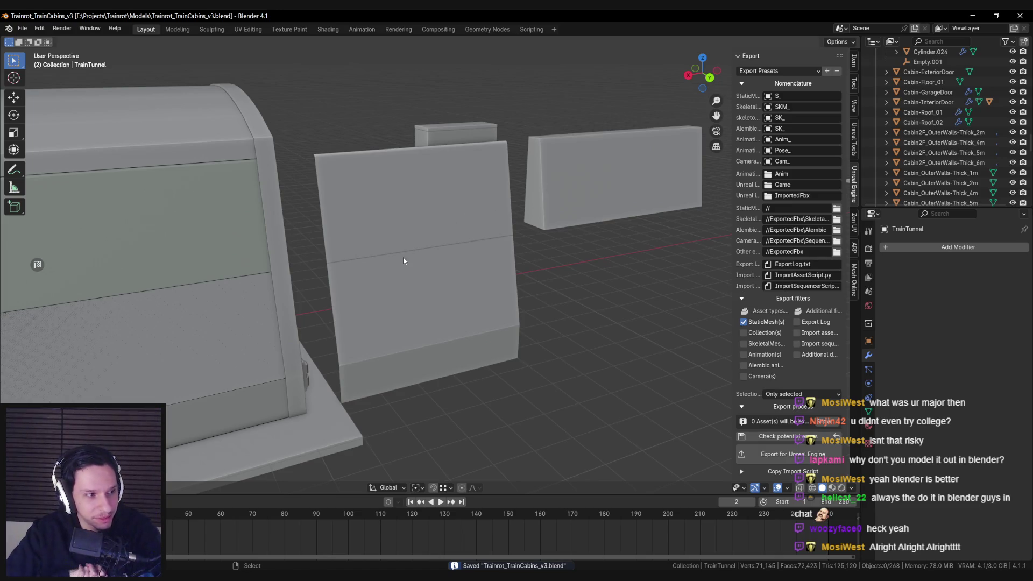
Duplicate the two overlapping 5 m wall pieces away from the cabin, then delete those copies
left_click_drag(404, 261, 410, 207)
scroll(427, 307, "down", 5)
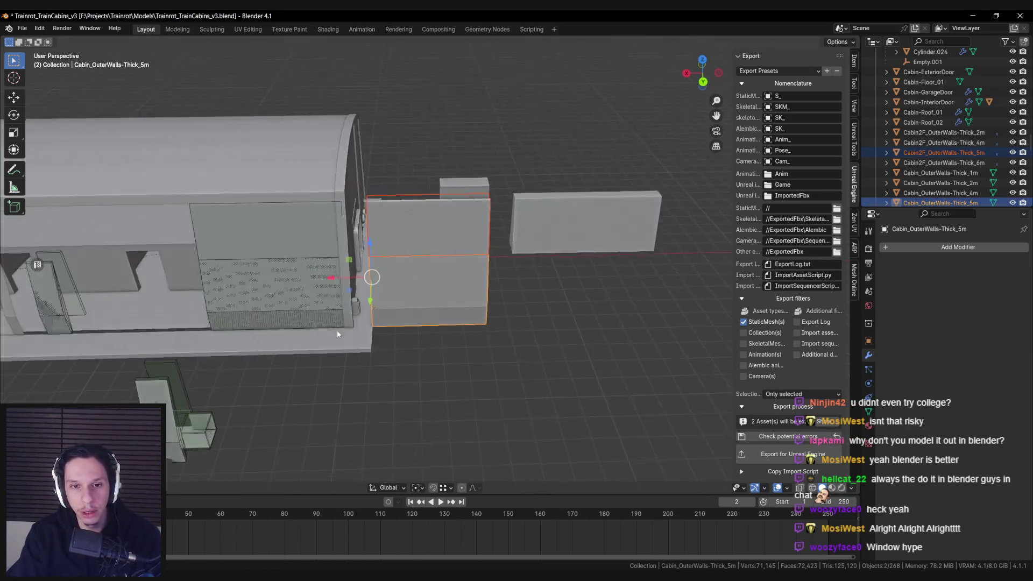
scroll(293, 220, "up", 1)
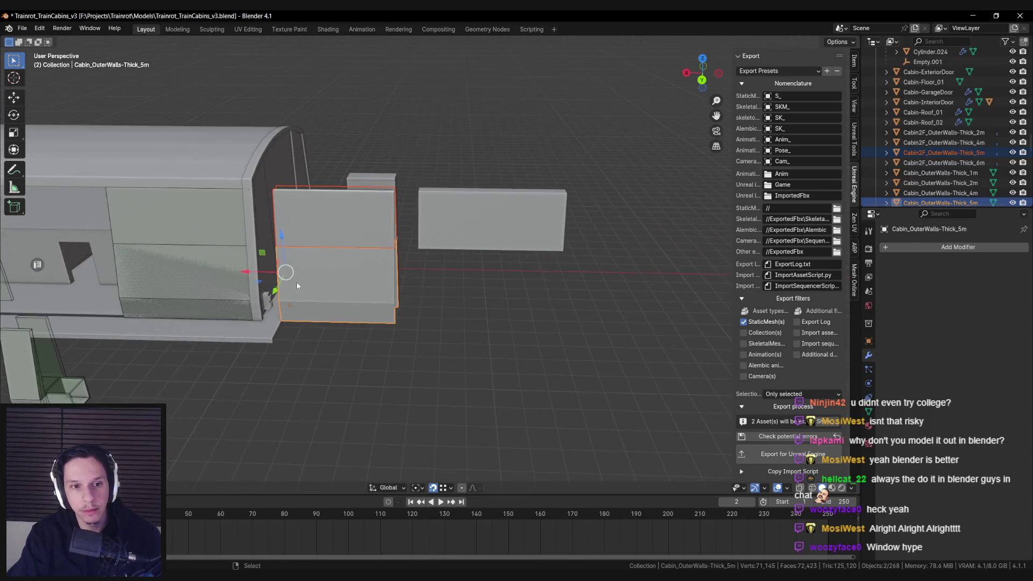
key("ctrl+shift+Tab")
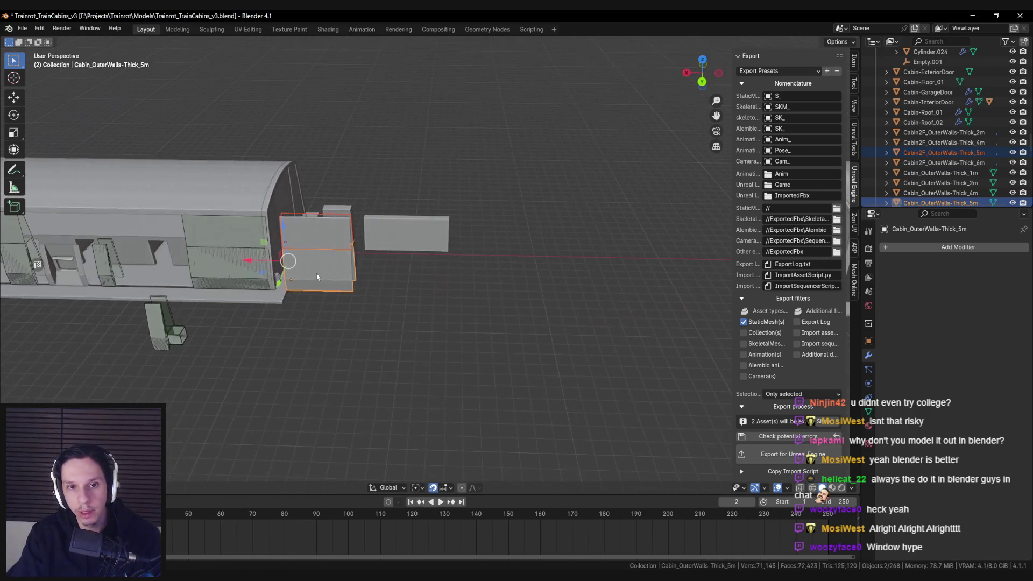
key("shift+d")
left_click(420, 272)
key("n")
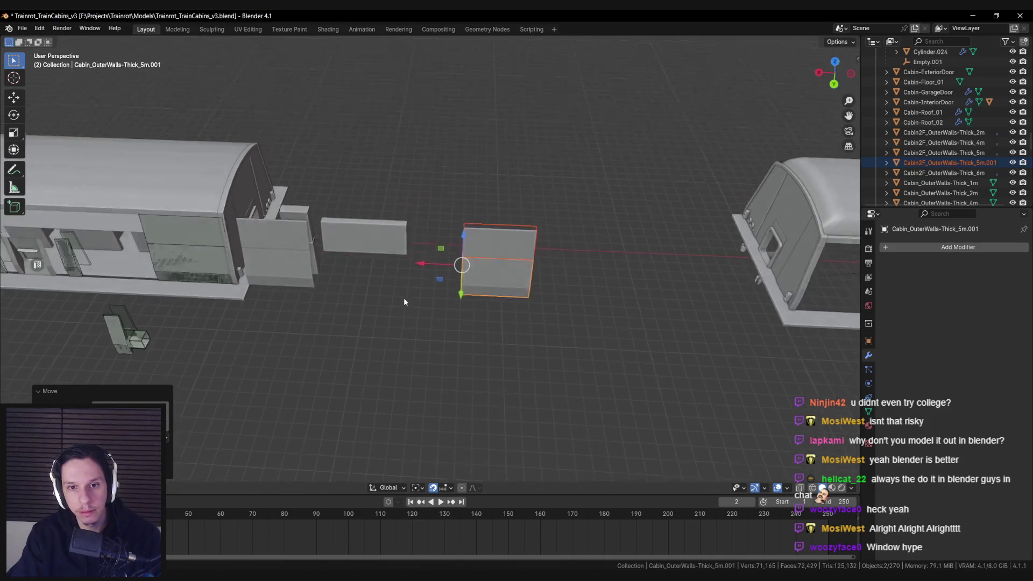
scroll(342, 293, "up", 2)
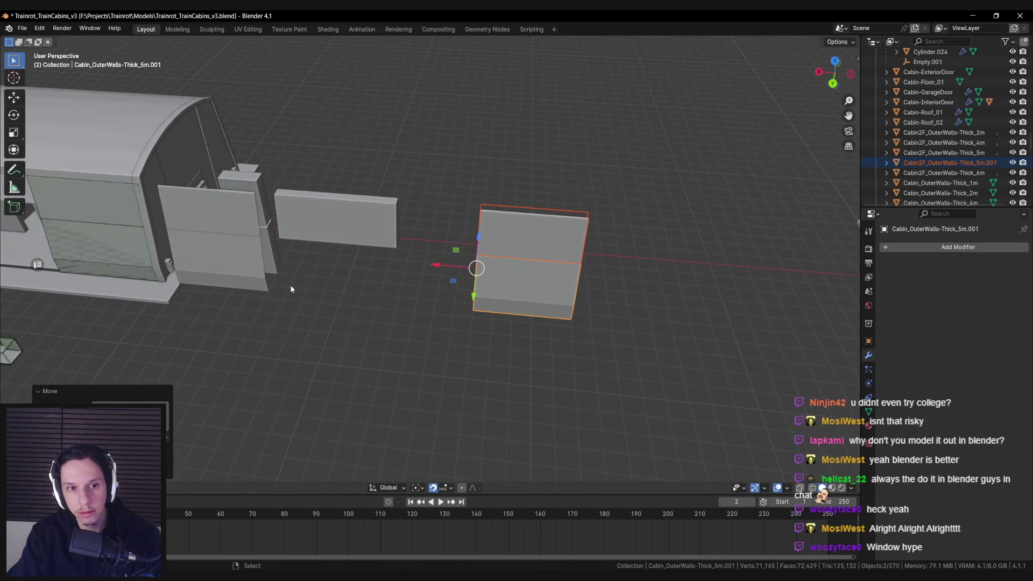
key("Delete")
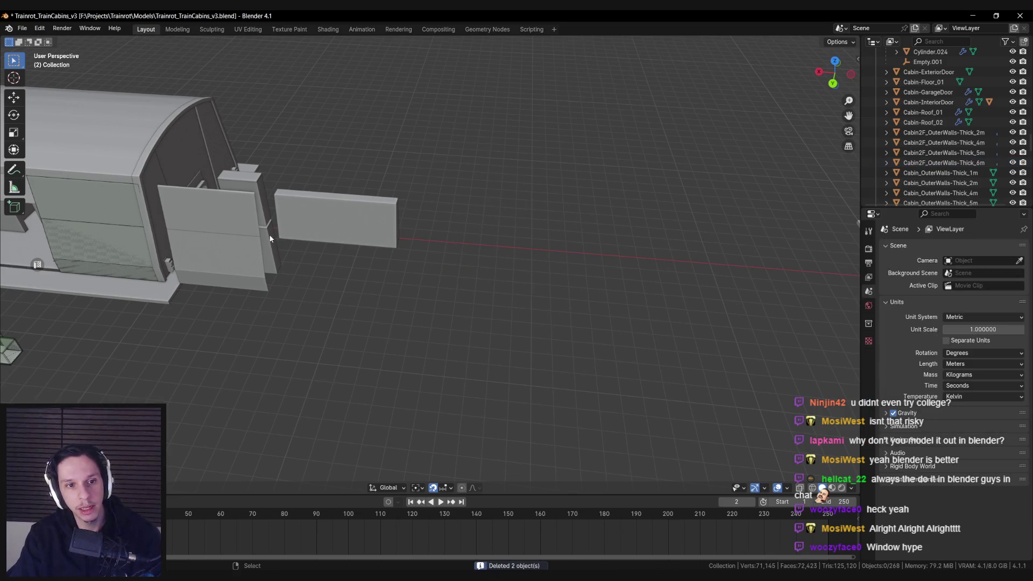
scroll(457, 250, "up", 5)
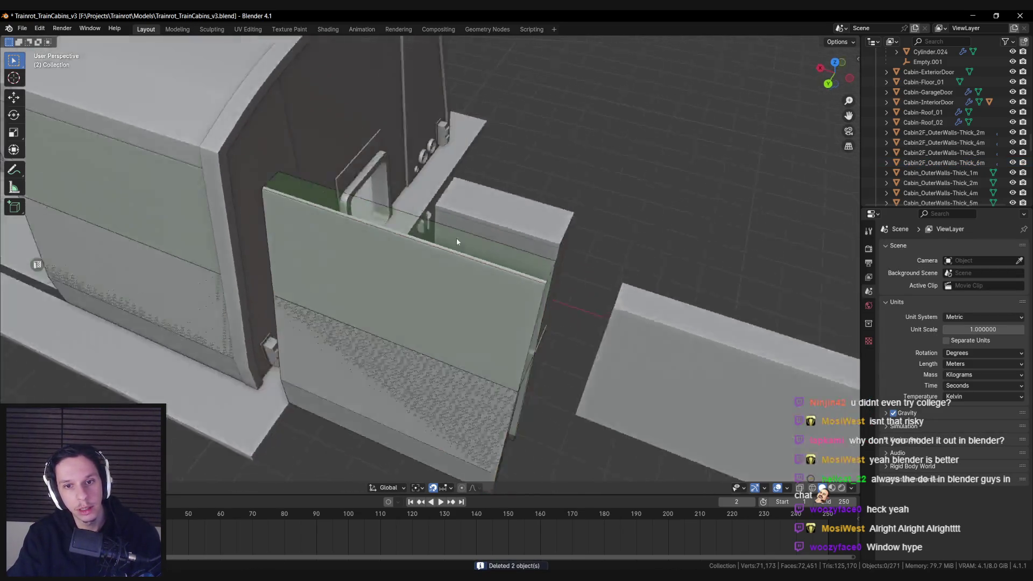
key("alt+a")
Duplicate the Cabin2F 5 m wall with its UCX collision mesh along X, undoing extra copies and saving
left_click(500, 258)
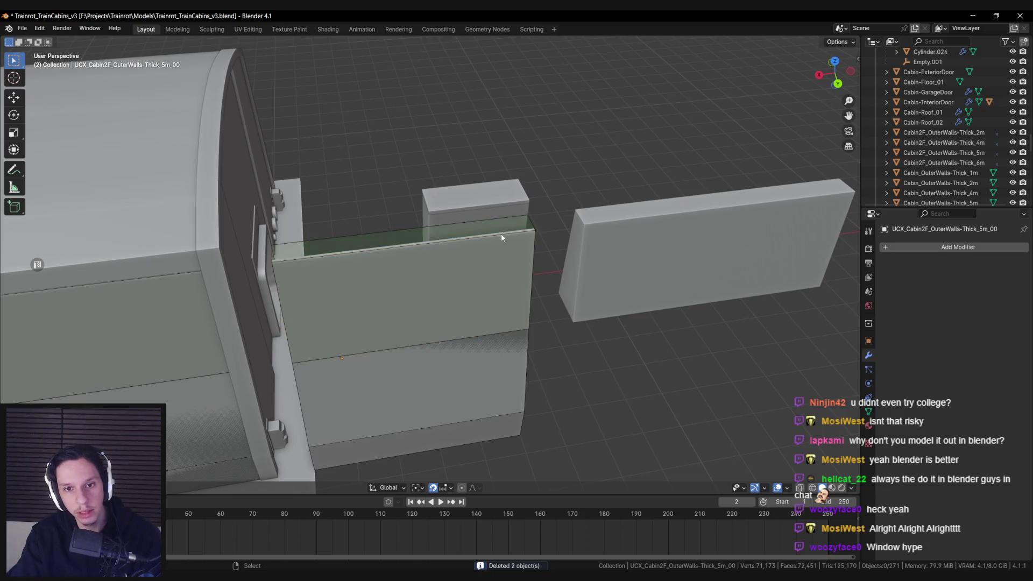
key("shift+z")
left_click_drag(484, 329, 412, 356)
key("shift+z")
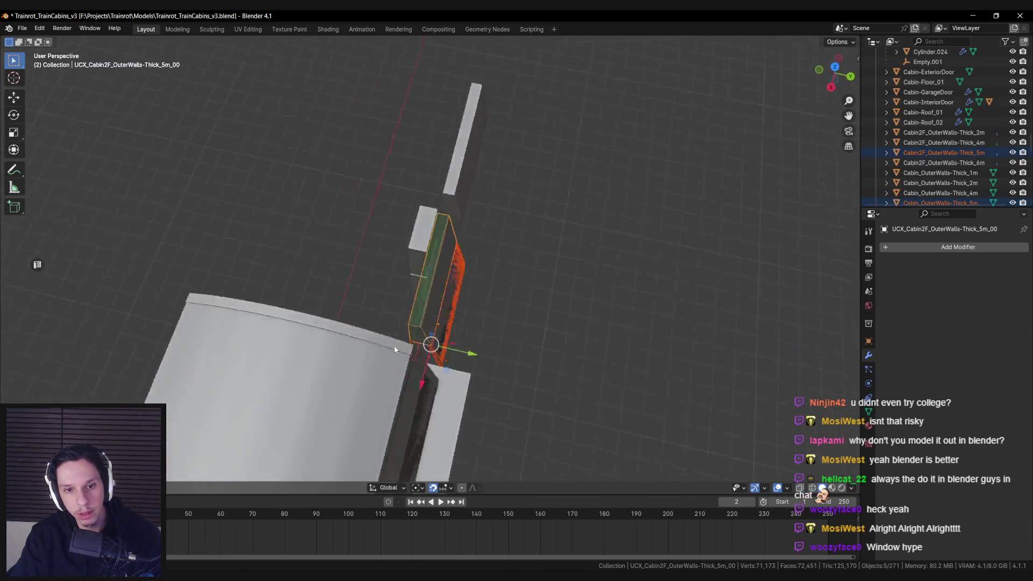
key("shift+d")
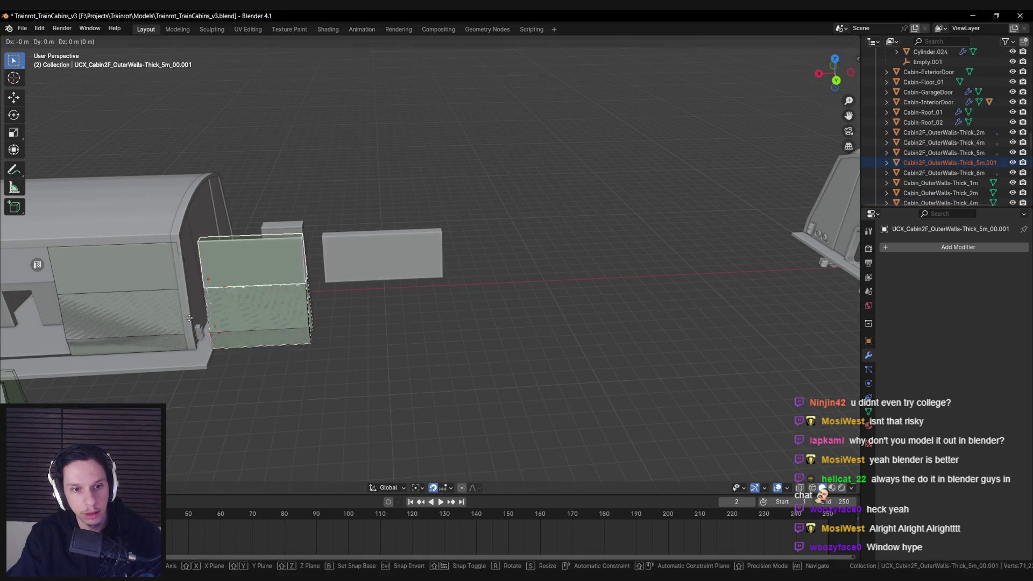
key("x")
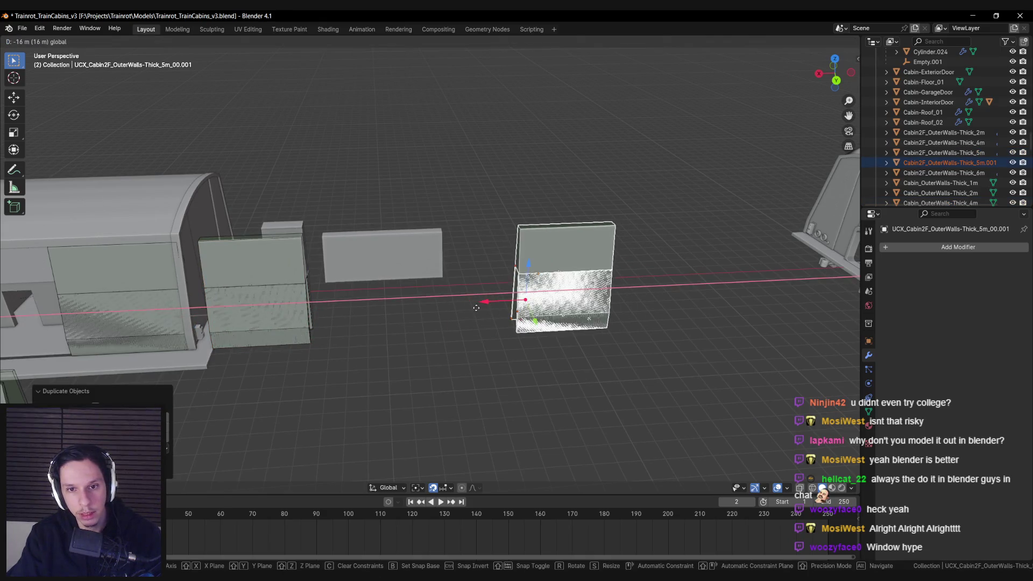
left_click(500, 305)
scroll(428, 307, "up", 4)
key("ctrl+z")
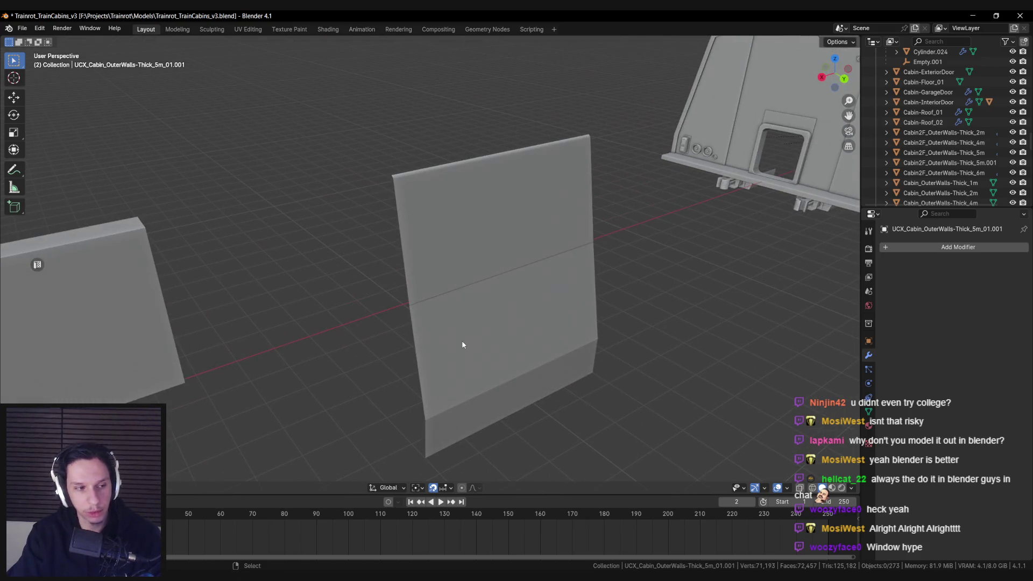
key("ctrl+s")
key("ctrl+z")
key("ctrl+z")
key("ctrl+z")
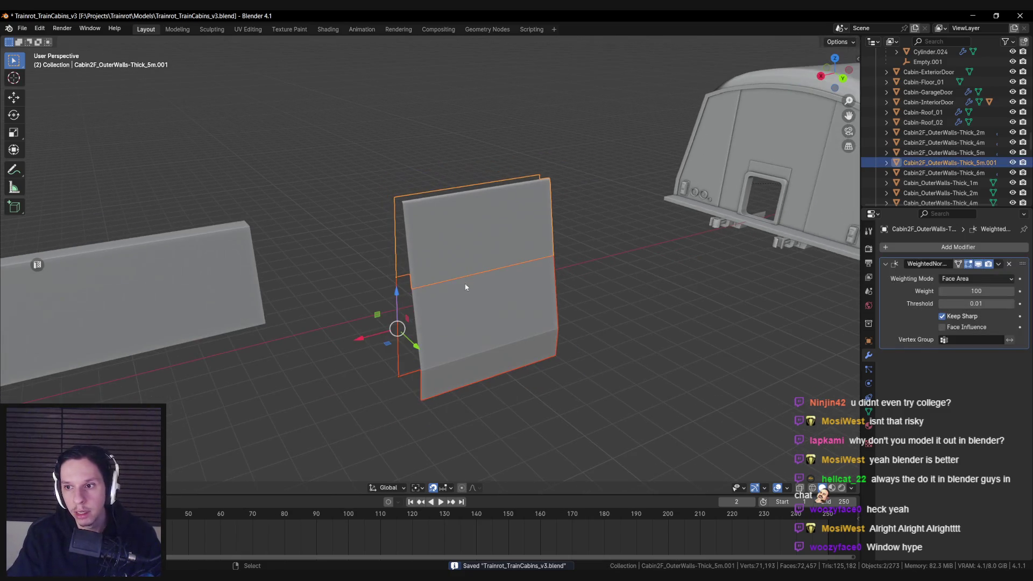
key("ctrl+z")
Rename Cabin2F_OuterWalls-Thick_5m.001 by dropping '2F' and changing its trailing number to 3
double_click(920, 162)
scroll(922, 164, "down", 2)
left_click(920, 122)
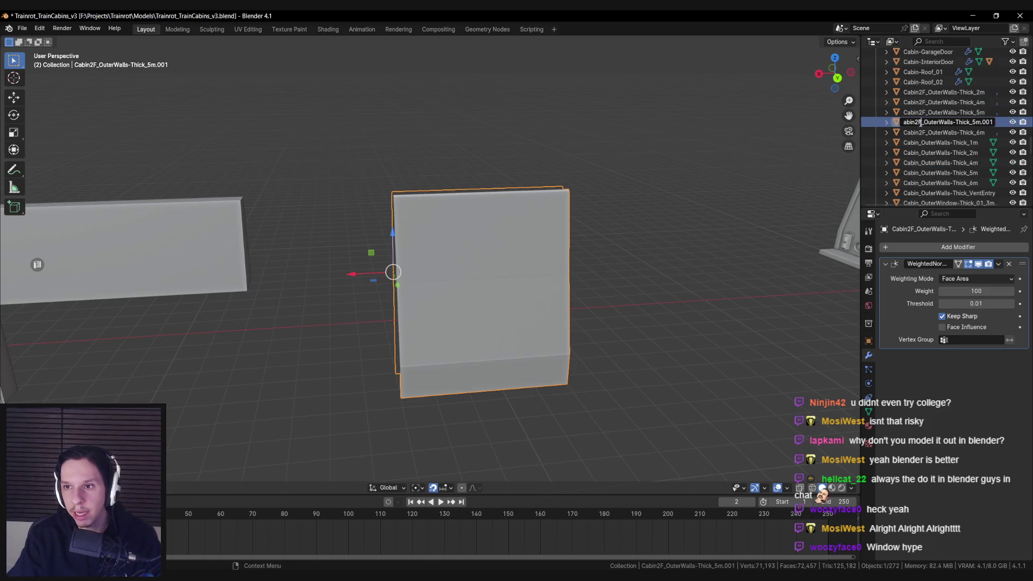
key("BackSpace")
key("BackSpace")
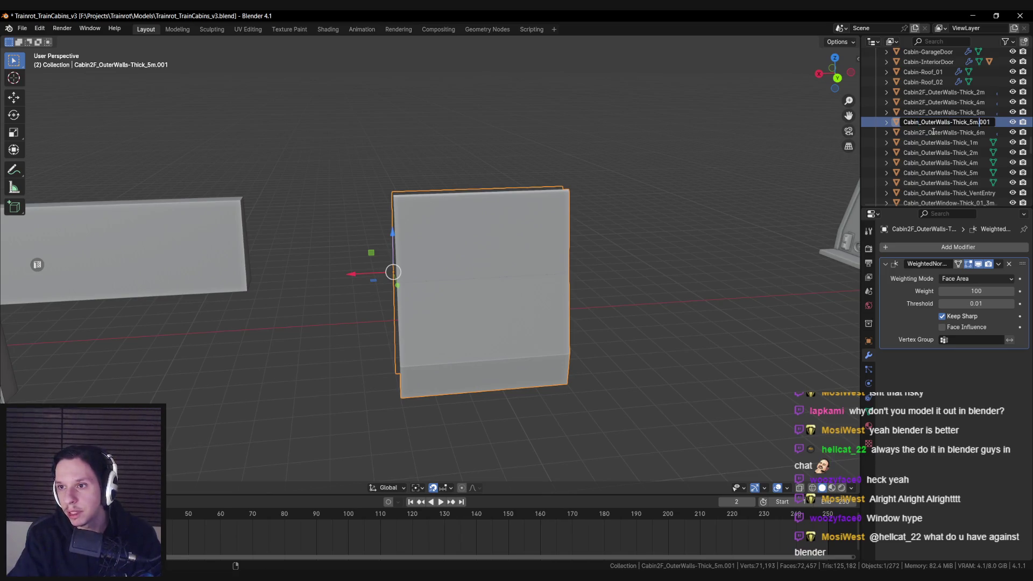
key("End")
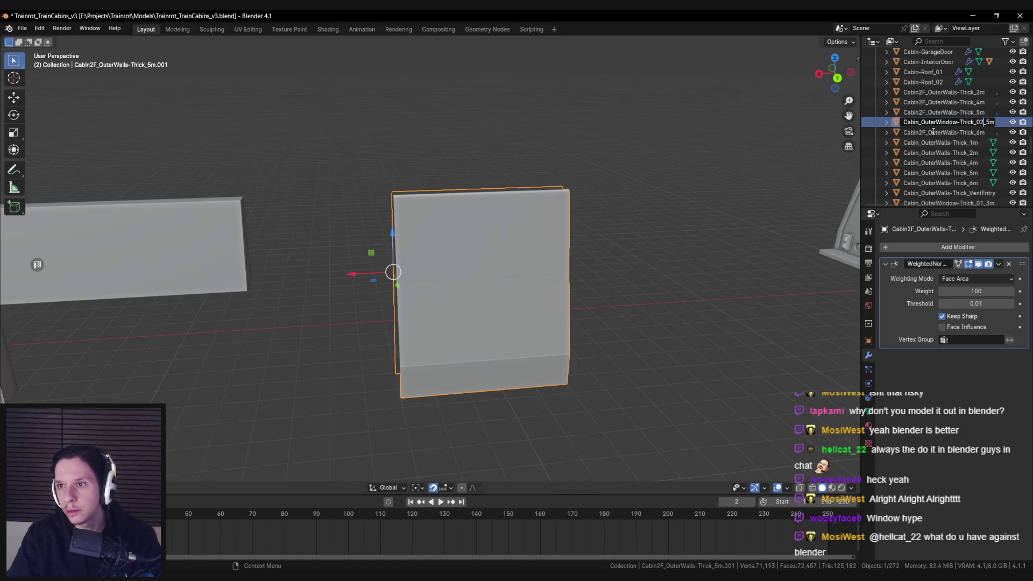
key("BackSpace")
type("3")
key("Return")
scroll(963, 161, "down", 1)
Correct the name from Cabin_OuterWindow-Thick_03_5m to Cabin_OuterWindow-Thick_02_5m
double_click(980, 194)
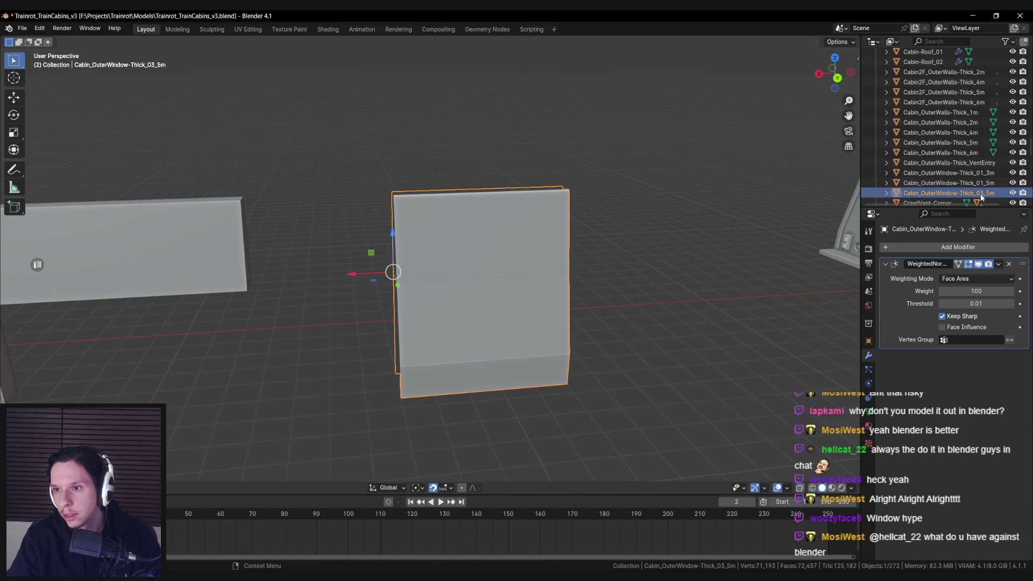
scroll(980, 194, "down", 3)
left_click(976, 122)
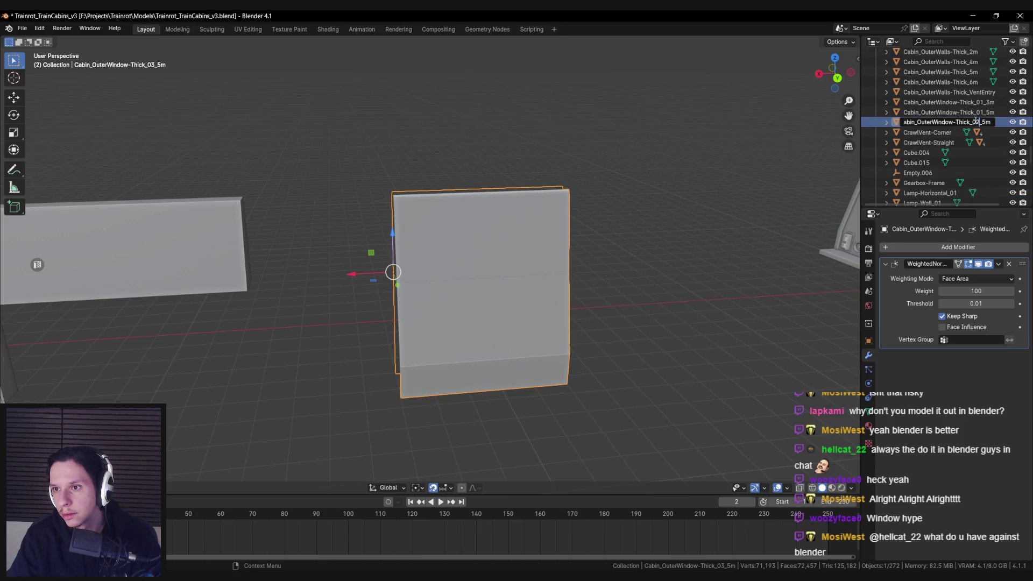
key("Return")
scroll(582, 204, "down", 2)
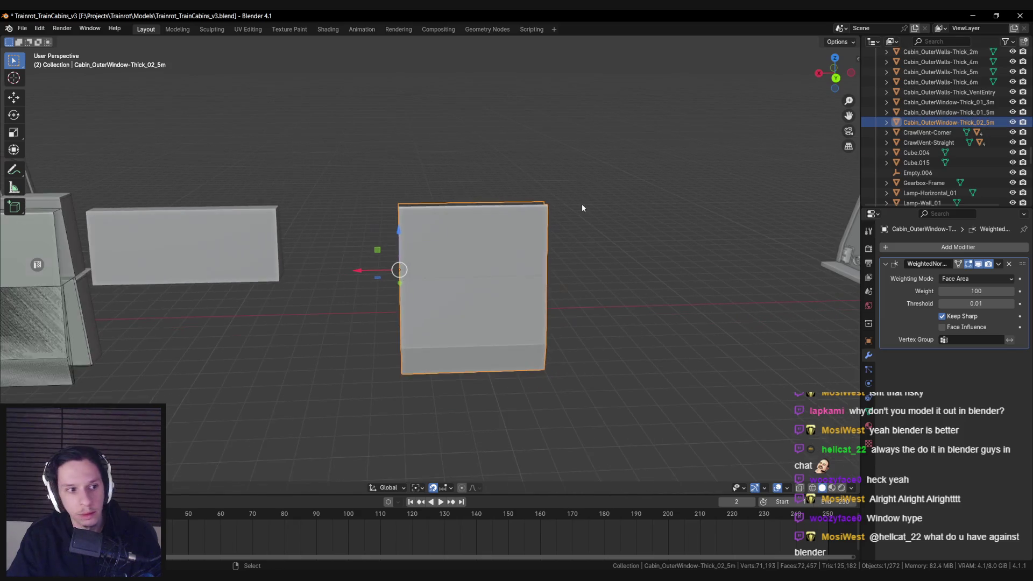
Merge the panel's duplicate vertices by distance in Edit Mode and save the file
key("Tab")
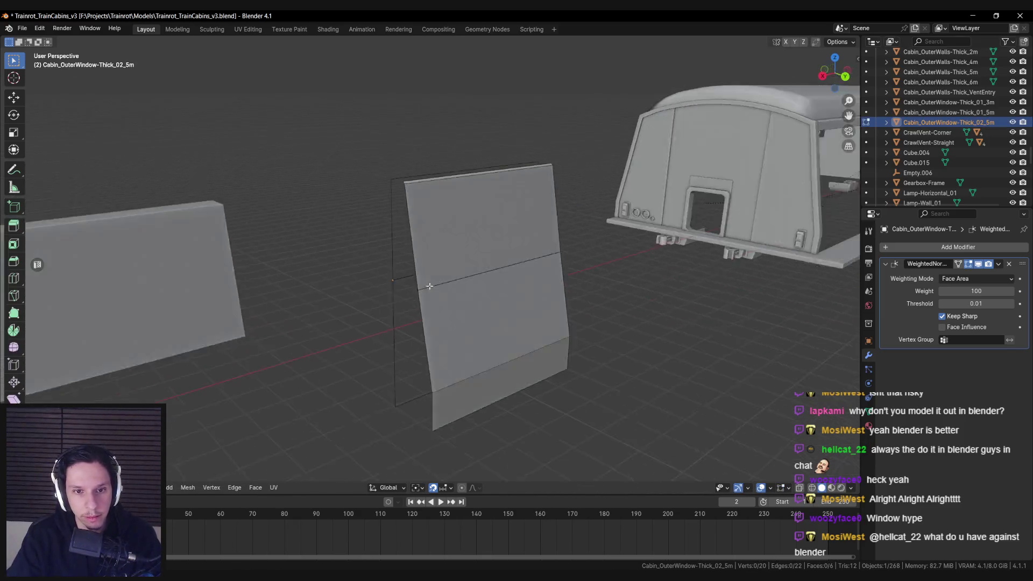
key("a")
key("m")
left_click(501, 317)
key("alt+a")
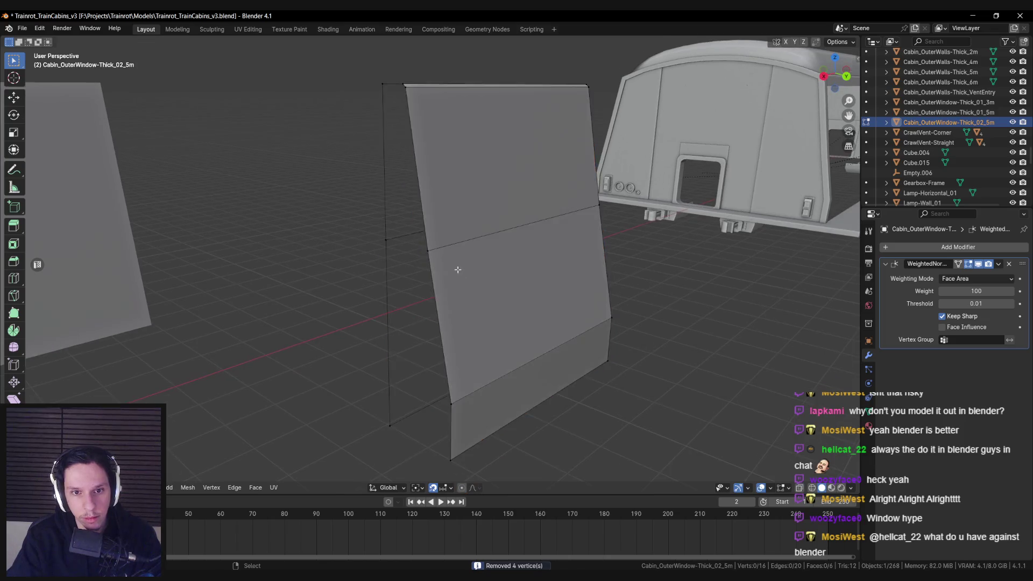
scroll(402, 278, "up", 3)
key("Tab")
scroll(424, 290, "down", 2)
scroll(424, 290, "down", 2)
key("ctrl+s")
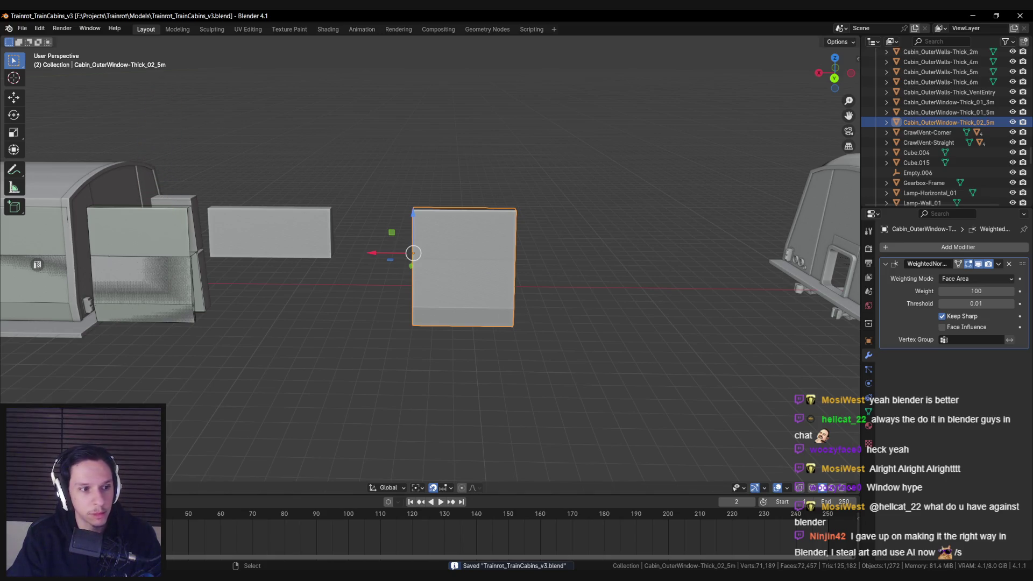
Save again, try a loop cut across the panel and cancel it, then go to Unreal
left_click_drag(404, 296, 410, 303)
scroll(410, 301, "up", 3)
key("ctrl+s")
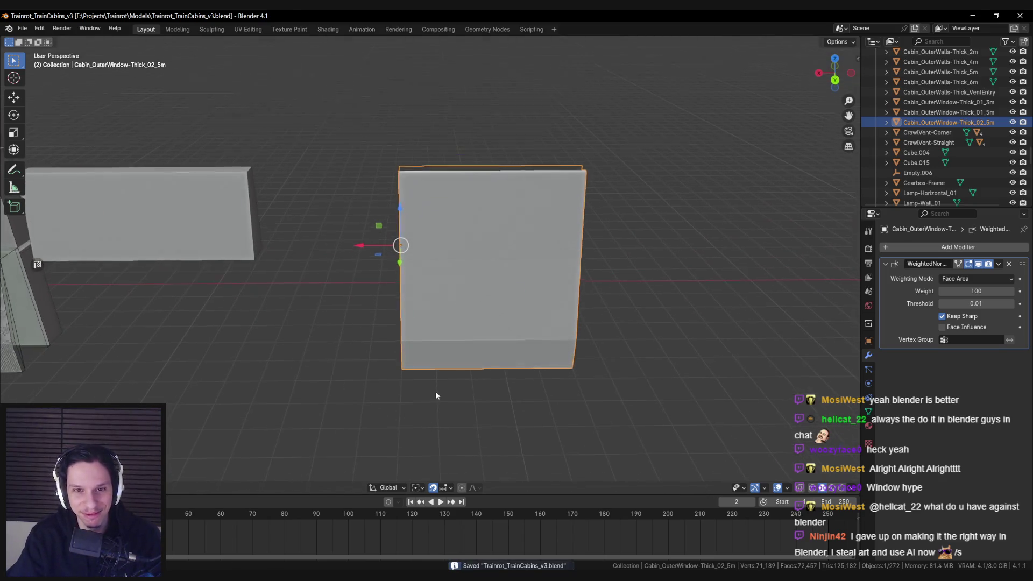
scroll(436, 384, "up", 1)
key("Tab")
key("ctrl+r")
scroll(471, 172, "up", 1)
key("Escape")
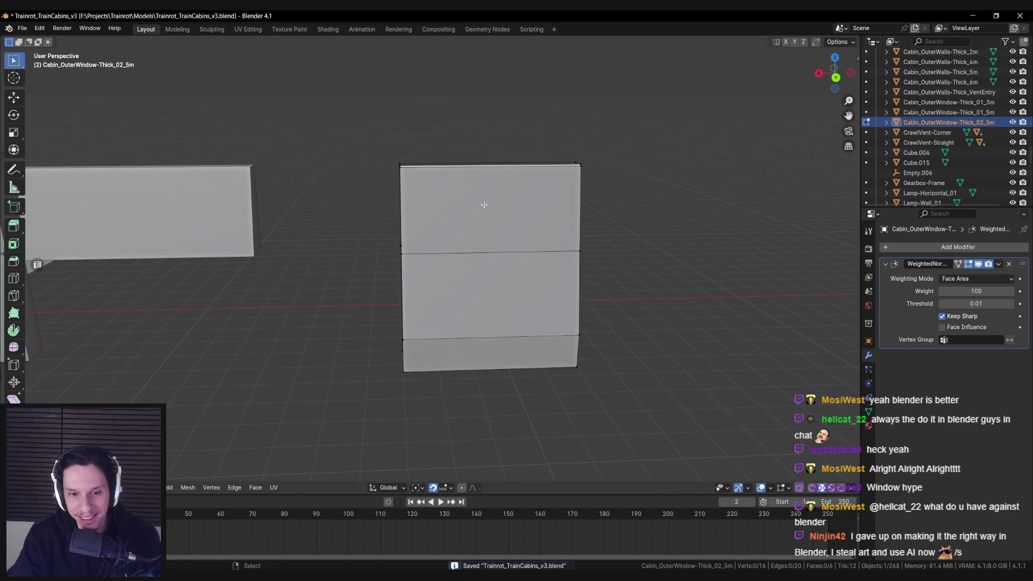
left_click_drag(482, 203, 483, 213)
key("alt+Tab")
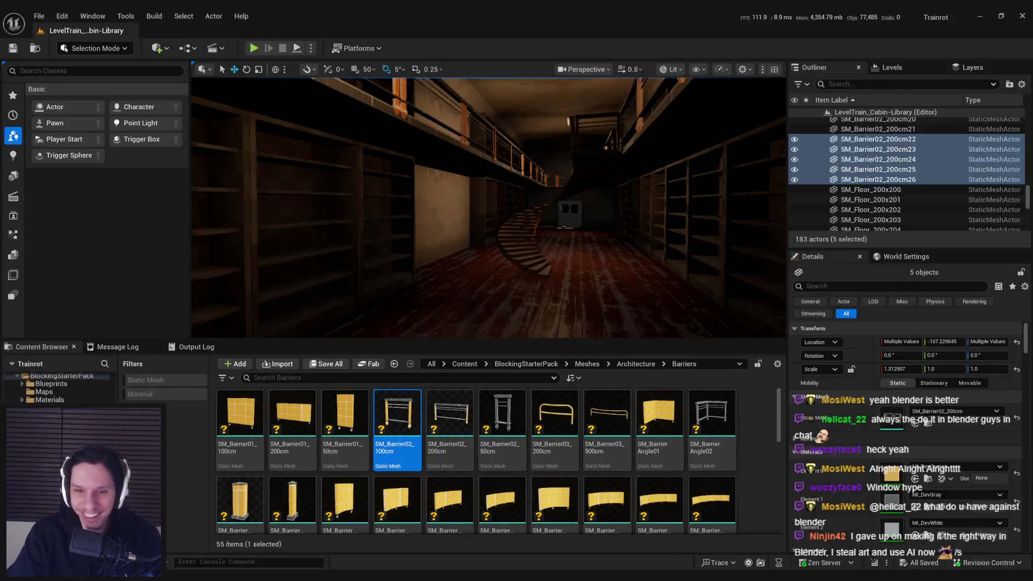
Inspect the S_Cabin-1 train car and its curved roof in Unreal's viewport, then return to Blender
key("alt+Tab")
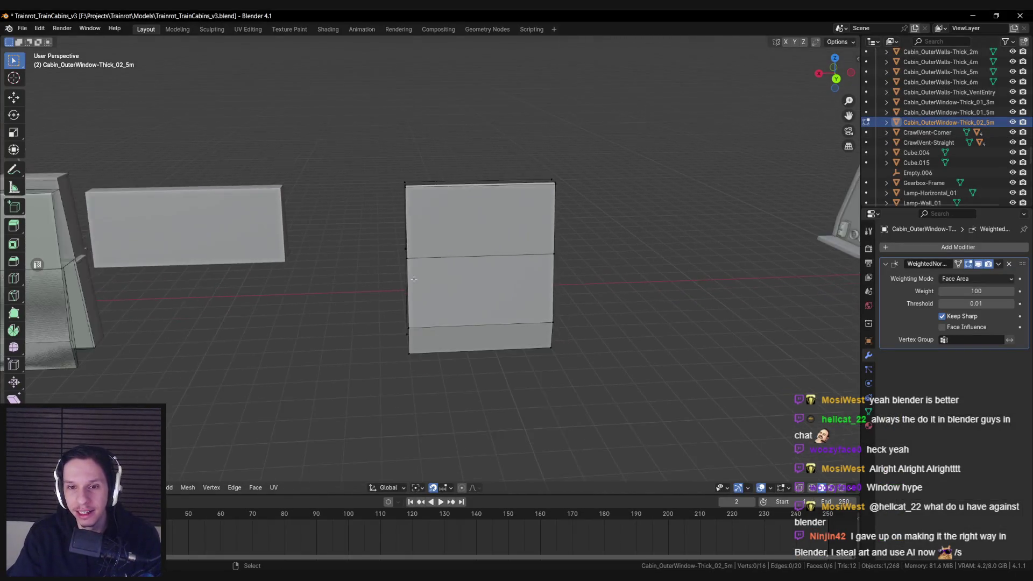
scroll(414, 279, "down", 1)
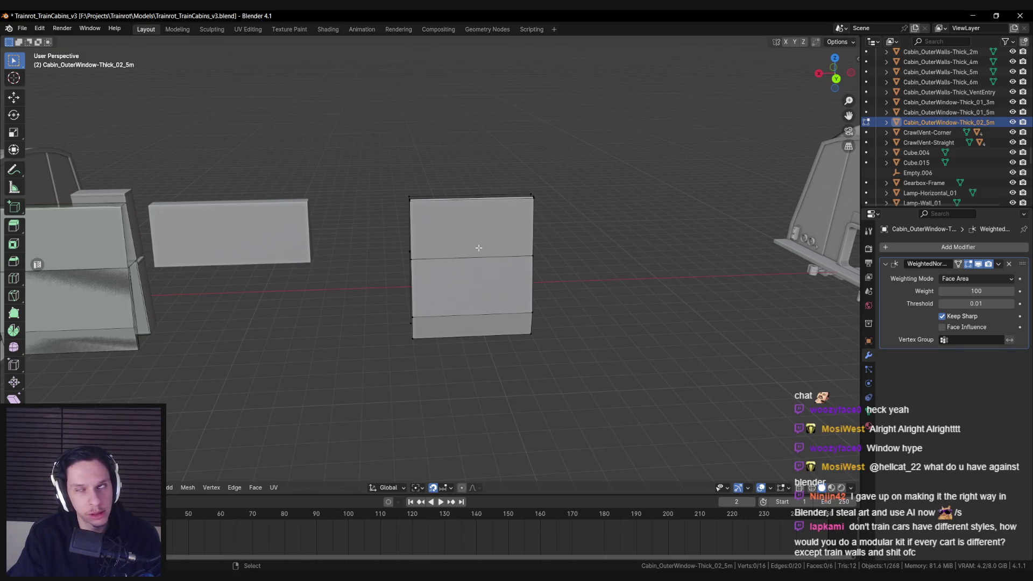
key("alt+Tab")
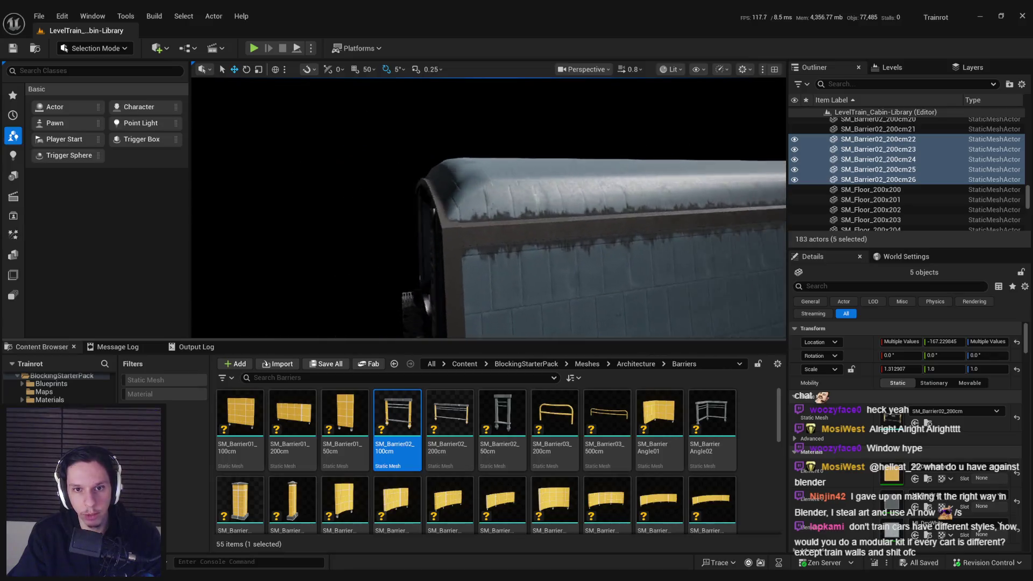
left_click(393, 182)
key("Escape")
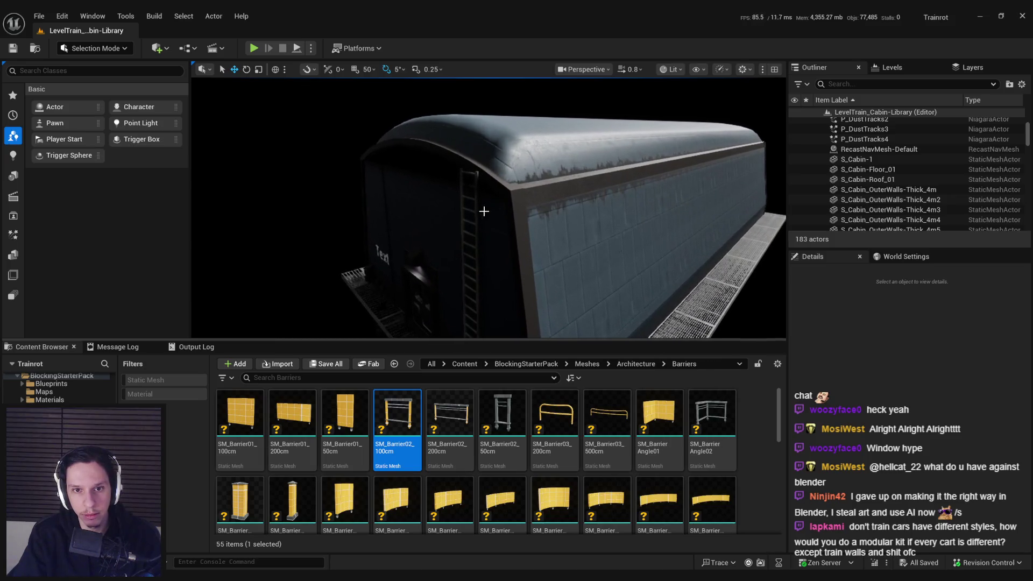
left_click(478, 219)
key("Escape")
mouse_move(408, 213)
left_mouse_down()
mouse_move(345, 200)
mouse_move(480, 253)
left_mouse_up()
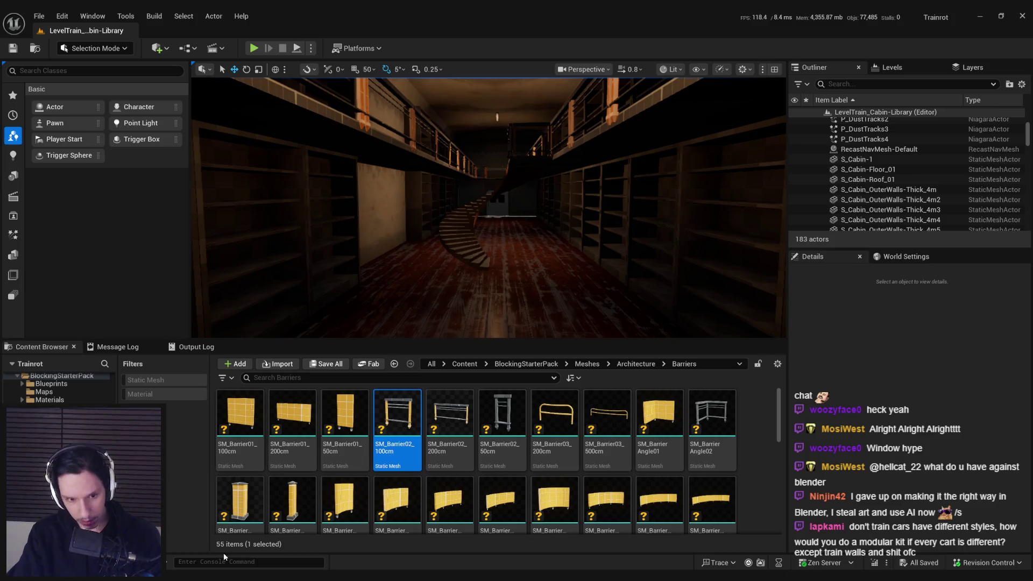
key("alt+Tab")
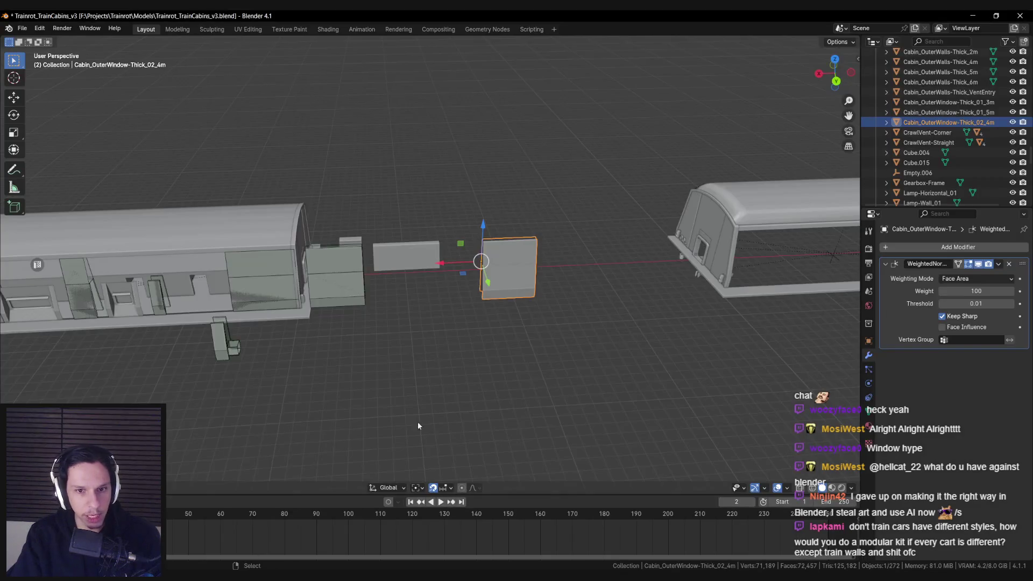
Save the train cabins blend file
key("ctrl+s")
scroll(512, 279, "up", 6)
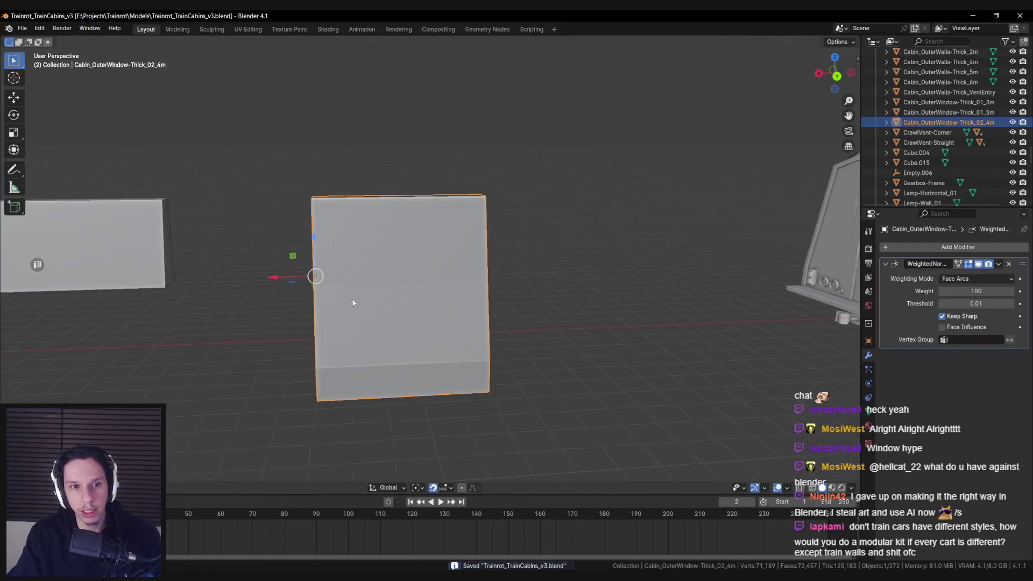
scroll(448, 309, "down", 4)
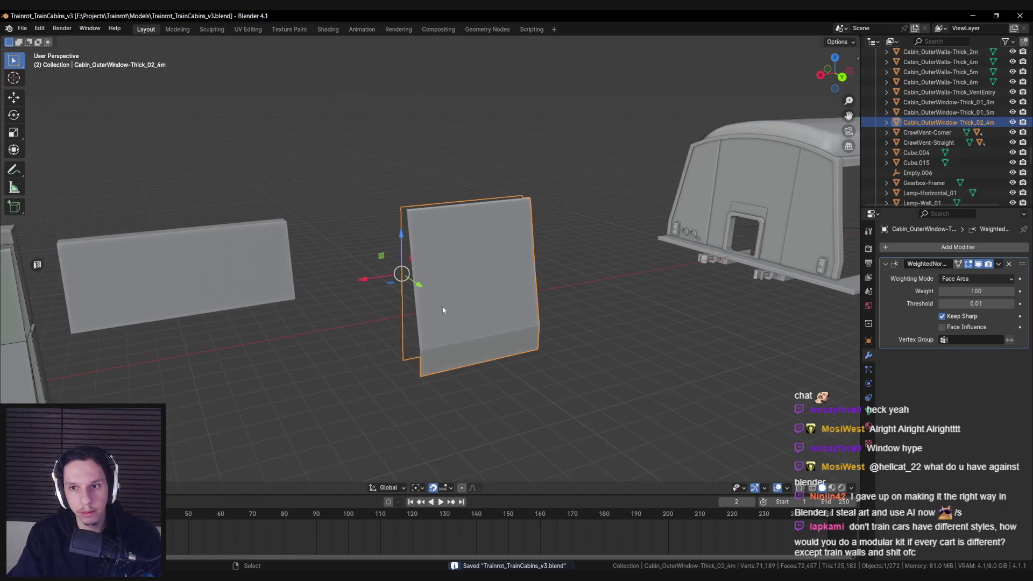
scroll(459, 311, "down", 2)
scroll(714, 190, "down", 2)
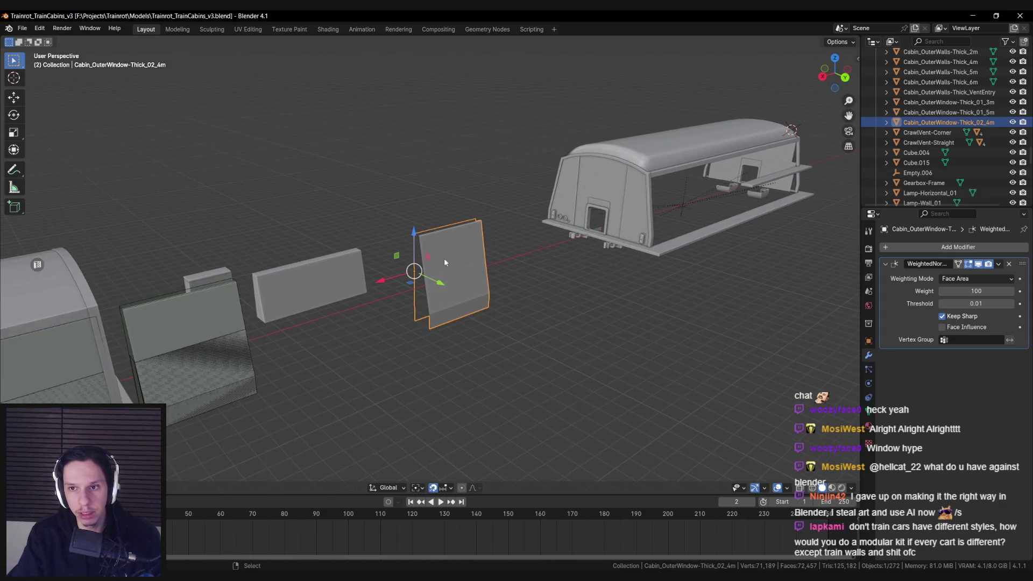
scroll(444, 263, "up", 4)
scroll(436, 251, "down", 2)
scroll(444, 291, "up", 3)
key("ctrl+s")
scroll(452, 296, "up", 2)
Apply Shade Smooth to the Cabin_OuterWindow-Thick_02_4m piece and check its bottom edge in Edit Mode
key("alt+a")
left_click(547, 318)
right_click(547, 318)
left_click(546, 317)
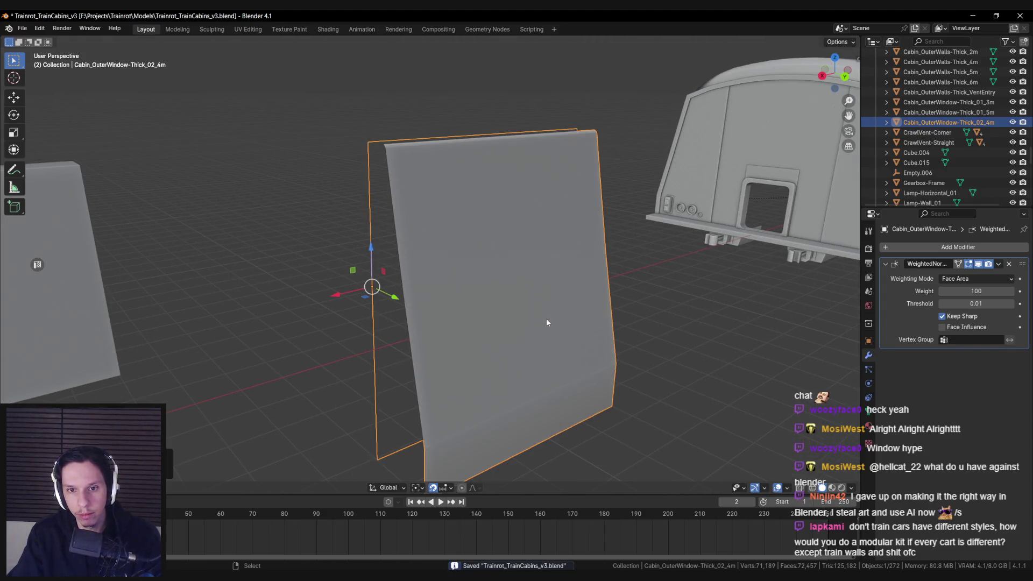
key("Tab")
scroll(528, 311, "down", 2)
left_click(495, 369)
mouse_move(495, 369)
left_mouse_down()
mouse_move(452, 279)
mouse_move(495, 261)
mouse_move(568, 264)
mouse_move(434, 261)
mouse_move(466, 272)
mouse_move(454, 293)
left_mouse_up()
key("Tab")
key("Tab")
key("Tab")
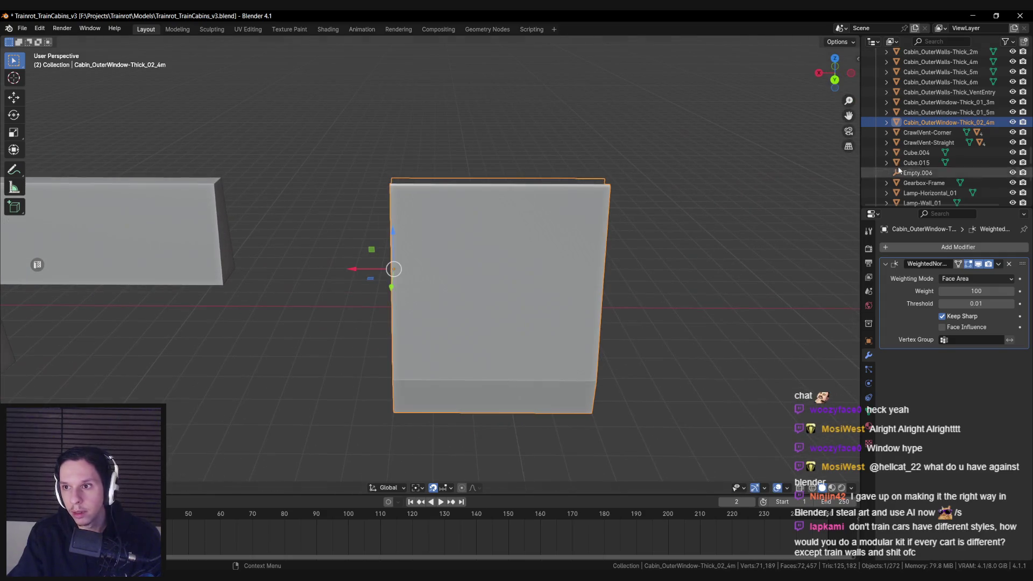
scroll(580, 262, "down", 4)
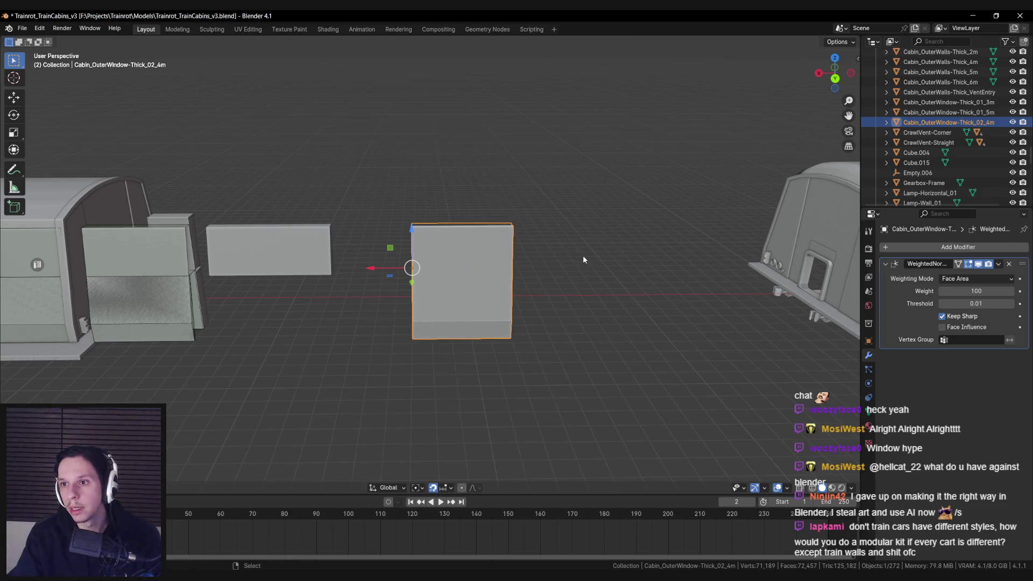
double_click(972, 122)
Rename the window piece to Cabin_OuterWindow-Thick_02_3m
left_click(983, 123)
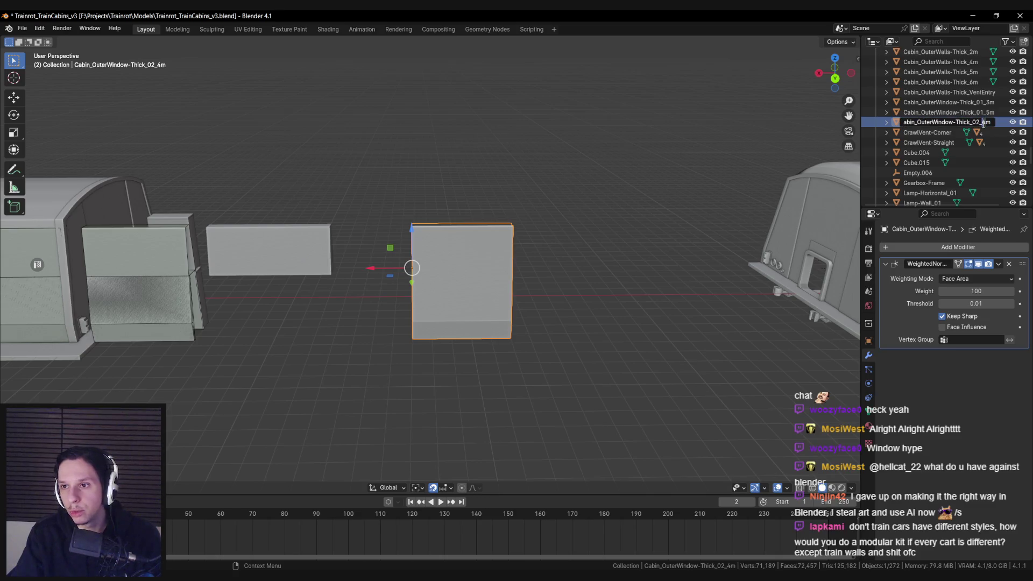
type("3")
key("Return")
key("Tab")
key("ctrl+r")
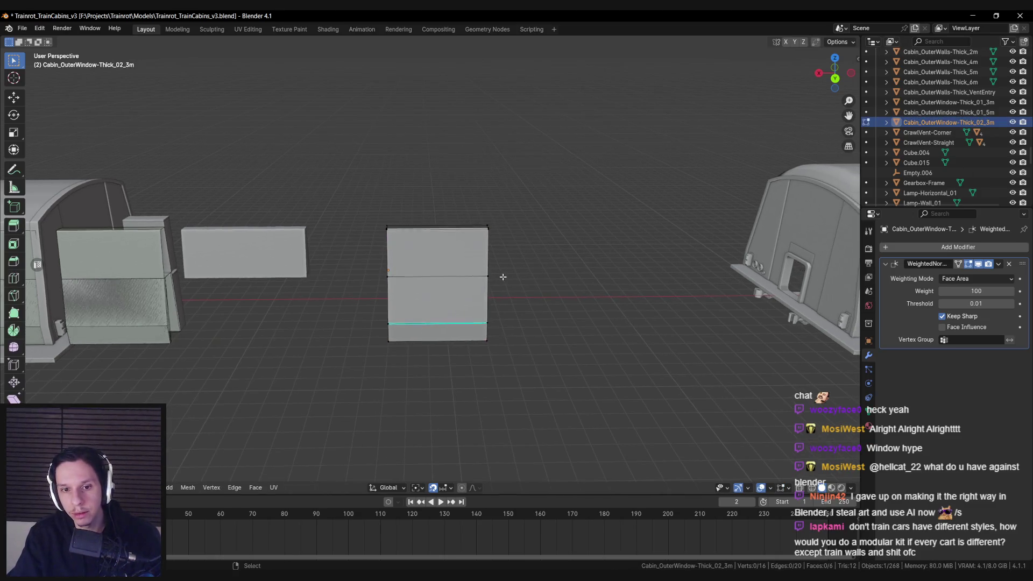
key("Escape")
key("Tab")
Narrow the piece by setting its X dimension to 3 m in the N panel
key("n")
left_click(854, 61)
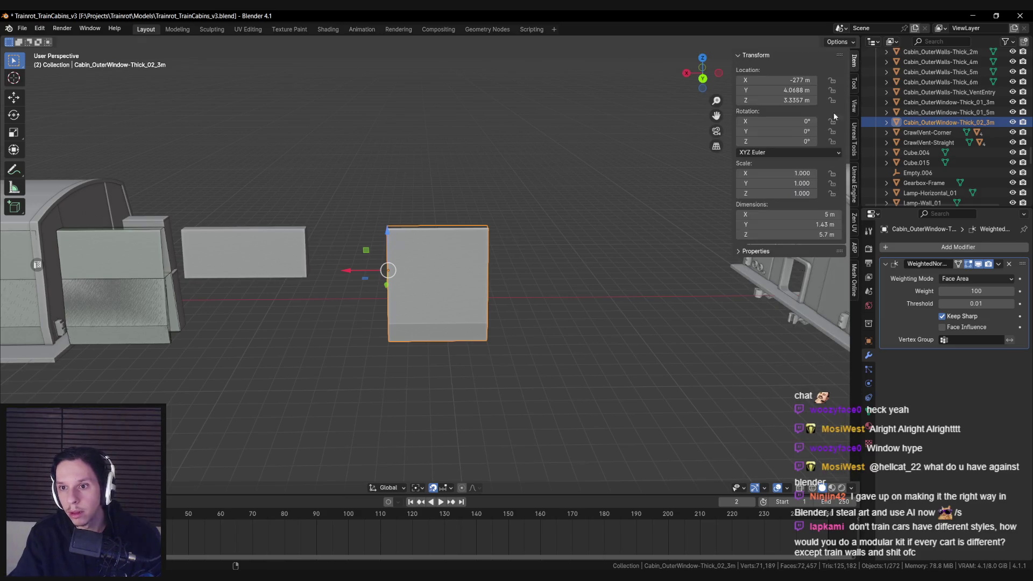
double_click(794, 214)
type("3")
key("Return")
key("KP_Decimal")
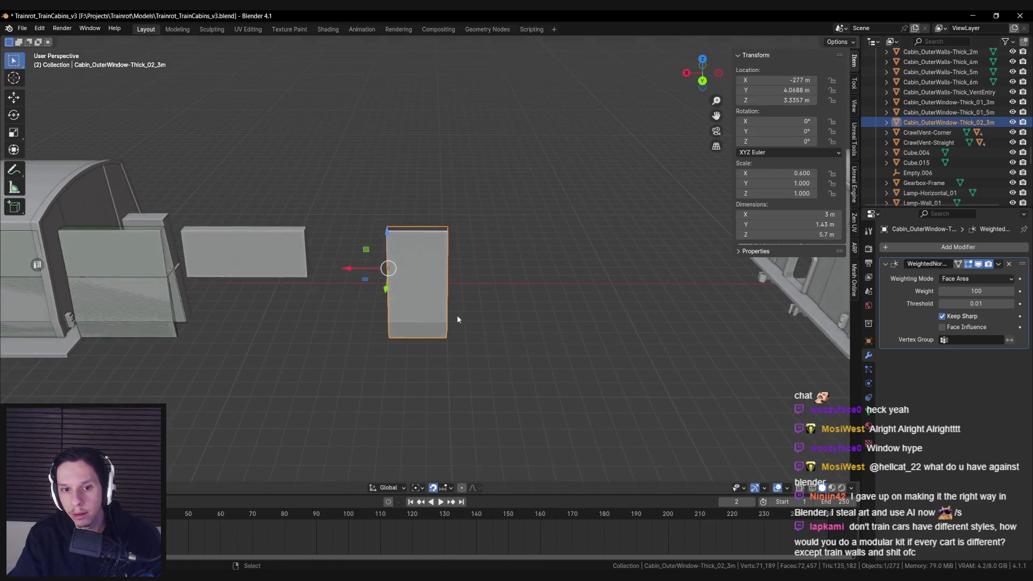
In Edit Mode, cut a centred vertical edge loop through the window mesh
key("Tab")
key("alt+a")
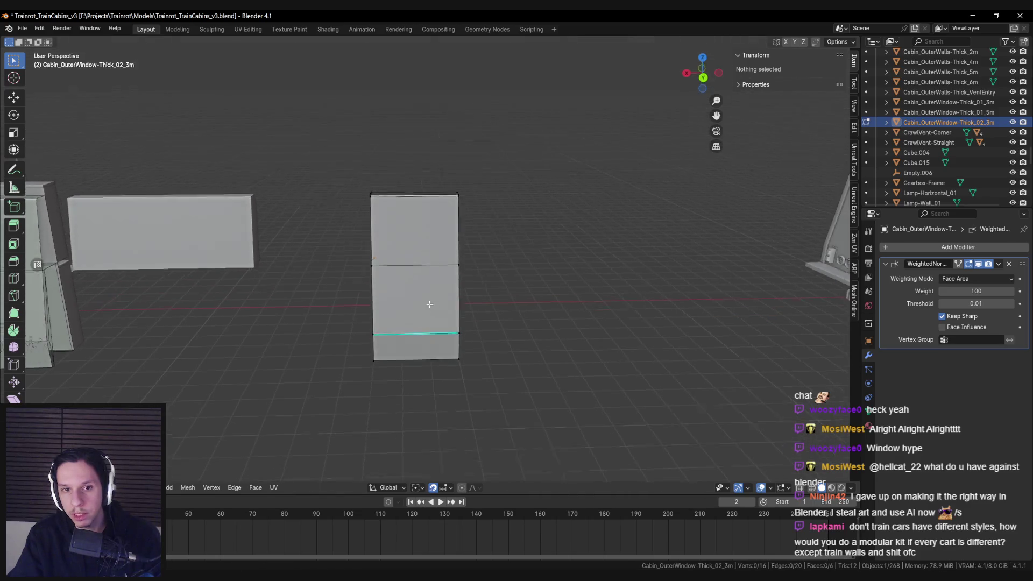
mouse_move(420, 285)
left_mouse_down()
mouse_move(420, 293)
mouse_move(418, 281)
mouse_move(403, 287)
left_mouse_up()
key("ctrl+r")
left_click(403, 286)
right_click(403, 287)
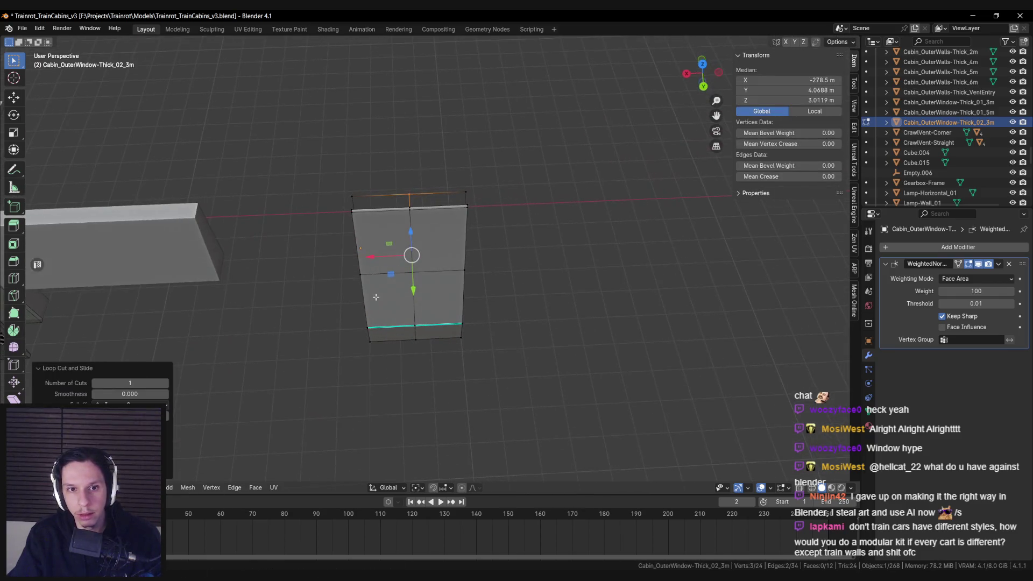
Scale the centre loop along X in top view, then bevel it into two edges
key("KP_7")
key("alt+z")
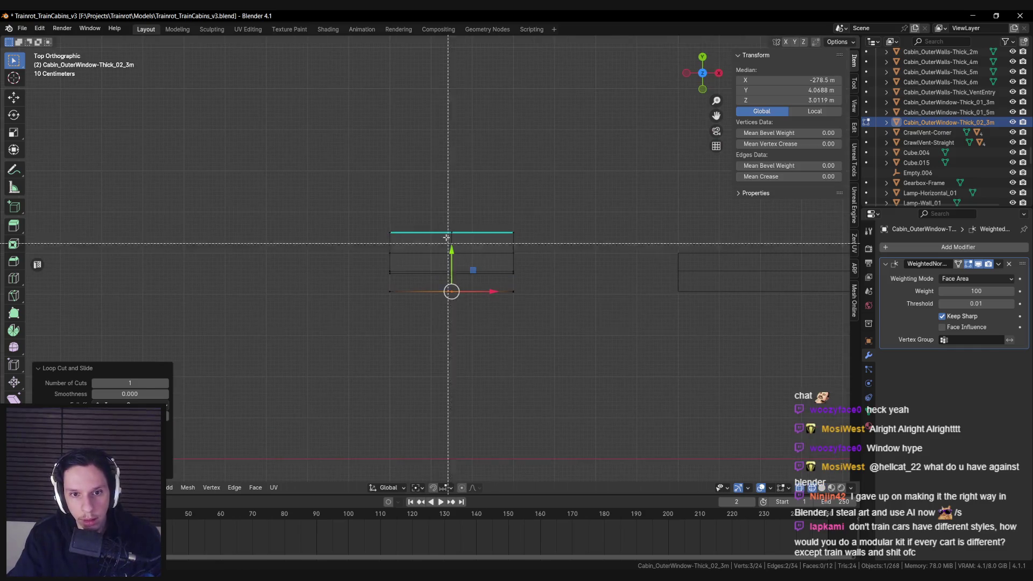
scroll(473, 351, "up", 2)
key("s")
key("x")
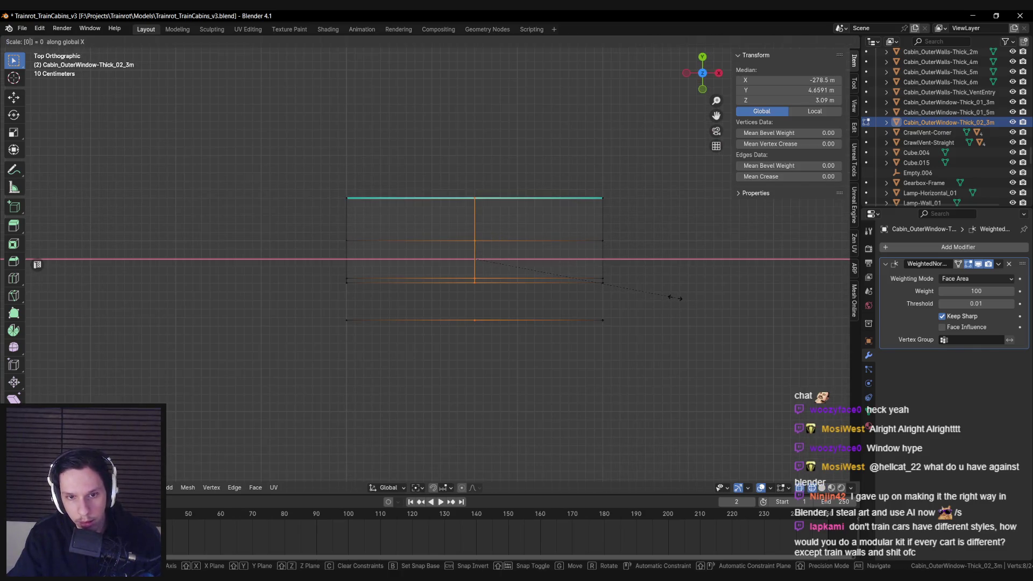
left_click(672, 297)
key("alt+z")
key("ctrl+b")
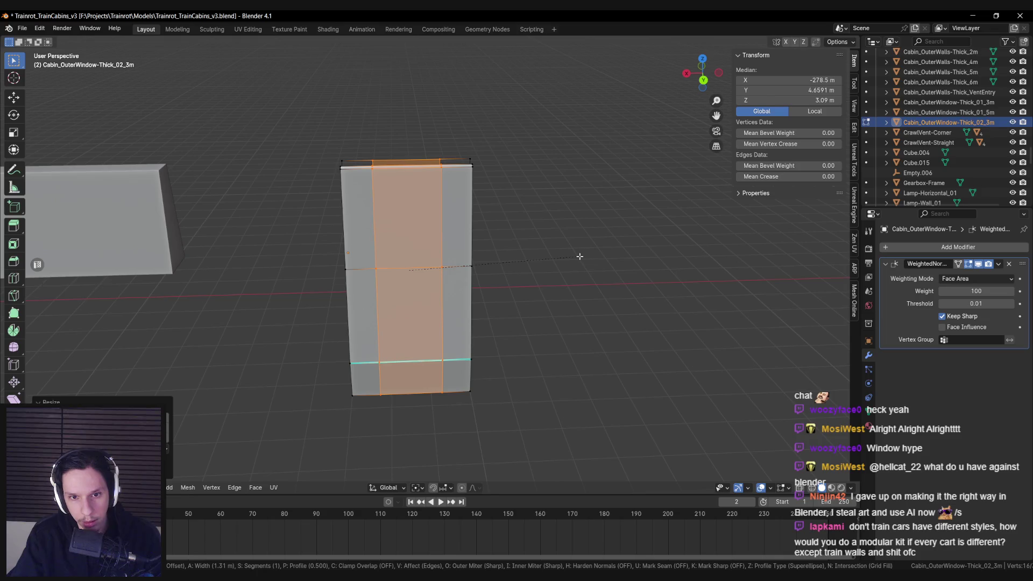
left_click(580, 256)
Add a horizontal edge loop near the top and lower it along Z
key("ctrl+r")
left_click(448, 215)
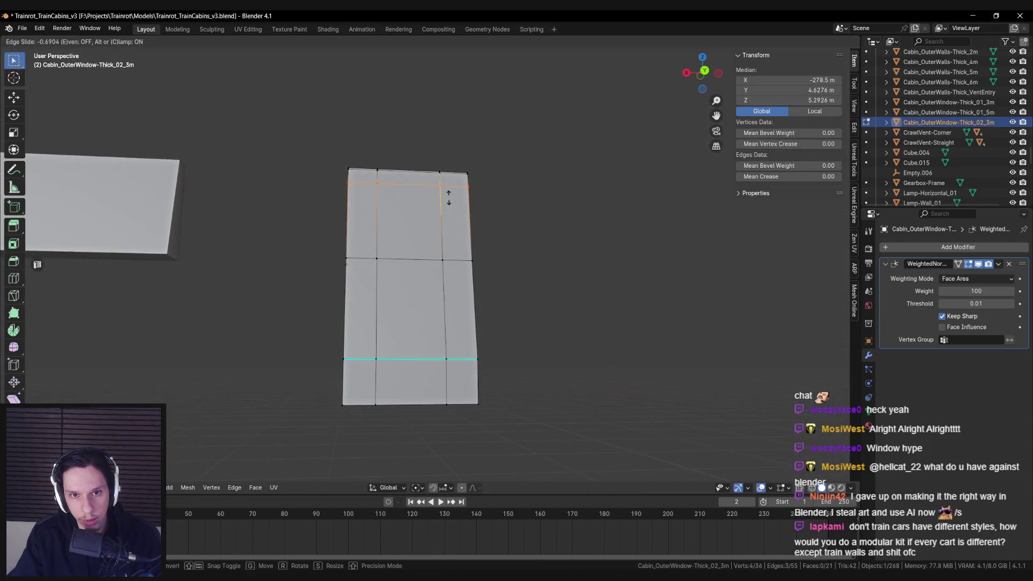
left_click(448, 197)
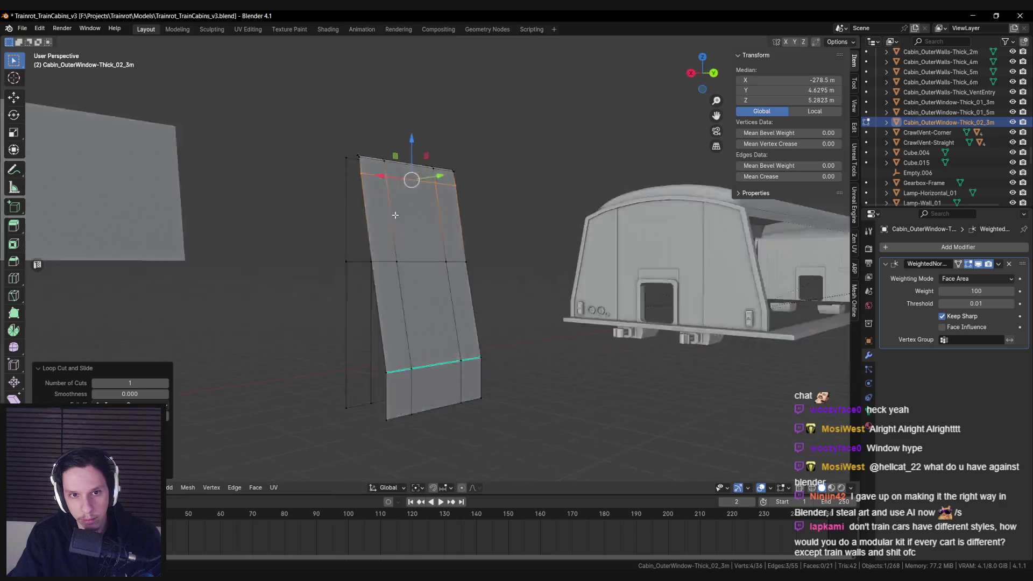
key("ctrl+shift+Tab")
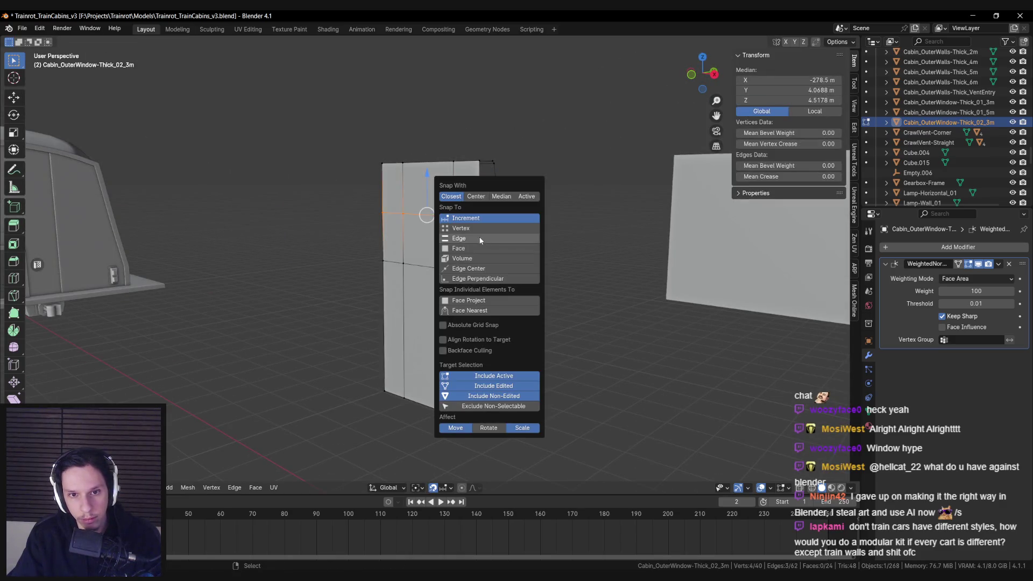
key("g")
key("z")
left_click(458, 187)
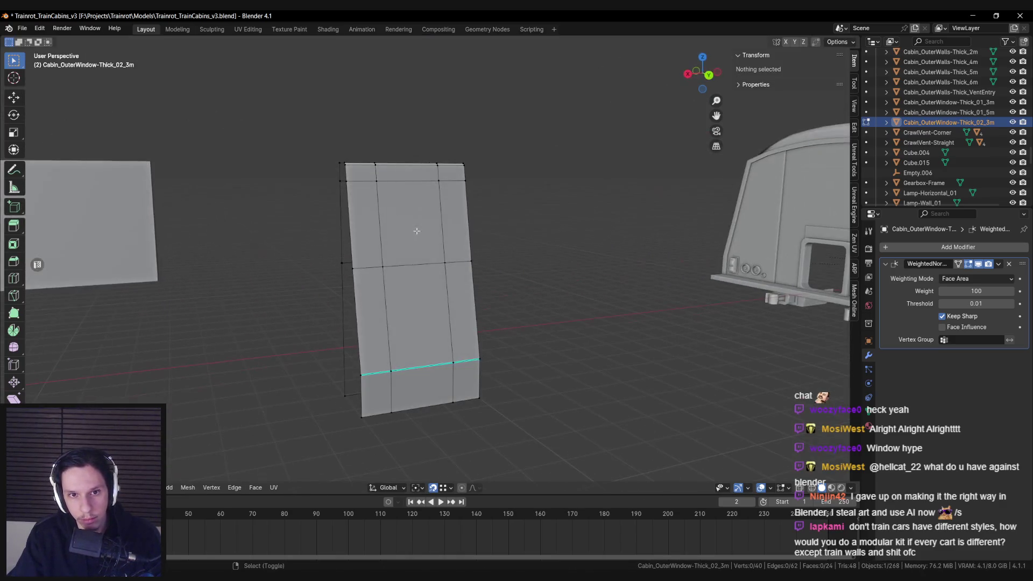
Cut another horizontal edge loop near the bottom and move it down along Z
left_click(410, 203)
left_click(504, 291, "shift")
key("alt+a")
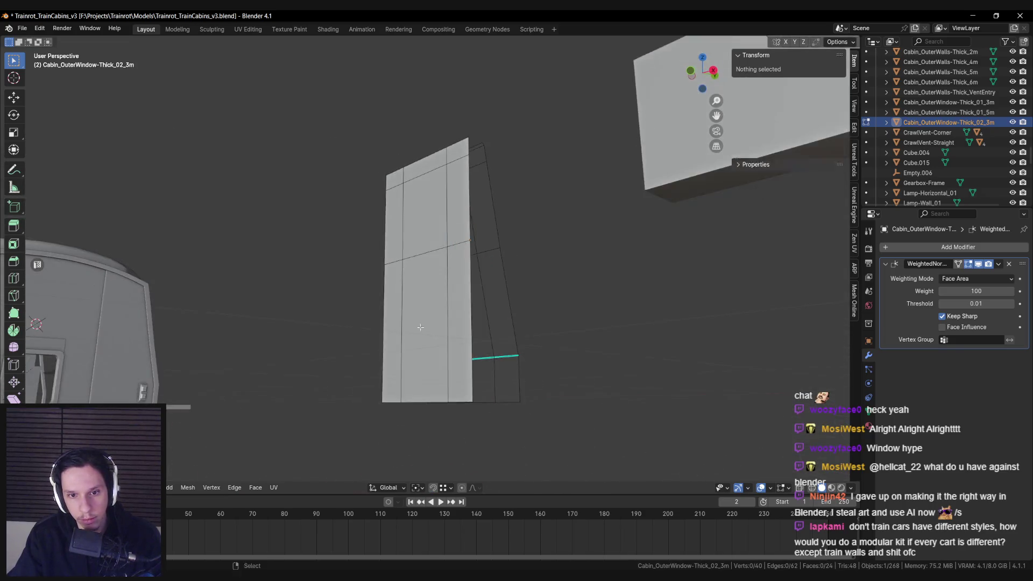
key("ctrl+r")
left_click(454, 352)
key("g")
key("z")
left_click(478, 364)
key("alt+a")
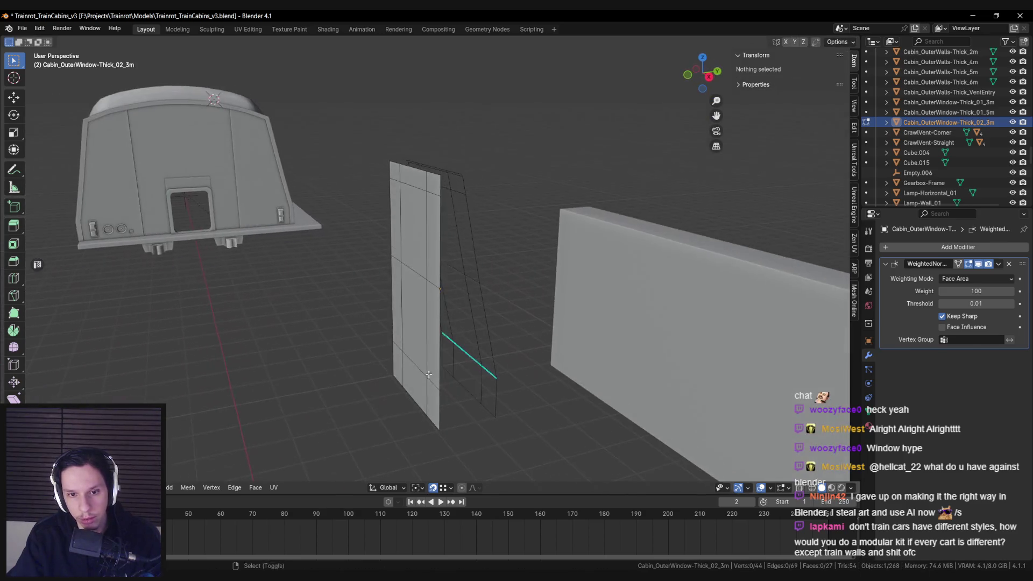
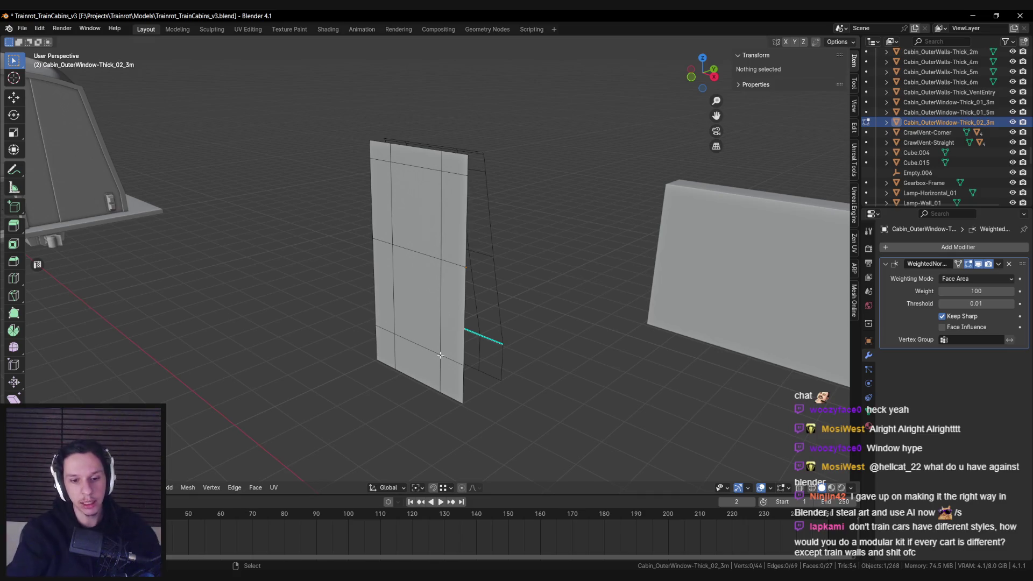
In the Unreal level, select the library bottom shelf and frame it in view
key("alt+Tab")
left_click(716, 227)
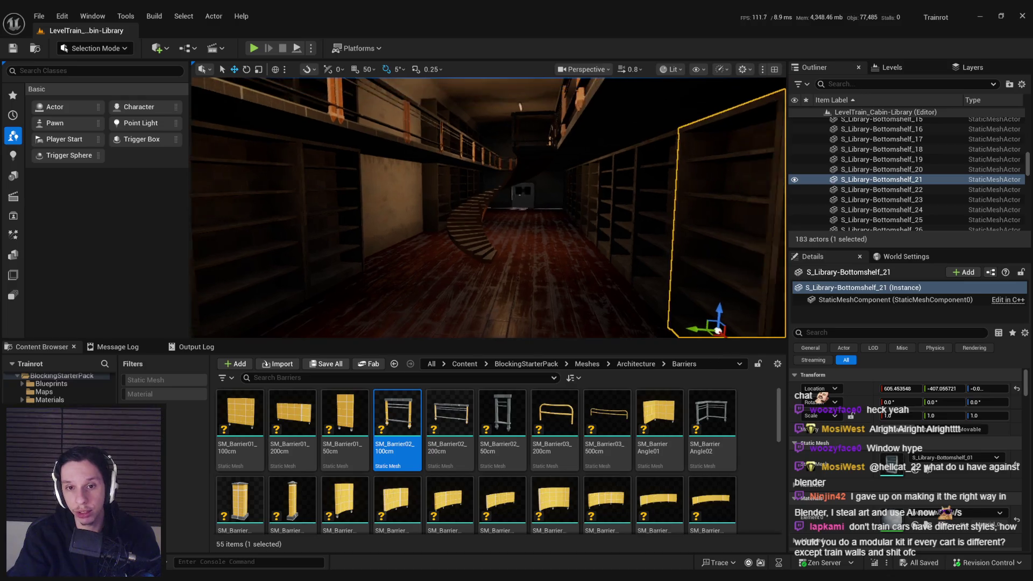
key("f")
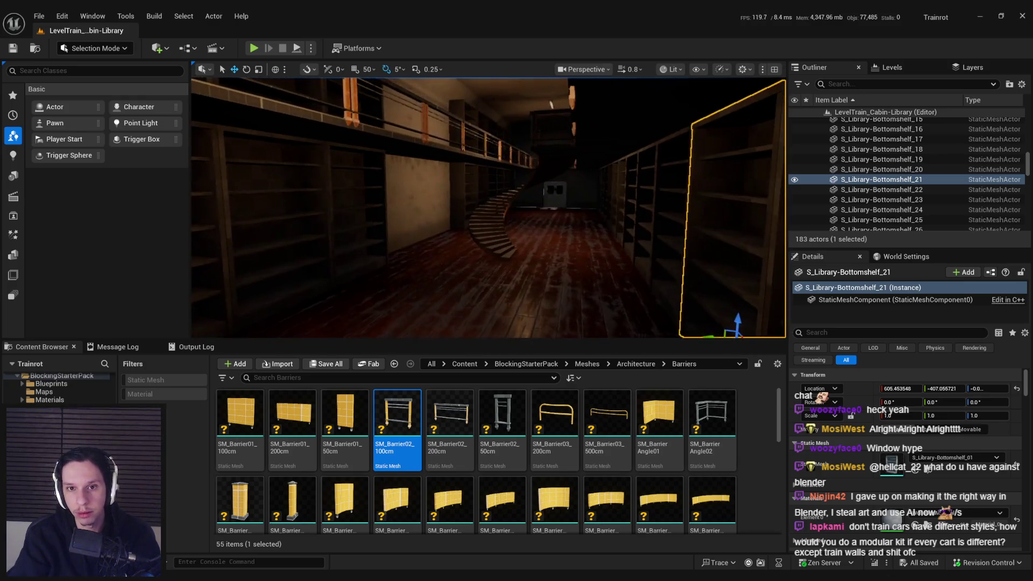
Back in Blender, save Trainrot_TrainCabins_v3.blend
key("alt+Tab")
scroll(656, 267, "up", 3)
key("ctrl+s")
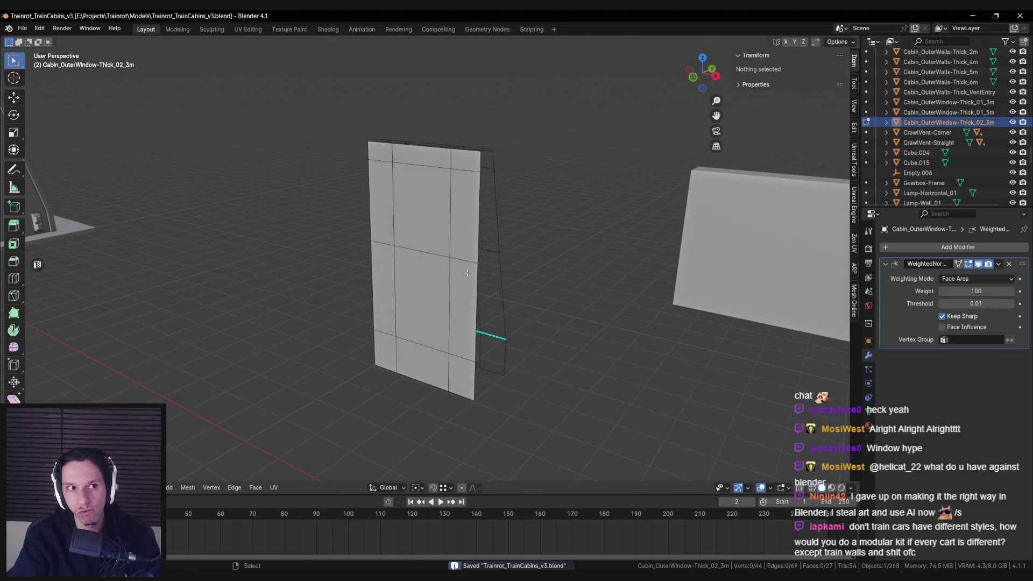
Delete the panel's middle face and bridge the two edge loops to form the opening's inner sides
mouse_move(468, 273)
left_mouse_down()
mouse_move(434, 299)
mouse_move(603, 258)
left_mouse_up()
left_click(422, 268)
key("x")
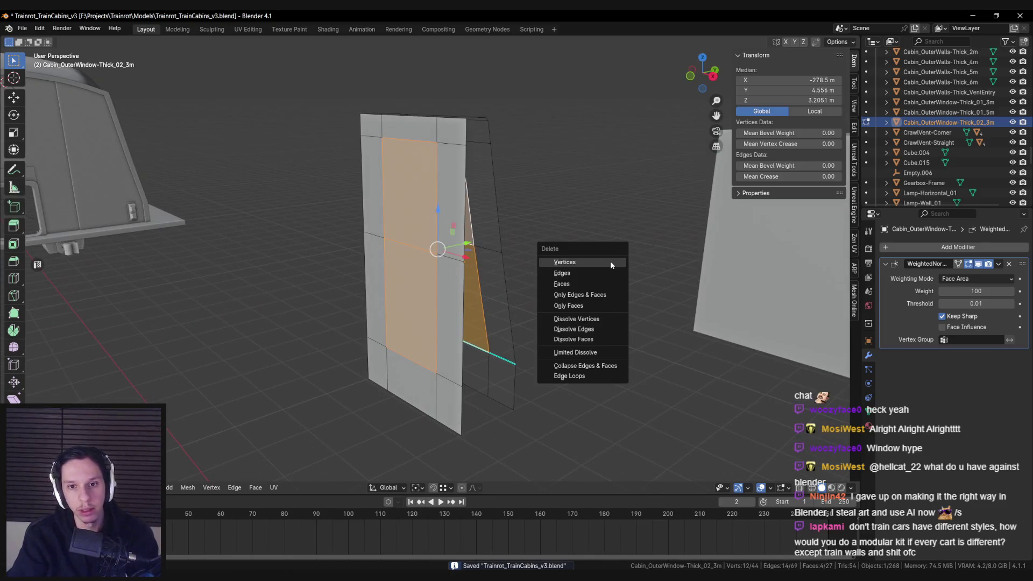
left_click(608, 284)
left_click(456, 236, "alt+shift")
key("ctrl+e")
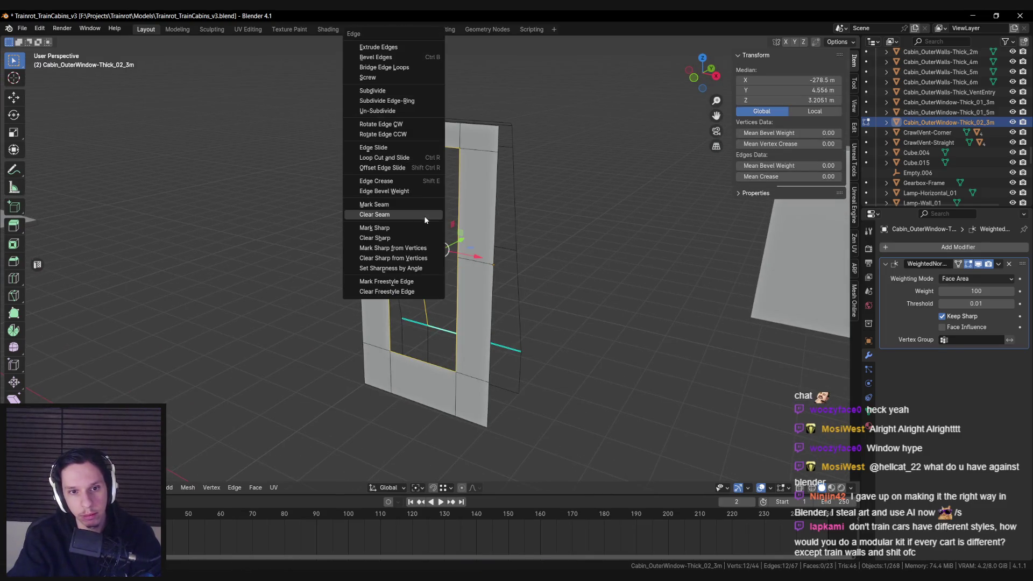
left_click(401, 67)
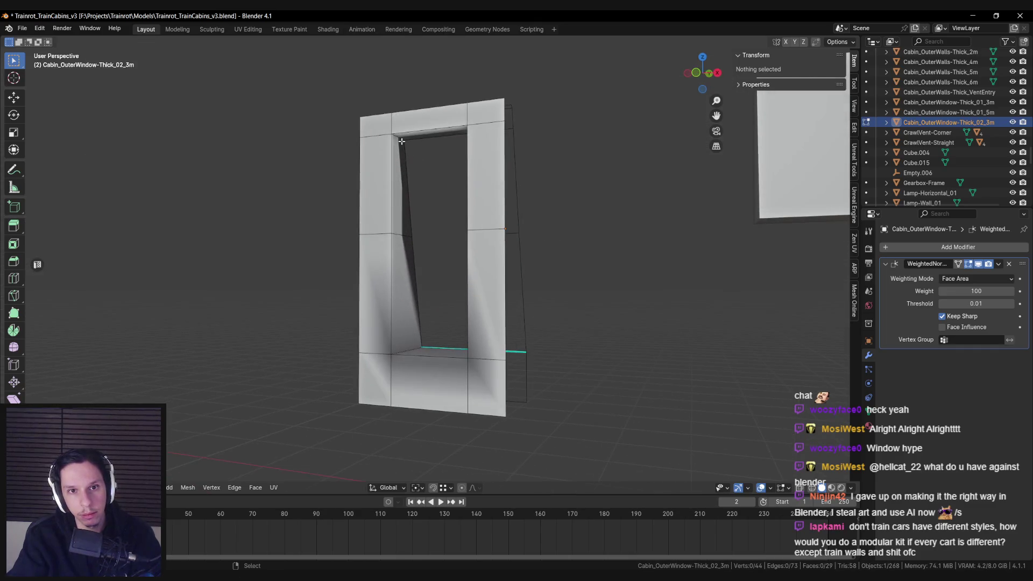
Bevel the opening's top edge into a rounded 5-segment arch
left_click(442, 161, "alt")
scroll(454, 210, "up", 2)
scroll(453, 209, "up", 1)
key("ctrl+b")
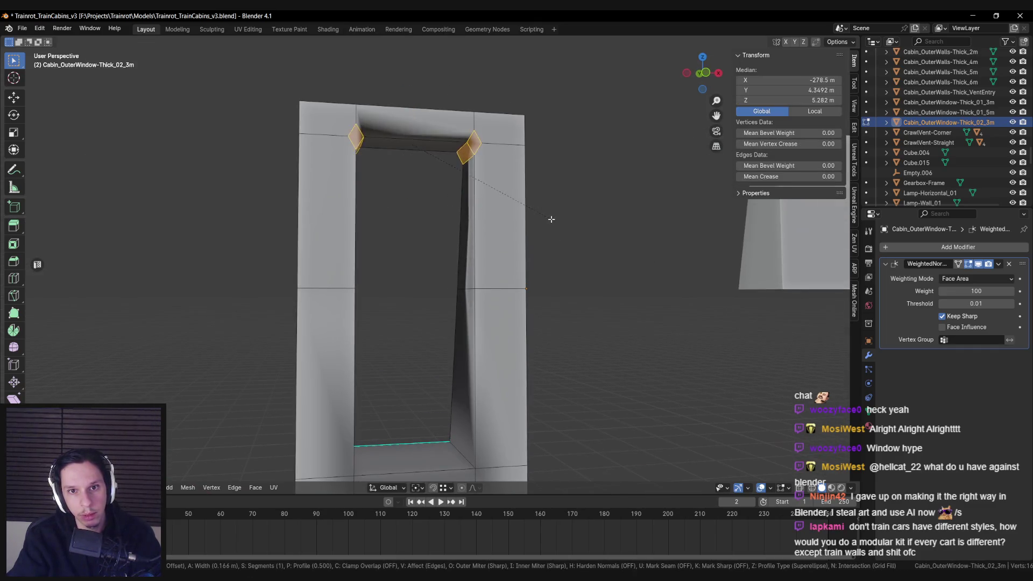
key("Escape")
key("Tab")
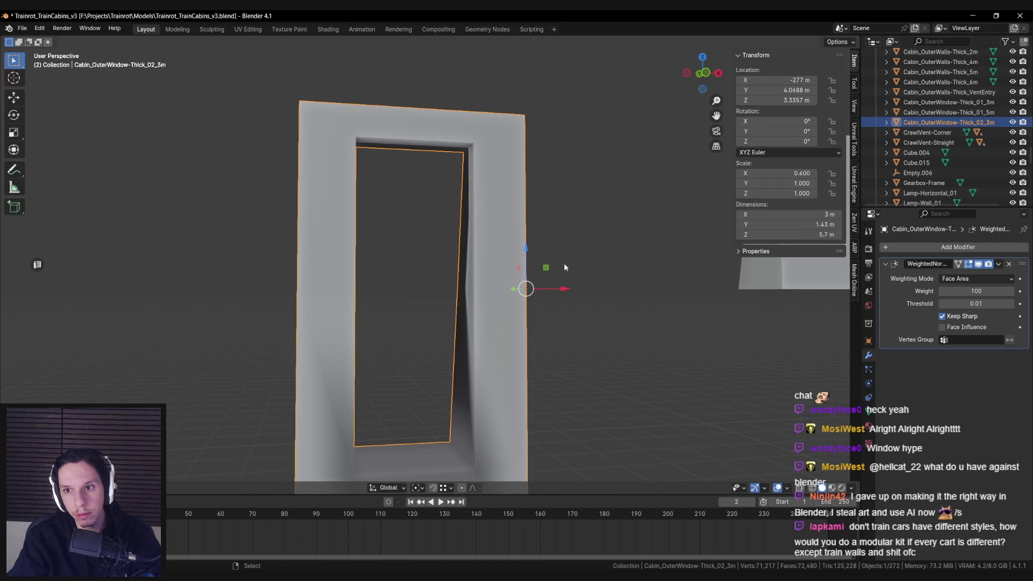
key("Tab")
key("ctrl+b")
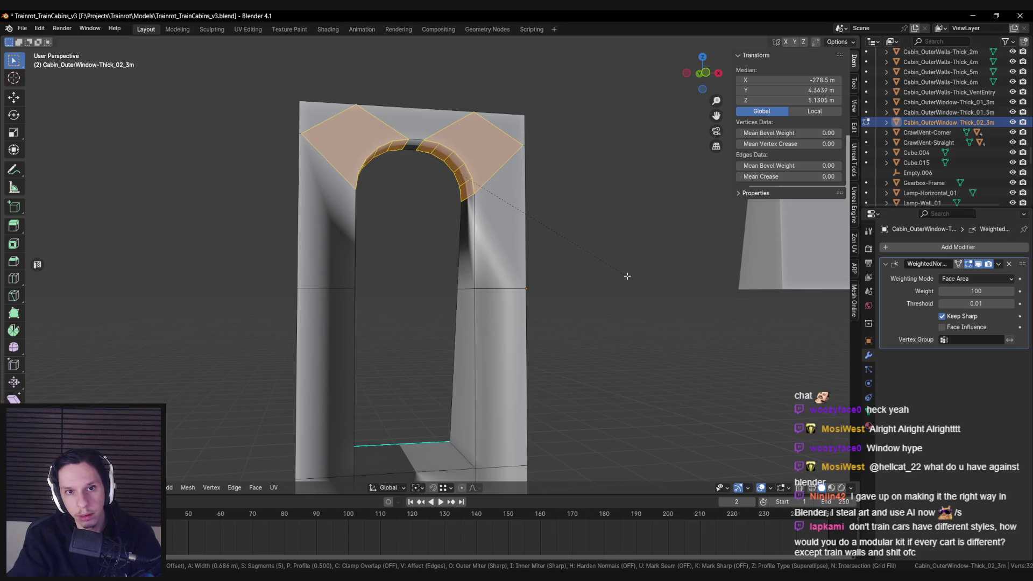
left_click(627, 276)
Merge the two stray vertex pairs at the arch corners using At Last, leaving 70 vertices
key("Tab")
scroll(435, 283, "down", 3)
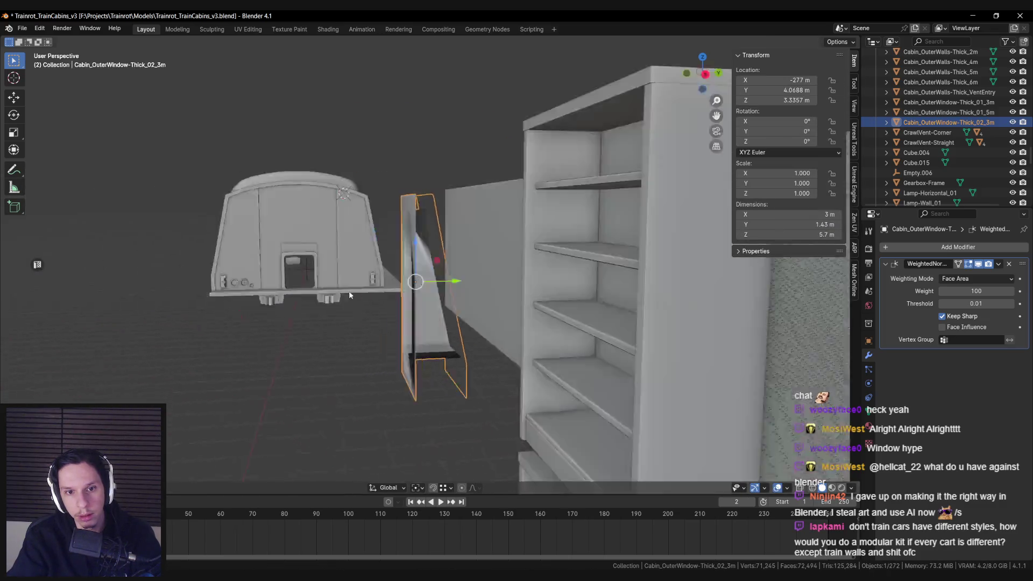
key("KP_Decimal")
key("Tab")
scroll(333, 152, "up", 3)
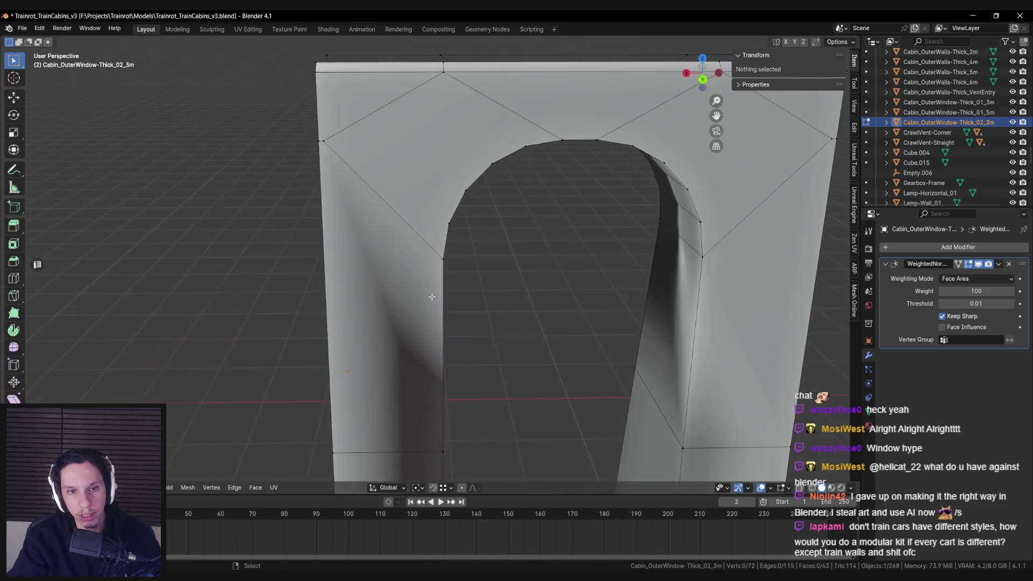
left_click(334, 153)
left_click(333, 154, "shift")
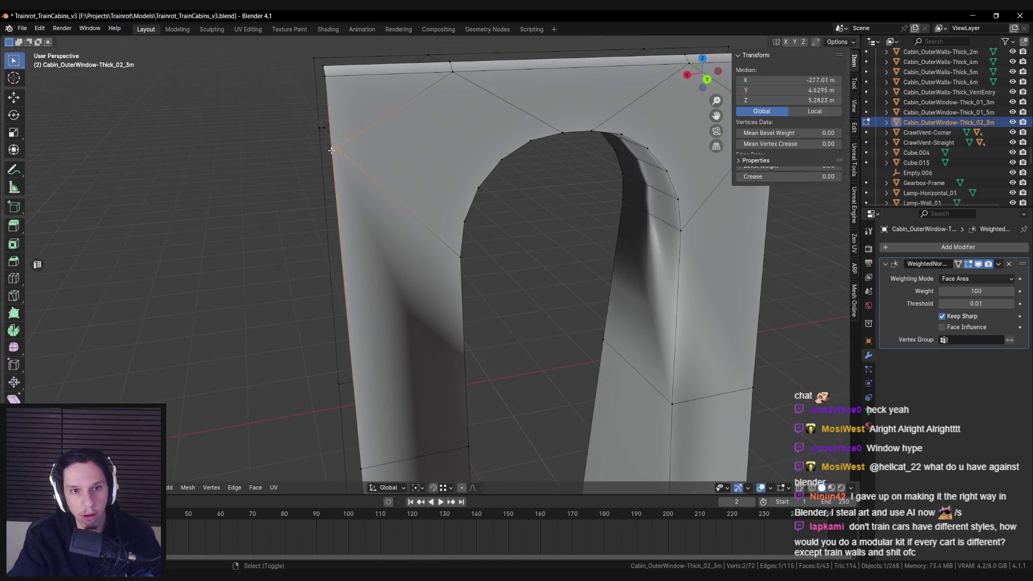
key("m")
left_click(320, 140)
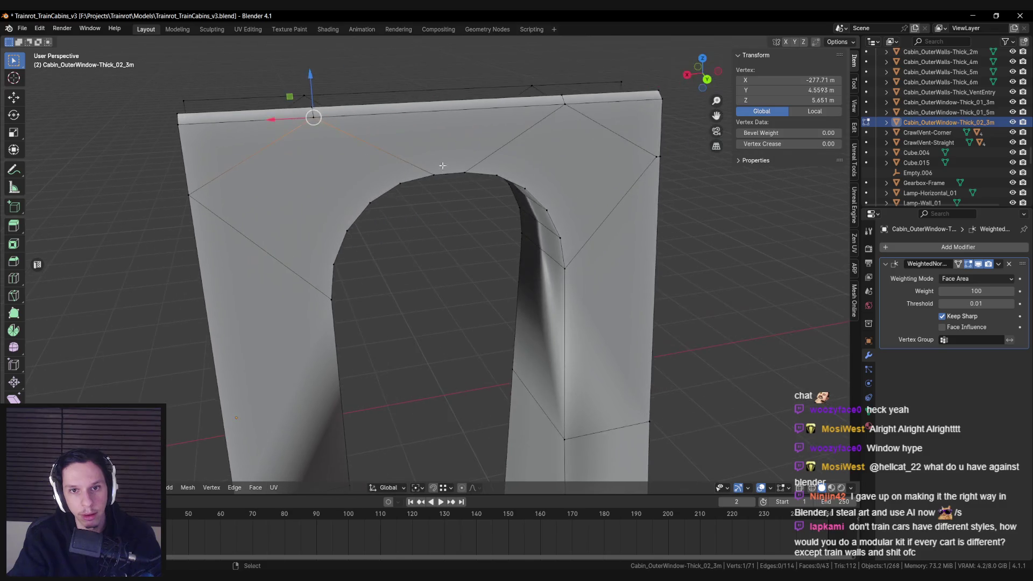
key("m")
left_click(671, 163)
scroll(715, 250, "down", 2)
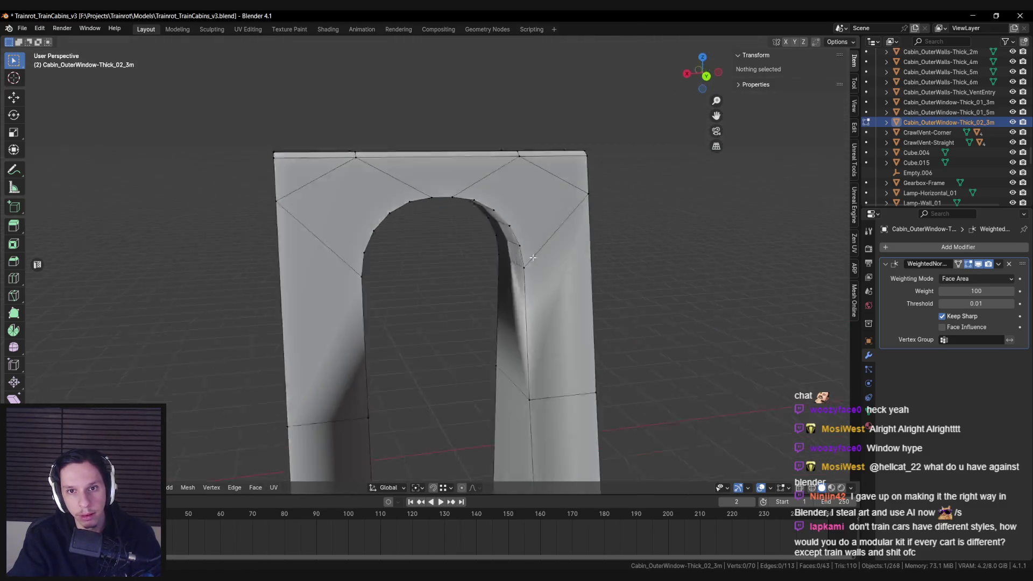
key("KP_1")
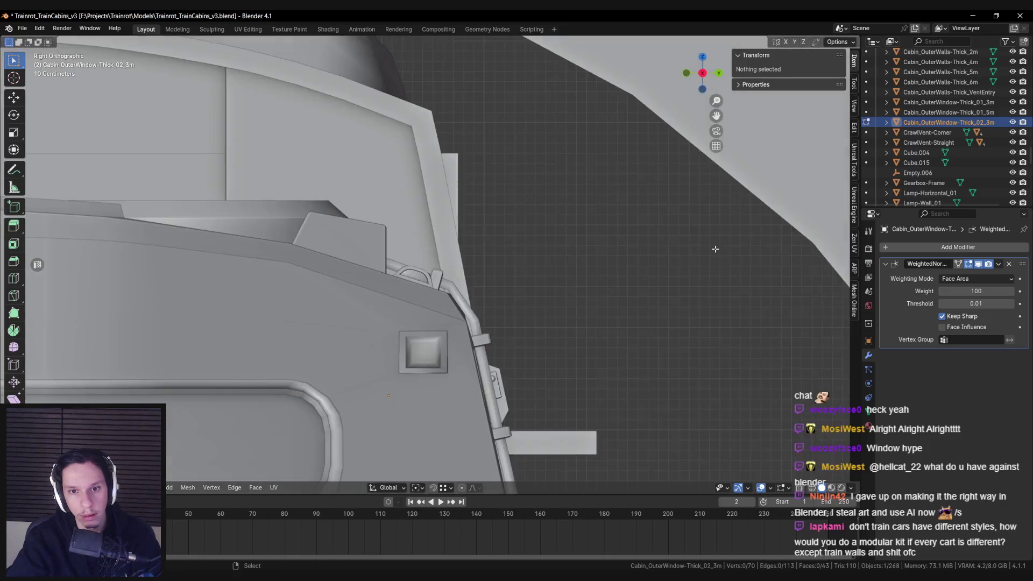
In see-through view, knife two new cuts running out from the arch corners
key("alt+z")
scroll(580, 247, "up", 2)
key("k")
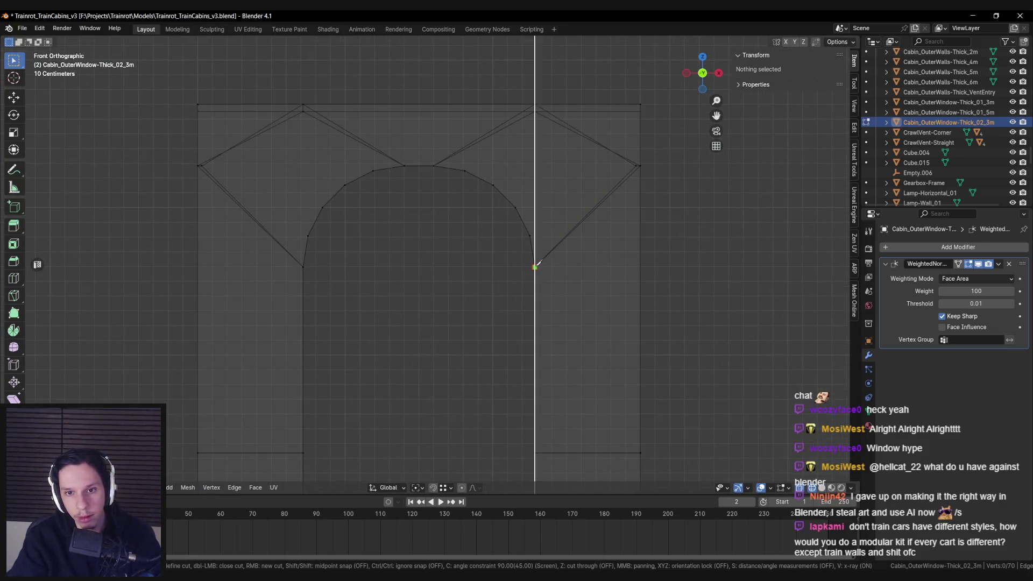
key("Return")
key("k")
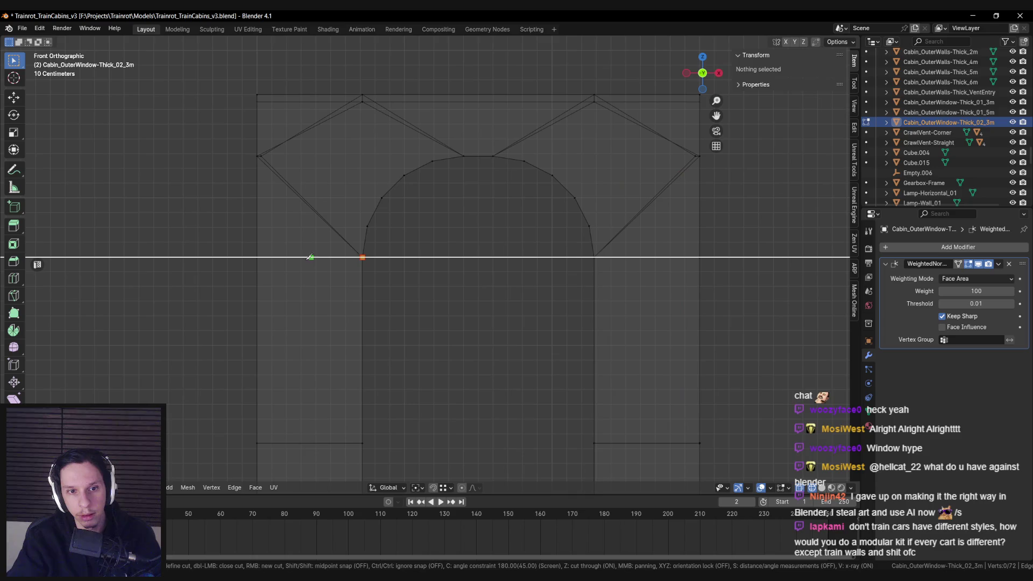
key("Return")
Merge the vertices at the arch's top-right corner at the last one
left_click(362, 257)
left_click_drag(364, 275, 549, 284)
key("shift+z")
key("g")
right_click(618, 271)
mouse_move(618, 271)
left_mouse_down()
mouse_move(512, 269)
mouse_move(466, 281)
mouse_move(512, 233)
mouse_move(478, 227)
left_mouse_up()
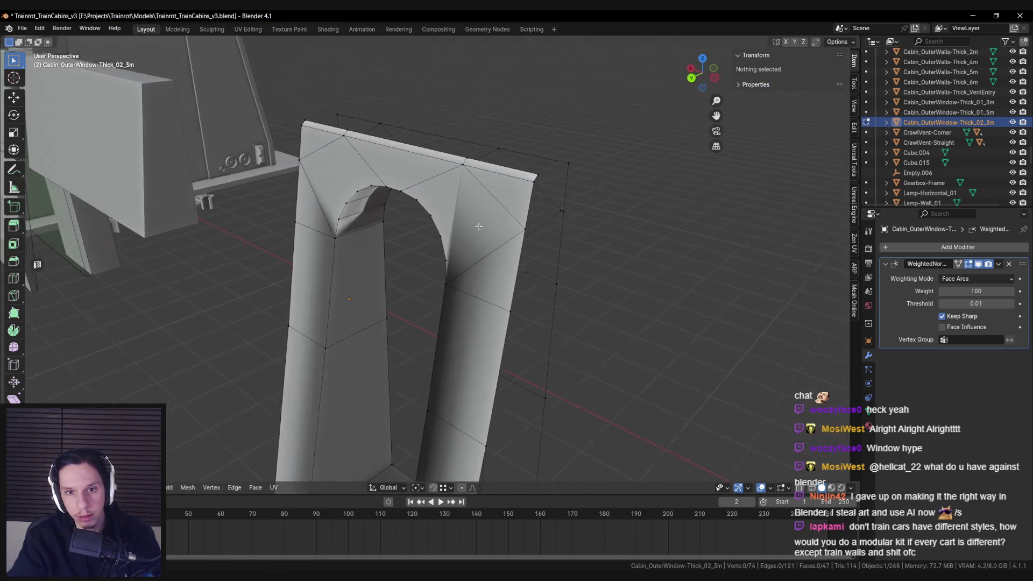
left_click(527, 182)
left_click(517, 184)
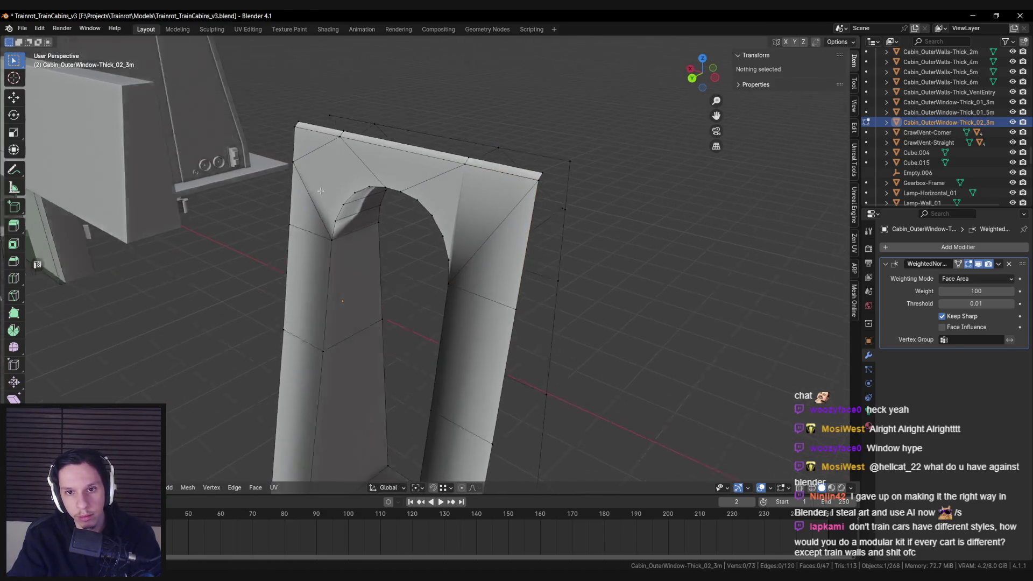
left_click(345, 213)
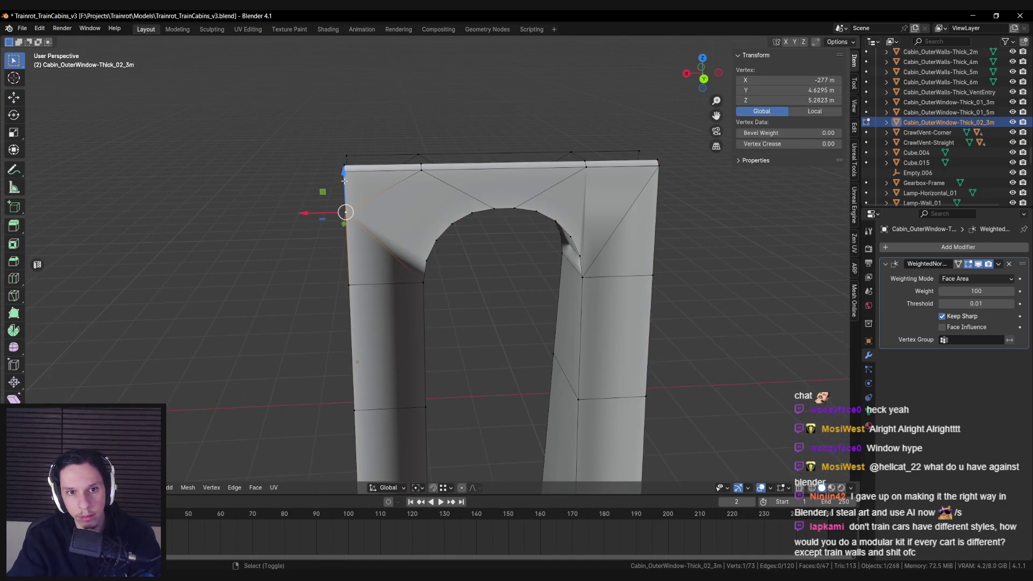
key("alt+a")
Box-select the panel's top edge vertices and scale them along X
key("alt+z")
left_click_drag(393, 187, 441, 229)
key("alt+z")
key("alt+z")
mouse_move(520, 193)
left_mouse_down()
mouse_move(565, 235)
mouse_move(577, 224)
left_mouse_up()
key("alt+z")
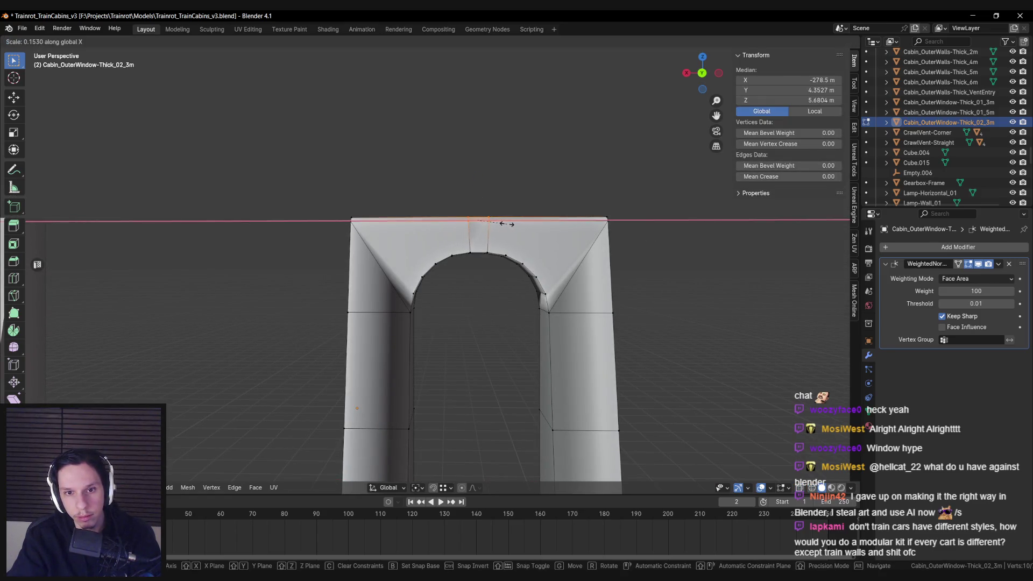
left_click(503, 224)
key("alt+a")
Merge the remaining leftover corner vertices, bringing the mesh down to 68 vertices
left_click_drag(473, 258, 473, 267)
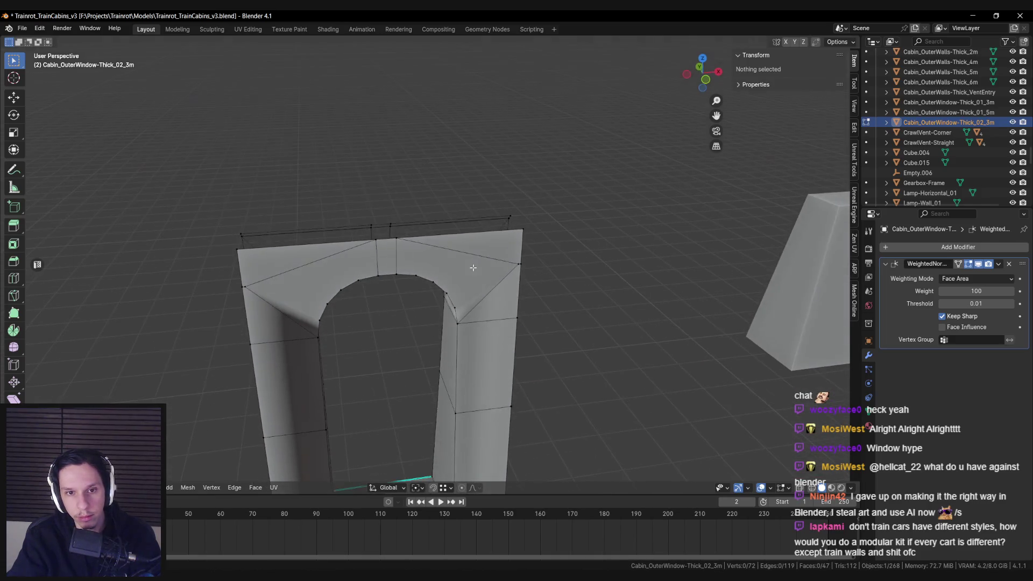
scroll(510, 267, "up", 2)
left_click(542, 271, "shift")
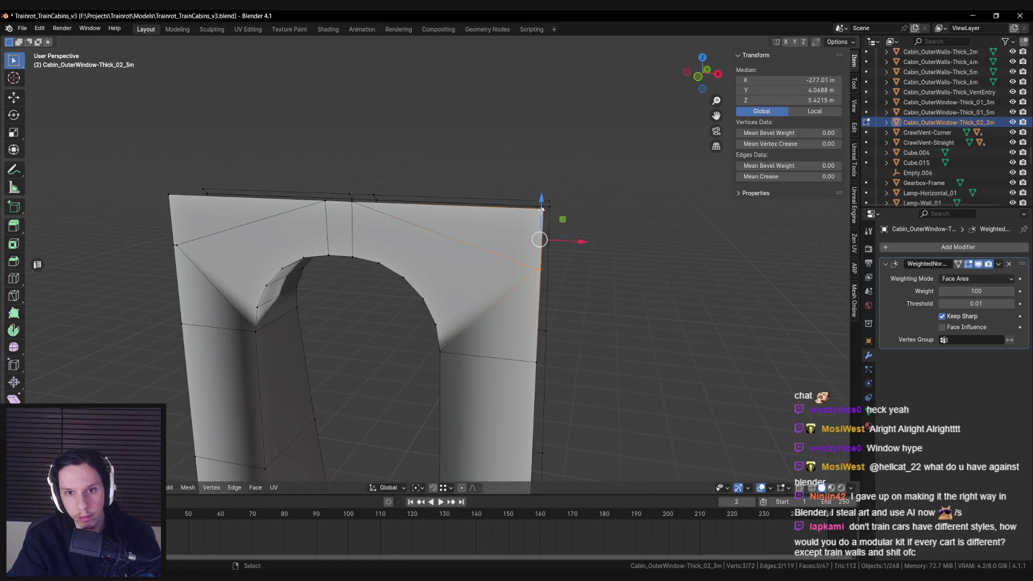
left_click(541, 213)
left_click_drag(541, 214, 390, 284)
key("a")
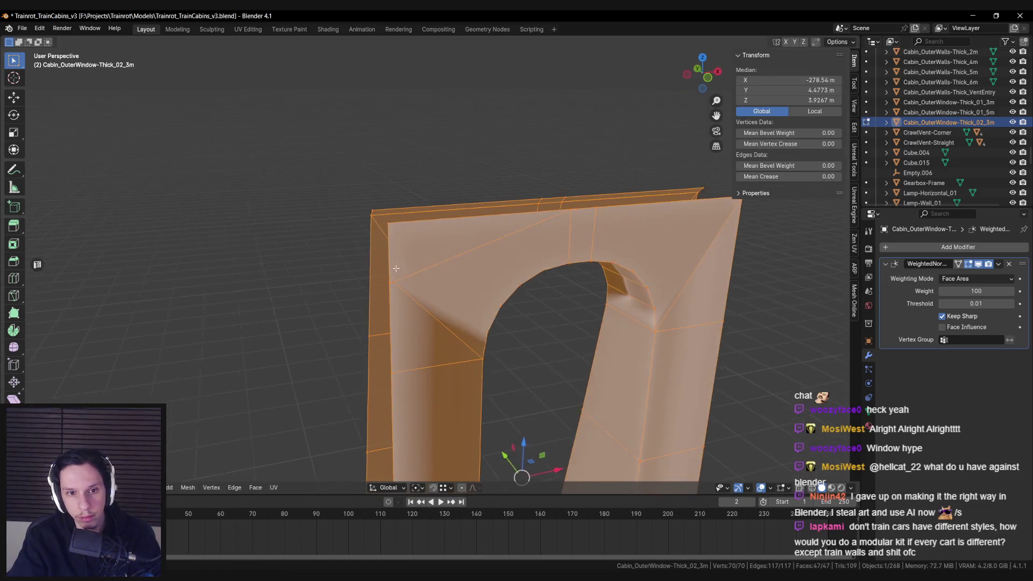
left_click(391, 283)
key("m")
left_click(391, 225)
left_click_drag(391, 225, 455, 261)
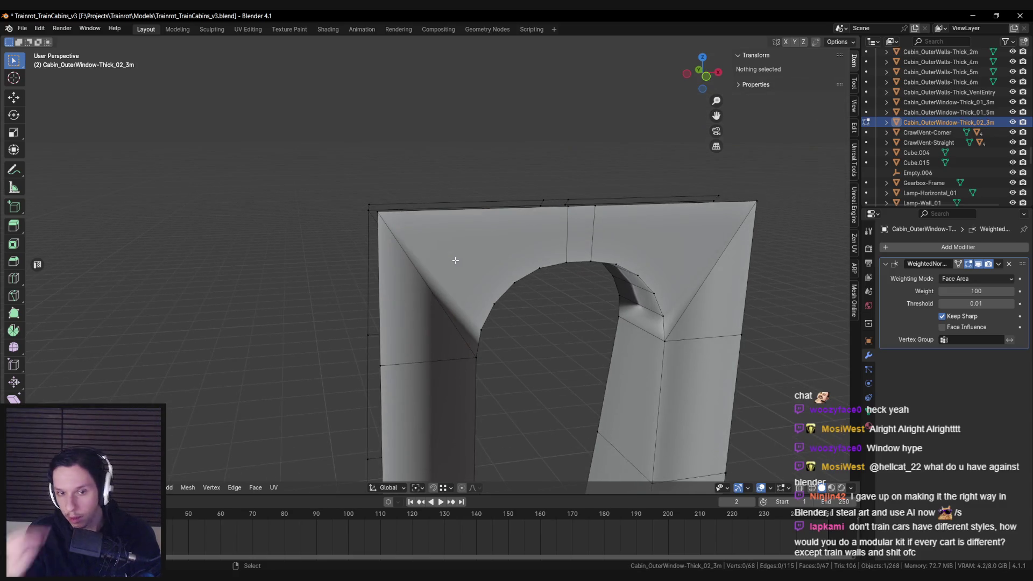
key("KP_1")
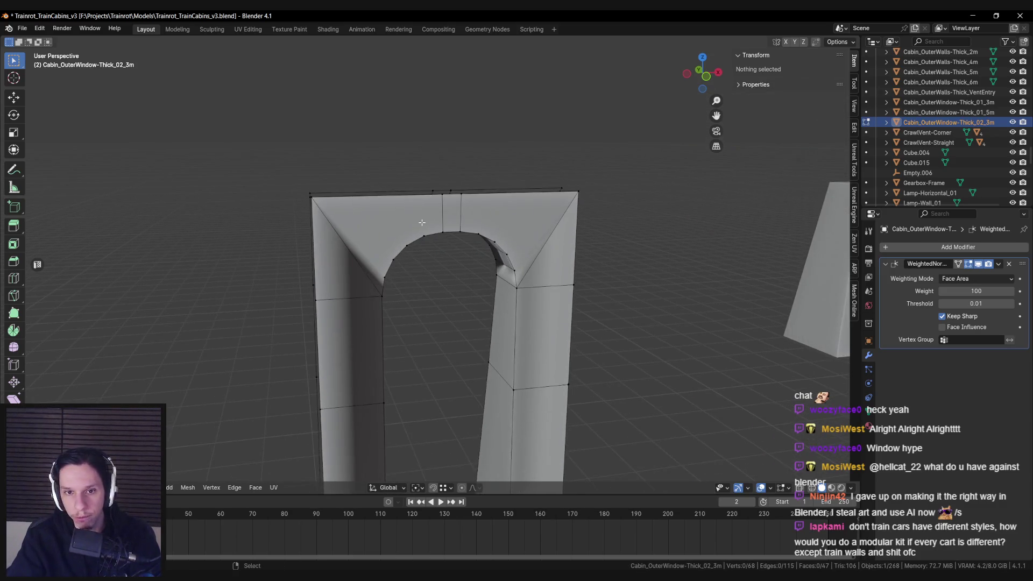
left_click_drag(421, 222, 397, 236)
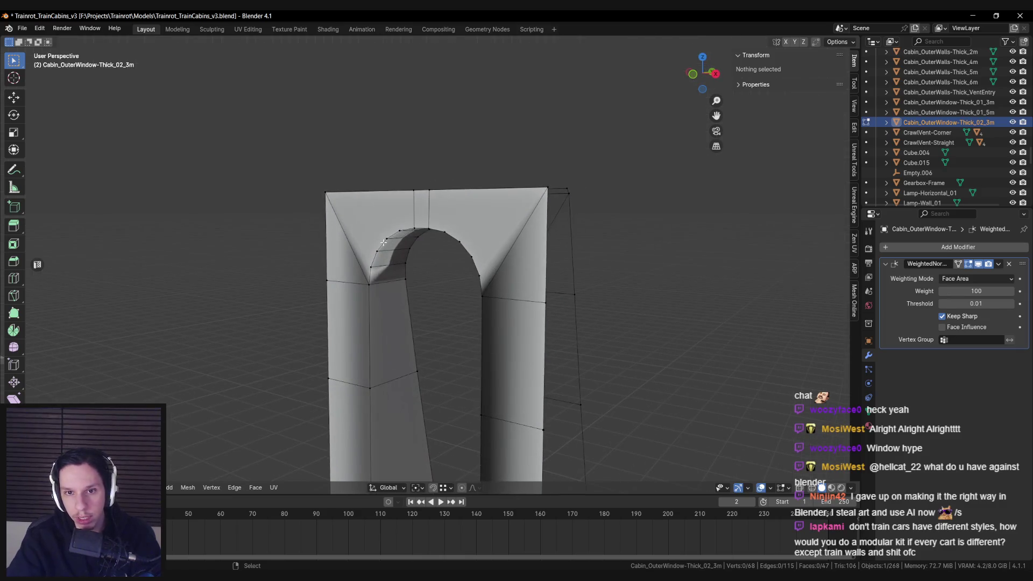
key("KP_1")
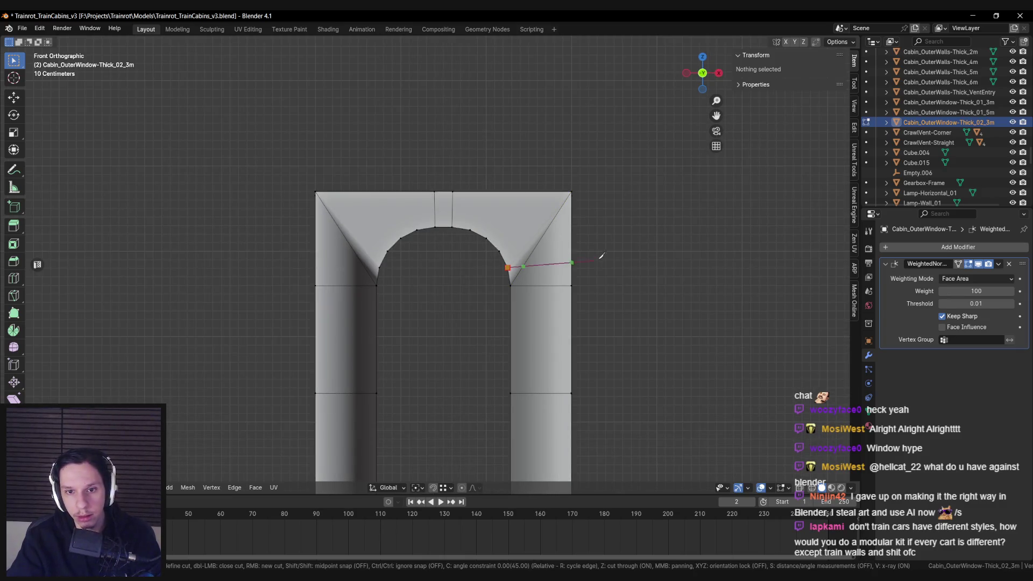
Knife cuts from the right arch vertices to the panel's side and top-right corner, cut-through off
key("Return")
key("k")
left_click(500, 251)
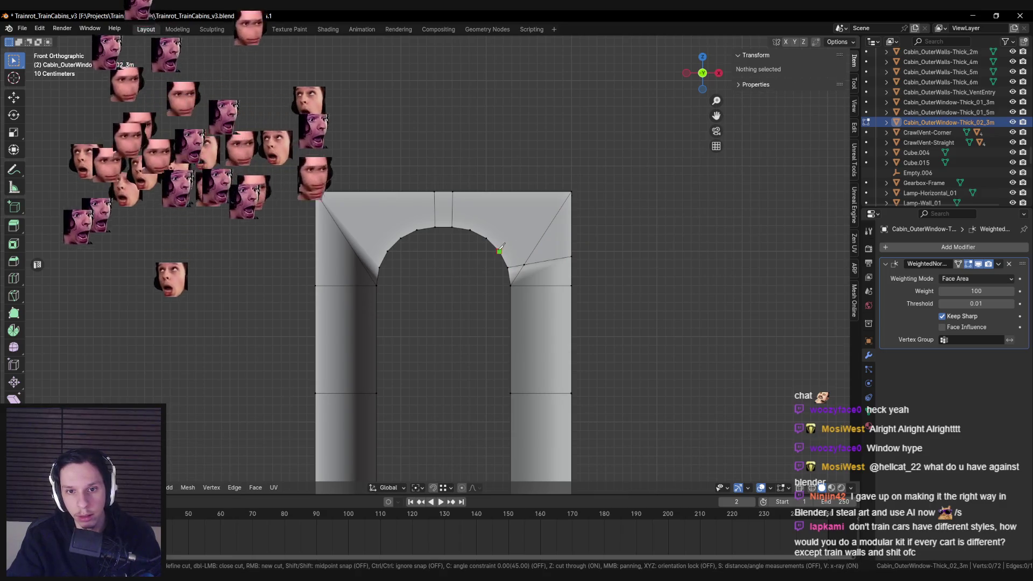
left_click(597, 222)
key("Return")
key("k")
left_click(486, 238)
left_click(571, 192)
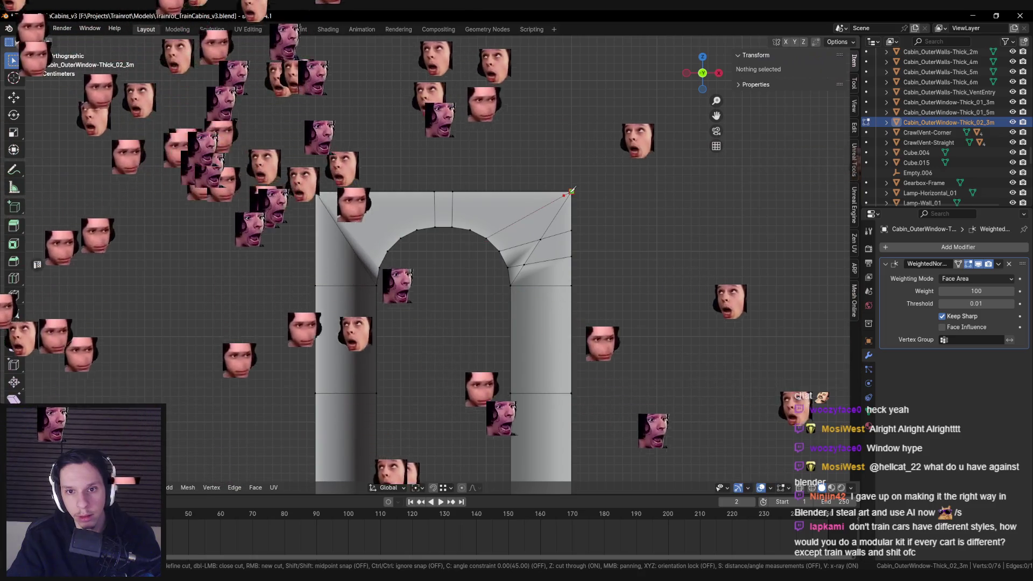
key("z")
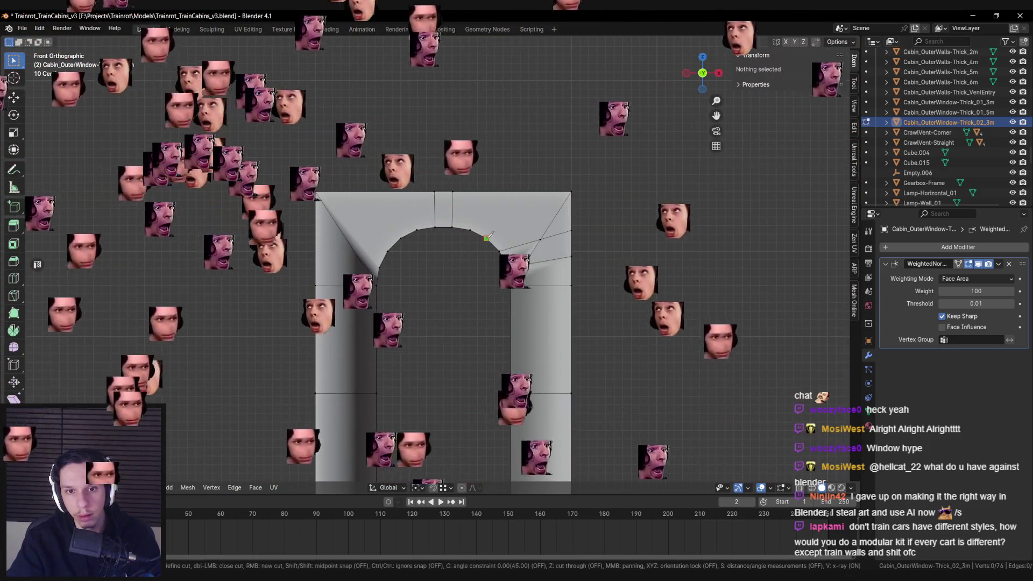
key("Return")
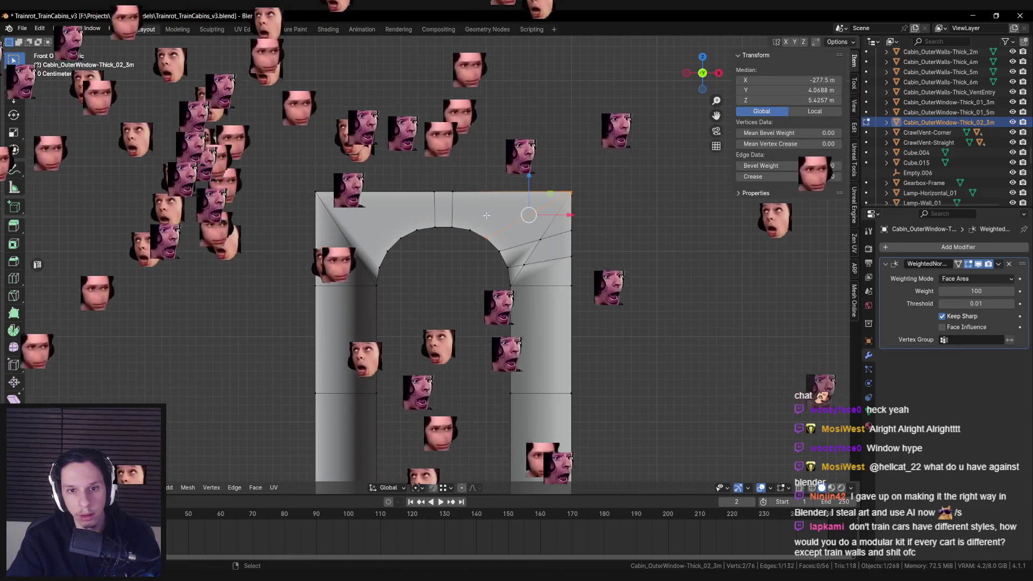
Knife a cut from the left arch vertex out to the panel's left edge
key("k")
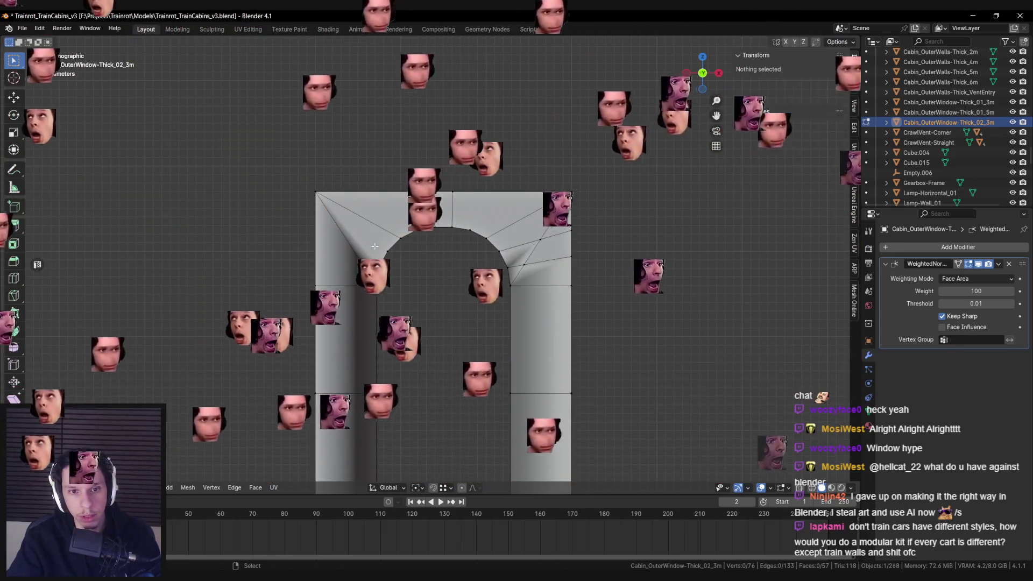
left_click(388, 251)
left_click(315, 222)
key("Return")
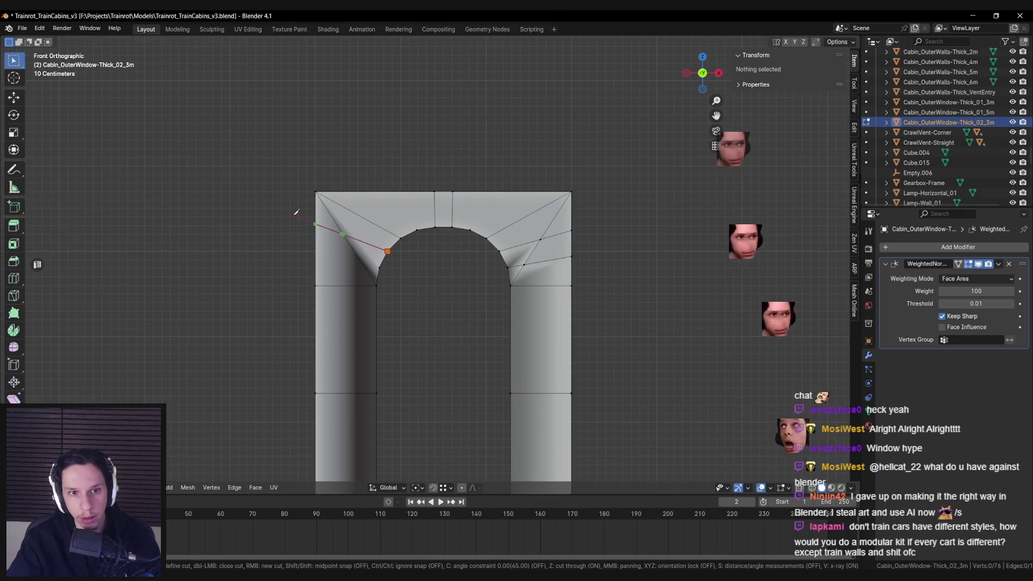
key("k")
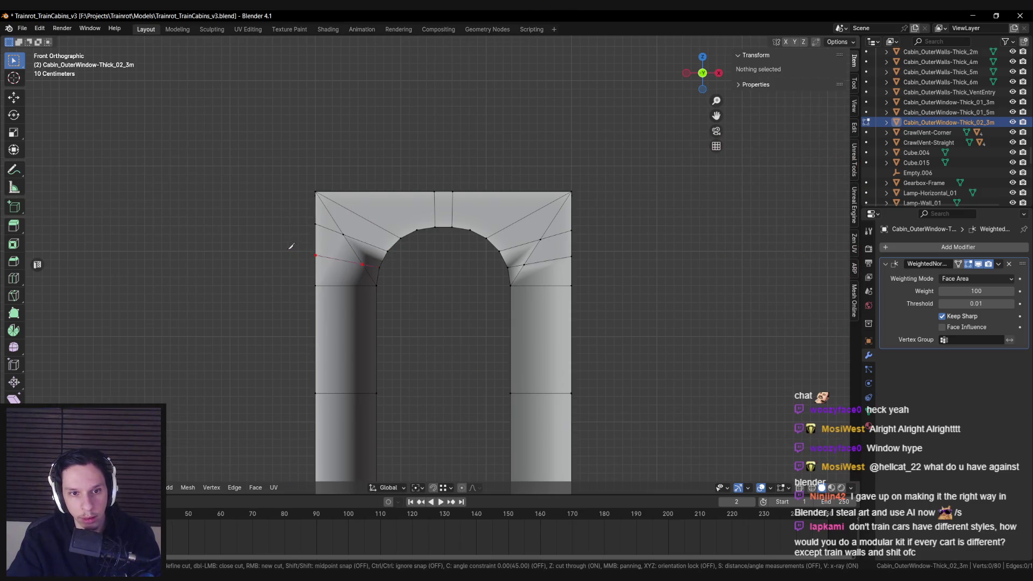
key("Return")
Merge the doubled cut vertices and remove the stray vertex near the arch
key("m")
left_click(337, 237)
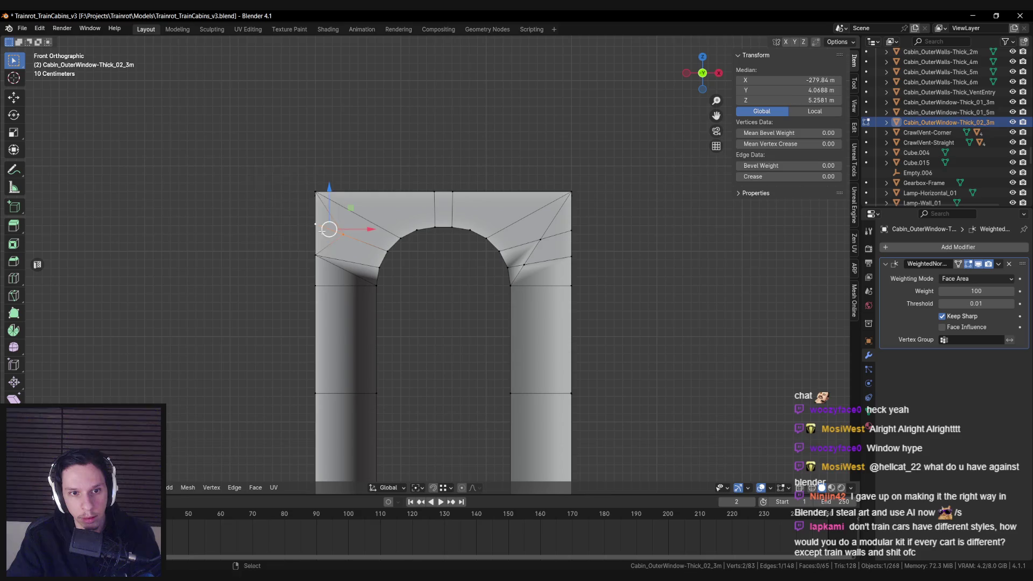
key("m")
left_click(323, 230)
key("ctrl+x")
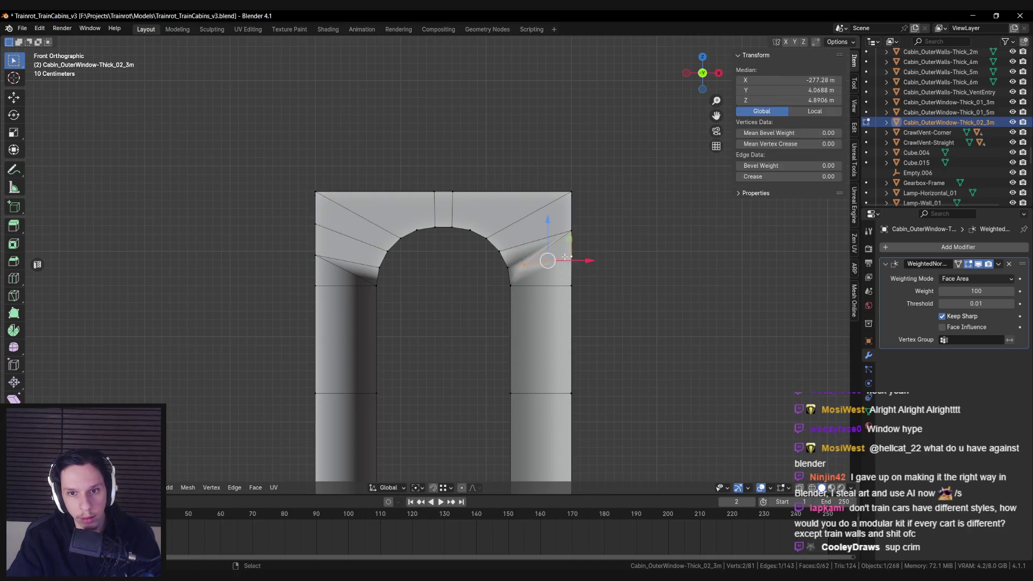
mouse_move(517, 273)
left_mouse_down()
mouse_move(322, 282)
mouse_move(383, 279)
mouse_move(371, 279)
left_mouse_up()
left_click(383, 279)
Dissolve a stray edge and arch-corner vertex, then undo the extra dissolves
left_click(372, 279)
key("ctrl+x")
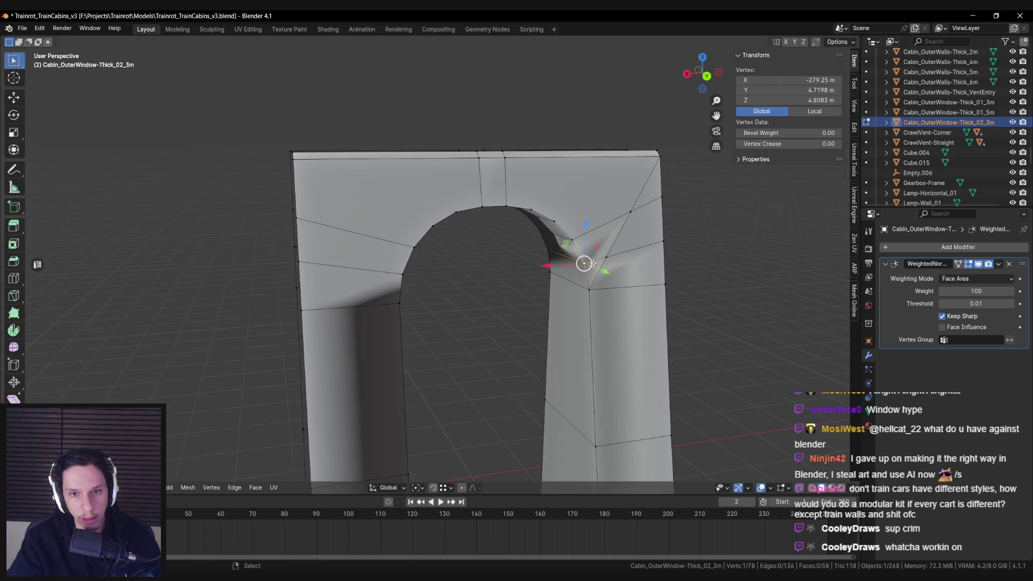
key("x")
left_click(645, 233)
left_click(636, 268, "shift")
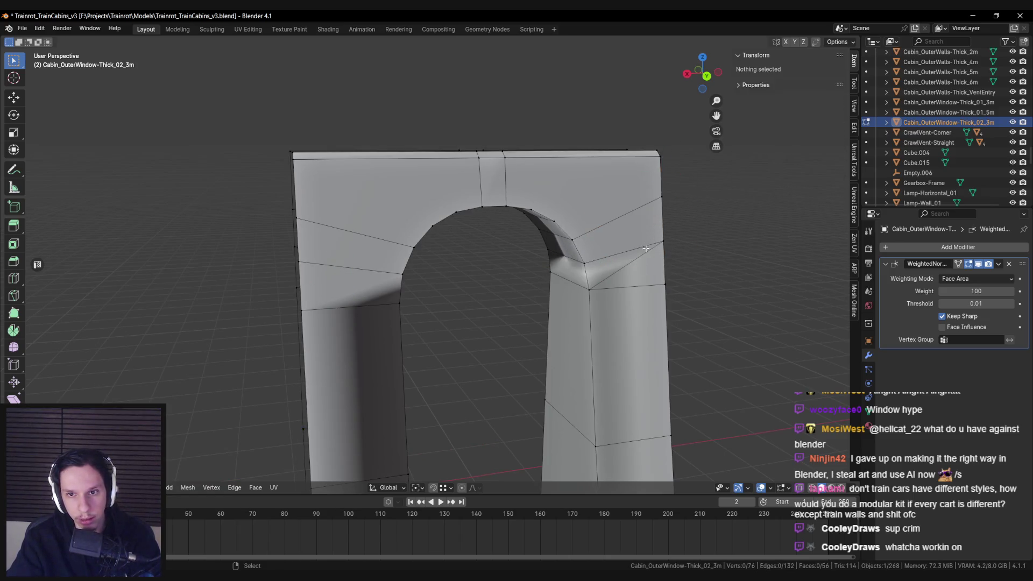
key("alt+a")
key("ctrl+z")
key("ctrl+z")
key("ctrl+z")
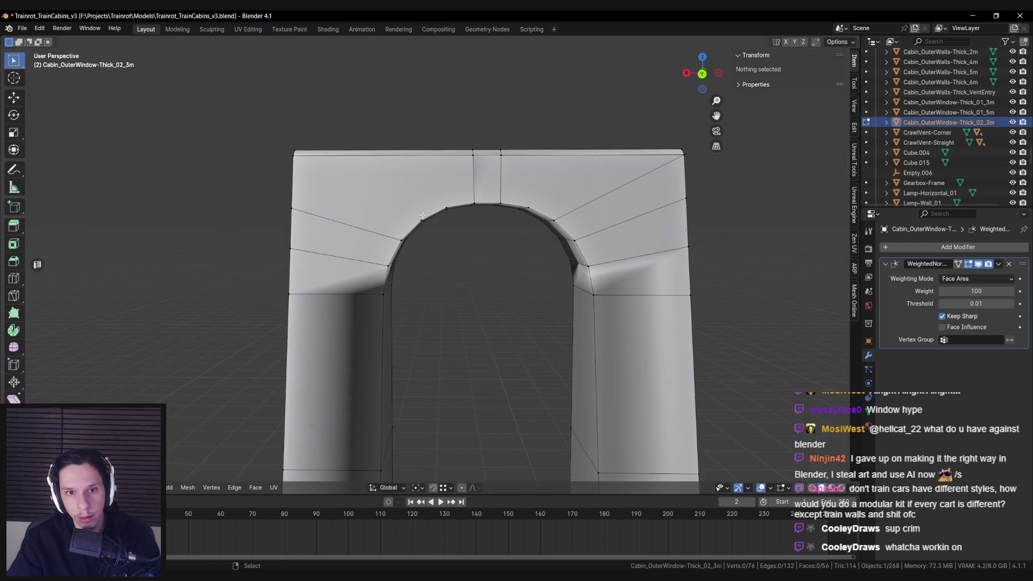
key("ctrl+z")
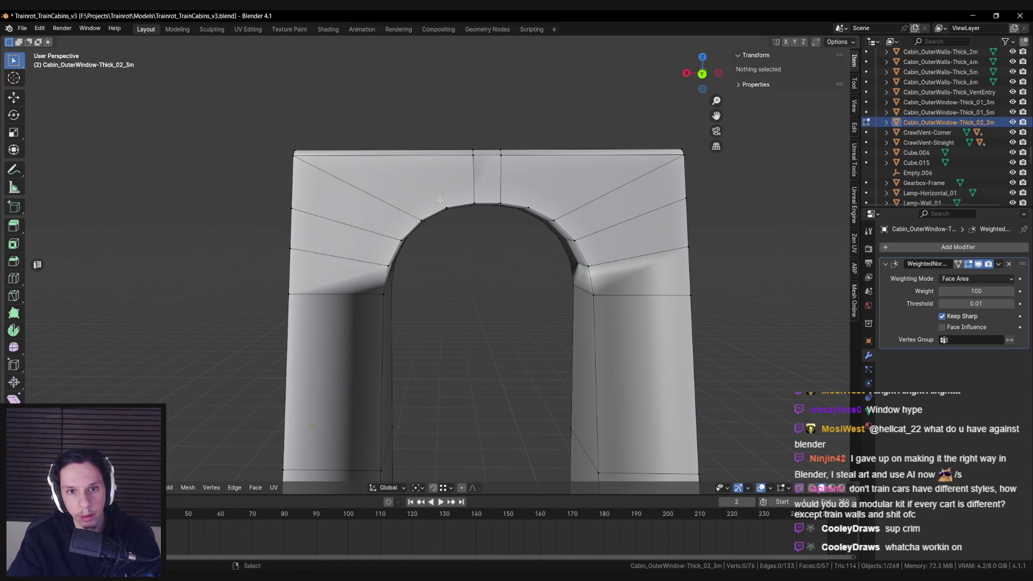
key("KP_1")
key("ctrl+KP_1")
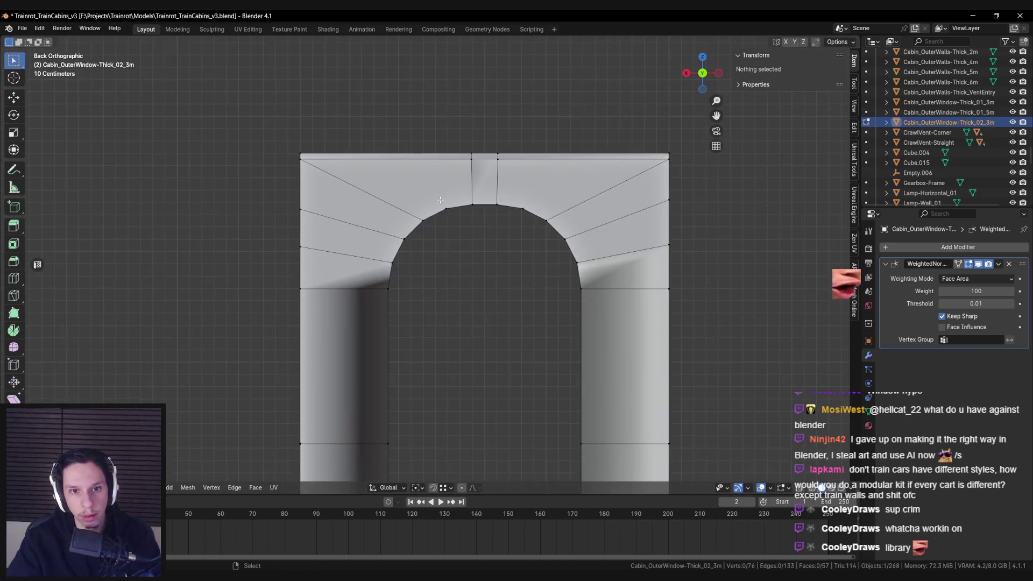
Knife cuts fanning from the arch vertices up to the panel's top edge, reaching 86 vertices
key("z")
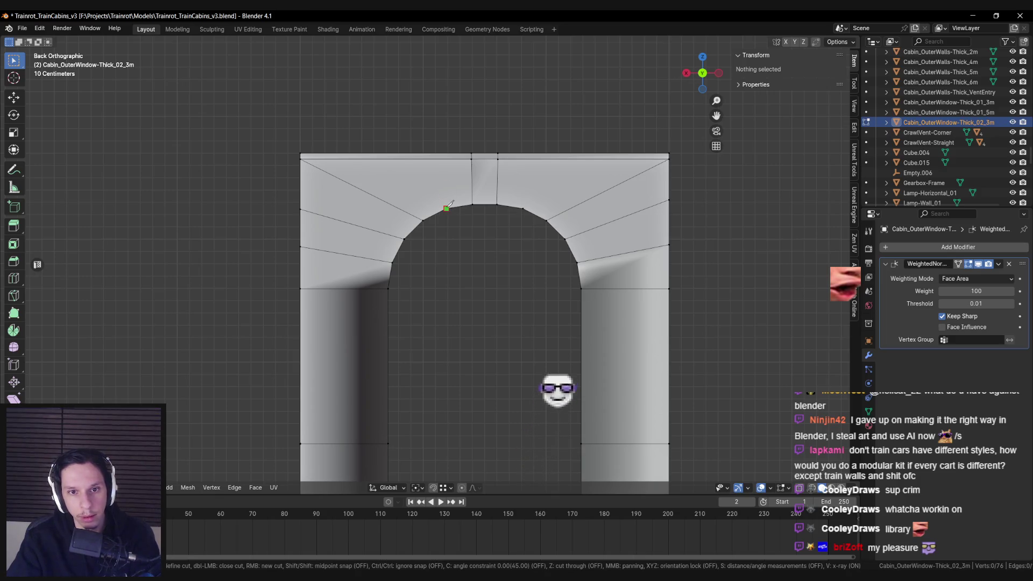
key("Return")
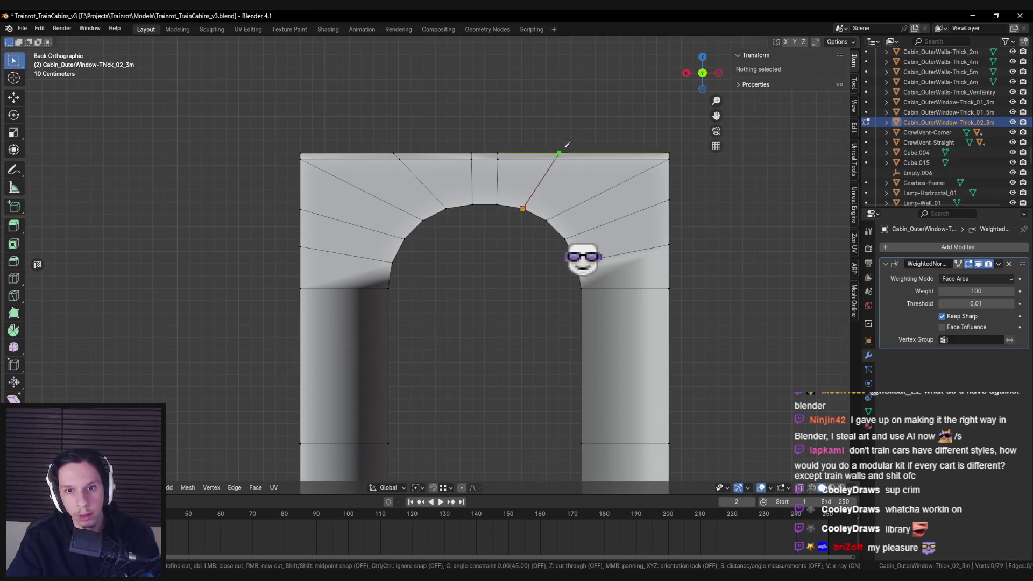
left_click(578, 123)
key("Return")
key("alt+a")
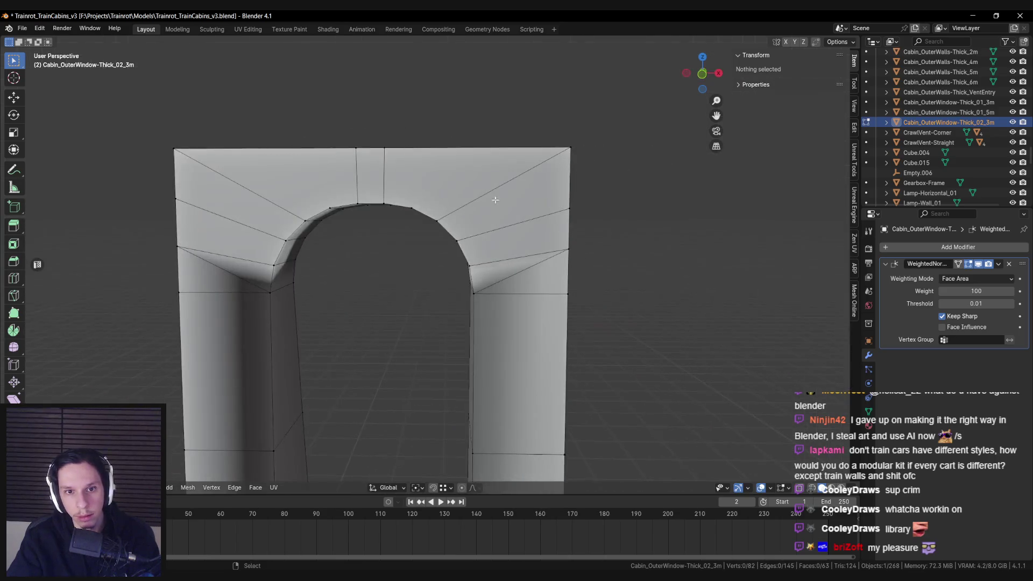
key("KP_1")
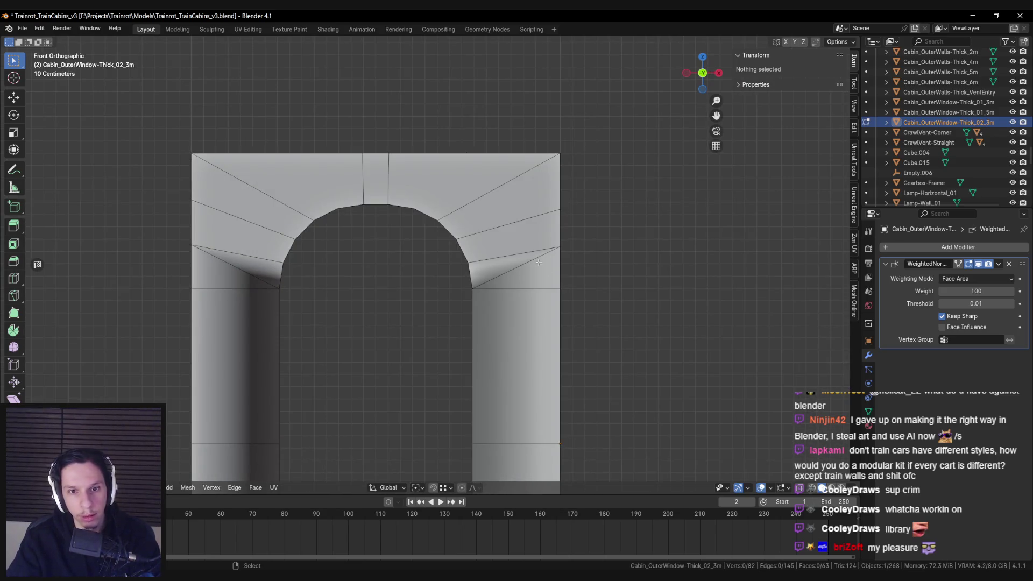
left_click(538, 262)
key("alt+a")
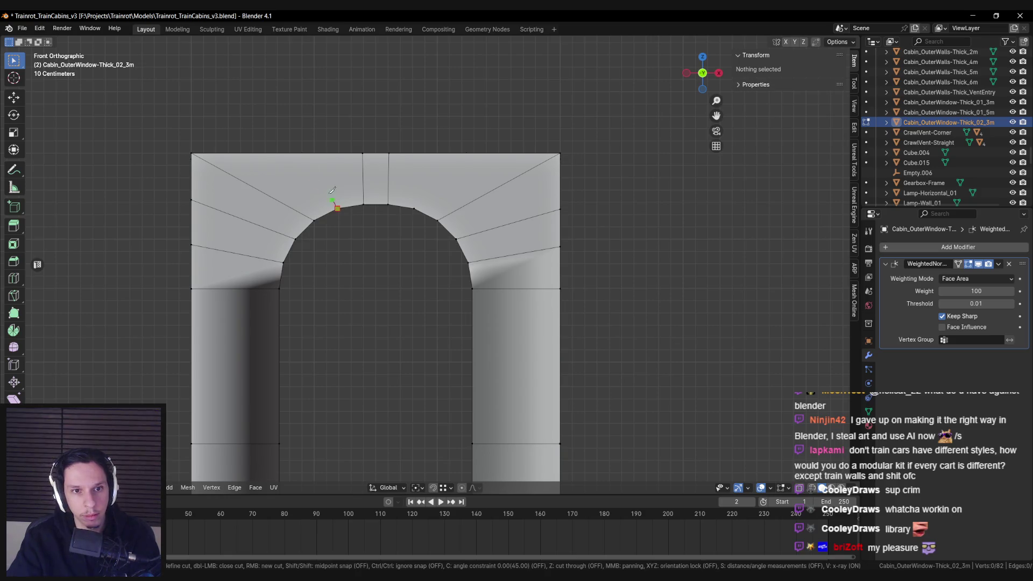
left_click(275, 129)
key("Return")
key("k")
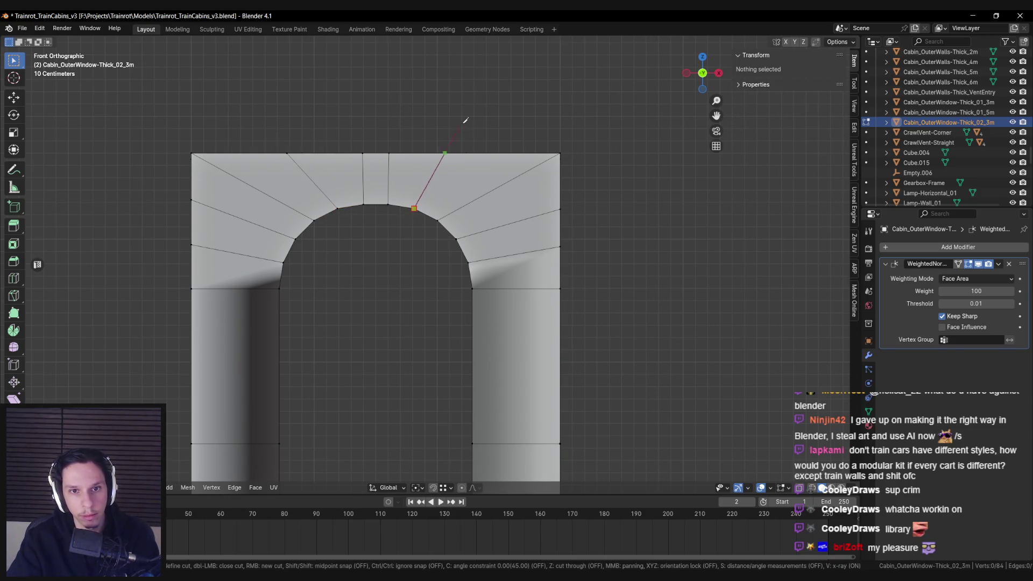
left_click(482, 121)
key("Return")
Mark the window opening's inner edge loop as sharp
key("Tab")
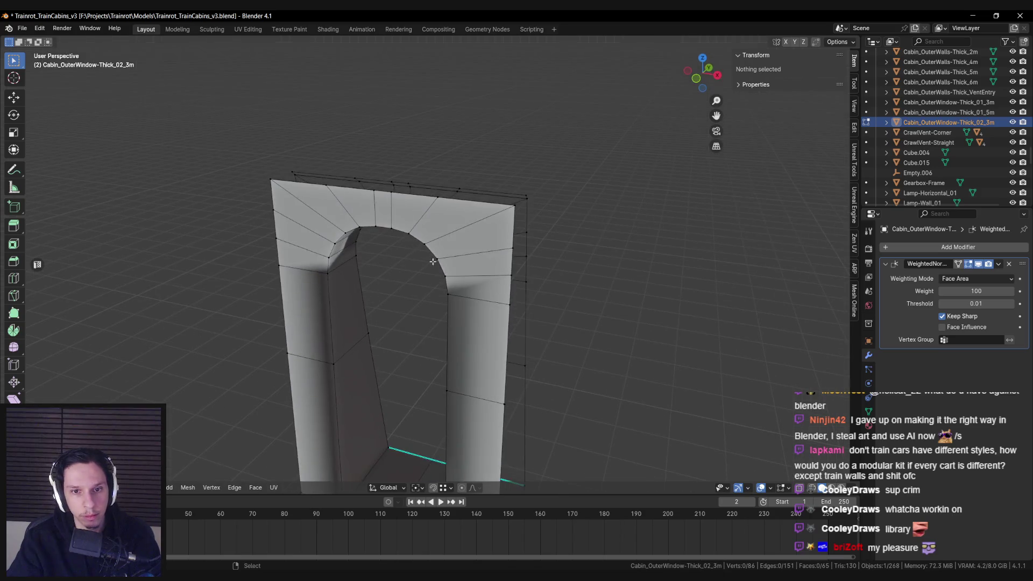
key("Tab")
left_click(427, 286, "alt")
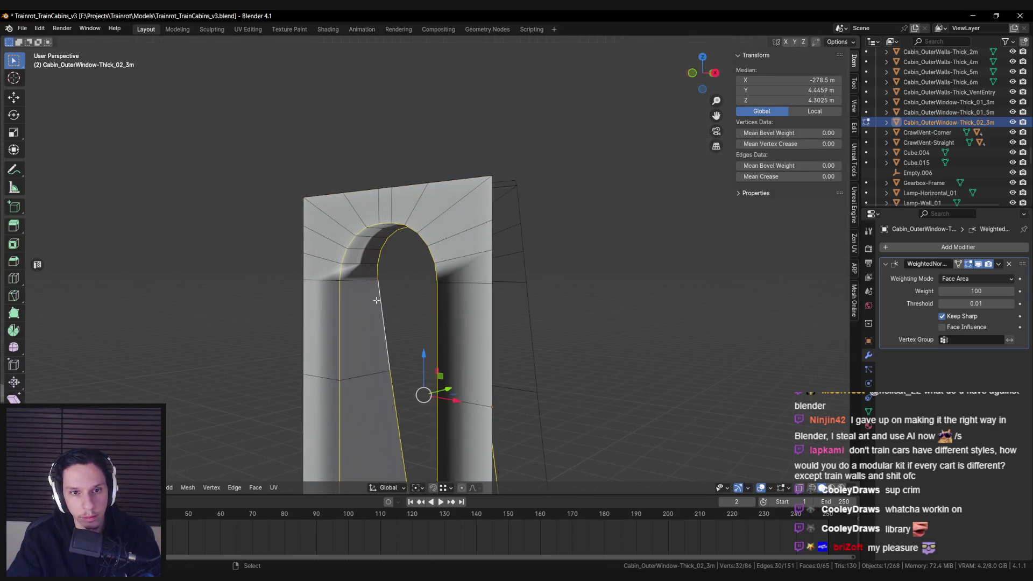
left_click_drag(410, 390, 458, 370)
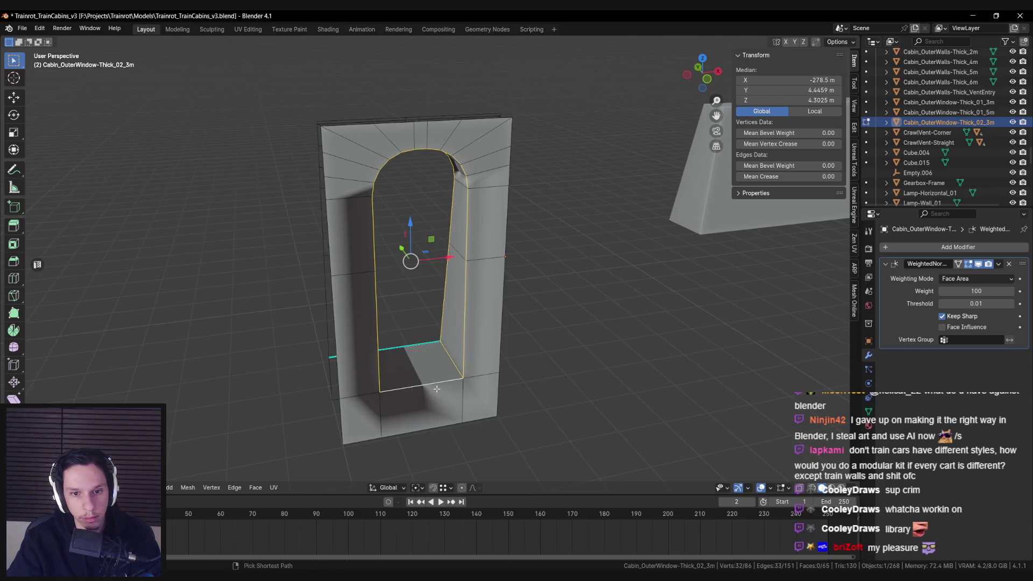
key("ctrl+e")
left_click(413, 495)
key("Tab")
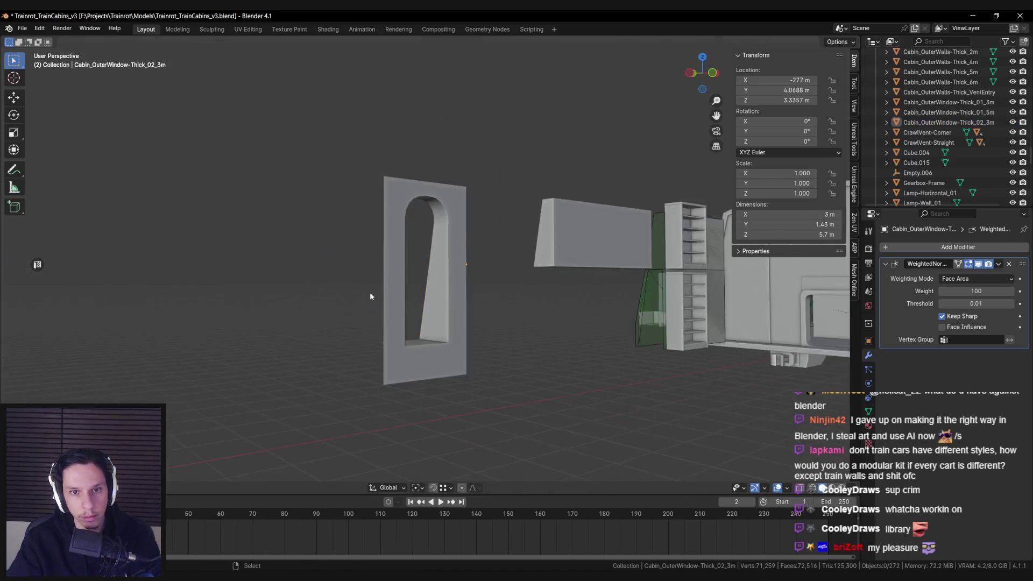
scroll(460, 314, "down", 4)
mouse_move(460, 314)
left_mouse_down()
mouse_move(346, 307)
mouse_move(357, 345)
left_mouse_up()
Look along the Unreal library corridor, then frame the arched window panel back in Blender
key("alt+Tab")
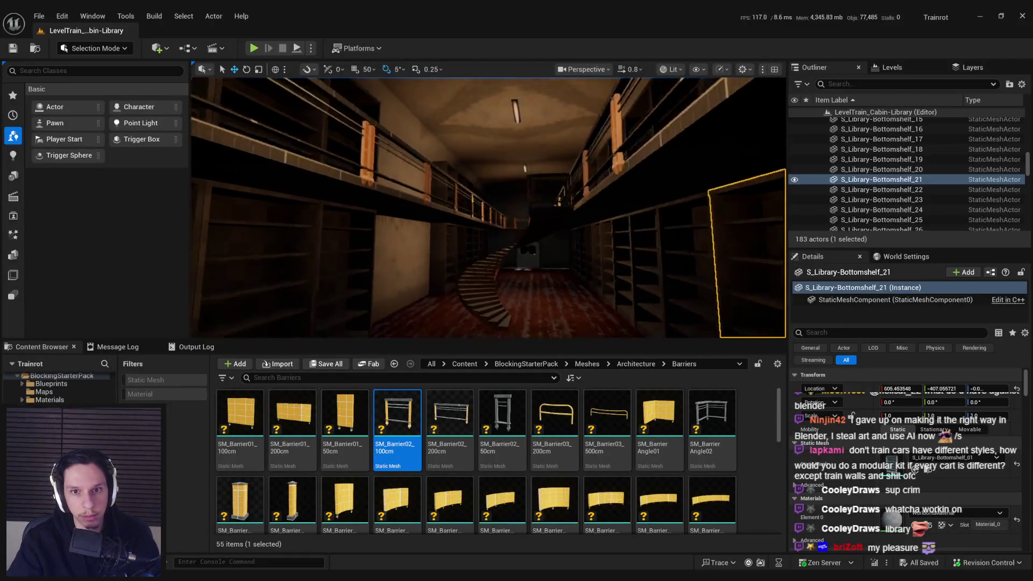
left_click_drag(520, 278, 439, 133)
key("alt+Tab")
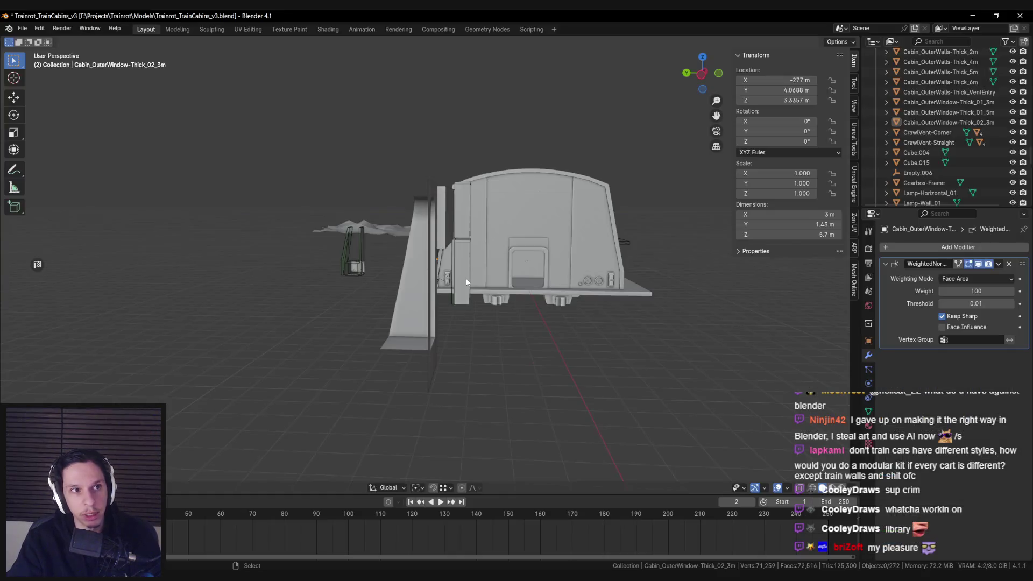
key("KP_Decimal")
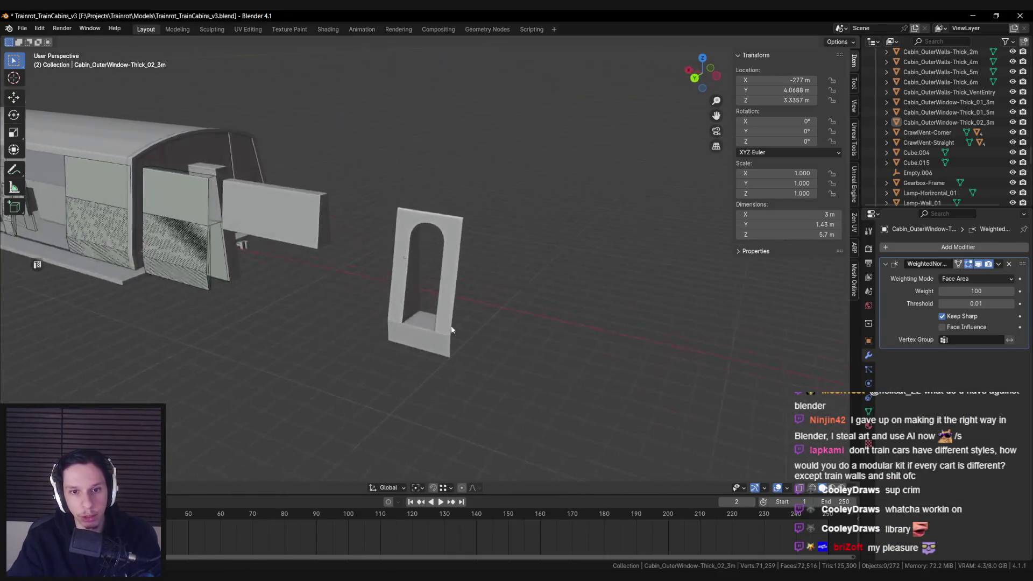
scroll(486, 318, "down", 5)
scroll(483, 305, "up", 4)
mouse_move(483, 304)
left_mouse_down()
mouse_move(399, 344)
mouse_move(378, 335)
left_mouse_up()
key("KP_Decimal")
Select the panel's bottom faces, trial-move them along Y, and undo the move
key("Tab")
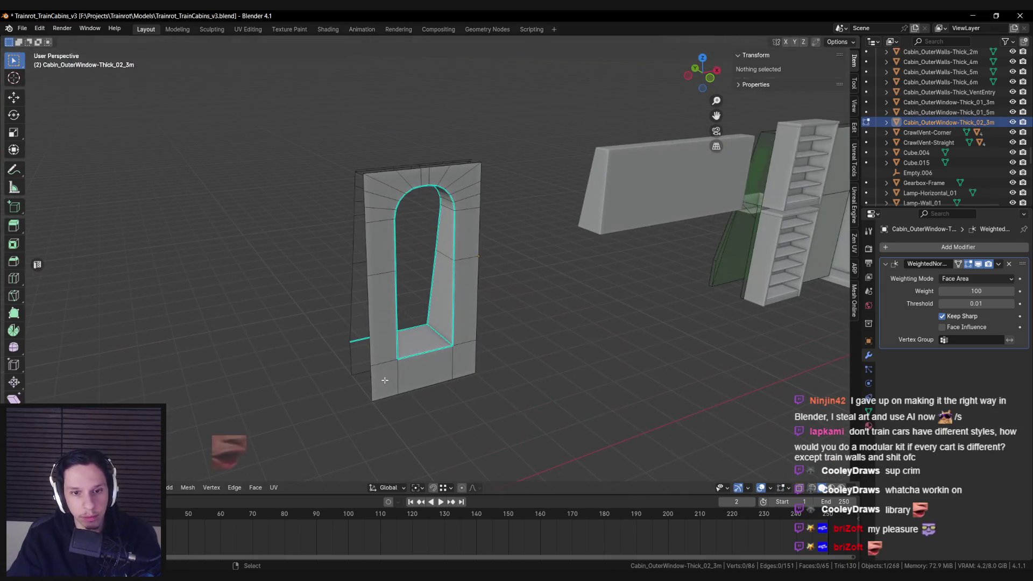
left_click(425, 372, "shift")
left_click_drag(463, 359, 524, 301)
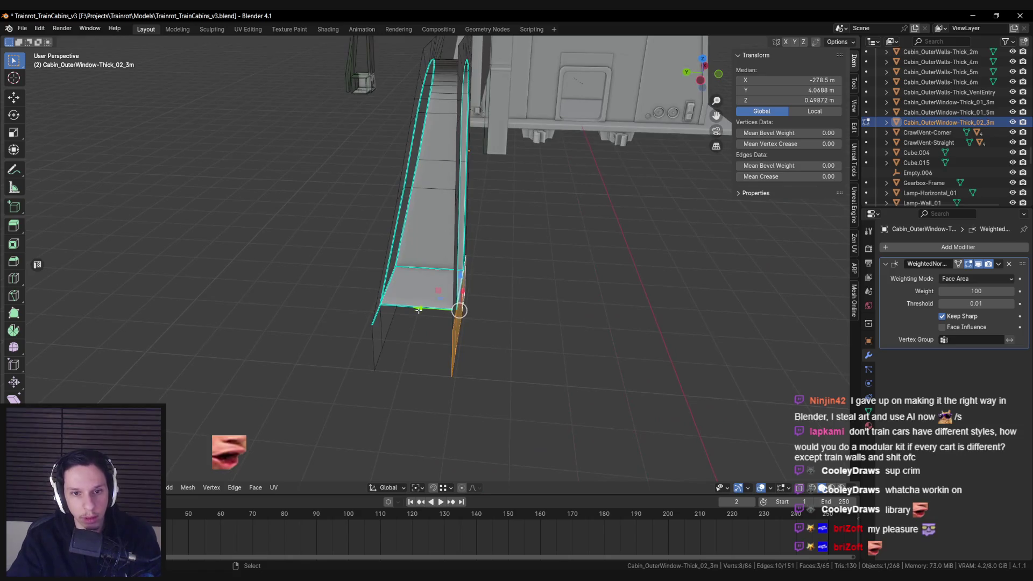
key("g")
key("y")
left_click(390, 299)
key("ctrl+z")
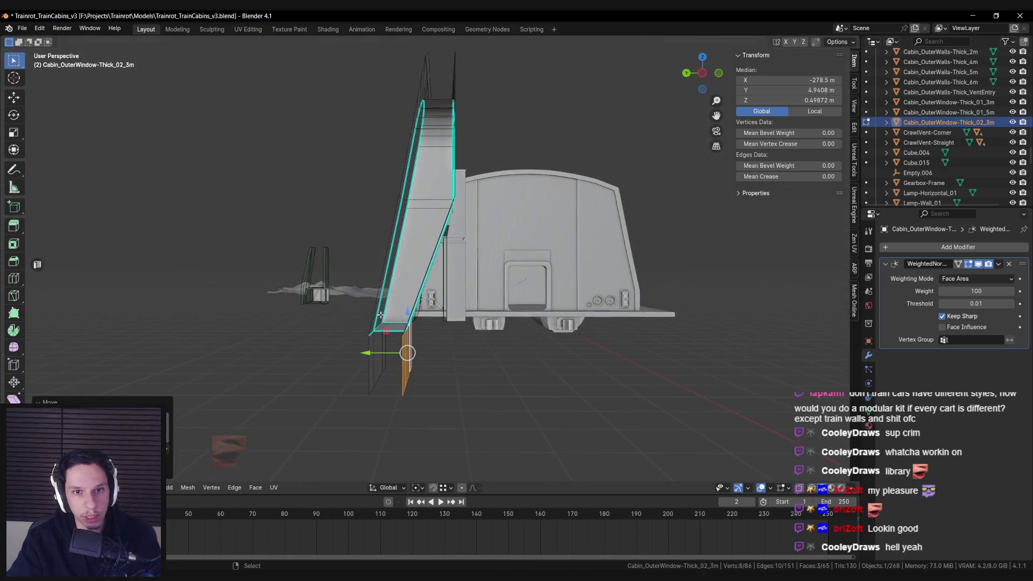
Return to Object Mode, frame the panel, and switch back to the Unreal library level
key("Tab")
key("KP_Decimal")
key("alt+Tab")
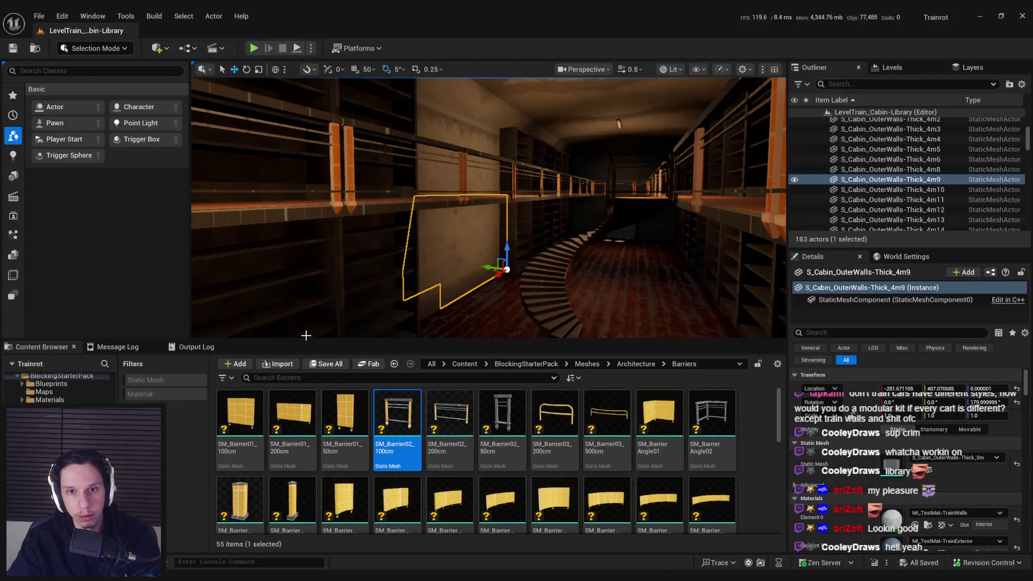
key("alt+Tab")
key("alt+Tab")
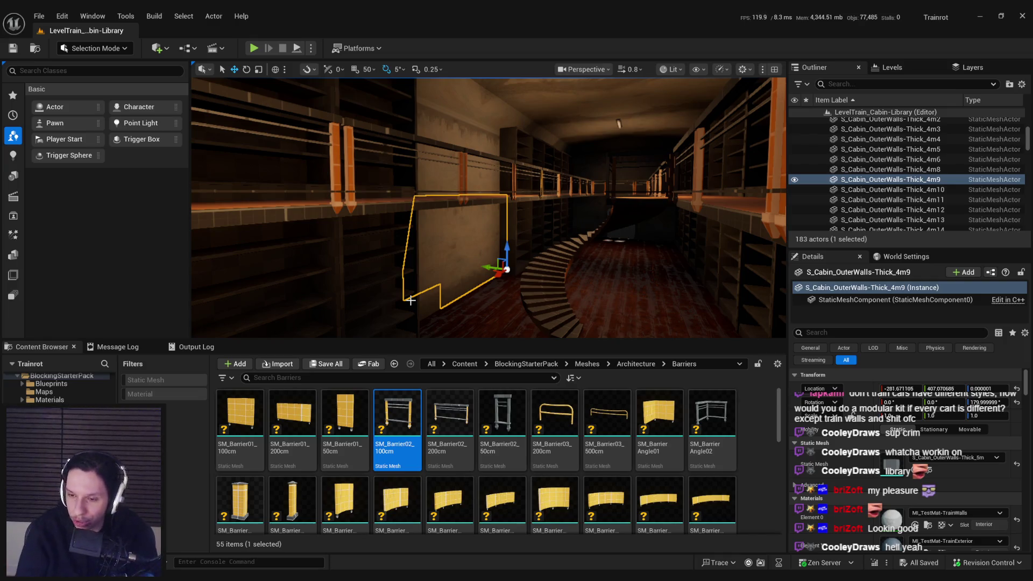
key("alt+Tab")
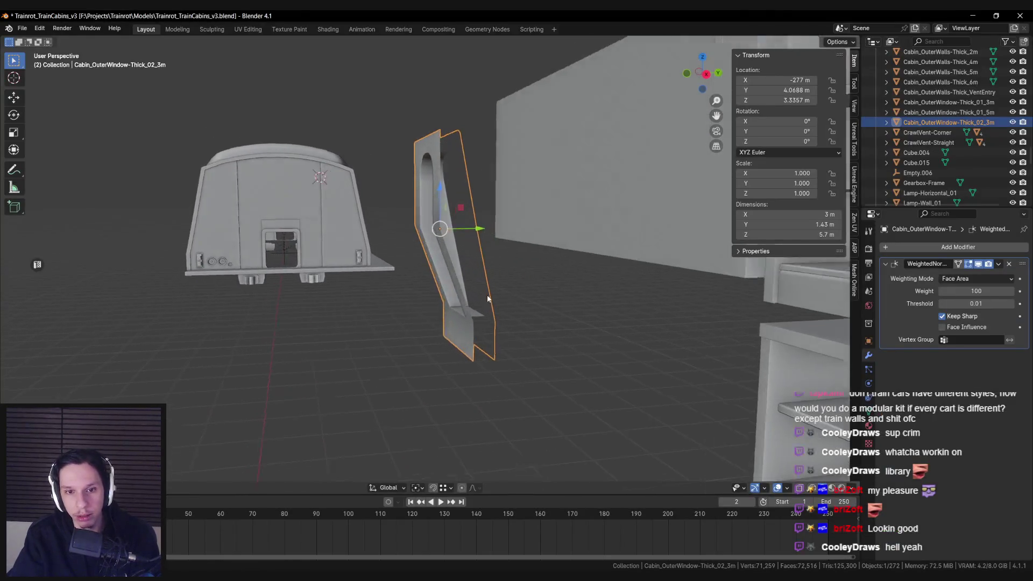
key("alt+Tab")
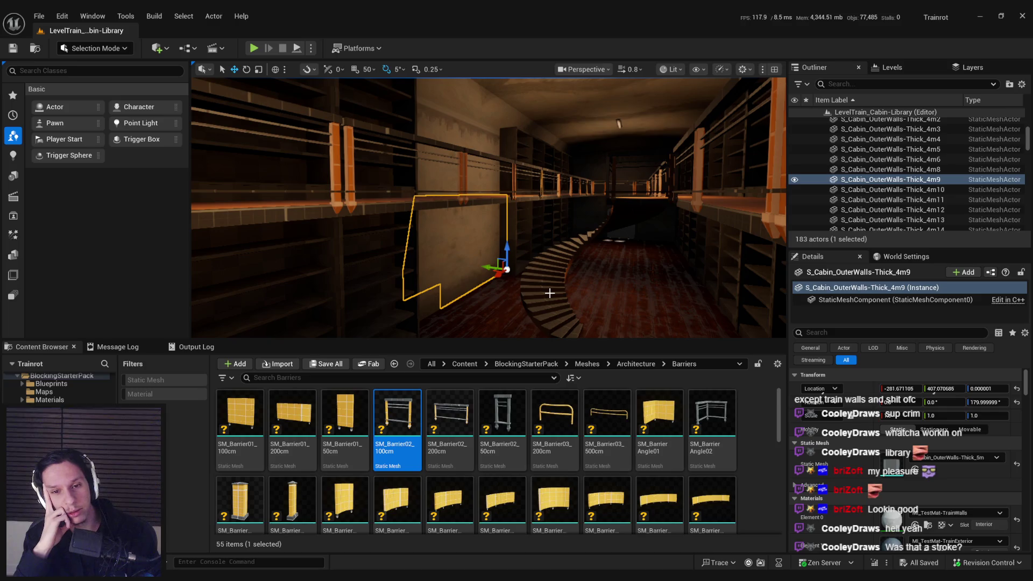
key("alt+Tab")
left_click_drag(550, 293, 465, 294)
Select the window panel's bottom faces in Edit Mode and inspect them up close
key("Tab")
scroll(479, 253, "up", 3)
right_click(420, 252)
left_click(403, 270)
left_click(473, 338)
mouse_move(493, 337)
left_mouse_down()
mouse_move(525, 375)
mouse_move(517, 425)
mouse_move(510, 344)
mouse_move(485, 384)
left_mouse_up()
scroll(487, 388, "up", 5)
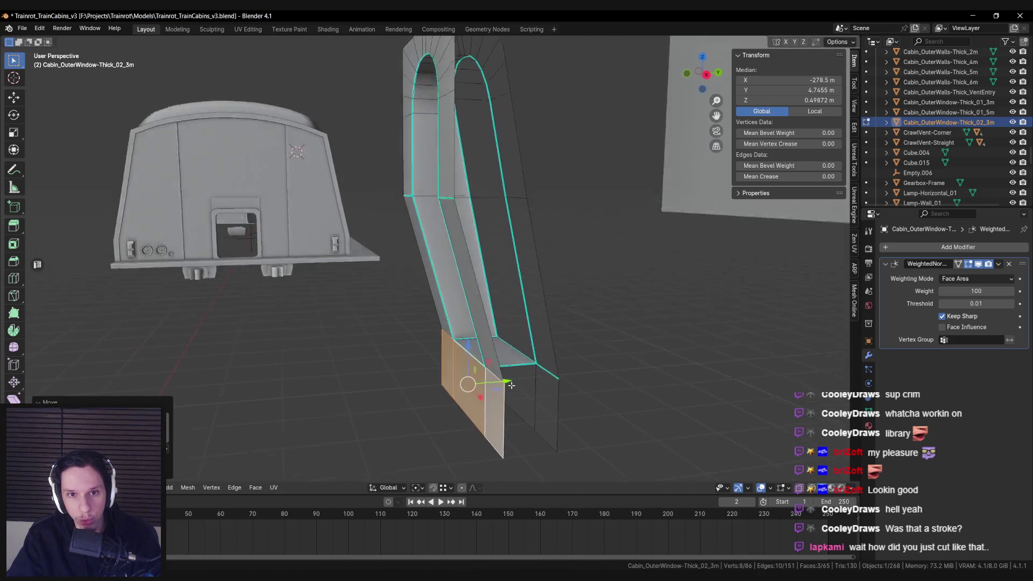
scroll(496, 394, "down", 5)
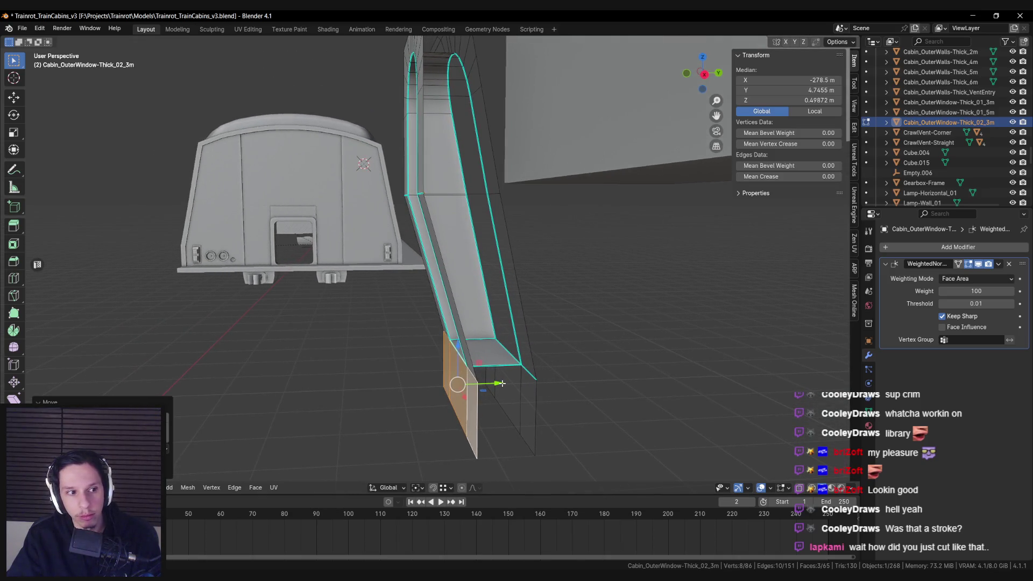
Clear the selection, try picking a bottom edge, and toggle Edit Mode to check the panel
left_click(434, 342)
scroll(513, 218, "up", 3)
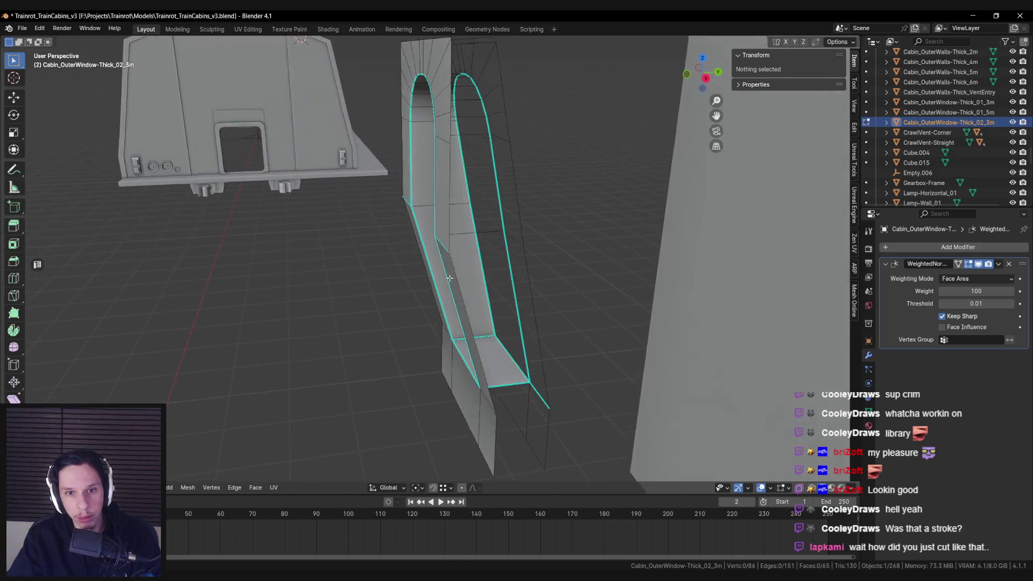
left_click(513, 254)
key("alt+a")
scroll(484, 242, "down", 3)
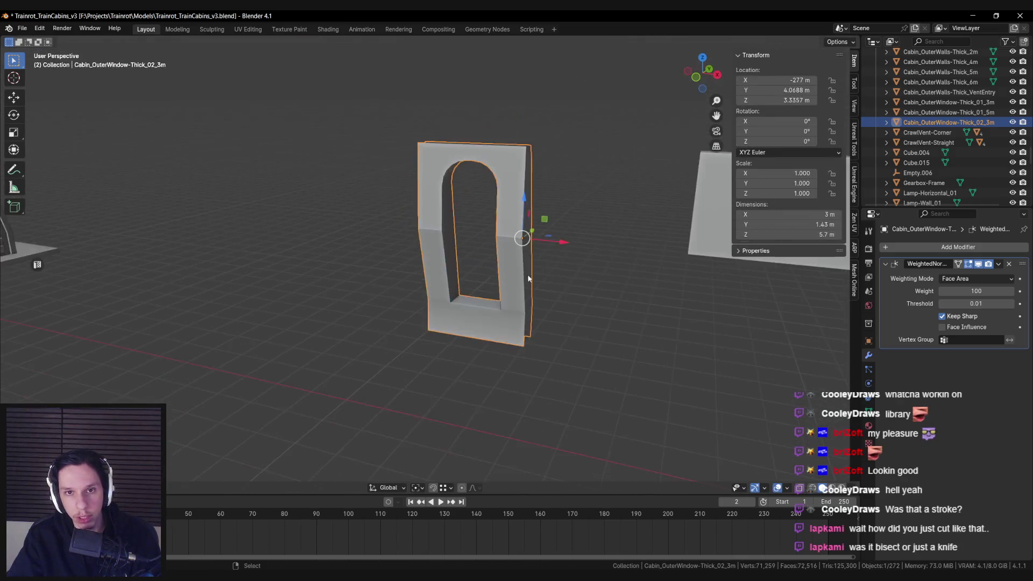
key("Tab")
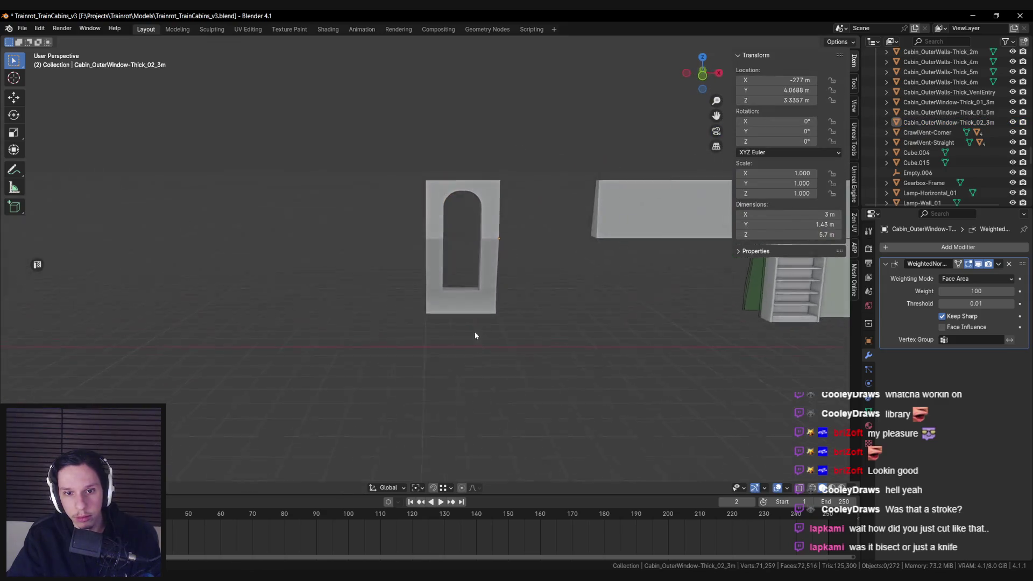
key("Tab")
Mark the bottom edges of the window opening as sharp
left_click(504, 301, "shift")
right_click(504, 302)
left_click(506, 303)
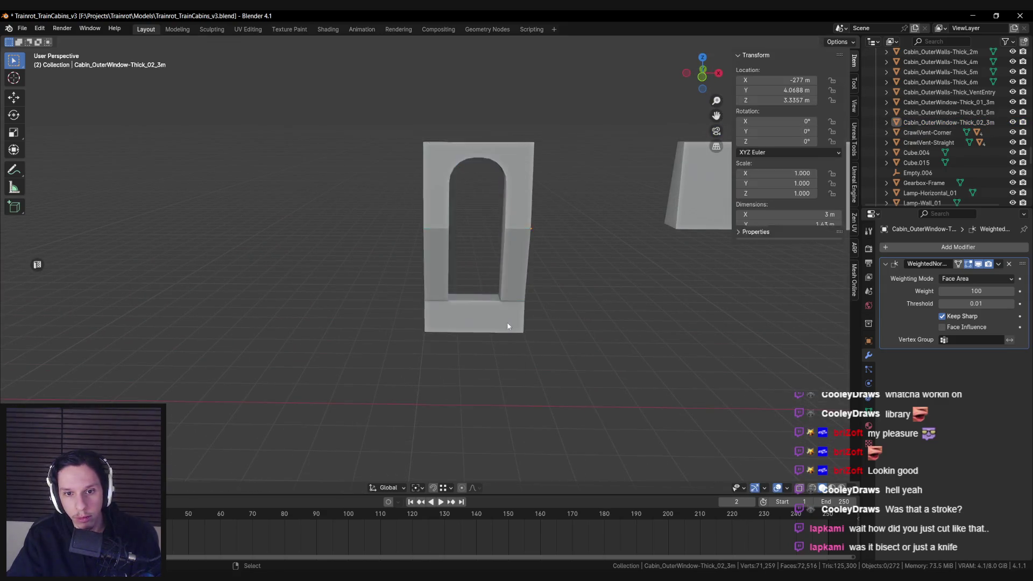
key("alt+a")
scroll(512, 322, "up", 3)
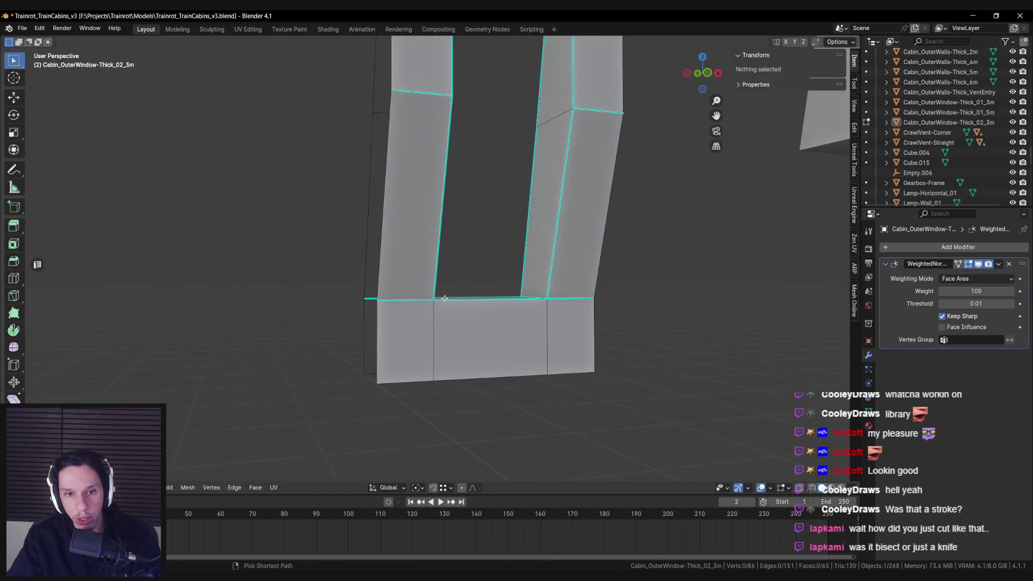
Add a loop cut across the lower frame and mark the new edge loop sharp
key("ctrl+r")
left_click(424, 316)
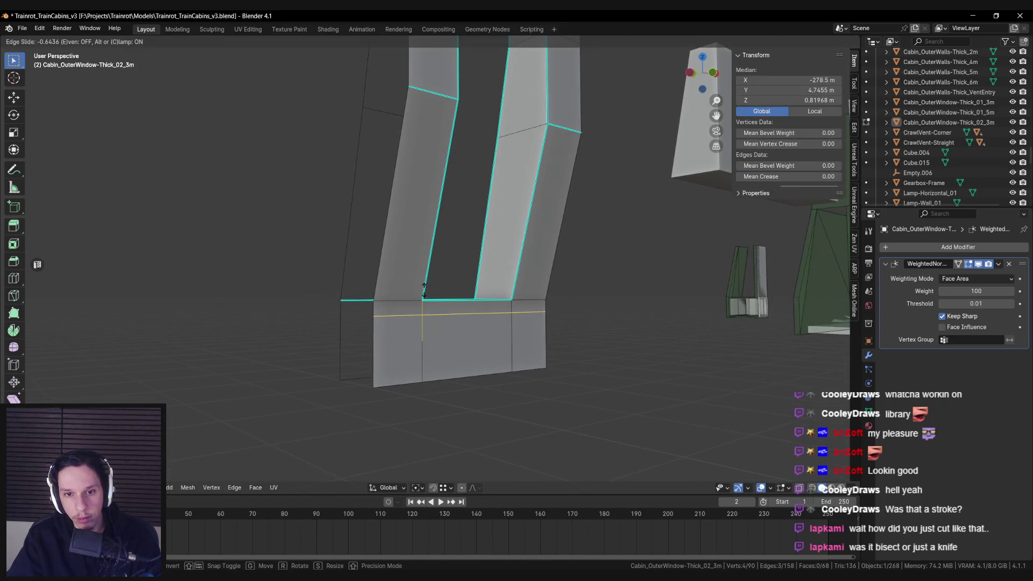
left_click(424, 291)
key("ctrl+e")
key("Escape")
key("ctrl+e")
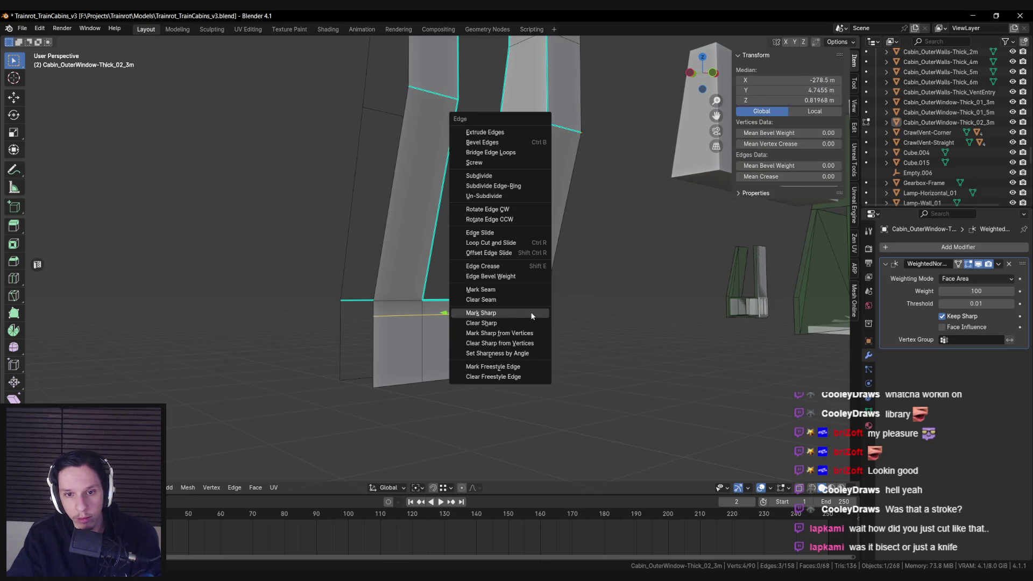
left_click(531, 313)
scroll(472, 323, "down", 5)
Check the sharp-edge shading from a front view of the window frame
key("Tab")
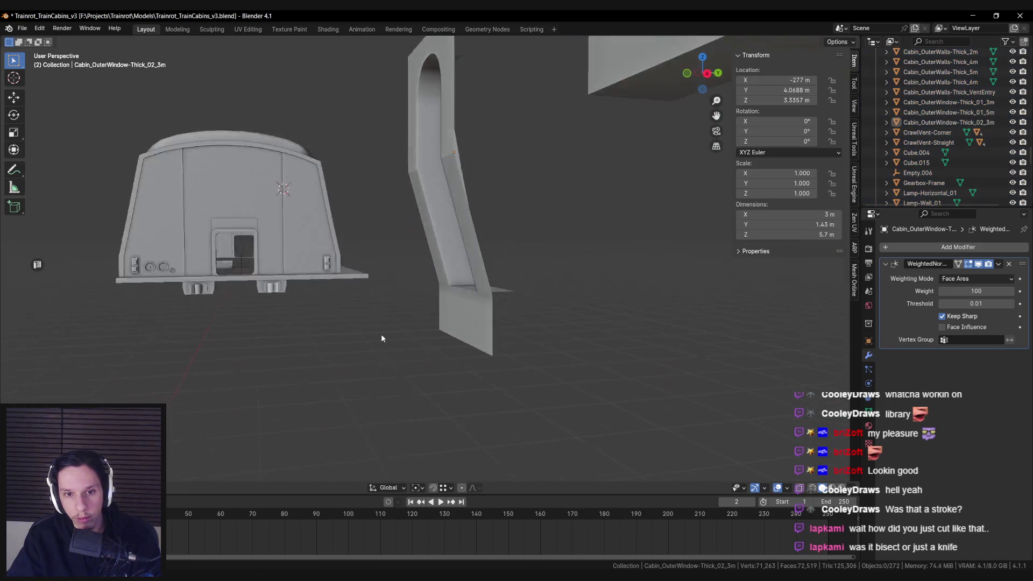
scroll(367, 331, "up", 3)
key("Tab")
key("Tab")
scroll(461, 331, "up", 2)
left_click_drag(460, 331, 521, 325)
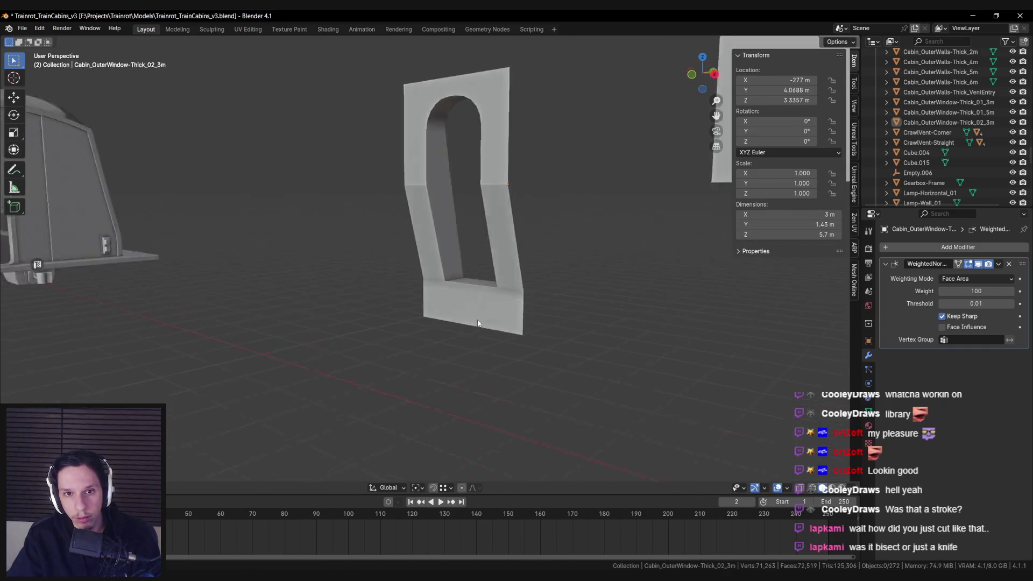
key("Tab")
scroll(386, 307, "up", 5)
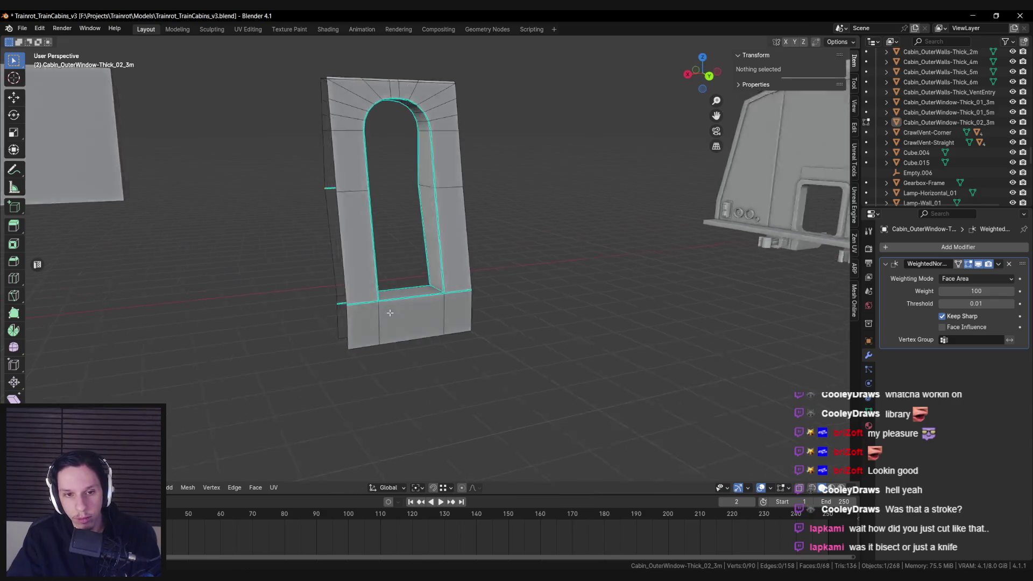
Cut another edge loop and delete the face at the bottom of the opening
left_click(392, 310)
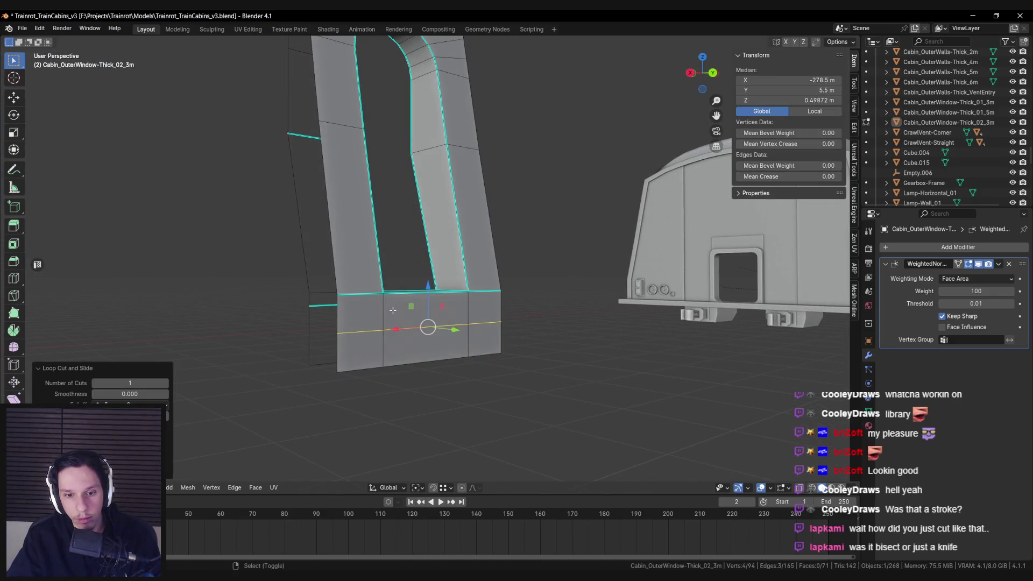
key("alt+a")
left_click(389, 315)
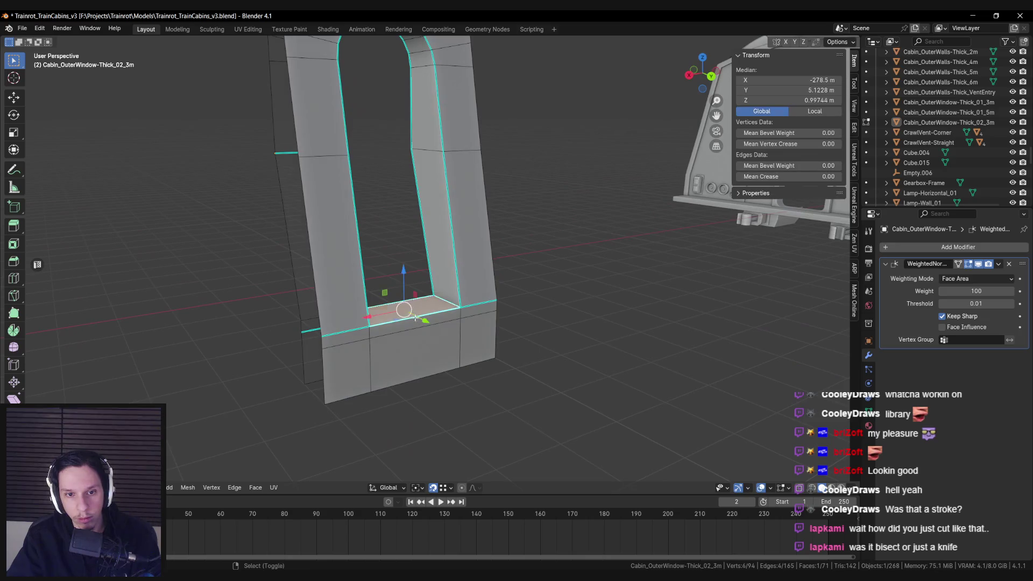
scroll(485, 312, "up", 3)
key("x")
left_click(519, 323)
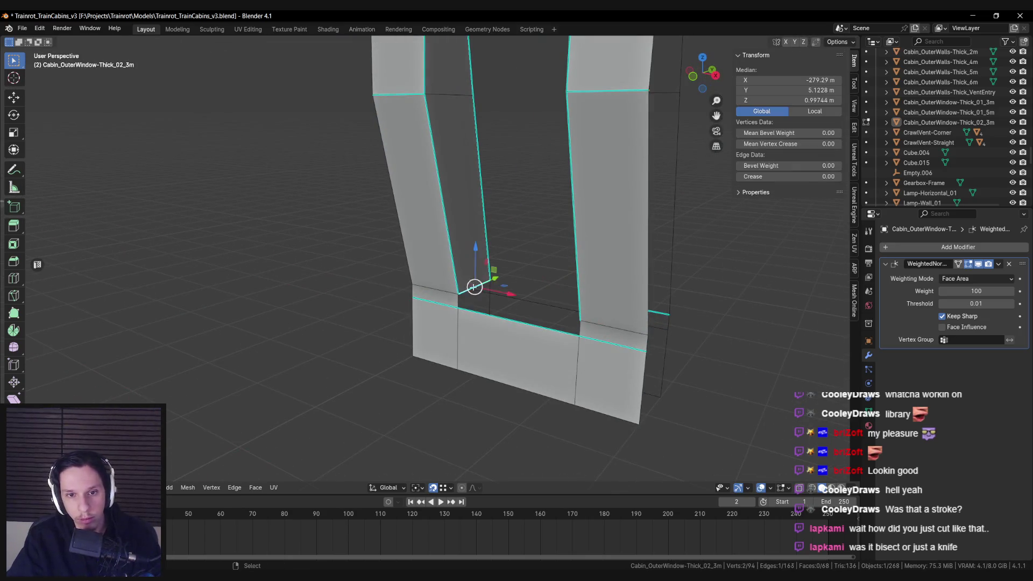
Clear the sharp marking from the edges along the new bottom hole
left_click(468, 297)
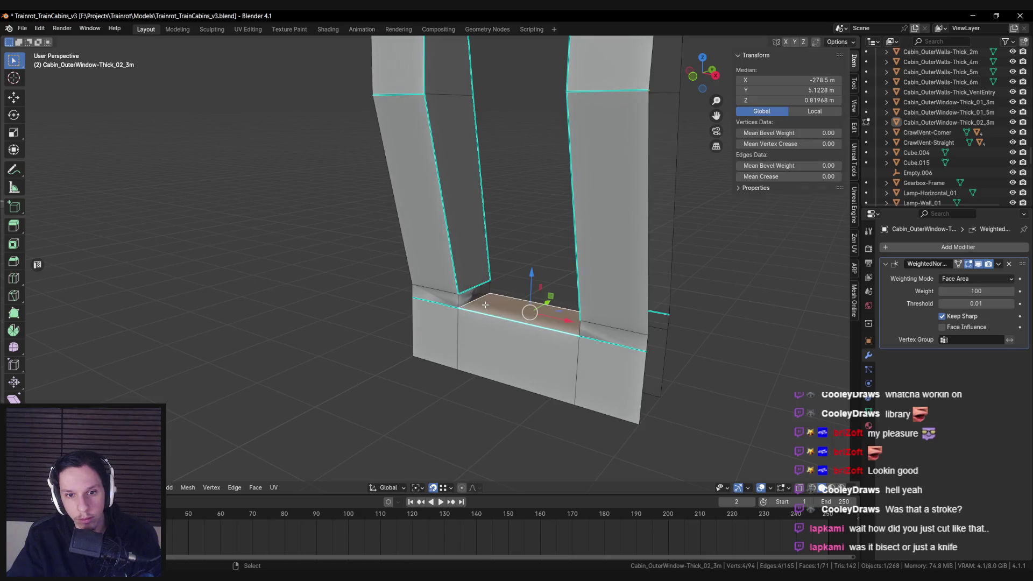
right_click(548, 274)
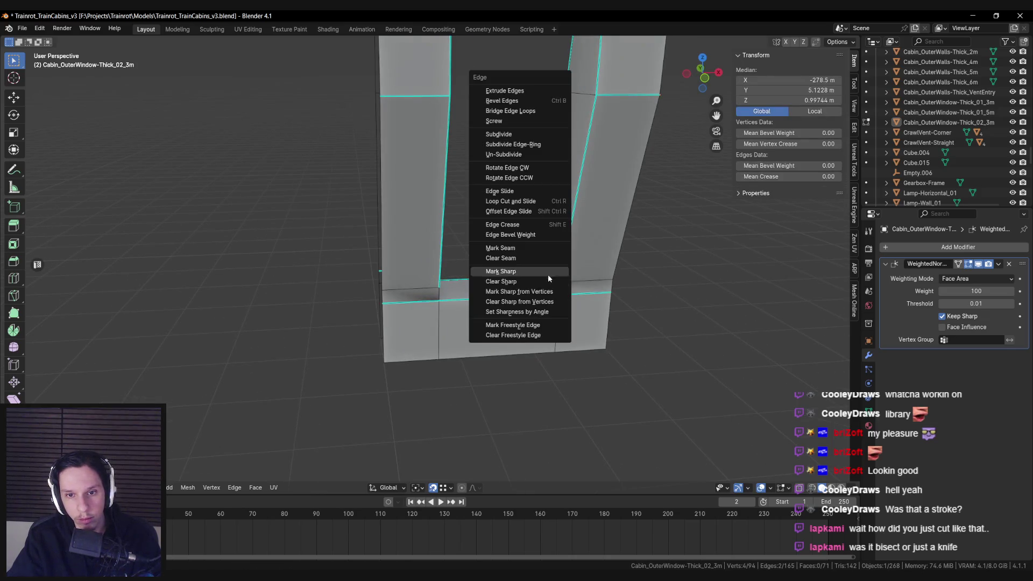
left_click(548, 274)
left_click_drag(488, 281, 455, 297)
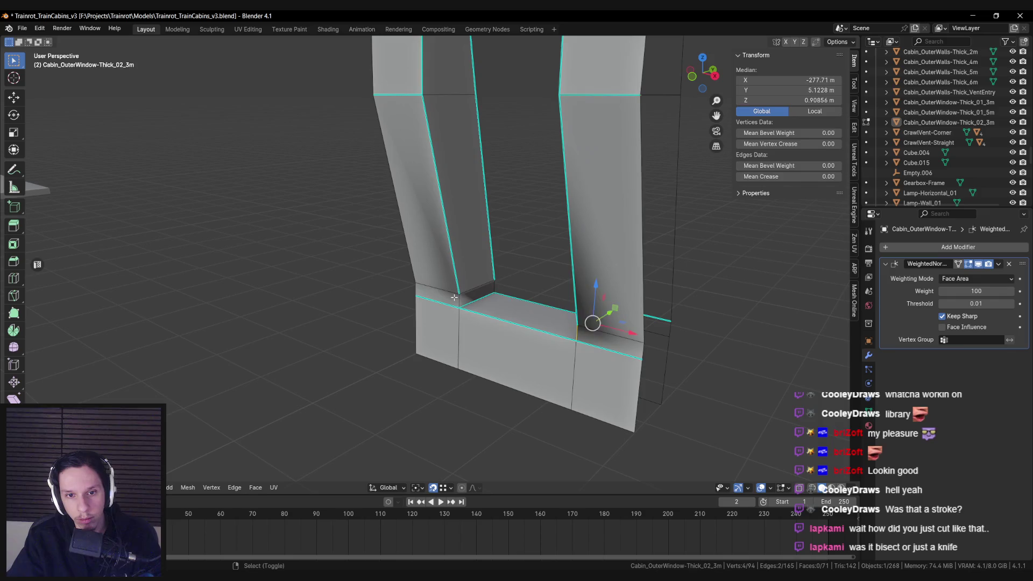
right_click(495, 286)
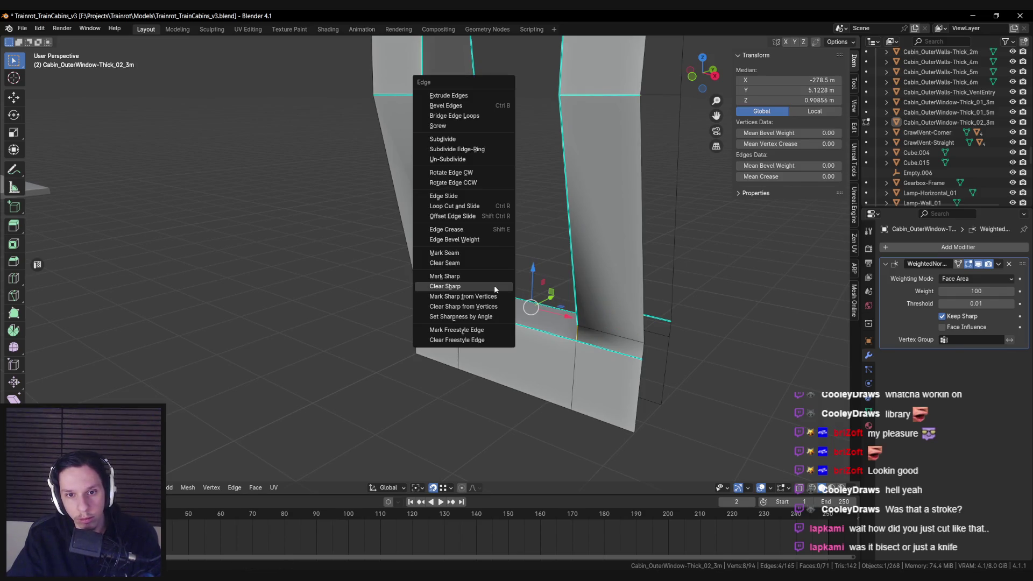
left_click(494, 285)
key("Tab")
key("Tab")
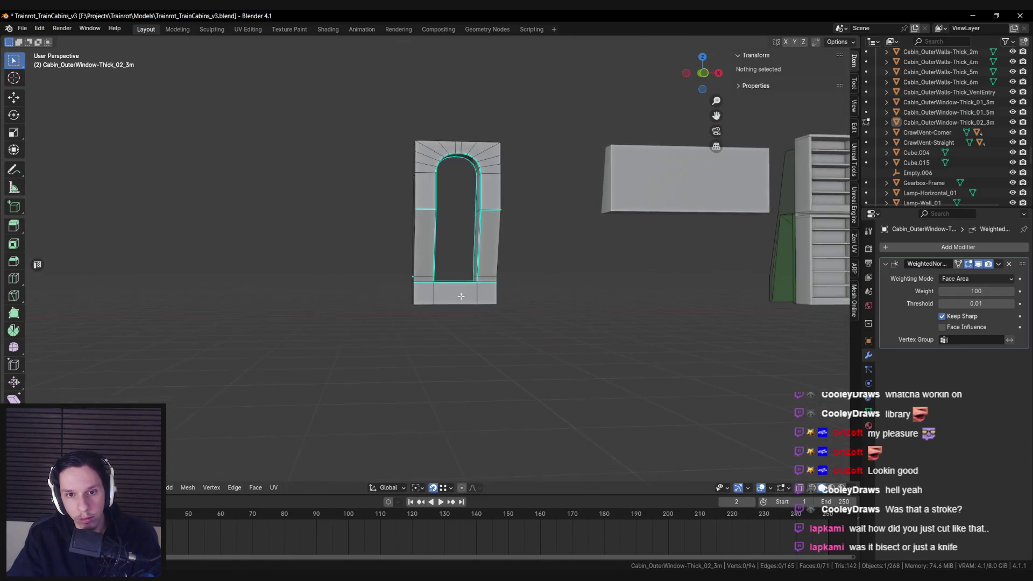
Change the selected edges' sharpness twice from the Edge menu and view the frame
scroll(484, 302, "up", 3)
key("ctrl+e")
left_click(493, 303)
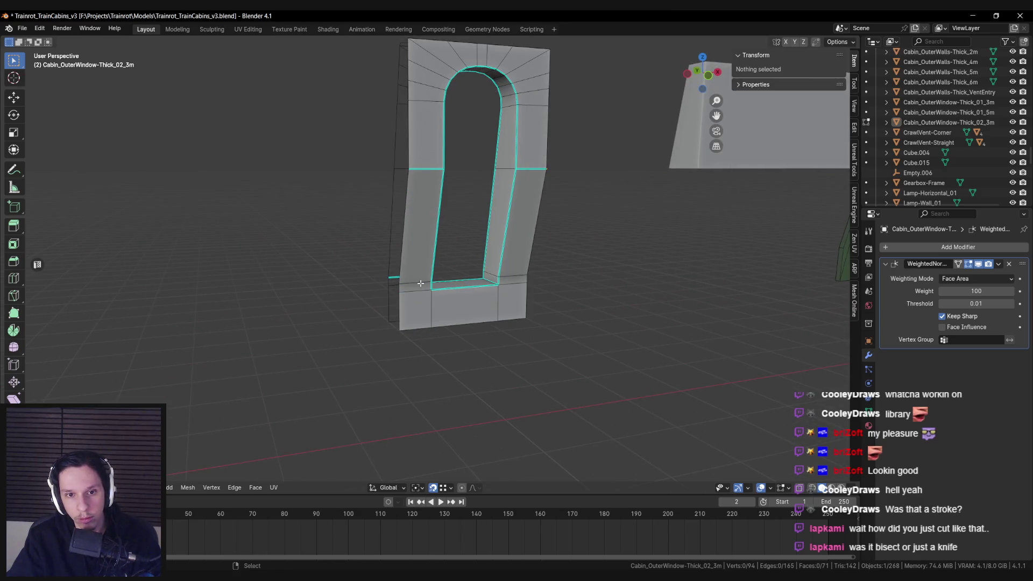
key("ctrl+e")
left_click(484, 273)
key("Tab")
scroll(542, 284, "down", 3)
scroll(453, 286, "up", 3)
Select the edge loop around the opening, then save Trainrot_TrainCabins_v3.blend
key("Tab")
left_click(437, 309, "alt")
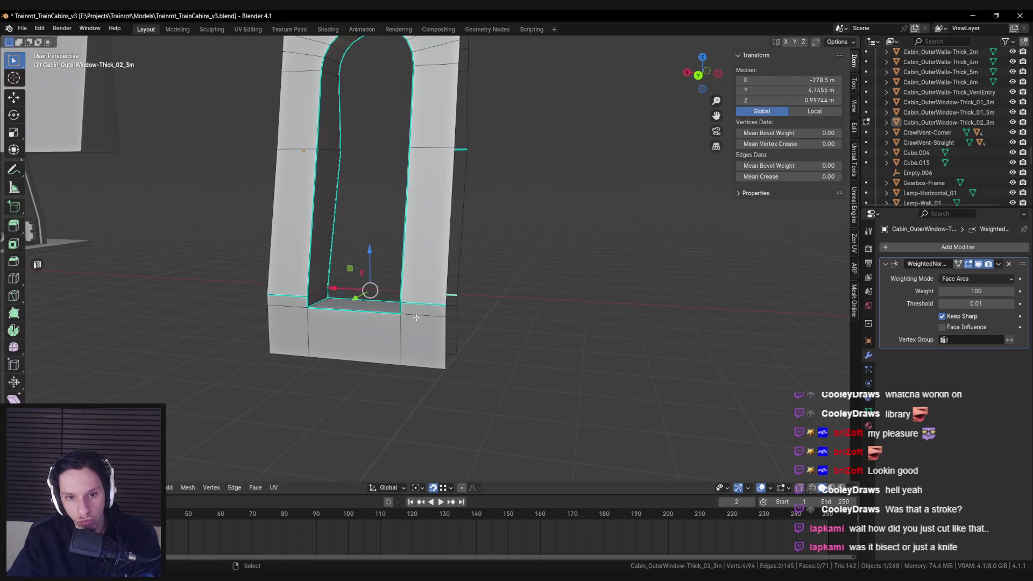
key("Tab")
scroll(457, 315, "down", 6)
scroll(455, 312, "up", 3)
scroll(428, 310, "down", 3)
key("ctrl+s")
Try a loop cut across the lower panel and undo it
scroll(436, 301, "up", 3)
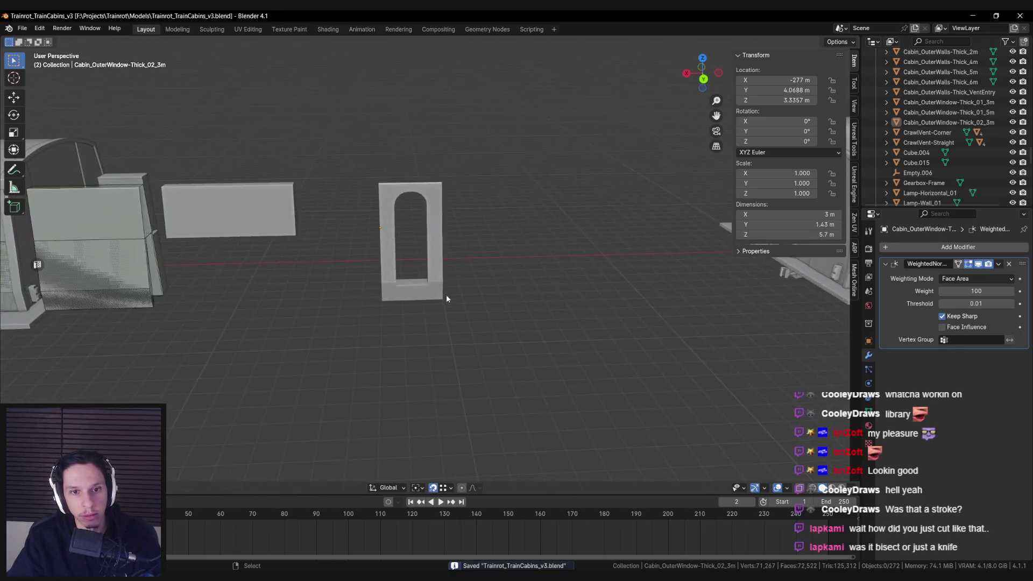
scroll(447, 299, "up", 2)
key("Tab")
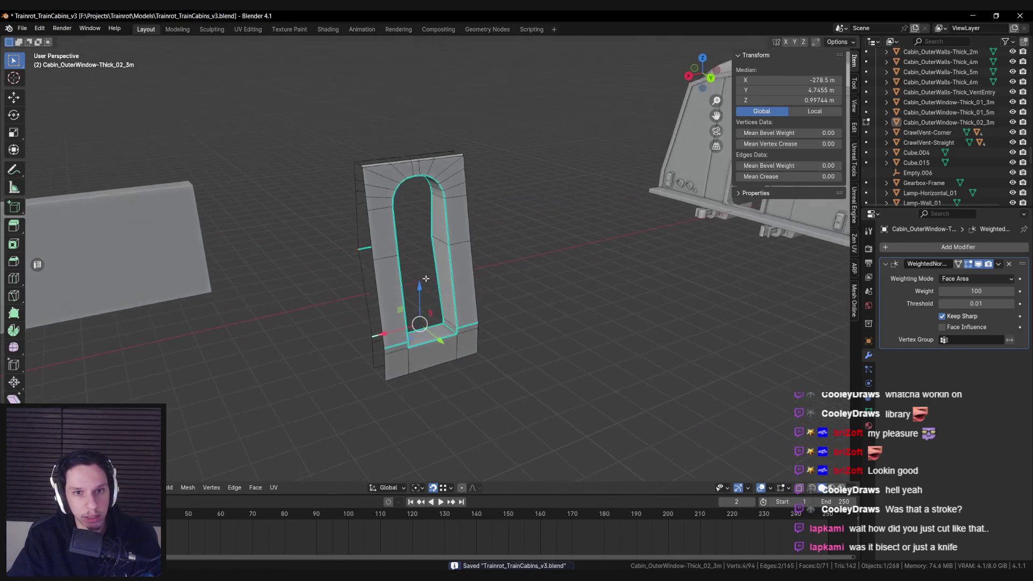
key("alt+a")
scroll(417, 331, "up", 4)
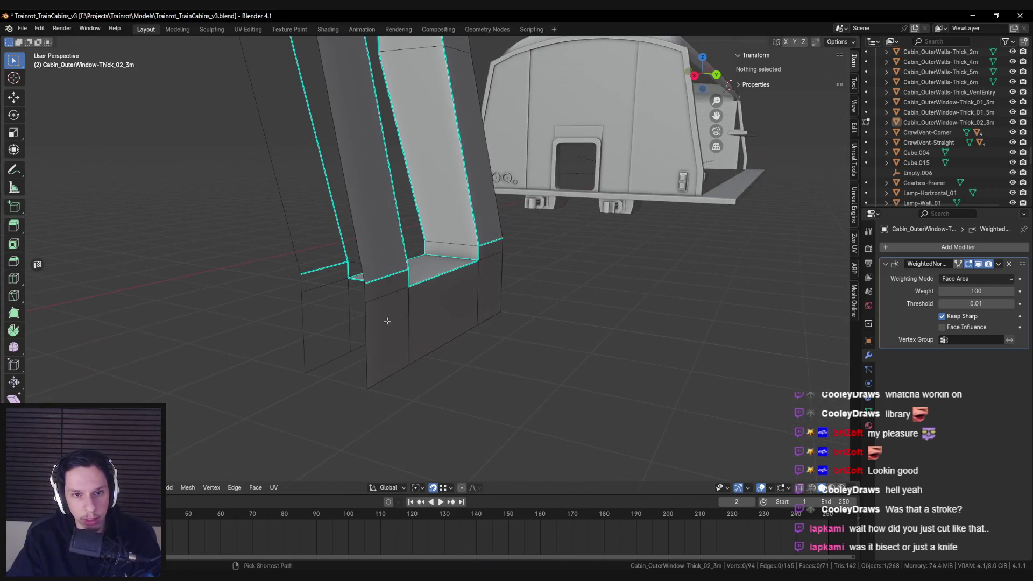
left_click_drag(371, 341, 518, 311)
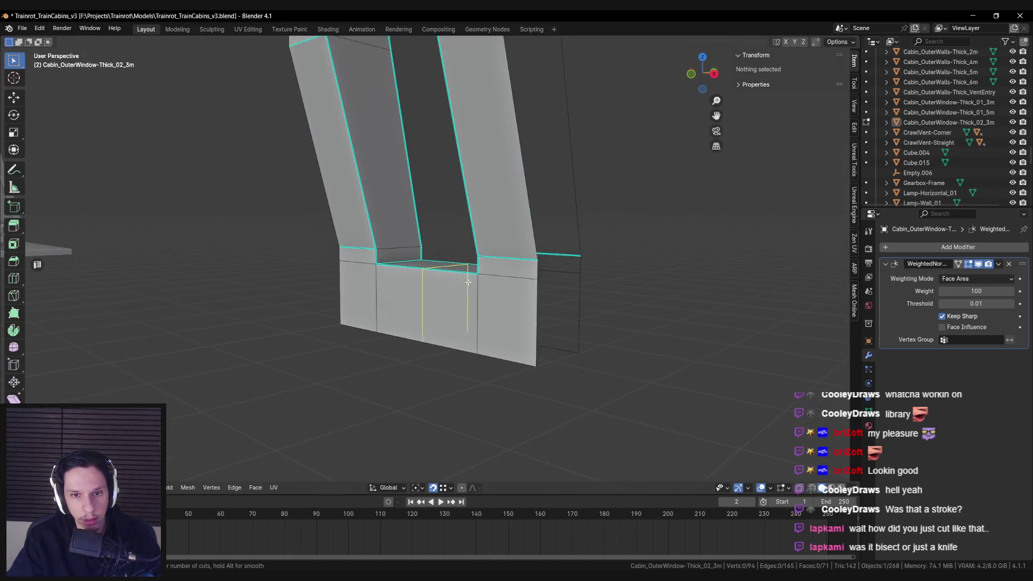
left_click(485, 302)
key("ctrl+z")
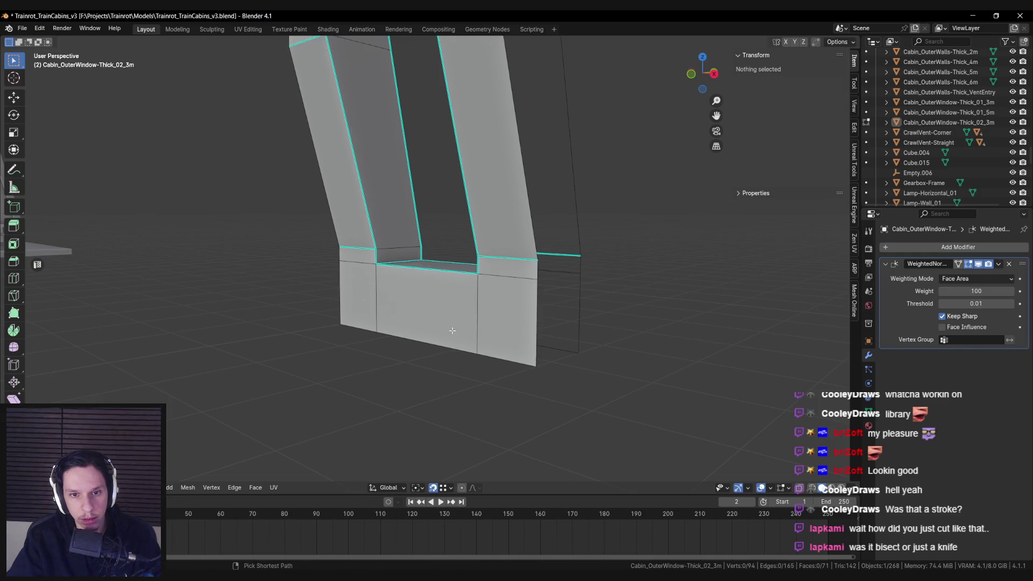
key("a")
Deselect all, return to Object Mode, and exit local view to show the whole scene
key("alt+a")
key("Tab")
key("slash")
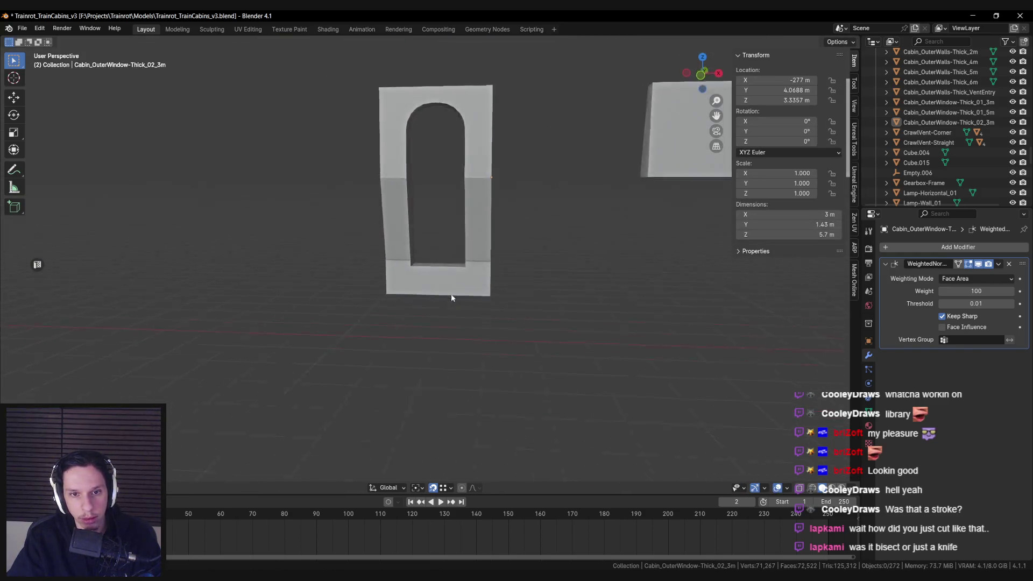
Save the scene with Ctrl+S and re-enter Edit Mode facing the arched window frame
mouse_move(402, 295)
left_mouse_down()
mouse_move(326, 297)
mouse_move(483, 303)
mouse_move(453, 302)
mouse_move(463, 305)
mouse_move(435, 334)
mouse_move(466, 313)
left_mouse_up()
key("Tab")
key("Tab")
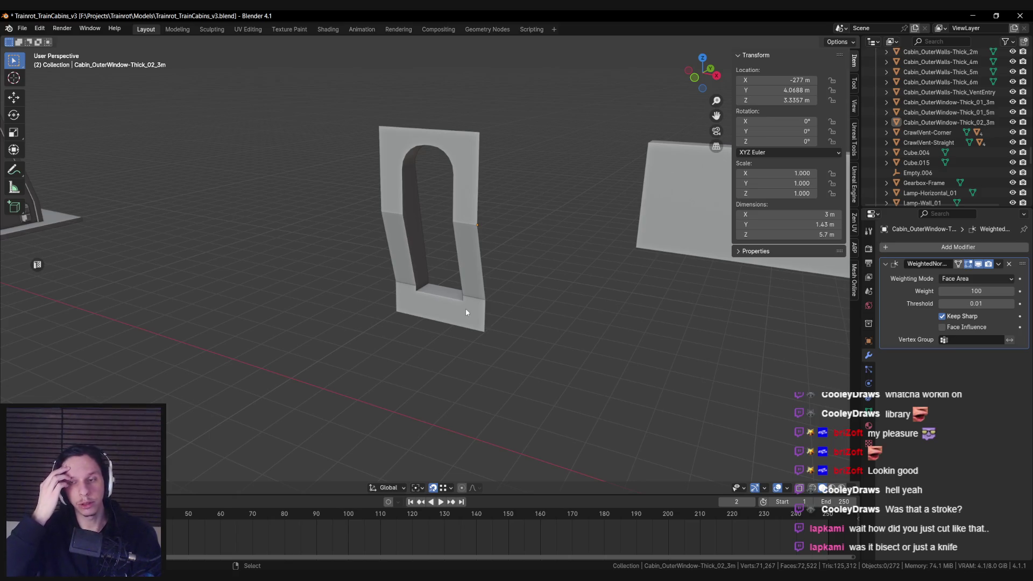
key("ctrl+s")
left_click(466, 308)
mouse_move(466, 308)
left_mouse_down()
mouse_move(341, 301)
mouse_move(450, 324)
mouse_move(432, 334)
mouse_move(449, 334)
mouse_move(357, 328)
mouse_move(289, 316)
mouse_move(358, 304)
mouse_move(281, 290)
mouse_move(479, 187)
left_mouse_up()
key("Tab")
key("Tab")
mouse_move(451, 286)
left_mouse_down()
mouse_move(450, 298)
mouse_move(389, 301)
left_mouse_up()
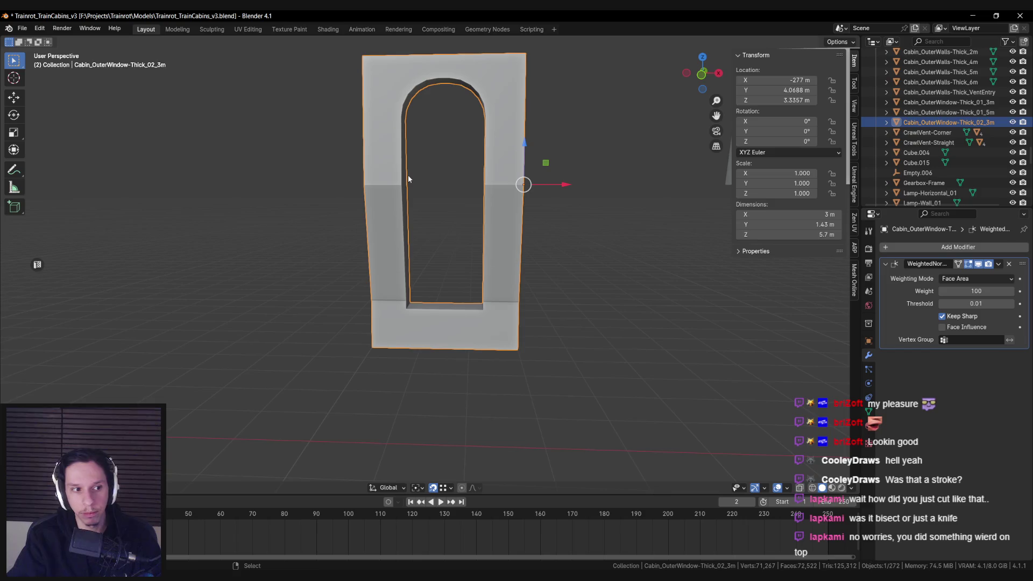
key("Tab")
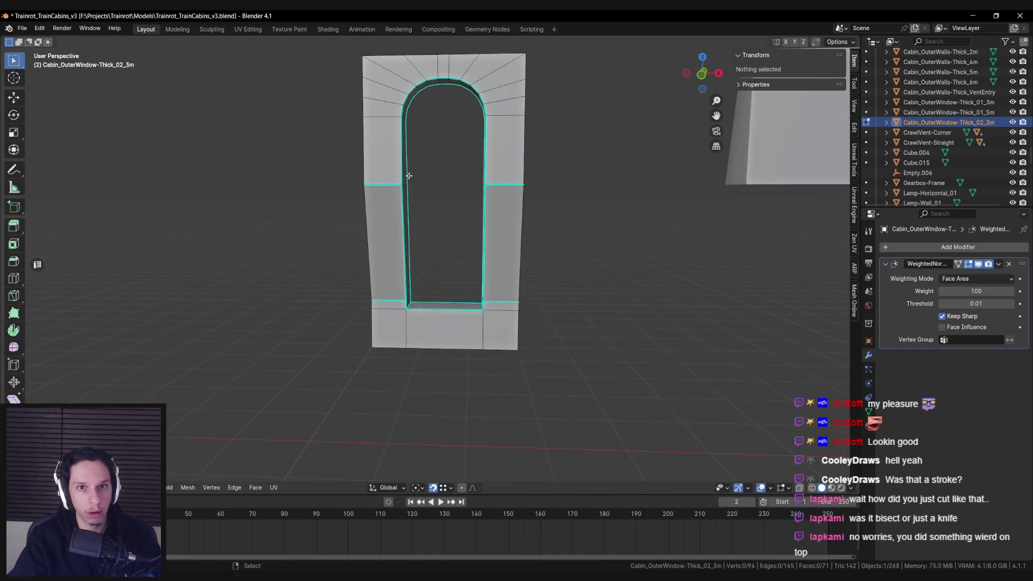
Select the frame's top-centre vertices and slide them along X
scroll(403, 312, "up", 4)
scroll(421, 270, "up", 2)
key("alt+z")
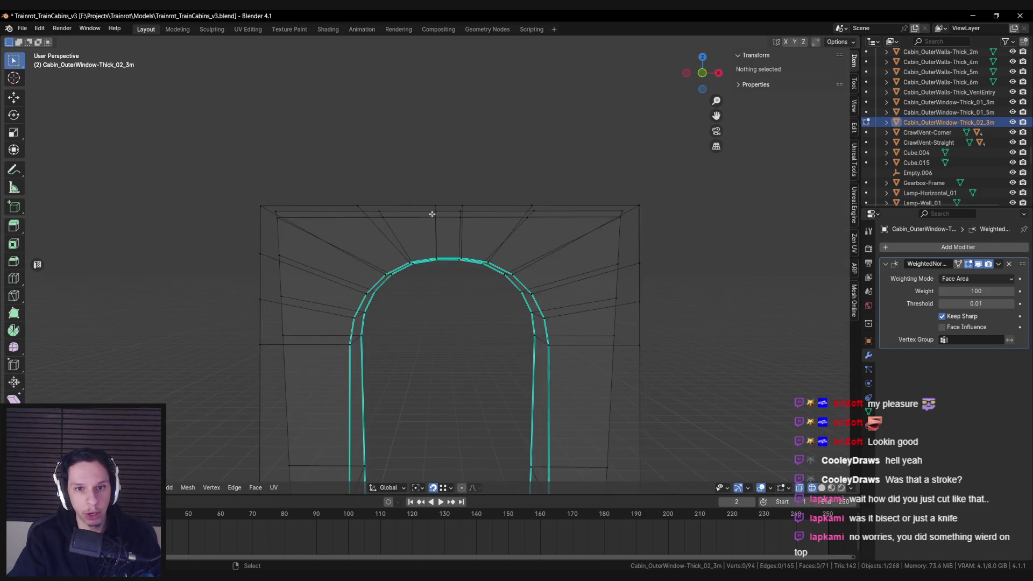
key("alt+z")
left_click_drag(431, 208, 460, 220)
key("alt+a")
left_click(459, 220)
key("g")
key("x")
key("Escape")
key("alt+a")
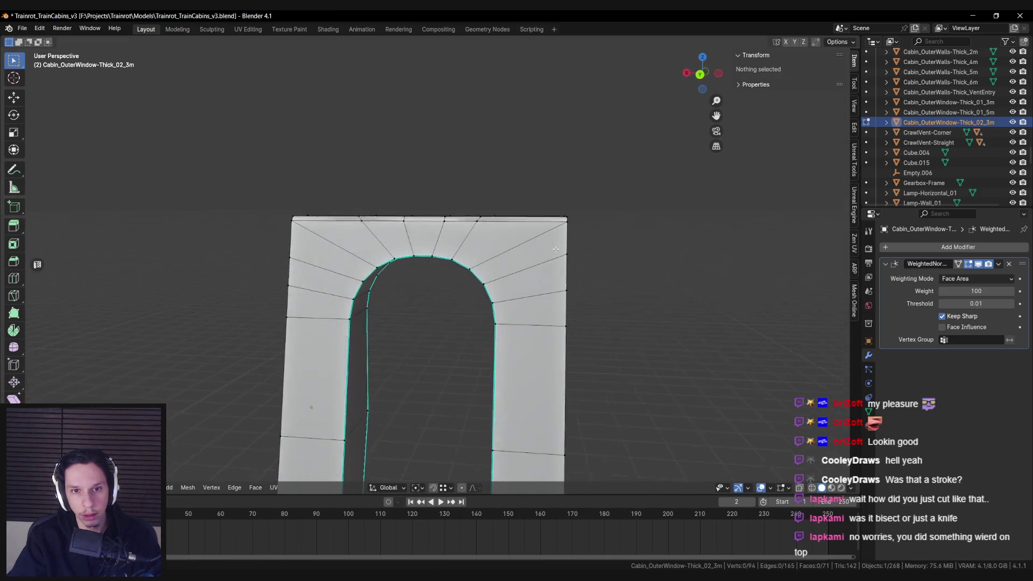
Scale the frame's top edge along X, return to Object Mode, and save
scroll(556, 249, "up", 3)
left_click(560, 246)
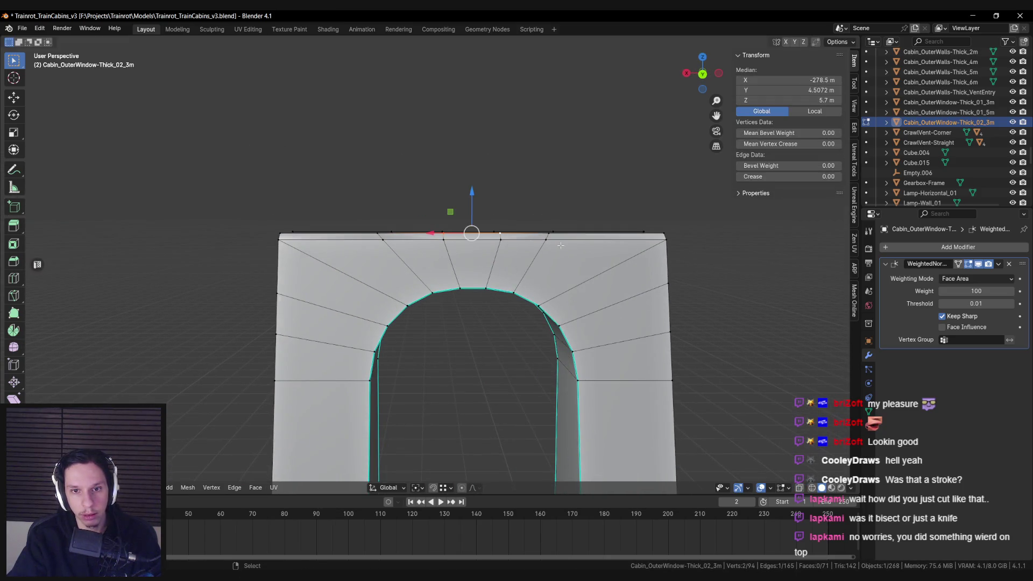
key("s")
key("x")
key("Escape")
key("Tab")
key("alt+a")
scroll(542, 281, "down", 2)
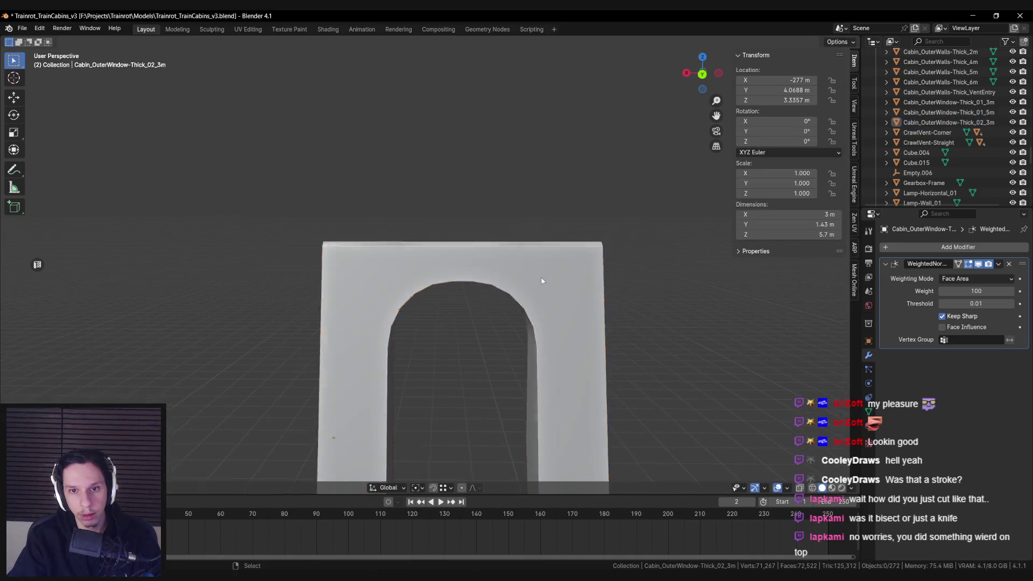
scroll(542, 281, "down", 3)
left_click(447, 300)
key("ctrl+s")
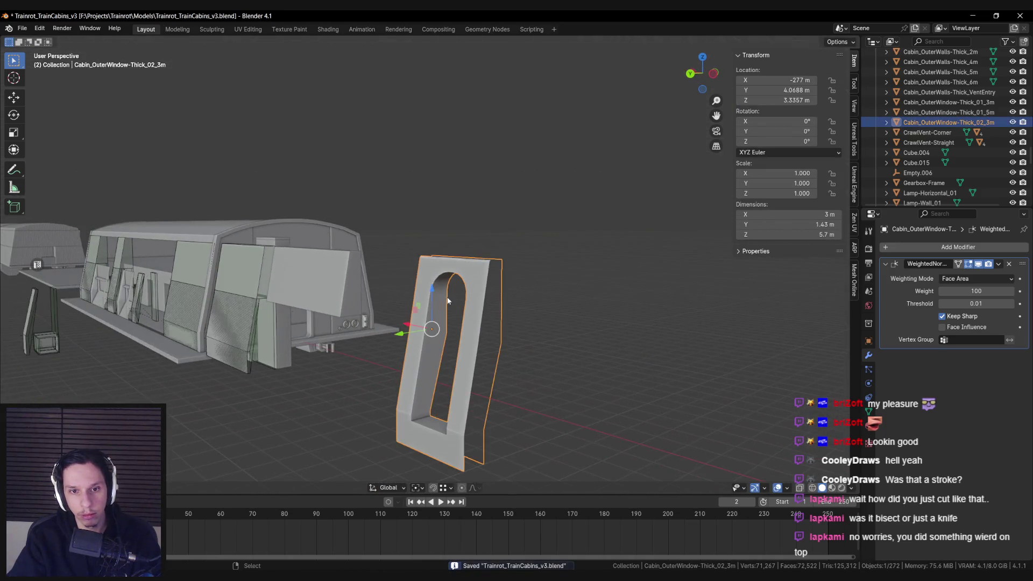
Check the frame's faces in Edit Mode, then save again and frame the window panel
key("Tab")
scroll(447, 299, "up", 3)
key("a")
key("alt+a")
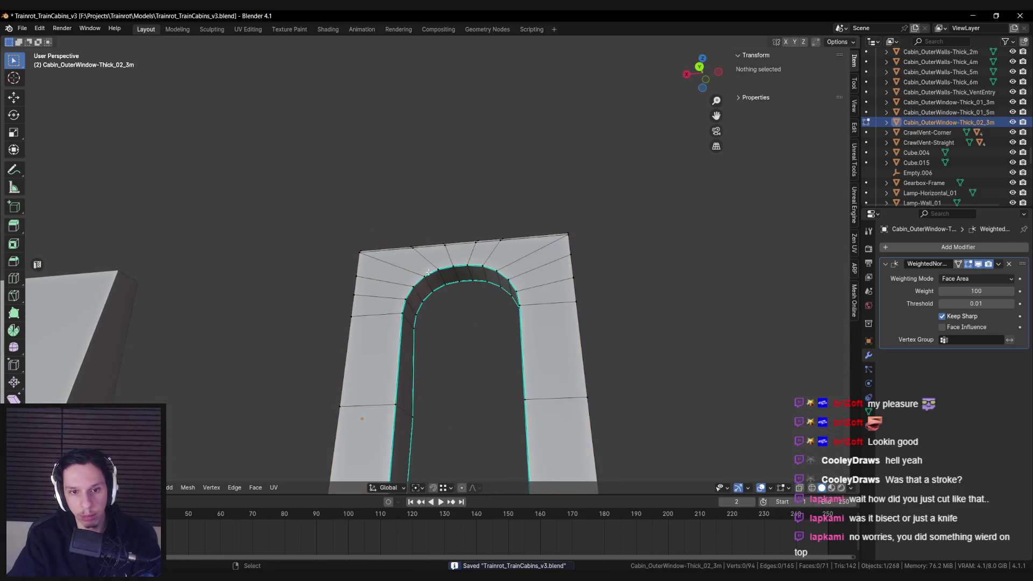
key("Tab")
key("alt+a")
scroll(508, 352, "down", 5)
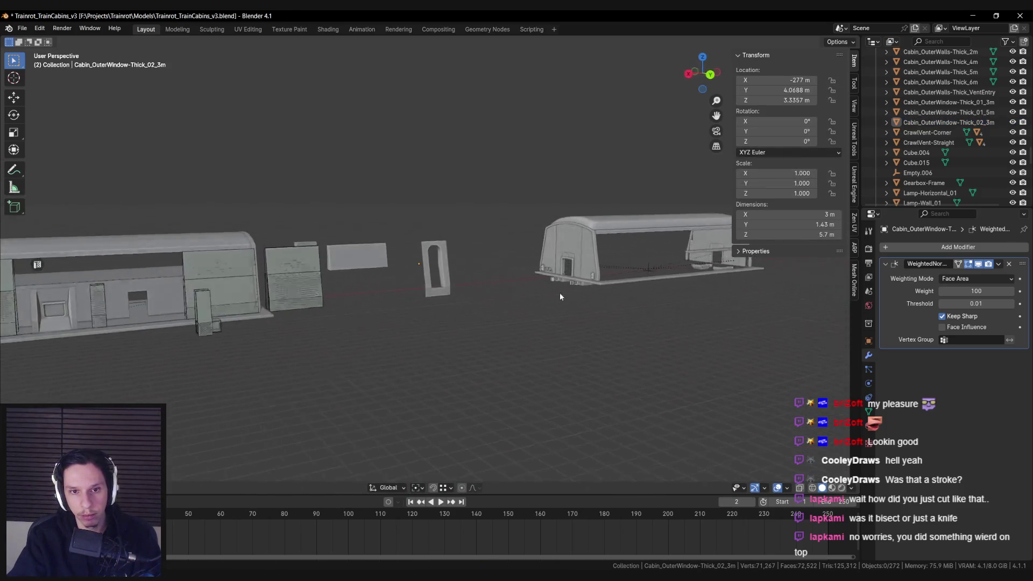
scroll(560, 297, "up", 3)
left_click(431, 290)
key("ctrl+s")
key("KP_Decimal")
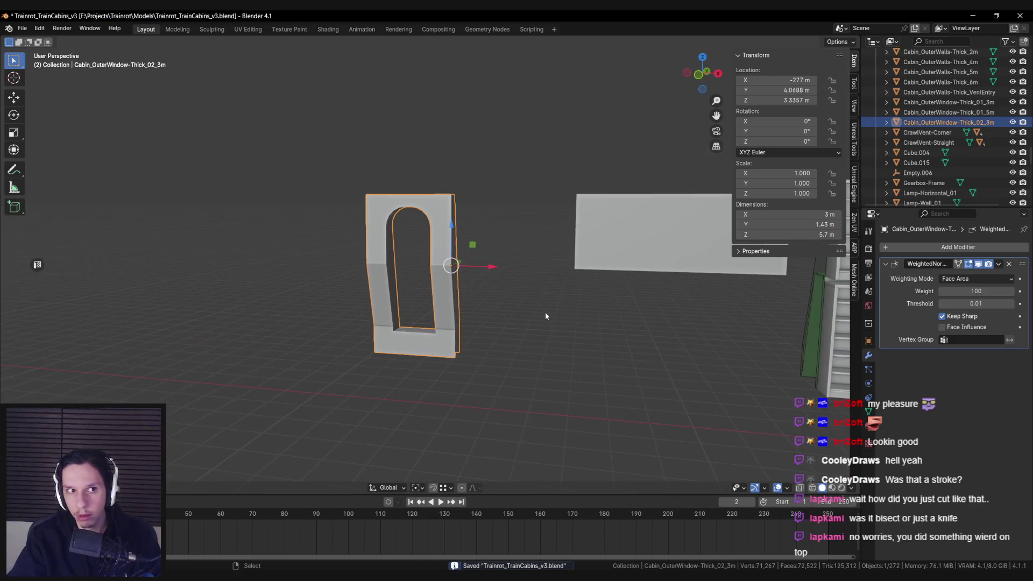
Save the file and orbit around the window frame while toggling Edit Mode
key("ctrl+s")
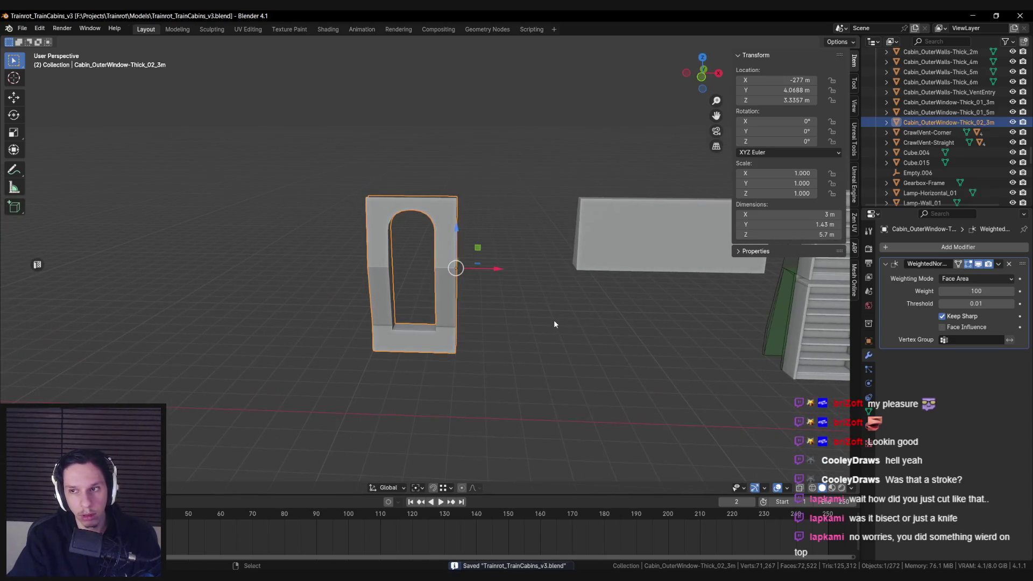
key("Tab")
left_click_drag(468, 357, 385, 365)
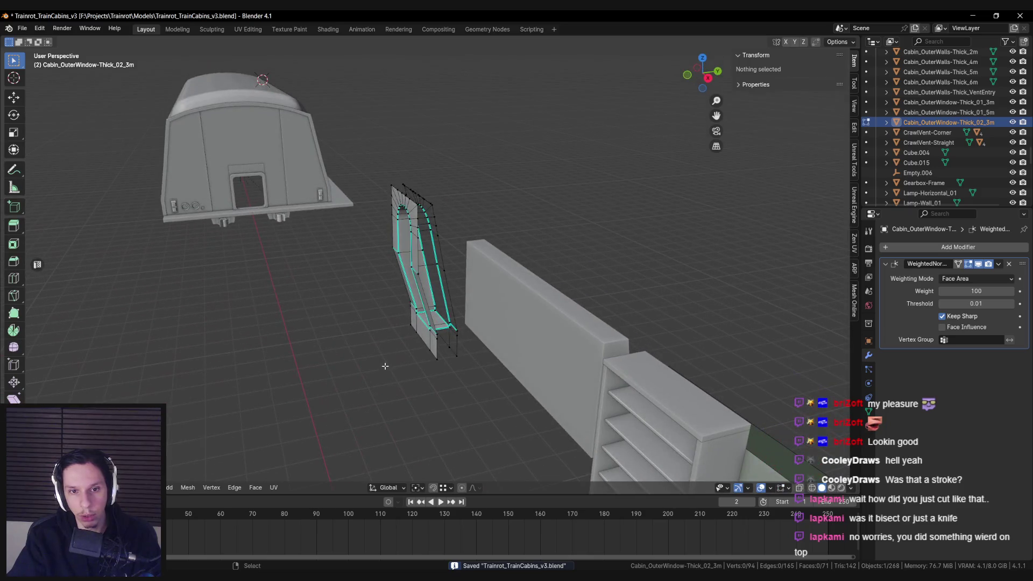
key("Tab")
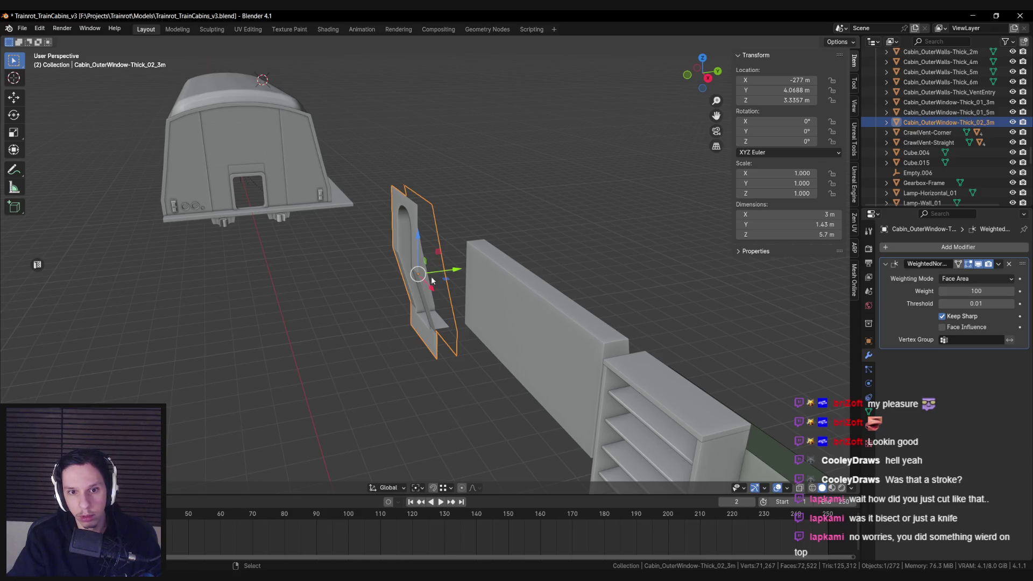
mouse_move(411, 301)
left_mouse_down()
mouse_move(463, 294)
mouse_move(426, 316)
left_mouse_up()
key("ctrl+s")
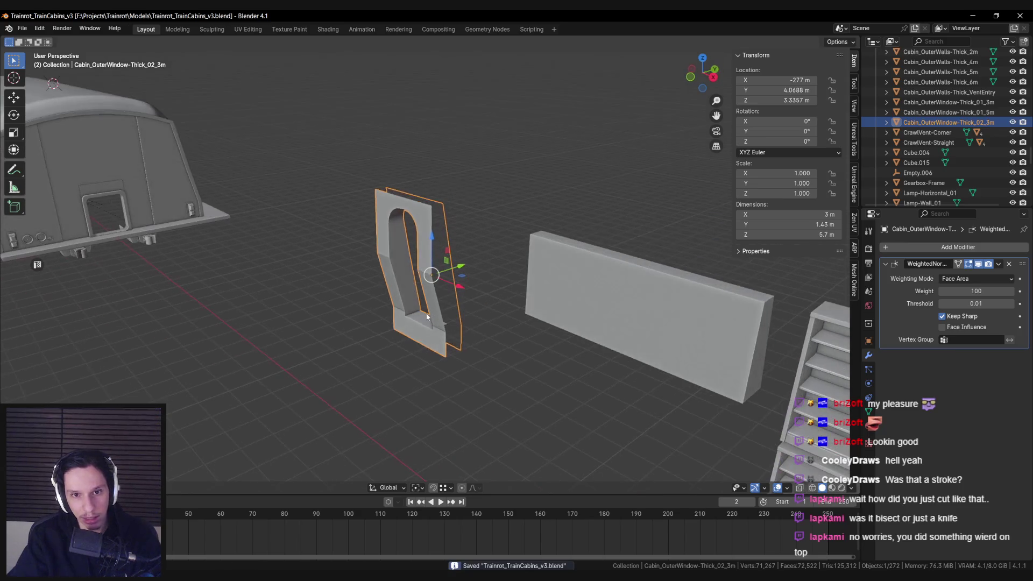
key("Tab")
left_click_drag(434, 281, 428, 261)
key("Tab")
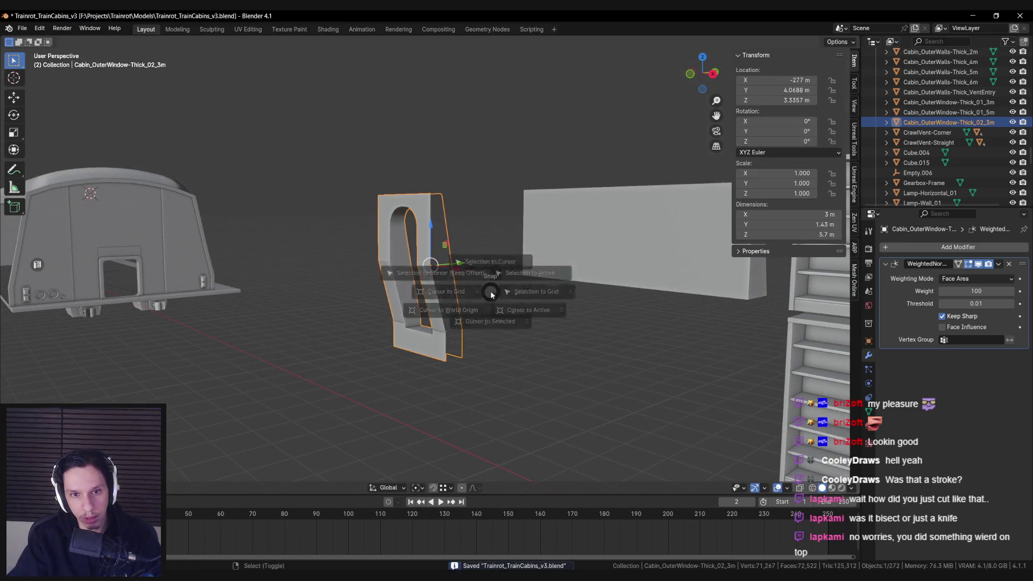
Set the 3D cursor Z to 0 m and move the frame's origin to the 3D cursor
left_click(854, 79)
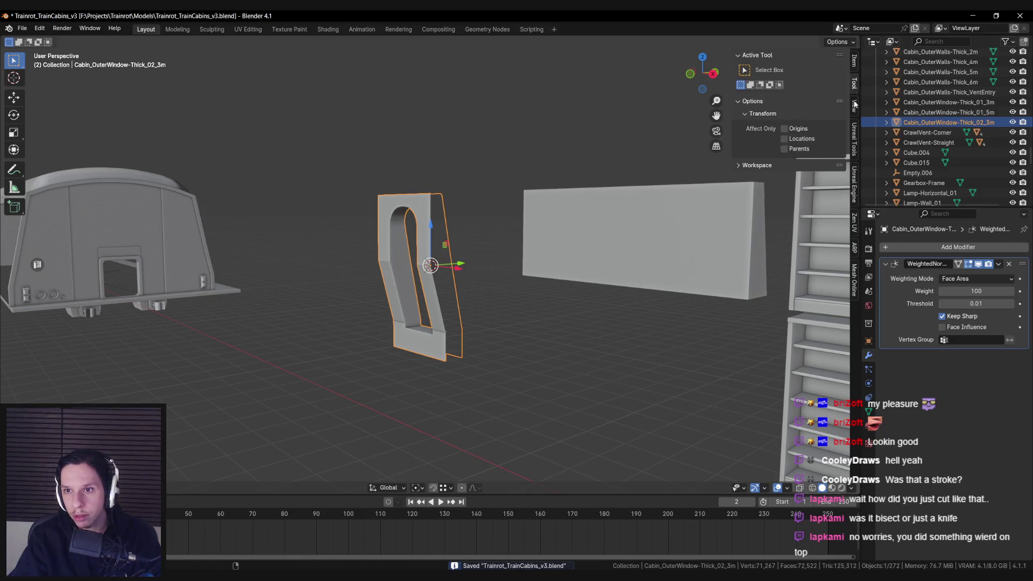
left_click(855, 106)
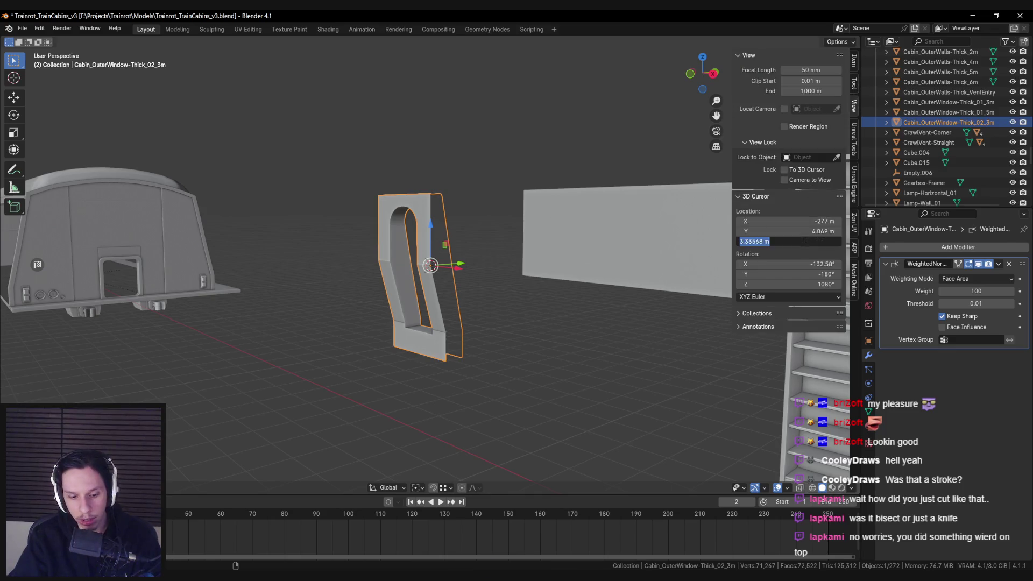
left_click_drag(544, 277, 504, 282)
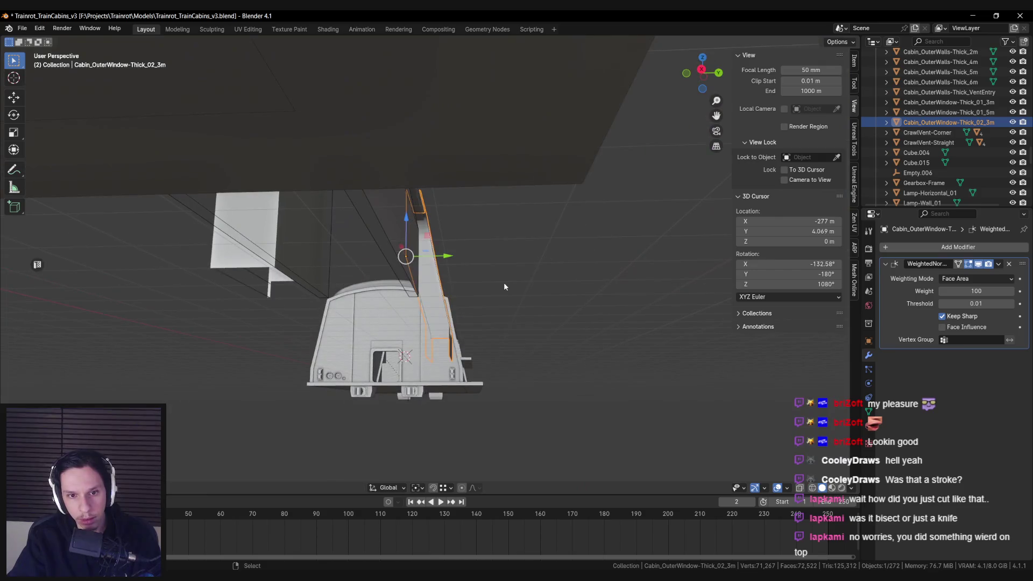
right_click(504, 282)
mouse_move(484, 327)
left_click(554, 351)
mouse_move(554, 350)
left_mouse_down()
mouse_move(492, 370)
mouse_move(355, 308)
mouse_move(244, 409)
mouse_move(258, 403)
left_mouse_up()
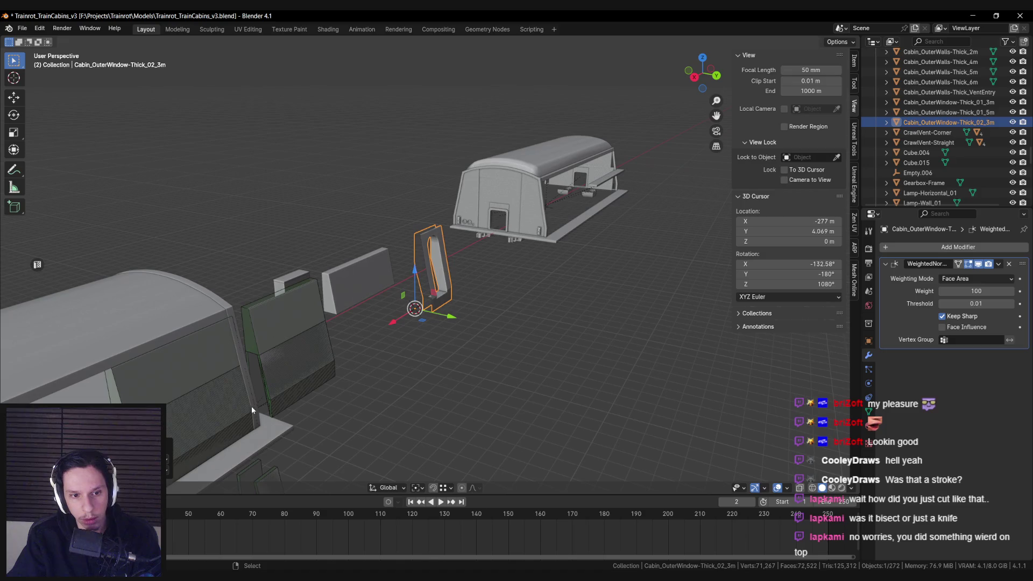
Save and check the window piece in a front orthographic view
key("ctrl+s")
key("KP_Decimal")
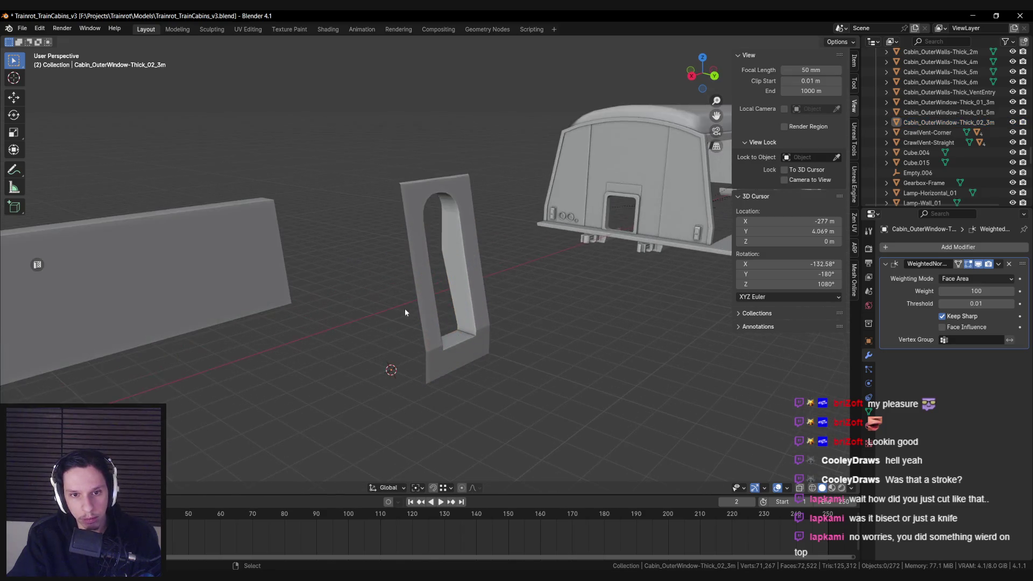
mouse_move(430, 323)
left_mouse_down()
mouse_move(569, 330)
mouse_move(520, 316)
mouse_move(370, 314)
left_mouse_up()
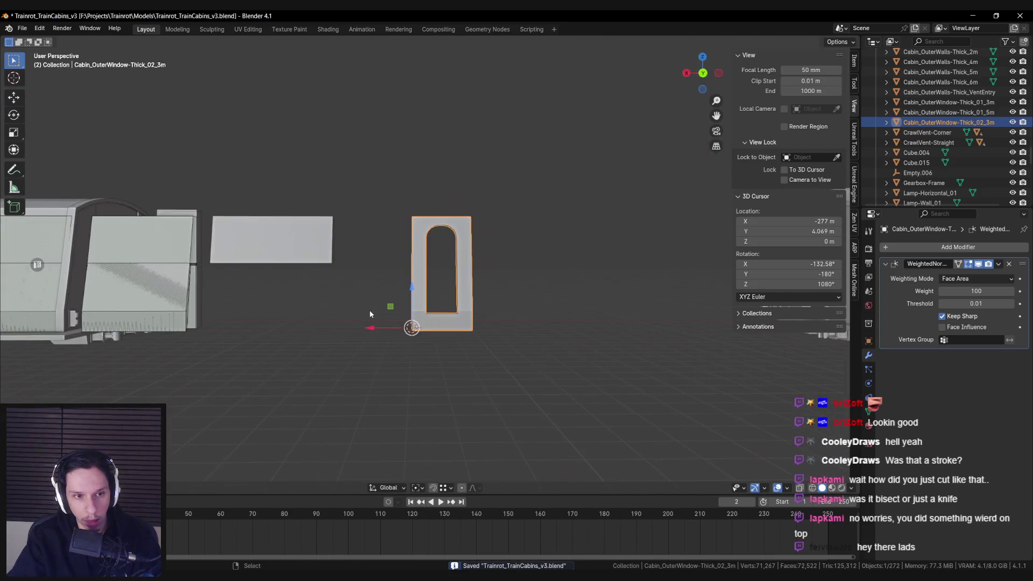
key("KP_1")
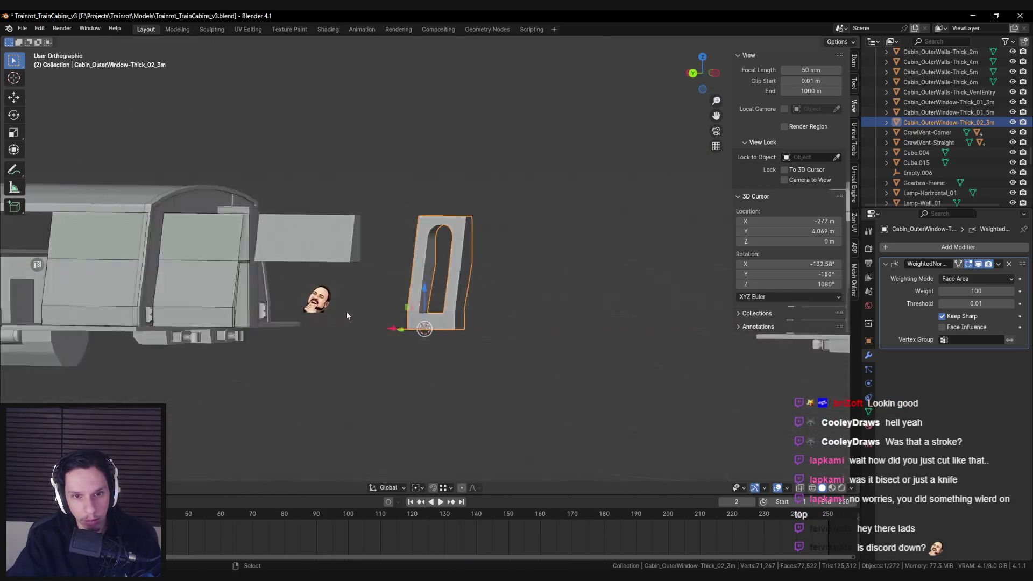
left_click_drag(347, 315, 447, 395)
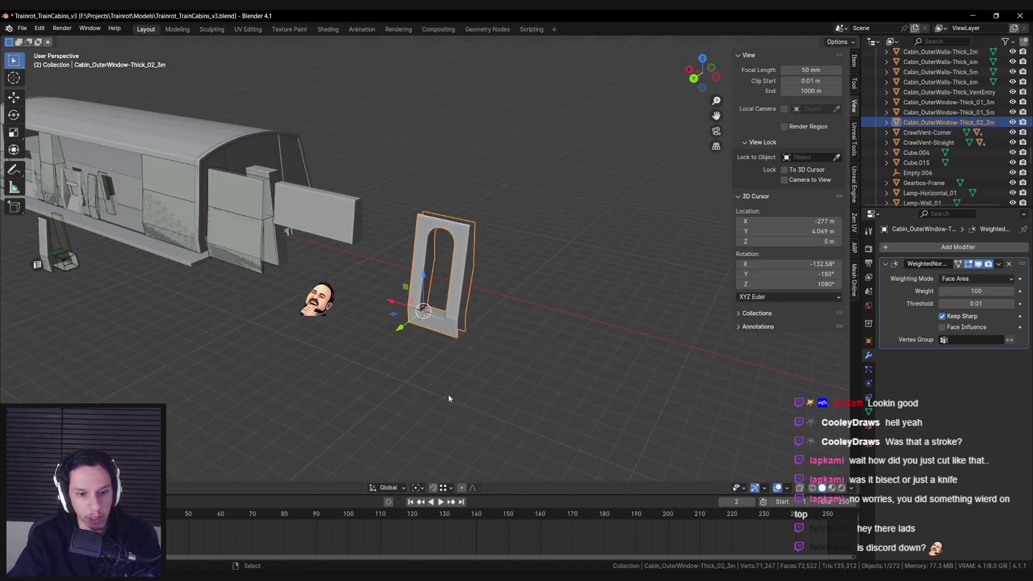
Shrink the Discord window from full screen and return to Blender
key("alt+Tab")
left_click_drag(327, 14, 325, 79)
key("alt+Tab")
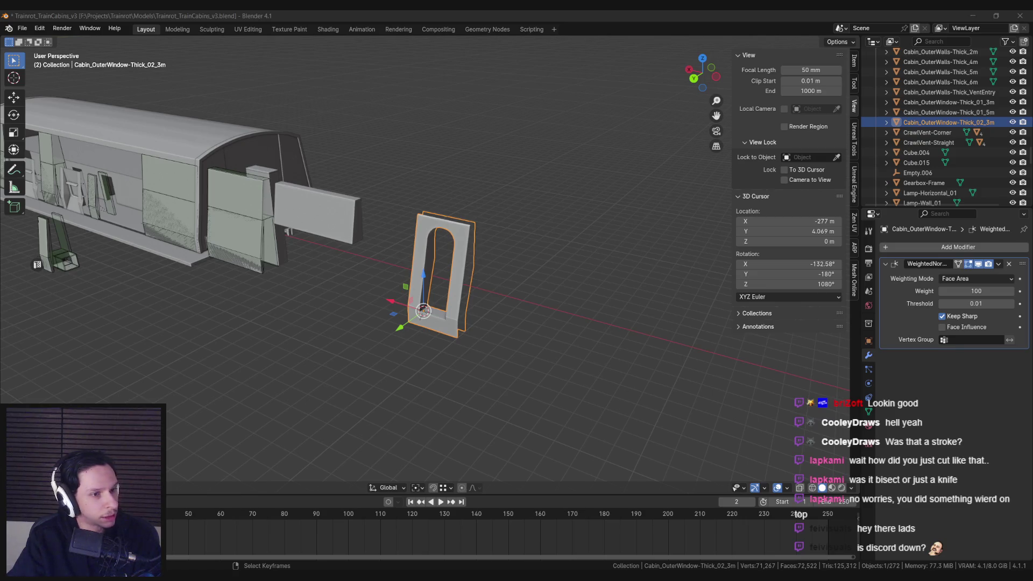
Rename the thin window object to Cabin_OuterWindow-Thin_01_3m in the Outliner and save
scroll(303, 290, "up", 5)
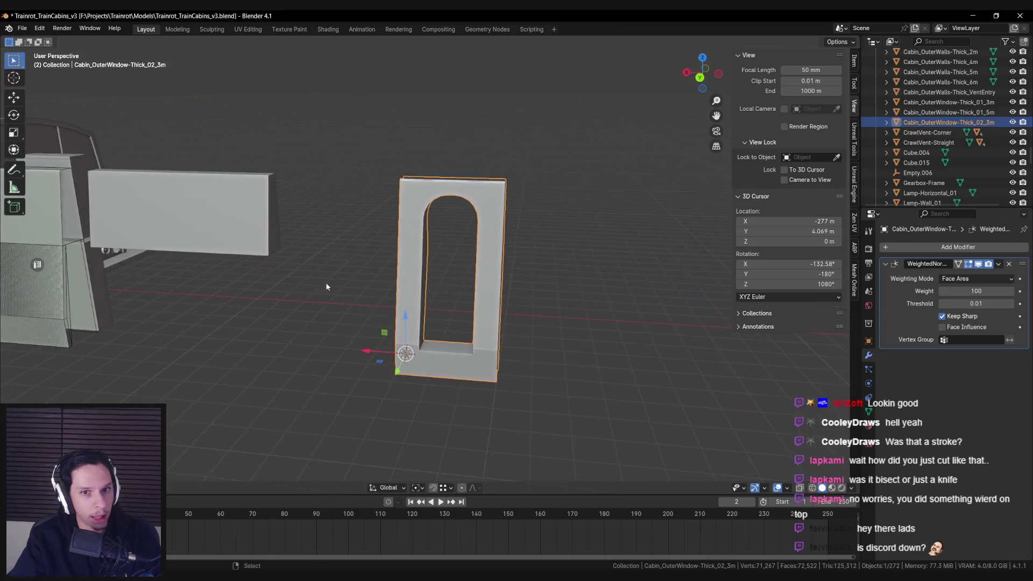
key("ctrl+s")
scroll(425, 271, "down", 3)
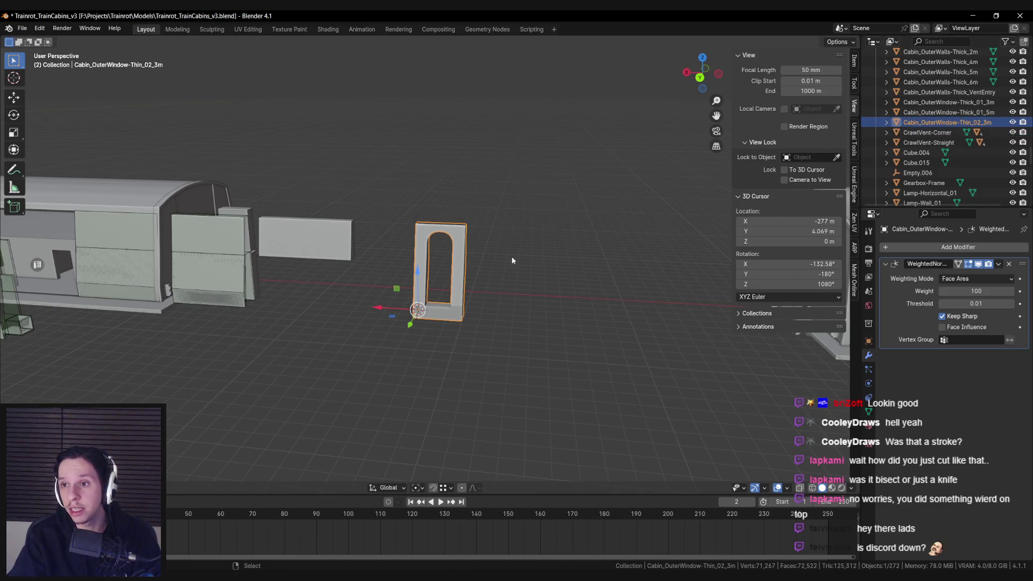
key("ctrl+s")
double_click(971, 122)
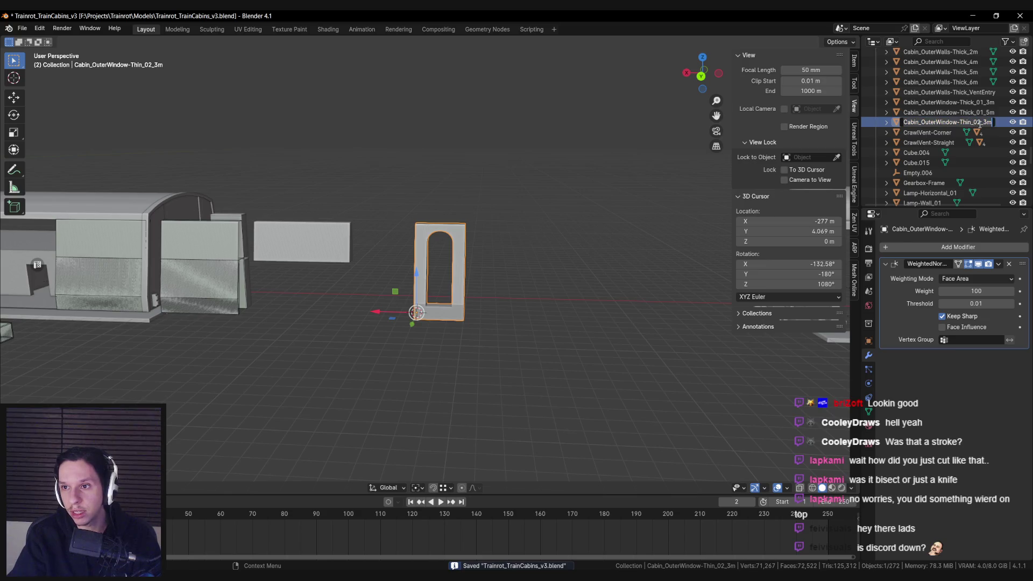
type("1")
scroll(478, 288, "up", 2)
key("ctrl+s")
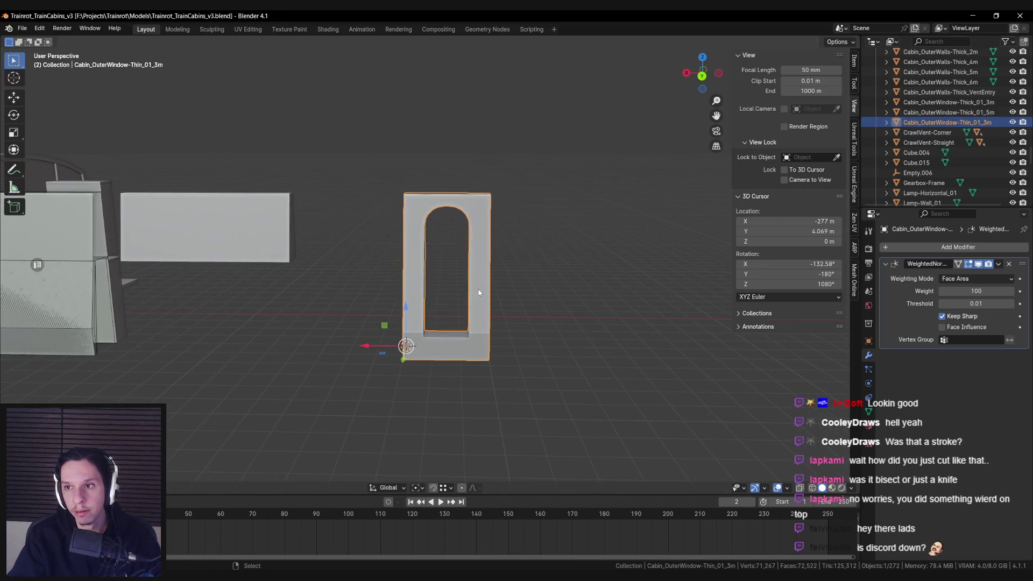
Orbit to inspect the renamed panel edge-on and from the front-left beside the cabin
mouse_move(497, 286)
left_mouse_down()
mouse_move(510, 283)
mouse_move(357, 283)
mouse_move(454, 285)
left_mouse_up()
scroll(454, 285, "up", 2)
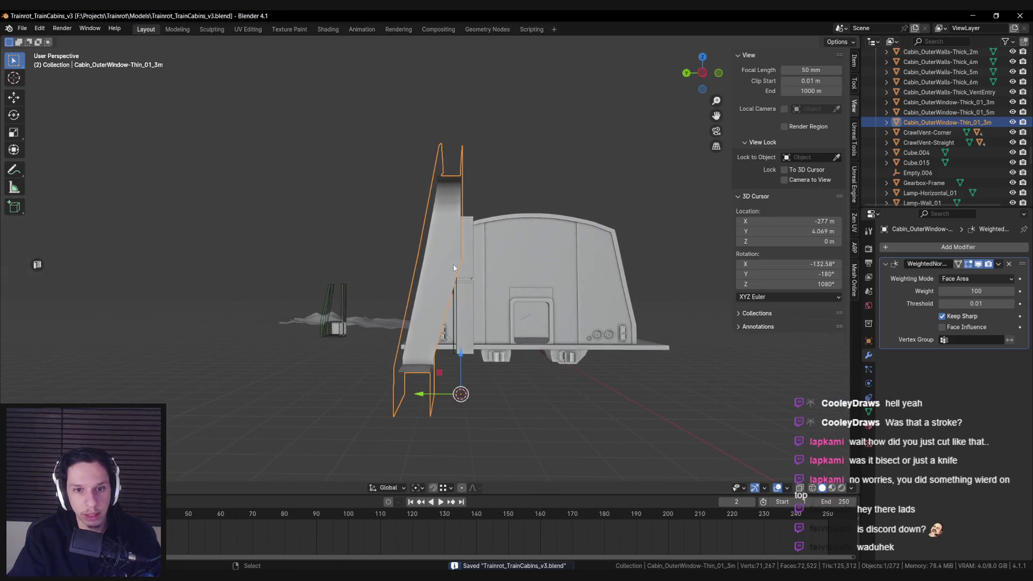
mouse_move(425, 371)
left_mouse_down()
mouse_move(437, 376)
mouse_move(240, 387)
mouse_move(402, 386)
mouse_move(404, 332)
mouse_move(373, 315)
mouse_move(443, 319)
left_mouse_up()
scroll(444, 319, "up", 1)
mouse_move(500, 371)
left_mouse_down()
mouse_move(296, 373)
mouse_move(501, 370)
left_mouse_up()
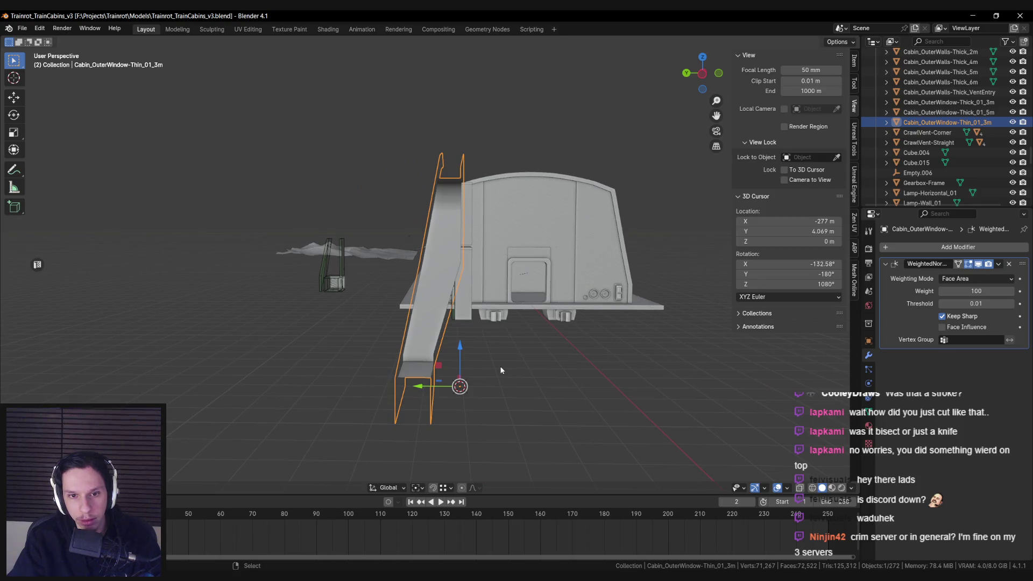
Box-select the frame's right-side vertices in wireframe view and slide them along Y
key("Tab")
key("a")
key("alt+a")
key("shift+z")
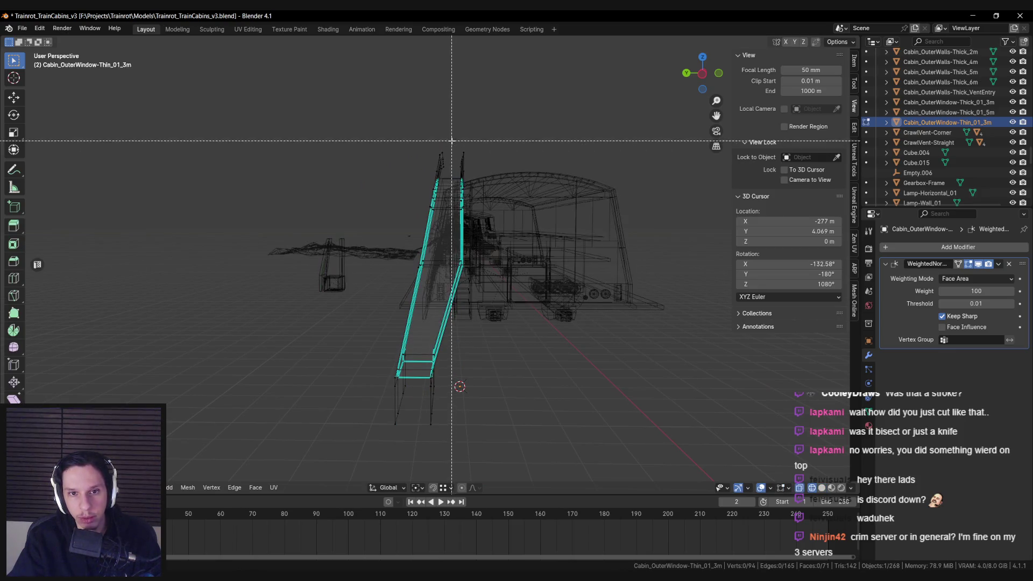
left_click_drag(446, 143, 525, 302)
key("shift+z")
key("g")
key("y")
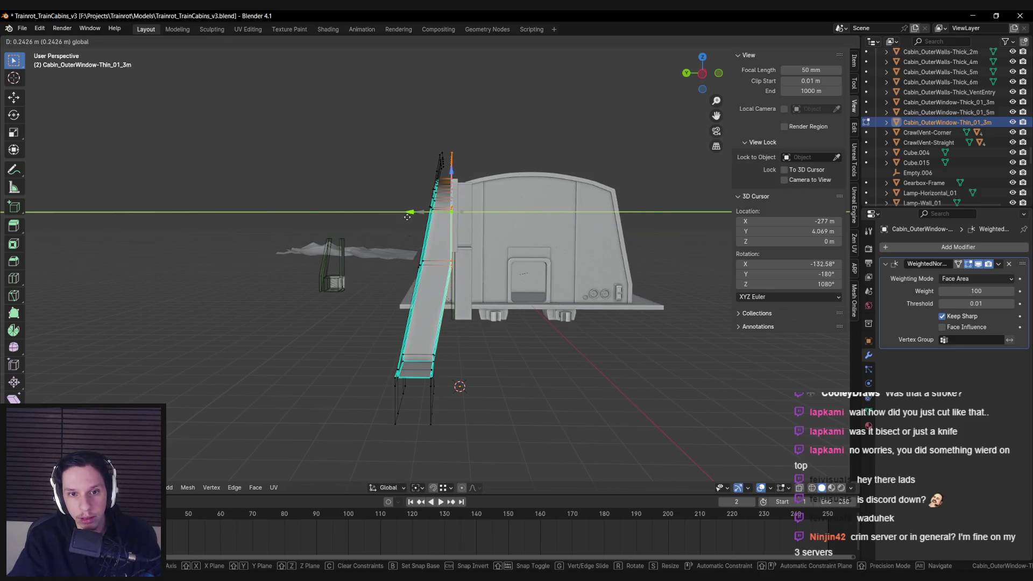
left_click(407, 217)
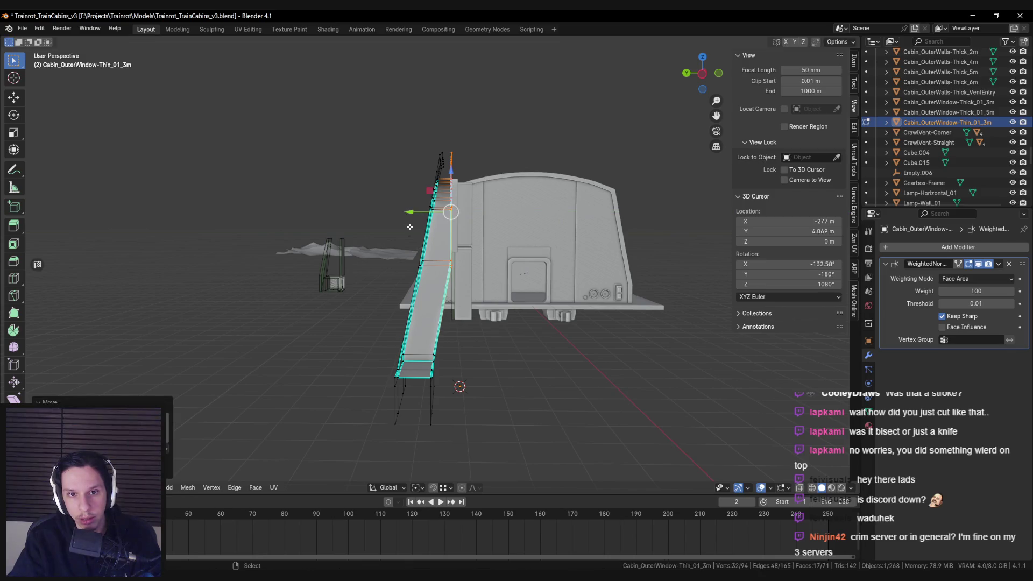
Box-select the strip's bottom-right vertices and slide them along Y
key("Tab")
key("Tab")
key("shift+z")
left_click_drag(423, 337, 533, 471)
key("shift+z")
key("g")
key("y")
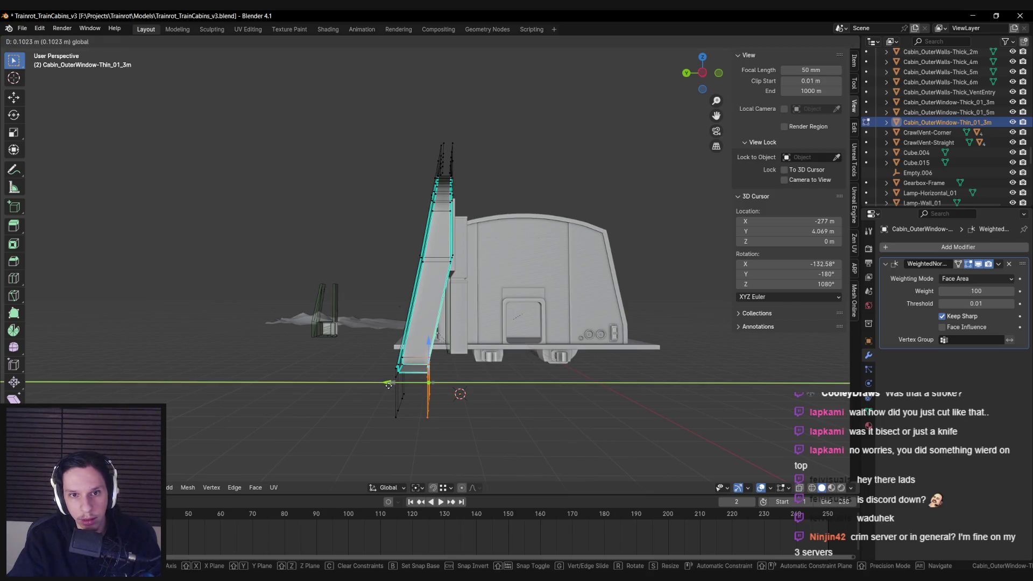
left_click(382, 387)
key("Tab")
key("KP_Decimal")
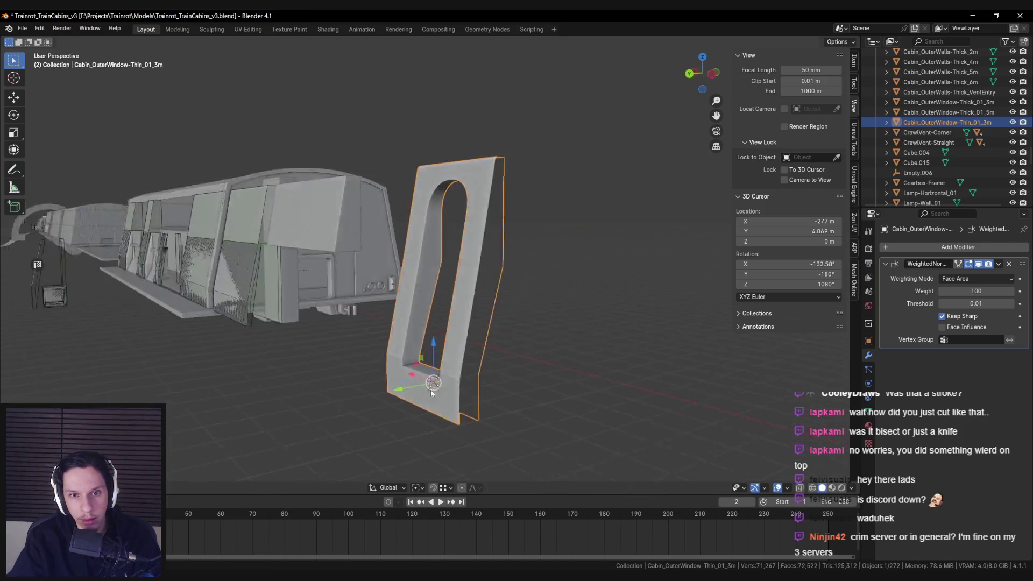
Slide the selected geometry further along Y and save the file
key("Tab")
key("g")
key("y")
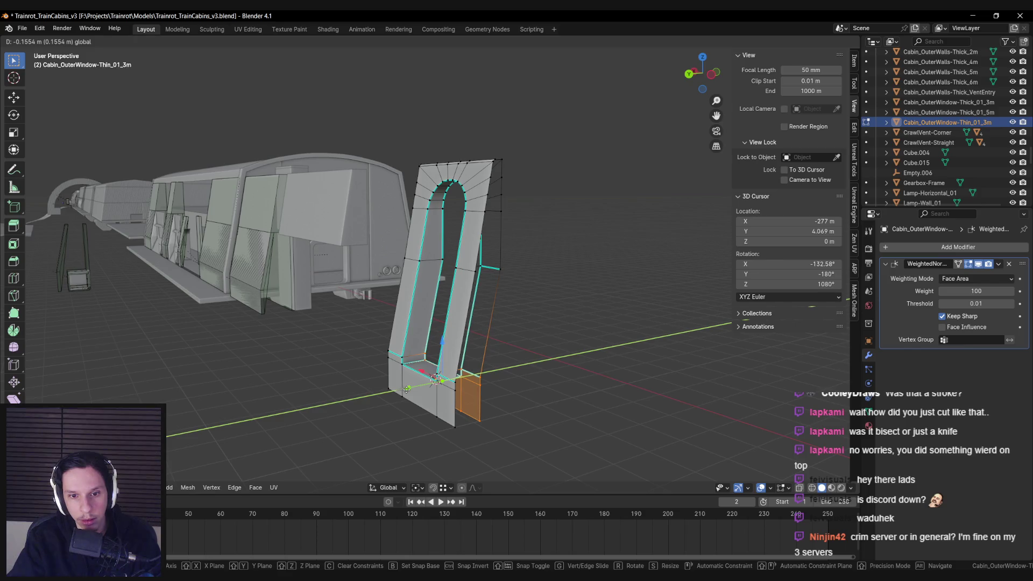
left_click(406, 388)
key("Tab")
scroll(421, 391, "down", 3)
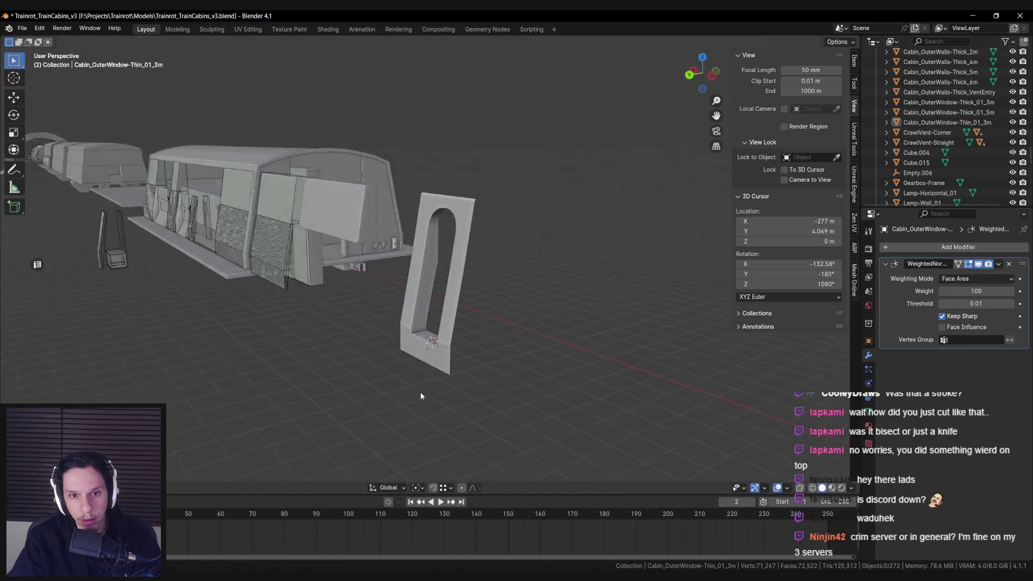
key("ctrl+s")
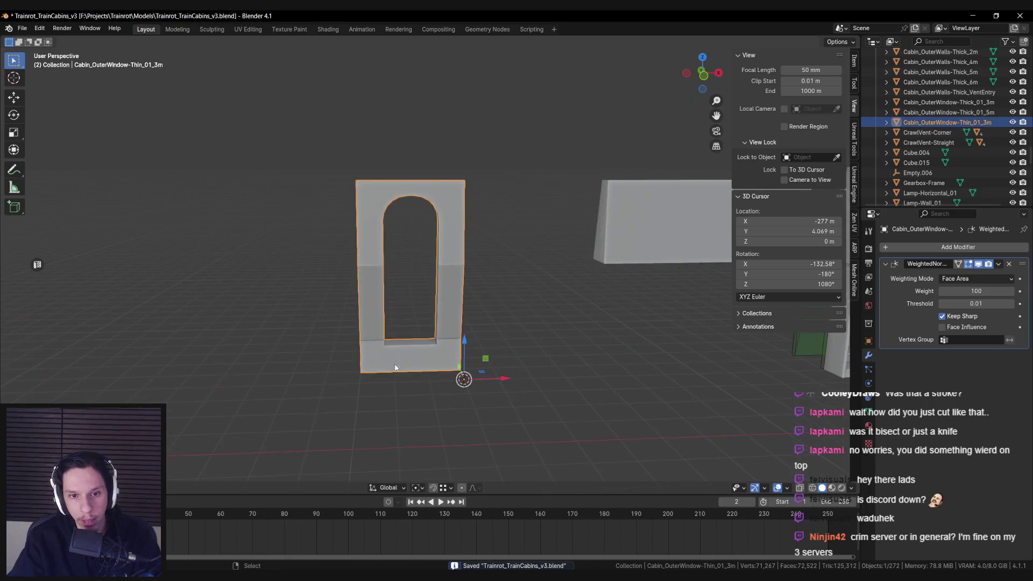
Select the Cabin_OuterWindow-Thin_01_3m panel and pick its bottom face in Edit Mode
left_click(403, 301)
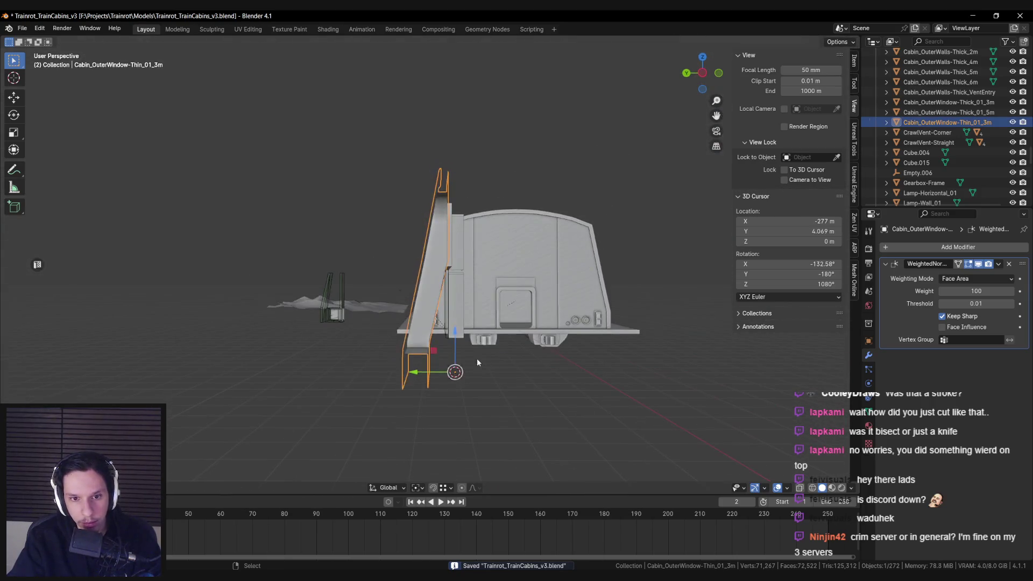
key("Tab")
key("g")
key("y")
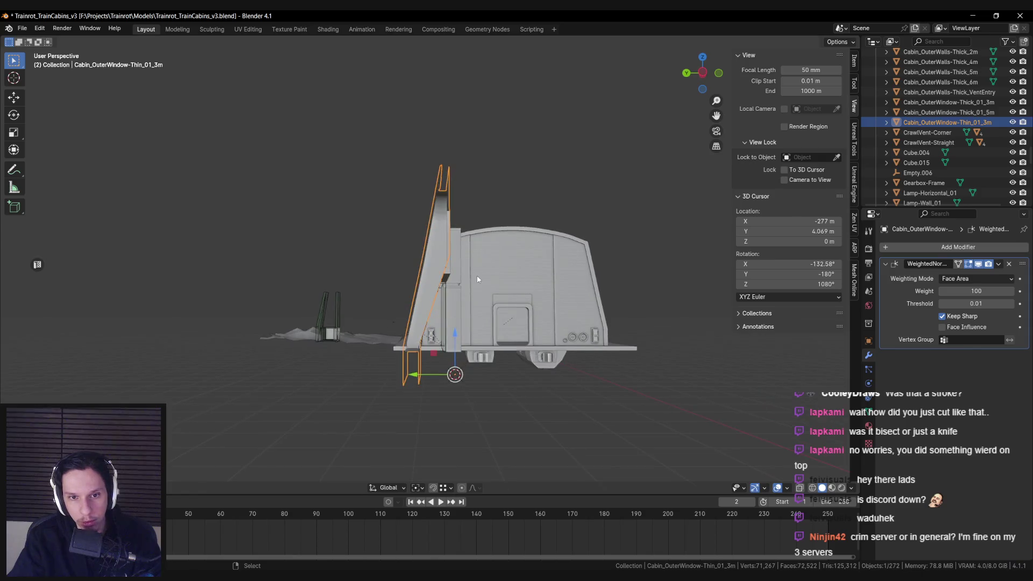
key("KP_Decimal")
mouse_move(316, 289)
left_mouse_down()
mouse_move(250, 295)
mouse_move(422, 300)
mouse_move(467, 286)
mouse_move(459, 296)
left_mouse_up()
key("Tab")
left_click(459, 299, "ctrl")
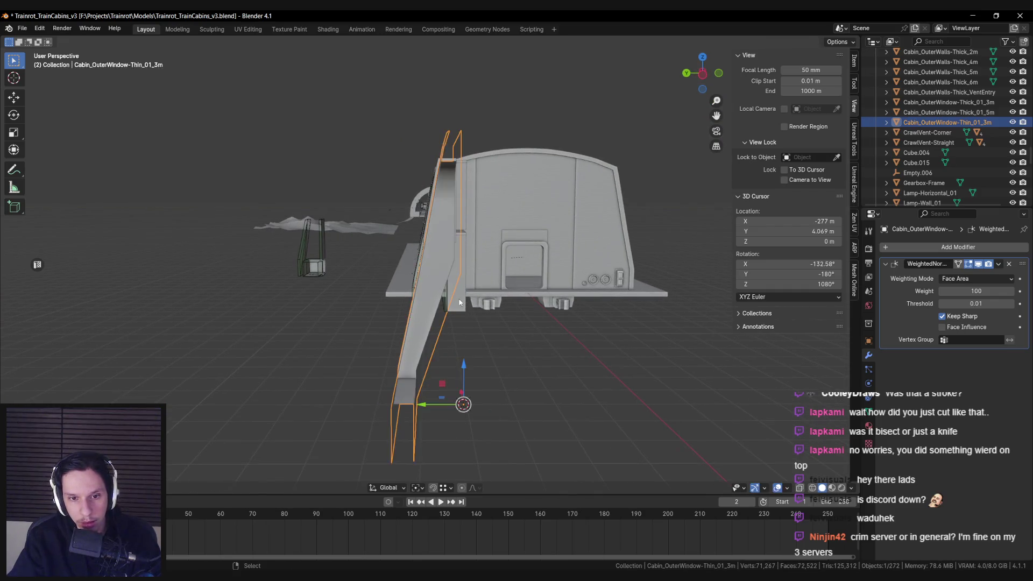
key("Tab")
scroll(459, 303, "down", 2)
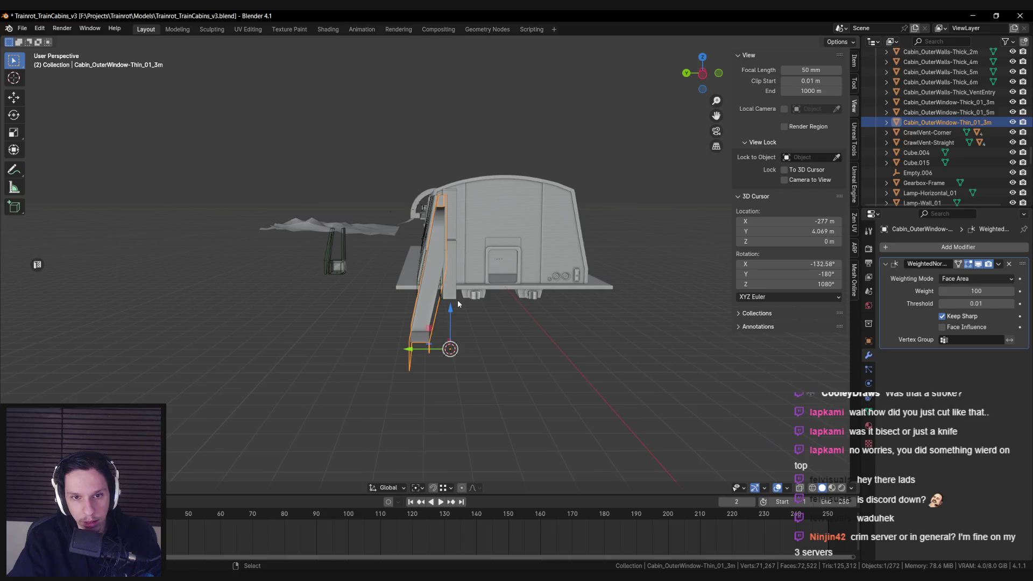
scroll(457, 299, "up", 2)
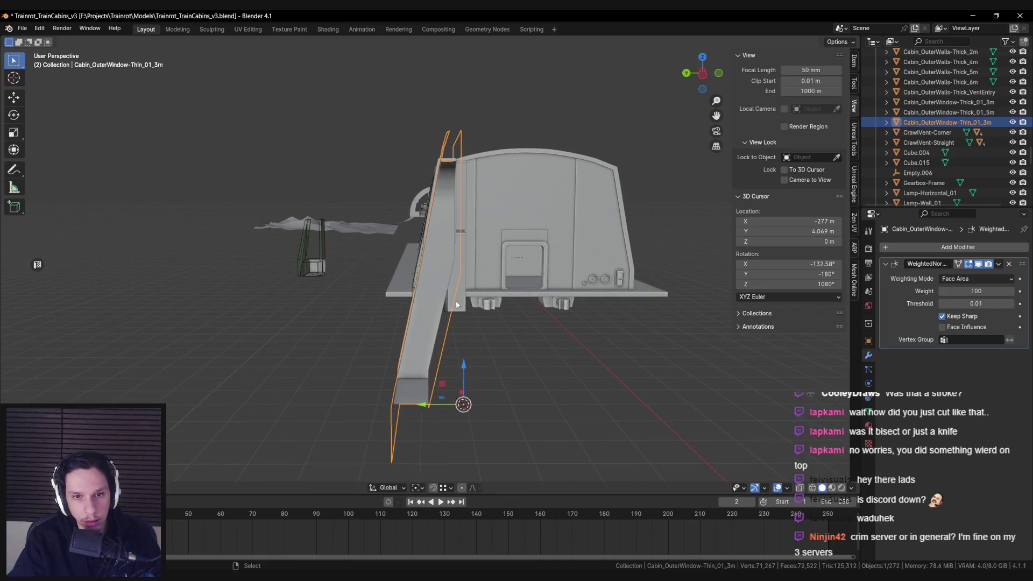
Slide the panel's bottom face along Y
key("Tab")
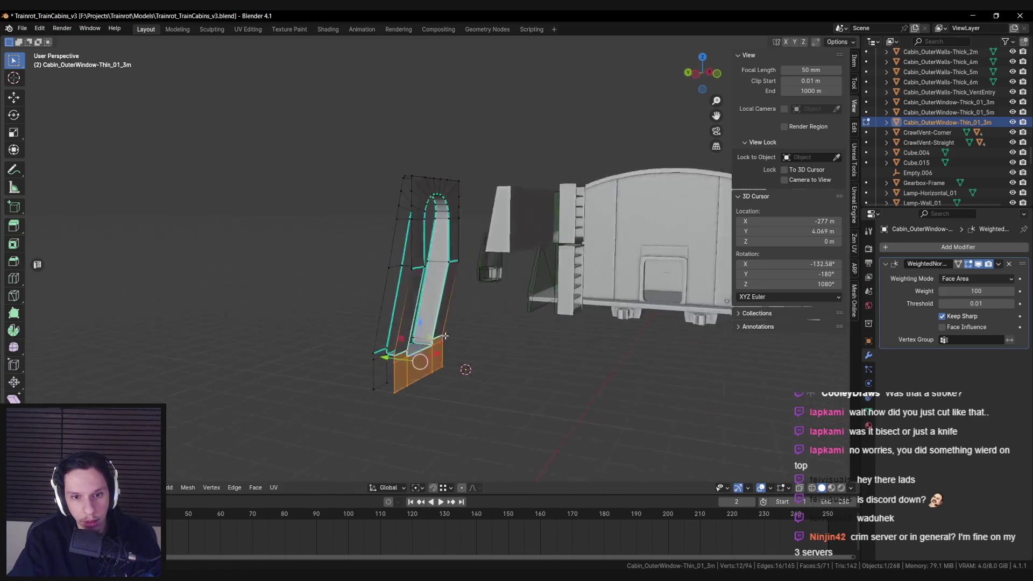
key("g")
key("y")
left_click(385, 360)
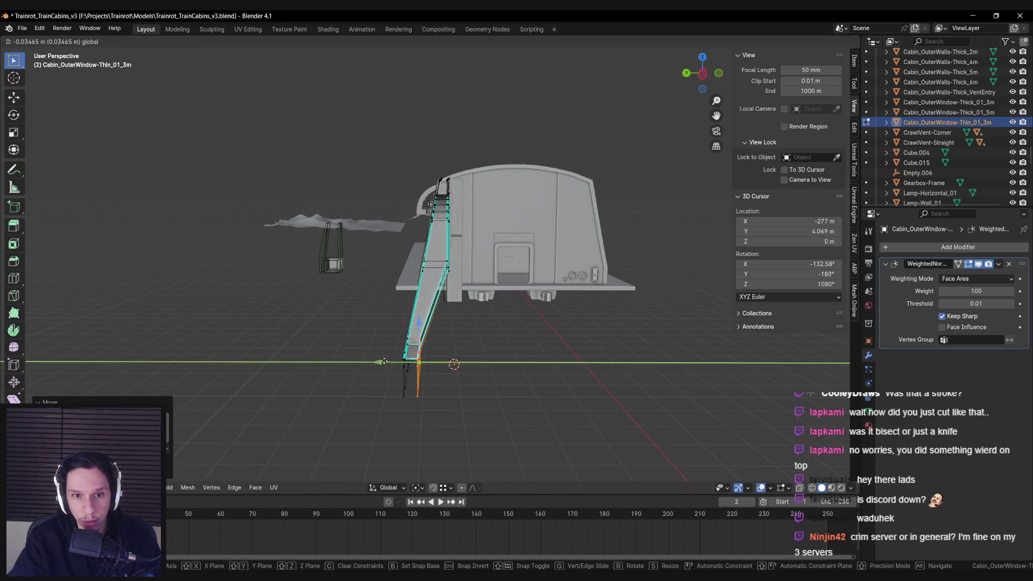
left_click(385, 360)
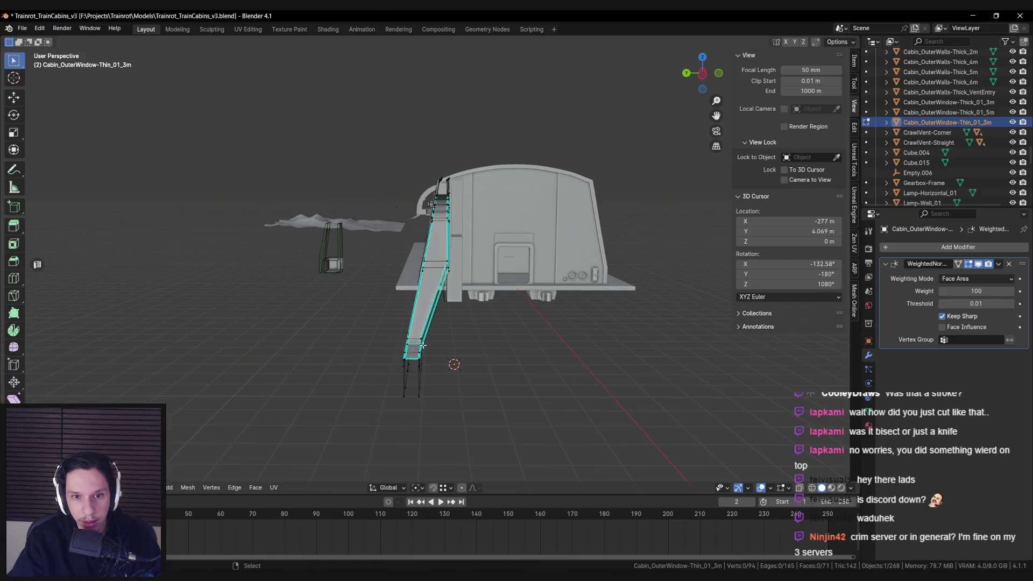
key("KP_Decimal")
scroll(445, 327, "up", 3)
scroll(445, 327, "up", 2)
Select the window-side and lower faces, extrude them, and scale them along X
left_click(461, 231)
left_click(459, 263, "shift")
scroll(450, 264, "down", 1)
left_click(331, 242, "shift")
left_click(327, 354, "shift")
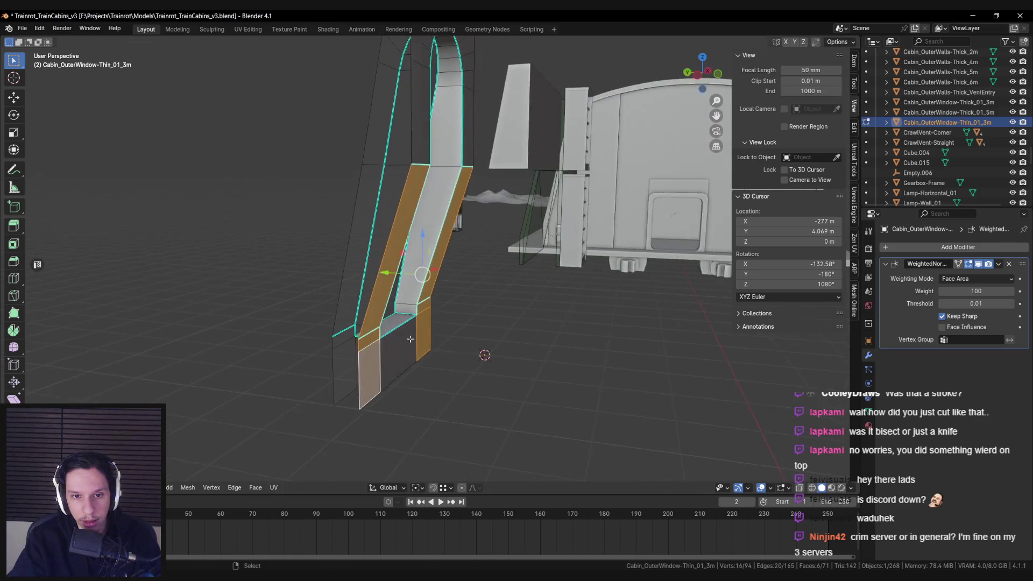
key("e")
key("Escape")
key("s")
key("x")
left_click(556, 307)
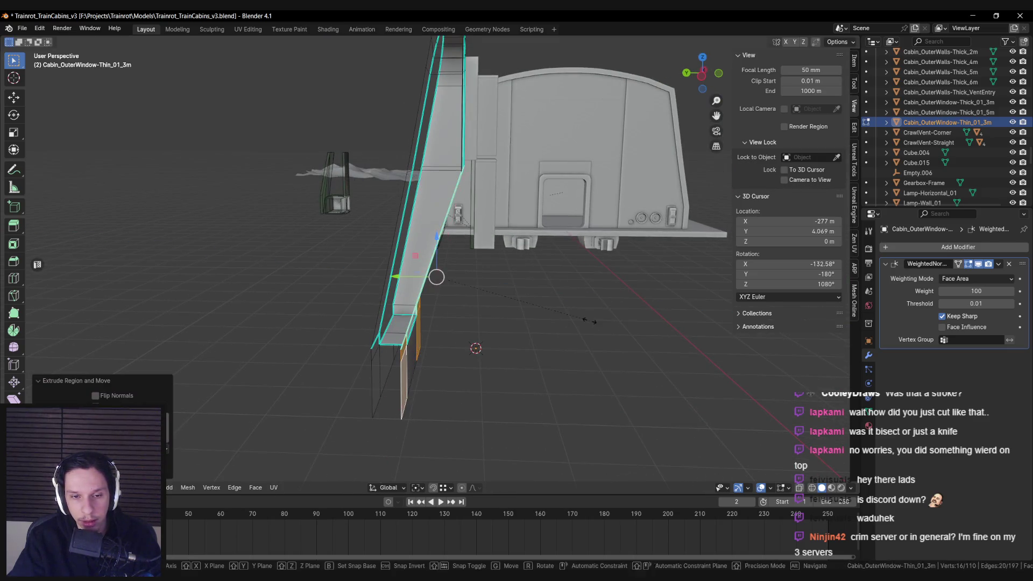
Snap the extruded faces along Y to the wall edge and merge the 12 doubled vertices
key("shift+Tab")
key("g")
key("y")
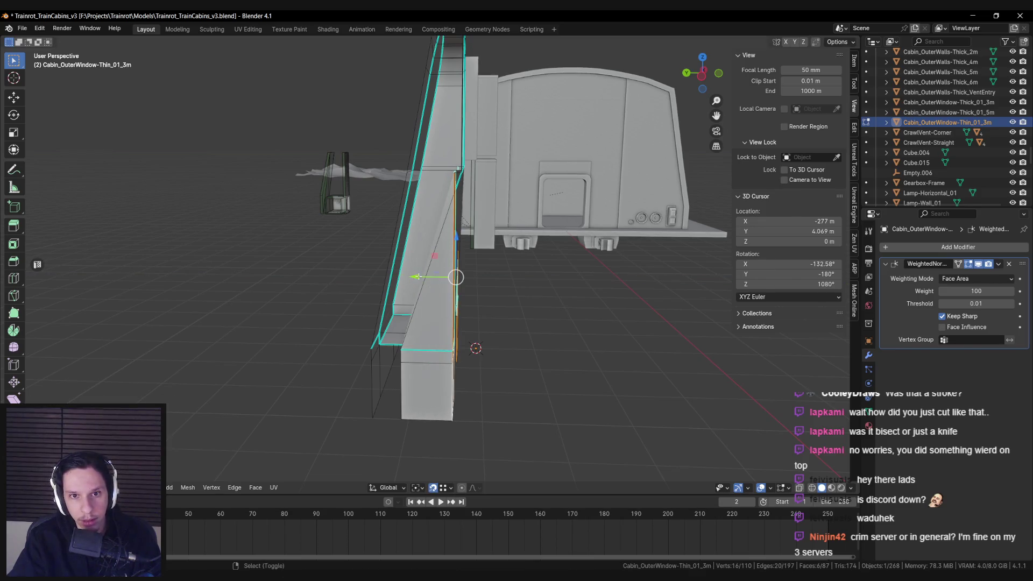
left_click(463, 177)
key("a")
key("m")
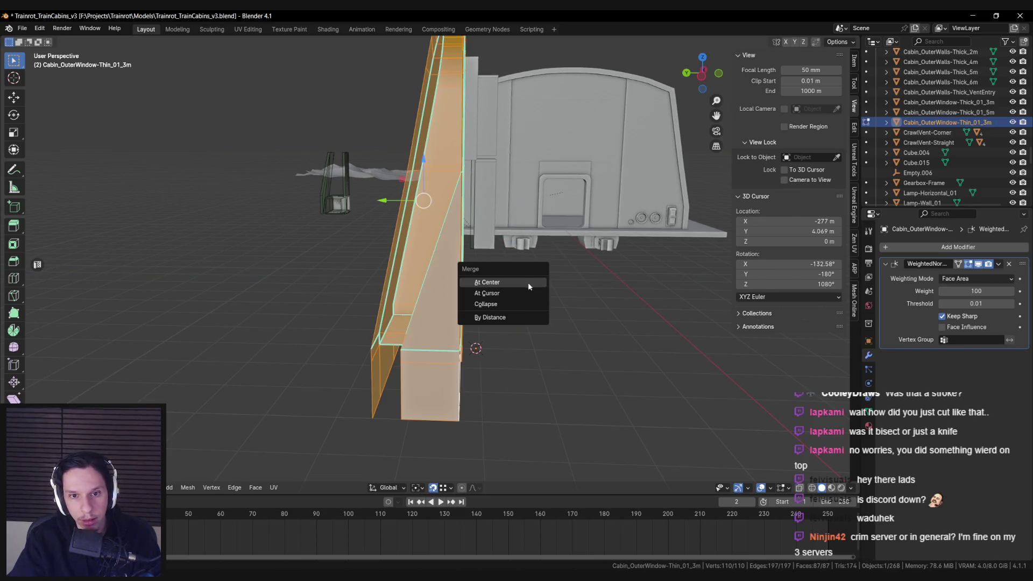
key("Tab")
mouse_move(518, 314)
left_mouse_down()
mouse_move(288, 337)
mouse_move(309, 336)
left_mouse_up()
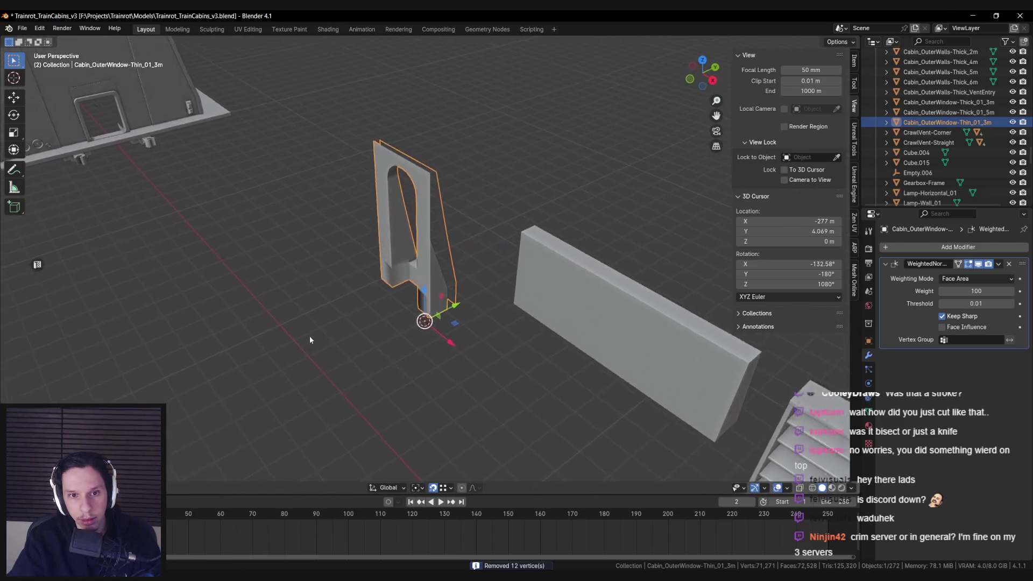
Select unwanted faces on the window piece and delete them
key("Tab")
scroll(320, 333, "up", 3)
scroll(320, 332, "up", 1)
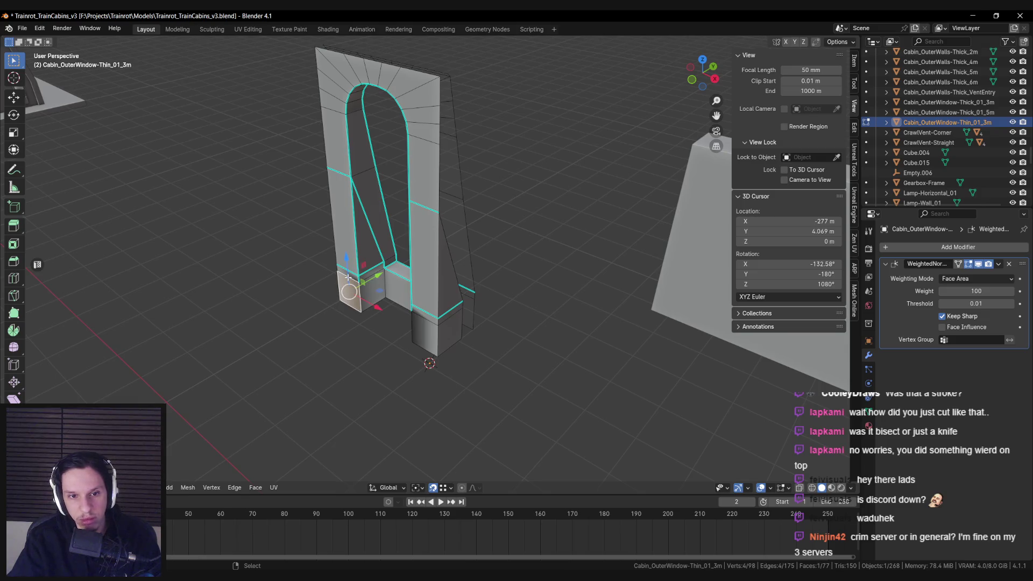
mouse_move(421, 317)
left_mouse_down()
mouse_move(320, 315)
mouse_move(372, 323)
mouse_move(398, 312)
left_mouse_up()
left_click(344, 334, "shift")
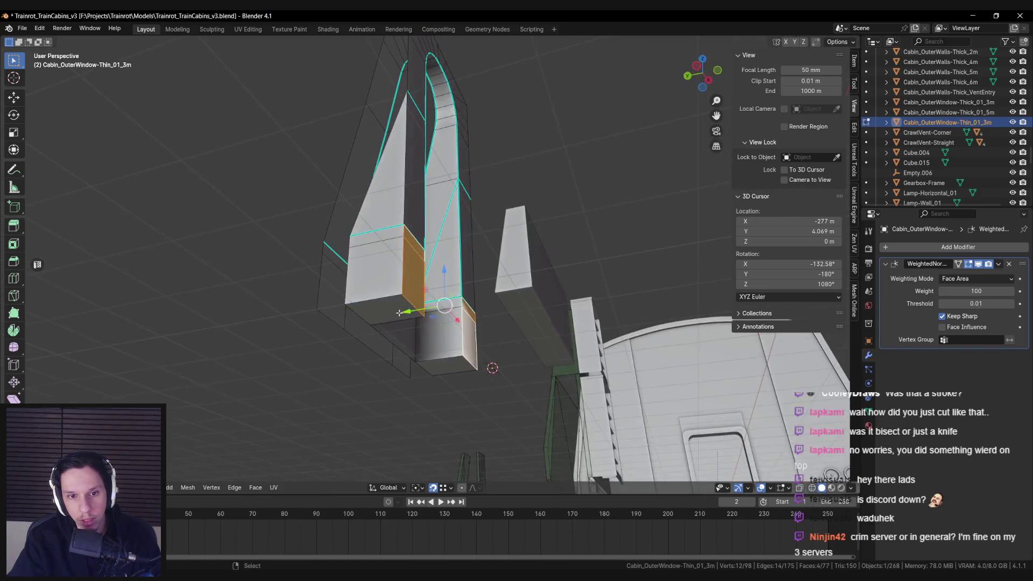
key("x")
left_click(450, 369)
left_click_drag(489, 364, 401, 290)
left_click(401, 289)
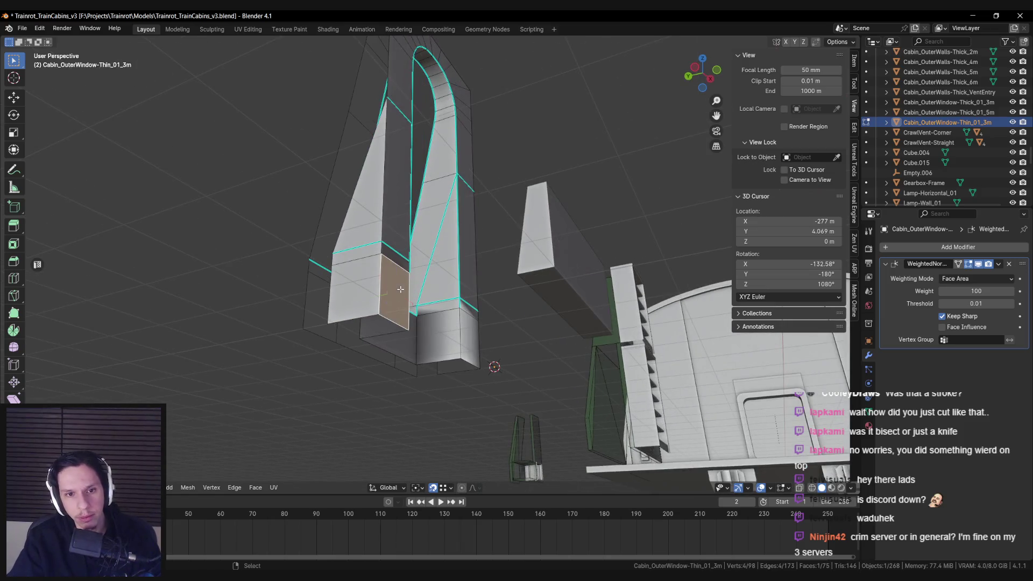
mouse_move(467, 307)
left_mouse_down()
mouse_move(412, 343)
mouse_move(403, 393)
left_mouse_up()
left_click(405, 346)
key("Tab")
Mark the lower pillars' vertical edges as sharp
key("Tab")
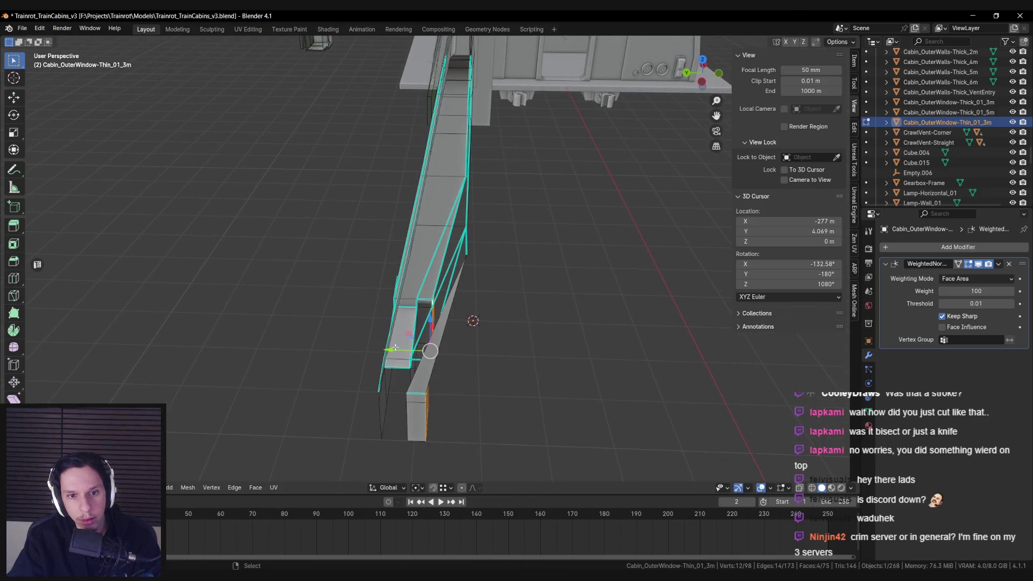
key("Tab")
mouse_move(394, 349)
left_mouse_down()
mouse_move(393, 328)
mouse_move(401, 337)
left_mouse_up()
key("Tab")
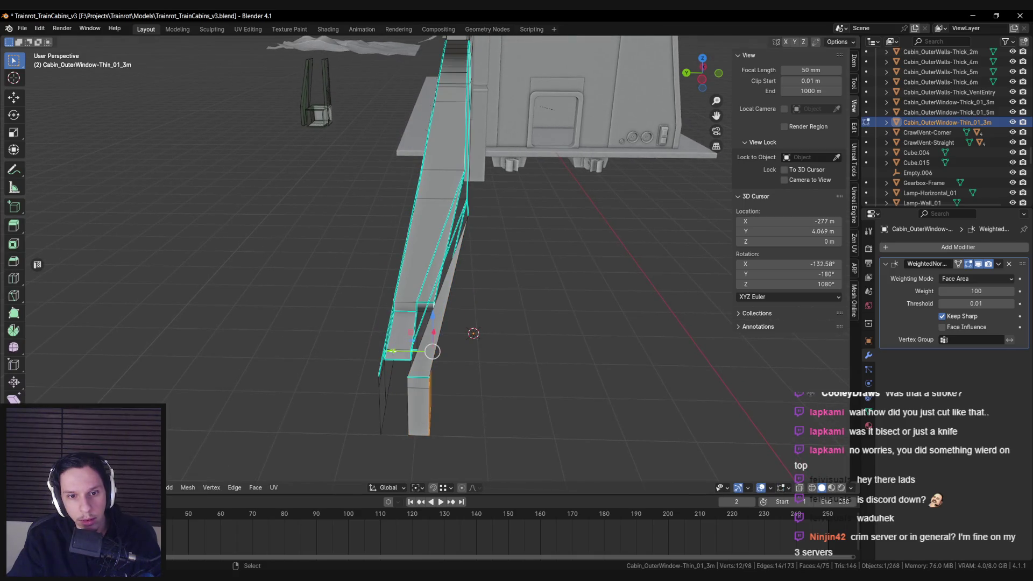
key("Tab")
mouse_move(394, 356)
left_mouse_down()
mouse_move(394, 330)
mouse_move(398, 340)
mouse_move(334, 331)
left_mouse_up()
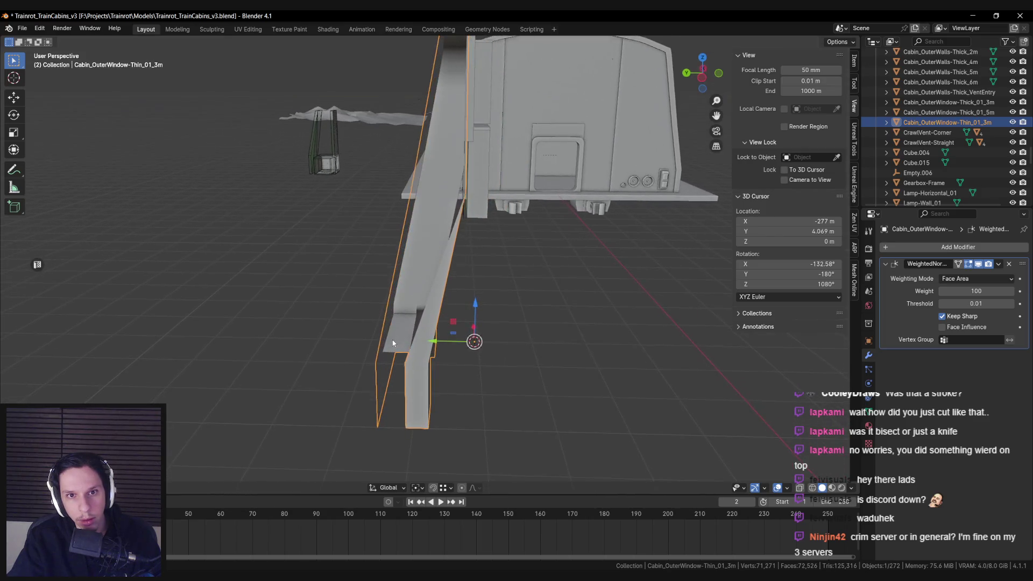
key("KP_Decimal")
left_click_drag(265, 327, 400, 316)
key("Tab")
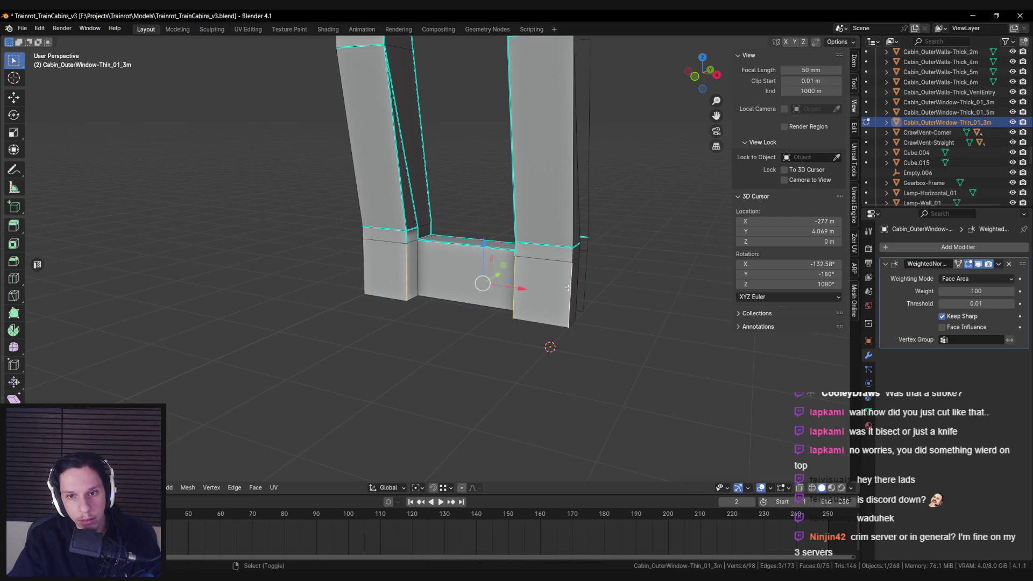
left_click_drag(570, 254, 435, 279)
key("ctrl+e")
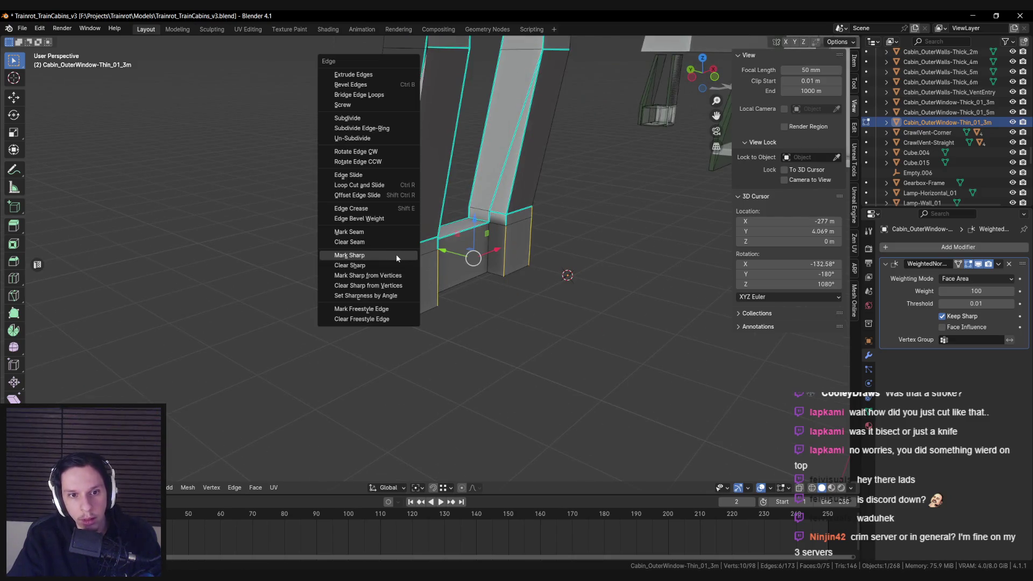
left_click(396, 254)
Select the diagonal edges at the window sill and clear their sharp marking
left_click(406, 282)
scroll(470, 270, "up", 3)
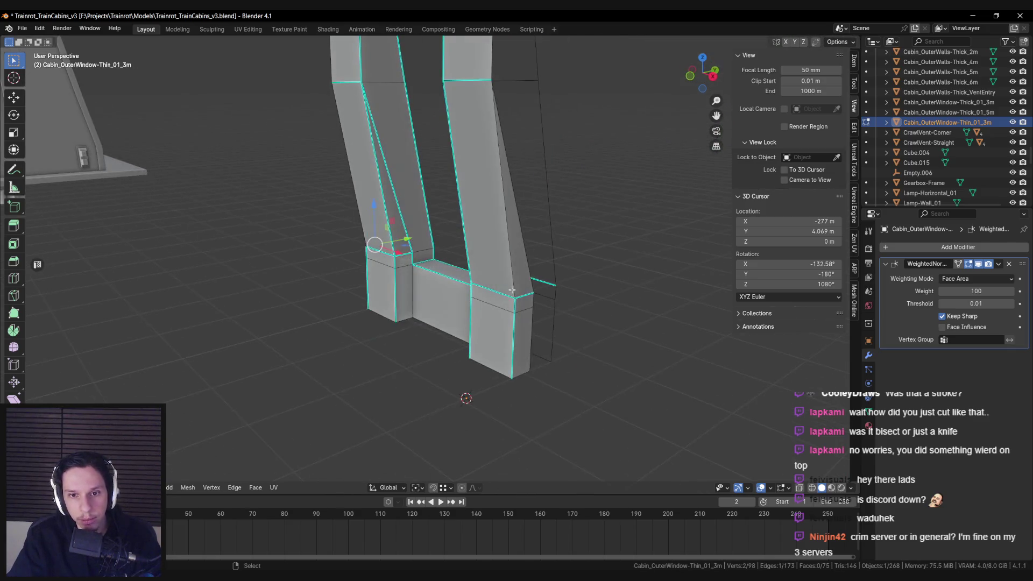
left_click(396, 259, "shift")
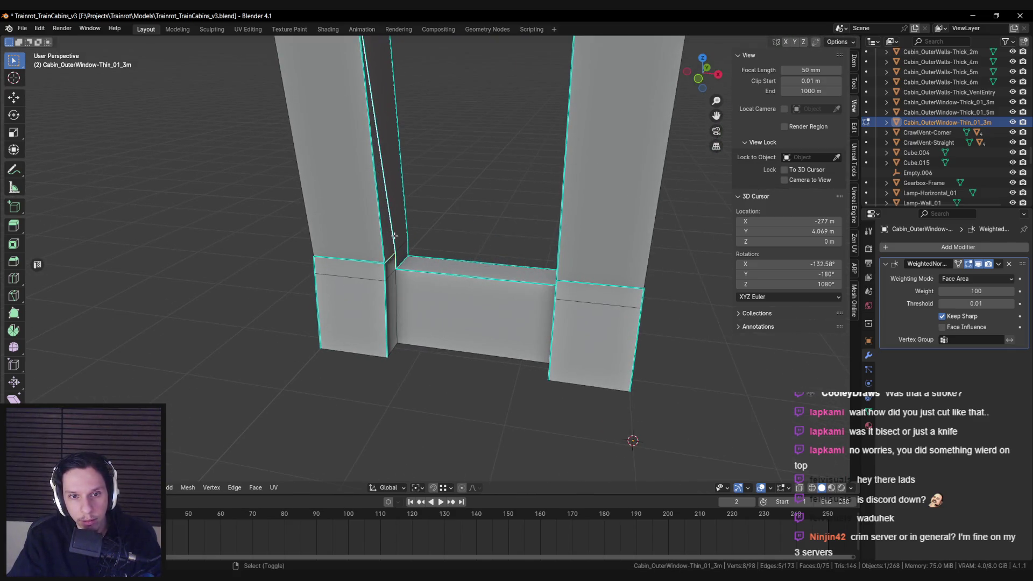
left_click_drag(394, 236, 520, 245)
key("ctrl+e")
left_click(545, 238)
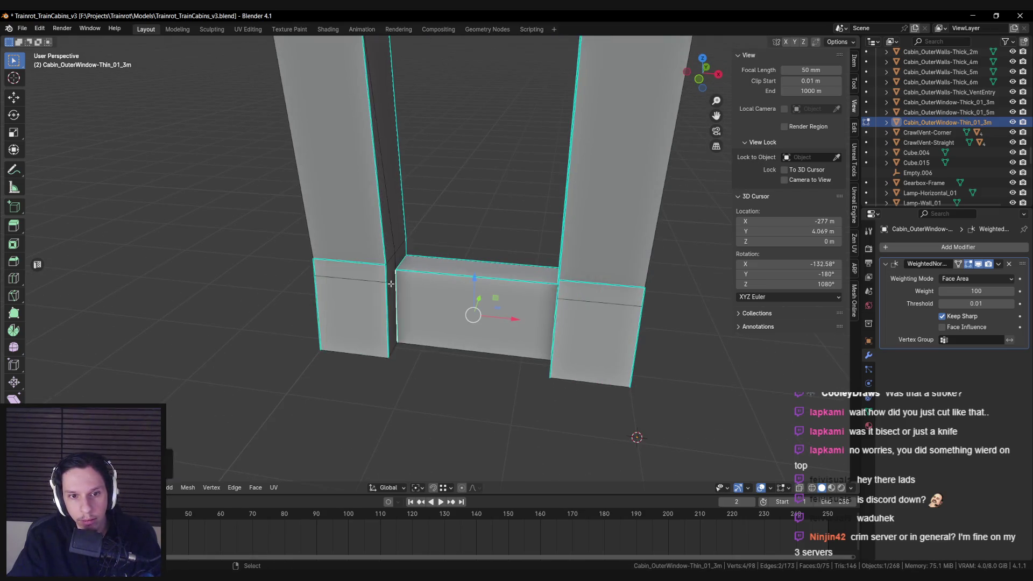
Deselect the window panel and view it straight on from the front
key("Tab")
scroll(391, 292, "down", 5)
mouse_move(389, 262)
left_mouse_down()
mouse_move(392, 306)
mouse_move(319, 307)
mouse_move(293, 295)
mouse_move(334, 290)
left_mouse_up()
left_click(294, 294)
key("KP_Decimal")
left_click_drag(386, 318, 464, 330)
key("KP_1")
key("alt+a")
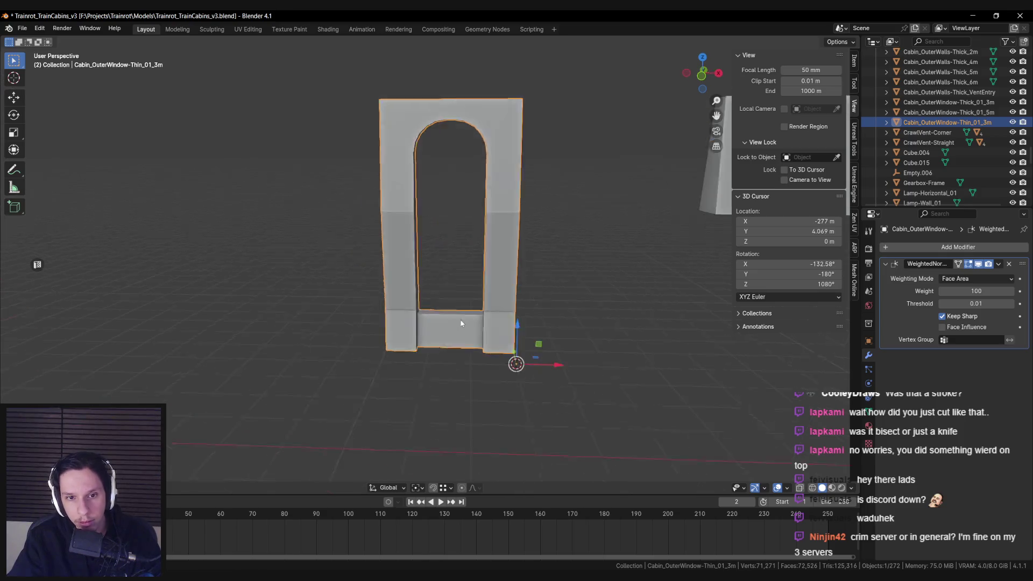
Select the window panel and enter Edit Mode on its mesh
mouse_move(464, 320)
left_mouse_down()
mouse_move(524, 311)
mouse_move(553, 289)
mouse_move(581, 292)
mouse_move(545, 328)
mouse_move(545, 289)
left_mouse_up()
left_click(546, 292)
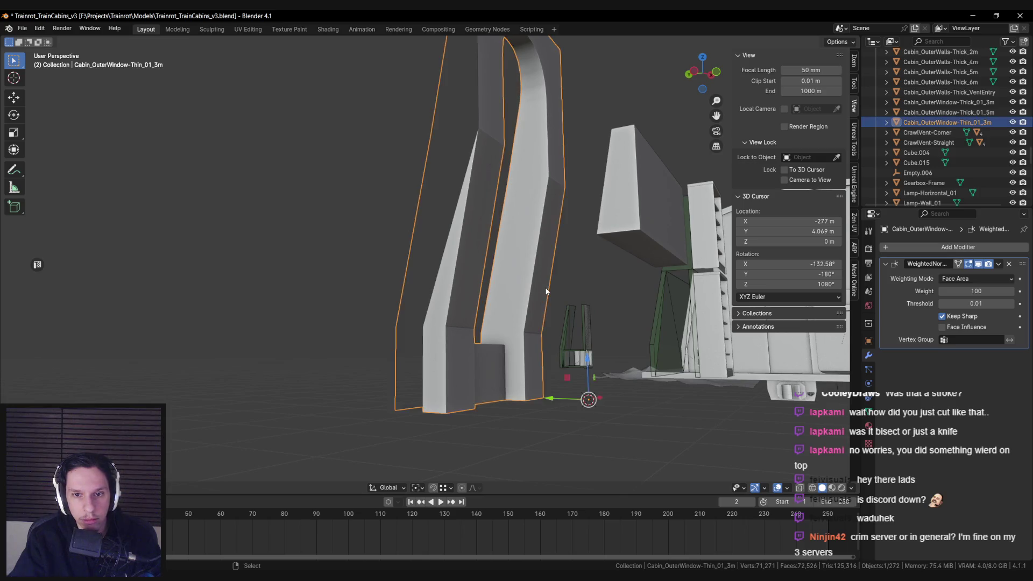
key("Tab")
left_click(536, 354)
key("Escape")
key("Tab")
key("Tab")
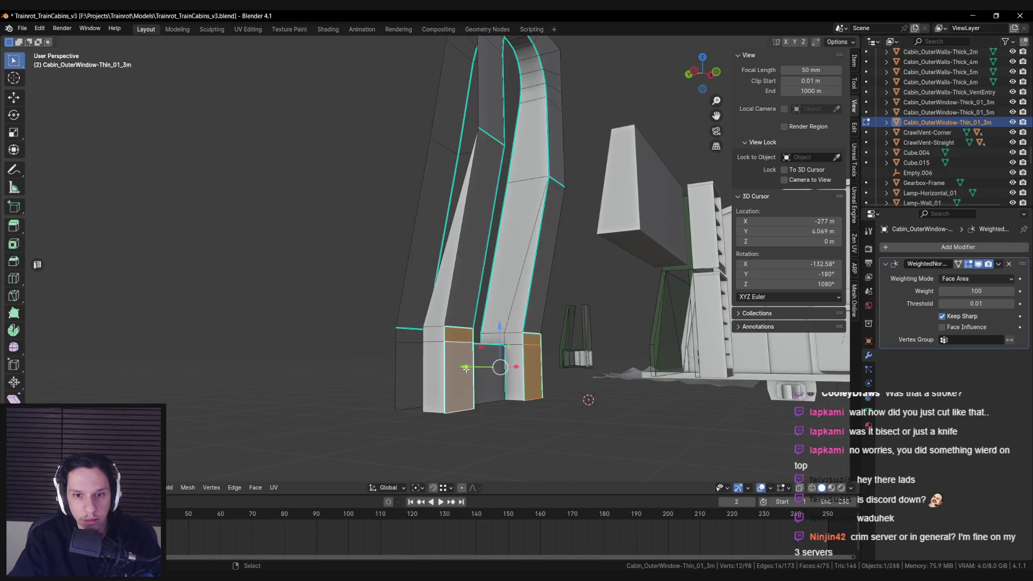
key("Tab")
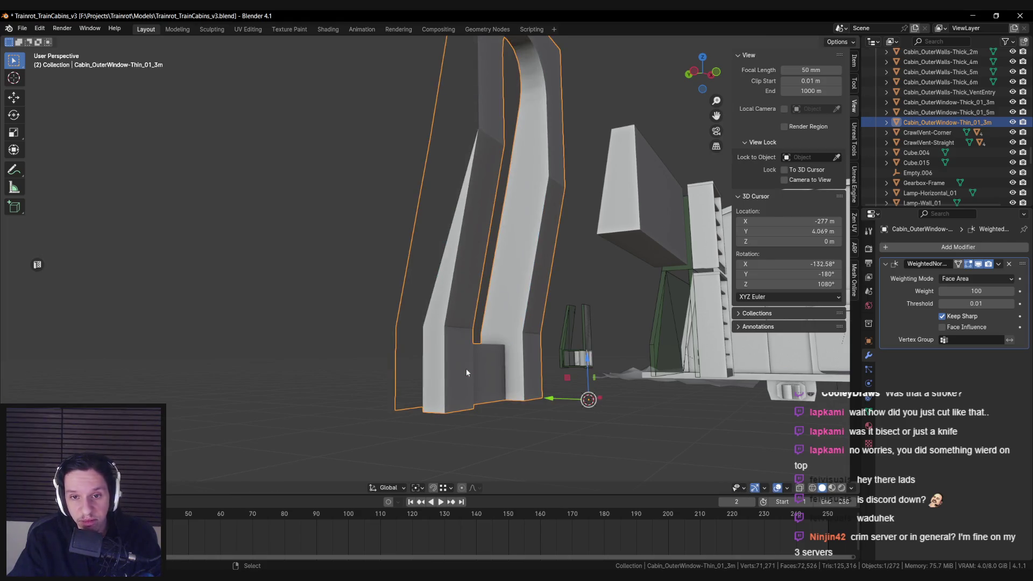
key("Tab")
Dissolve the extra vertices at the sill corner with Ctrl+X
left_click(466, 371)
key("alt+a")
scroll(495, 306, "up", 3)
key("ctrl+x")
scroll(453, 341, "up", 3)
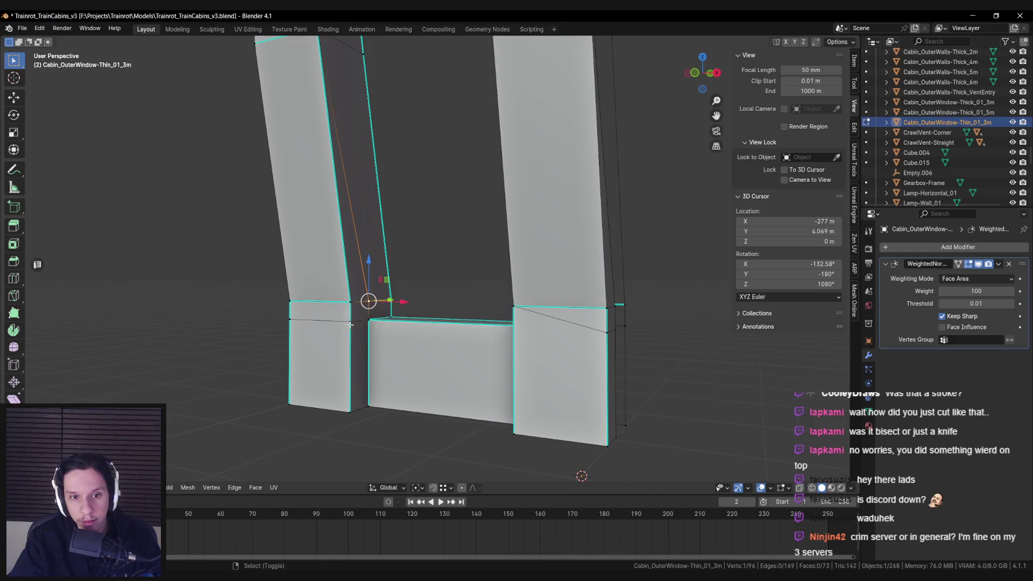
Delete the stray faces at the panel base and merge the corner vertices into one
key("x")
left_click(350, 321)
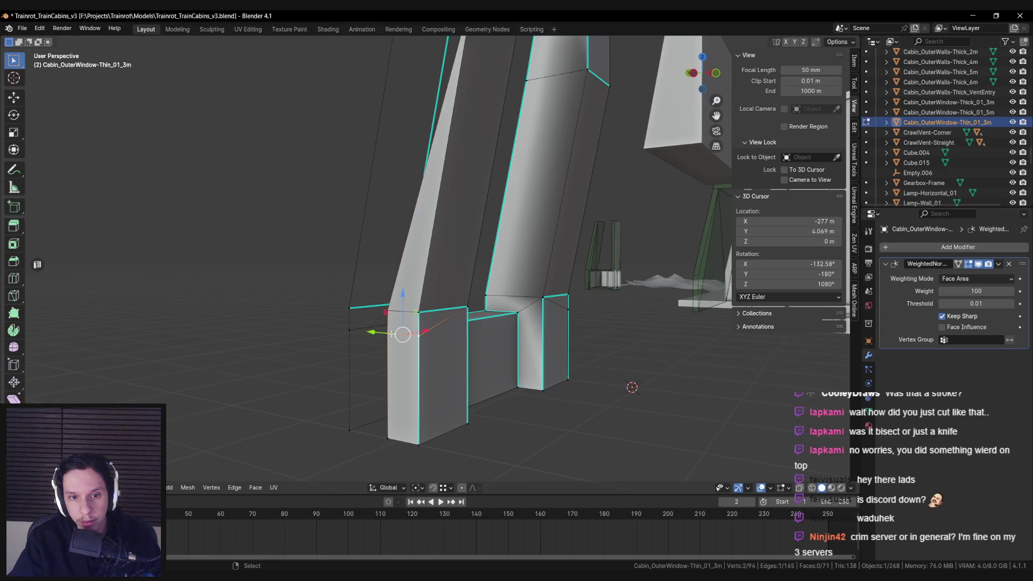
key("x")
left_click(396, 310)
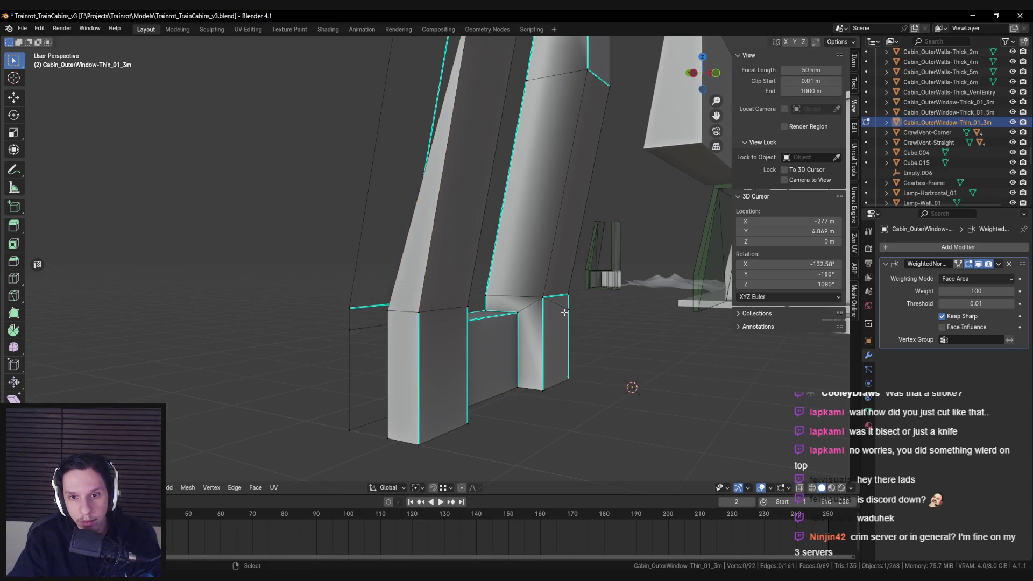
scroll(578, 339, "up", 3)
key("m")
left_click(457, 318)
Select all the panel geometry and merge by distance to remove duplicate vertices
left_click(405, 313, "shift")
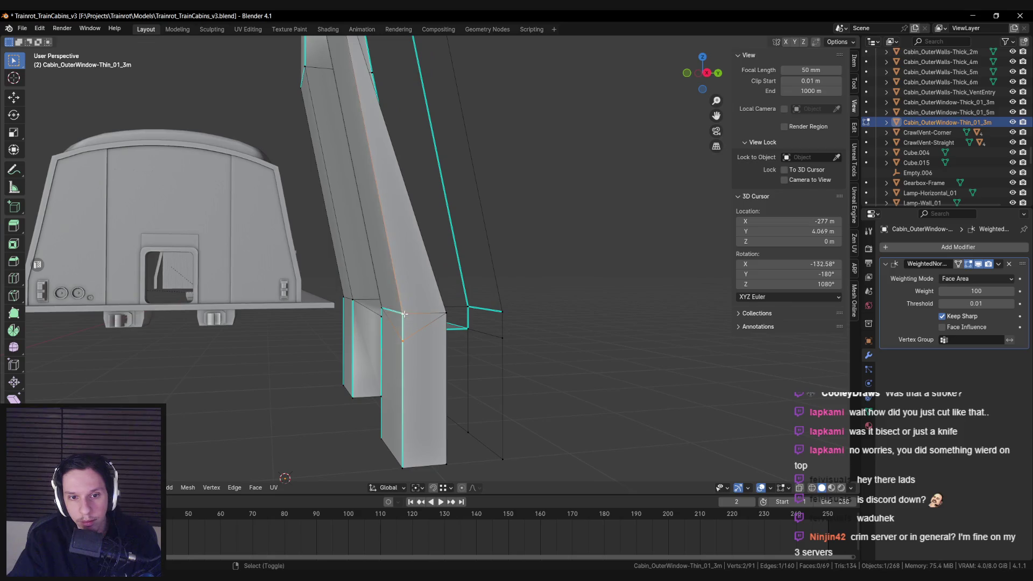
left_click_drag(398, 315, 432, 314)
right_click(333, 299)
left_click(333, 300)
mouse_move(333, 302)
left_mouse_down()
mouse_move(422, 339)
mouse_move(442, 372)
mouse_move(461, 339)
mouse_move(488, 323)
mouse_move(356, 327)
left_mouse_up()
key("Tab")
key("Tab")
key("Home")
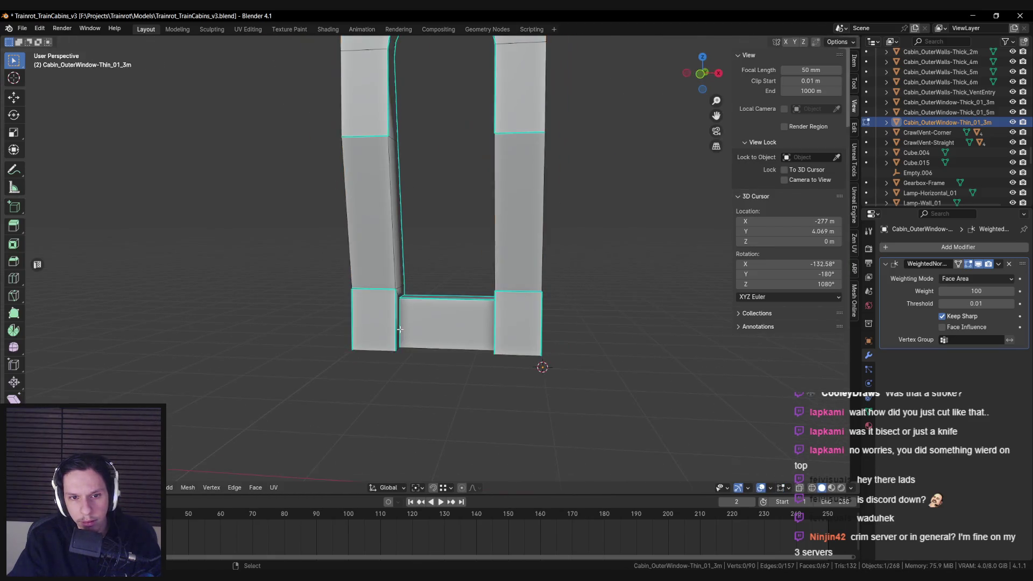
key("a")
key("alt+a")
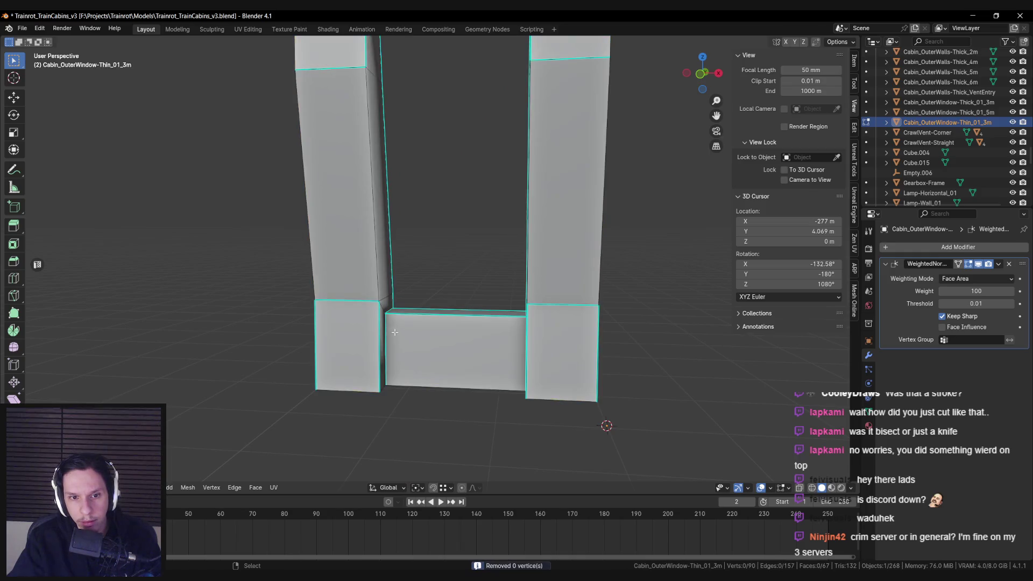
Mark the left pillar's vertical edge sharp and leave Edit Mode
left_click_drag(428, 385, 398, 344)
left_click(381, 313)
key("shift+z")
key("shift+z")
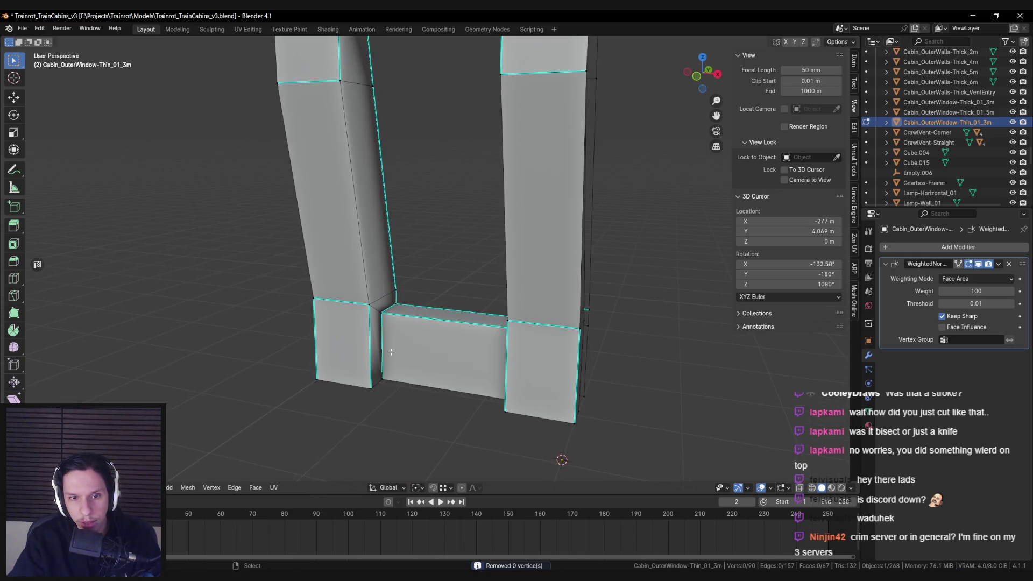
left_click(368, 108, "shift")
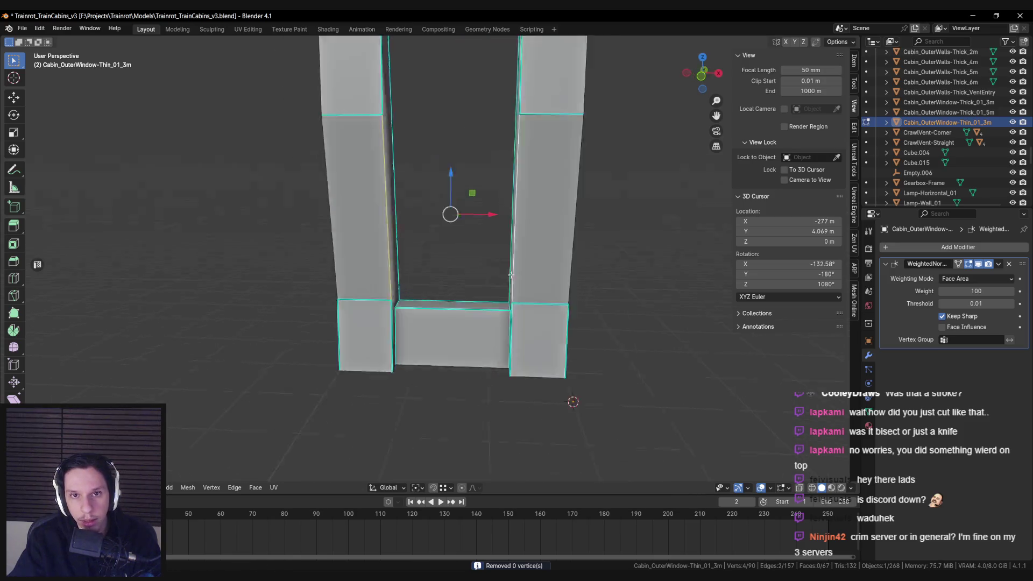
key("ctrl+e")
left_click(537, 290)
key("Tab")
scroll(538, 310, "down", 5)
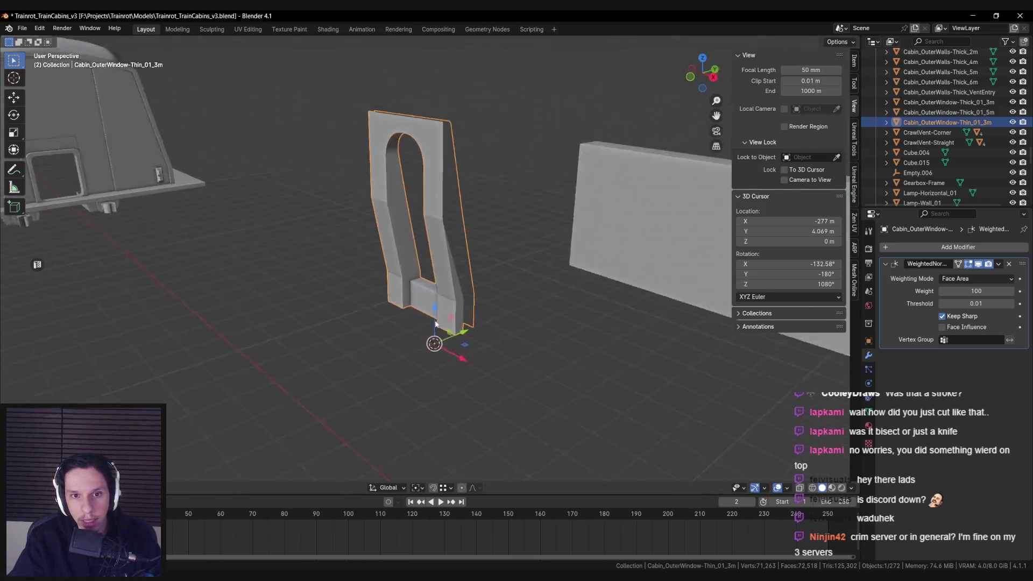
Save the blend file and check the panel's dimensions in the Item tab
scroll(465, 312, "up", 5)
scroll(285, 315, "down", 5)
key("ctrl+s")
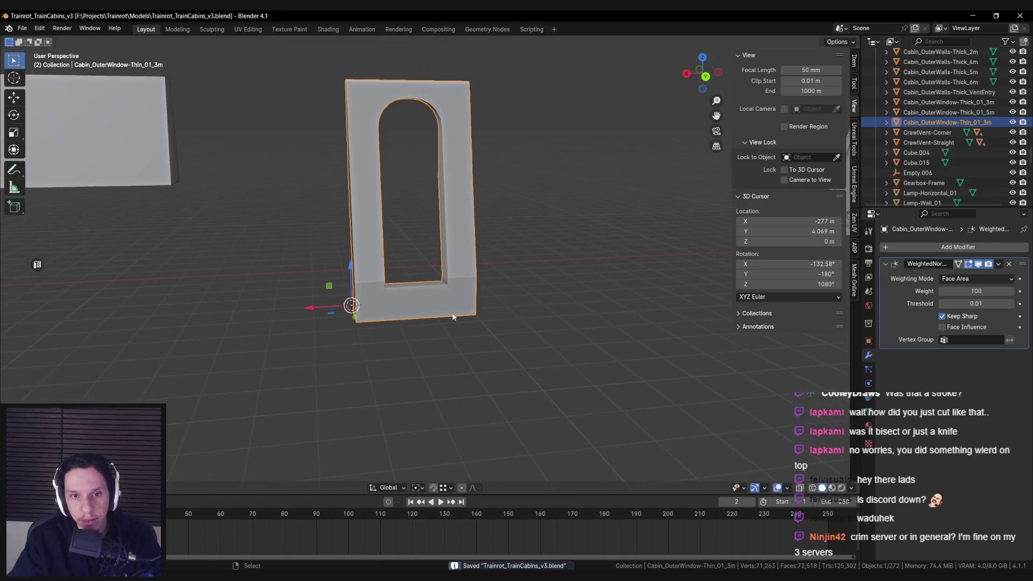
scroll(286, 315, "down", 2)
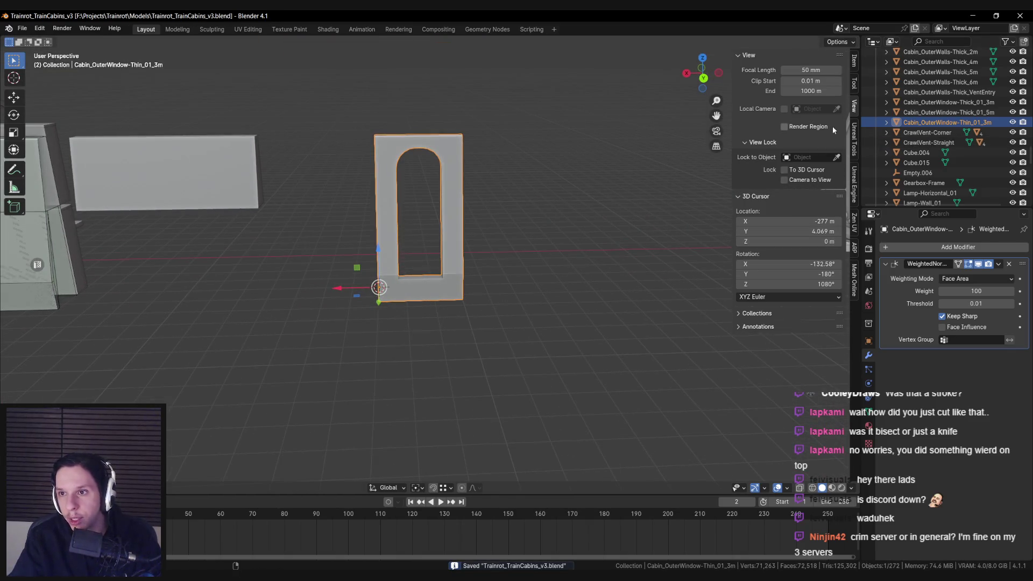
left_click(851, 59)
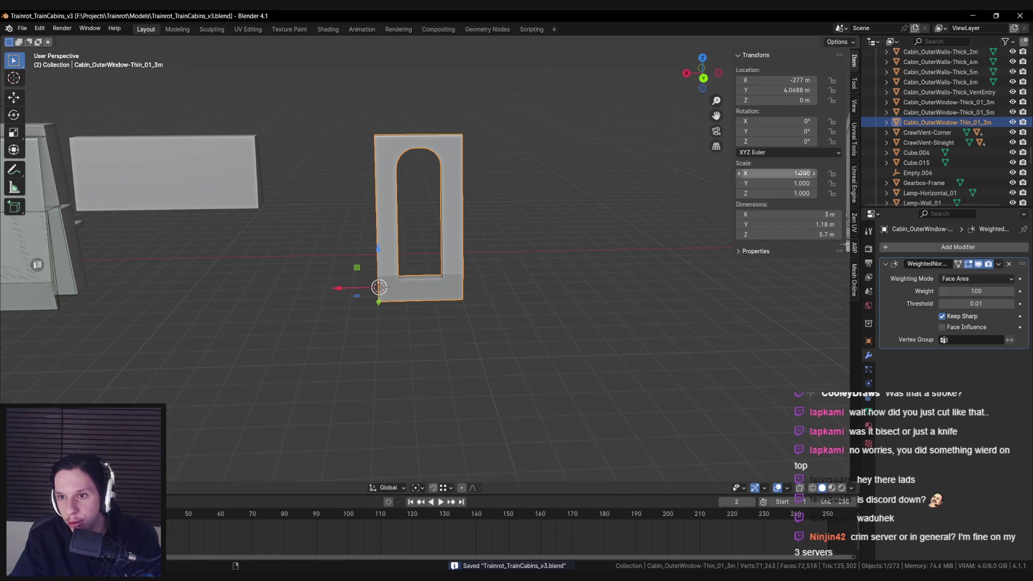
Export Cabin_OuterWindow-Thin_01_3m with Export for Unreal Engine
left_click(854, 162)
scroll(806, 290, "down", 10)
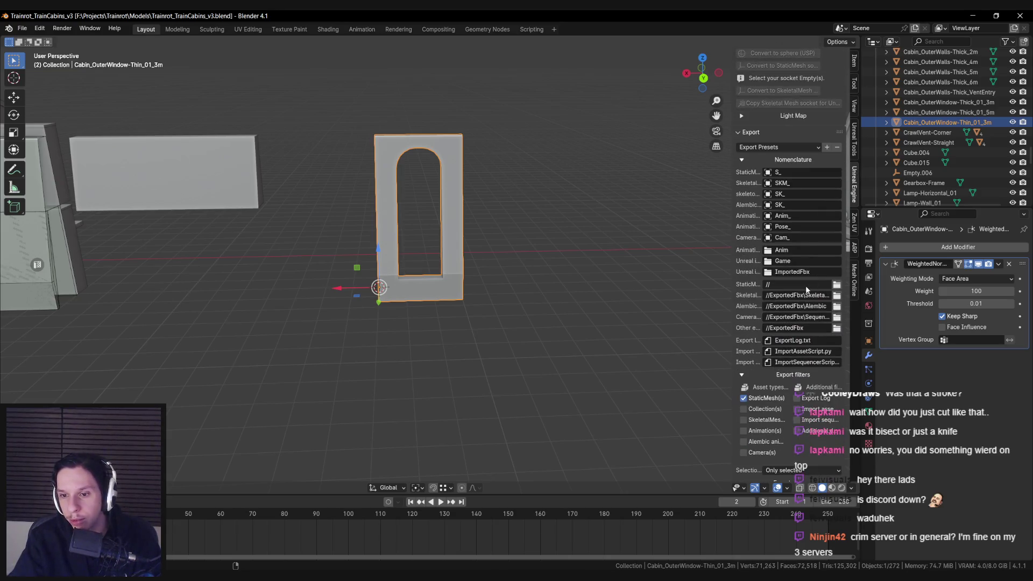
scroll(807, 290, "down", 4)
left_click(770, 454)
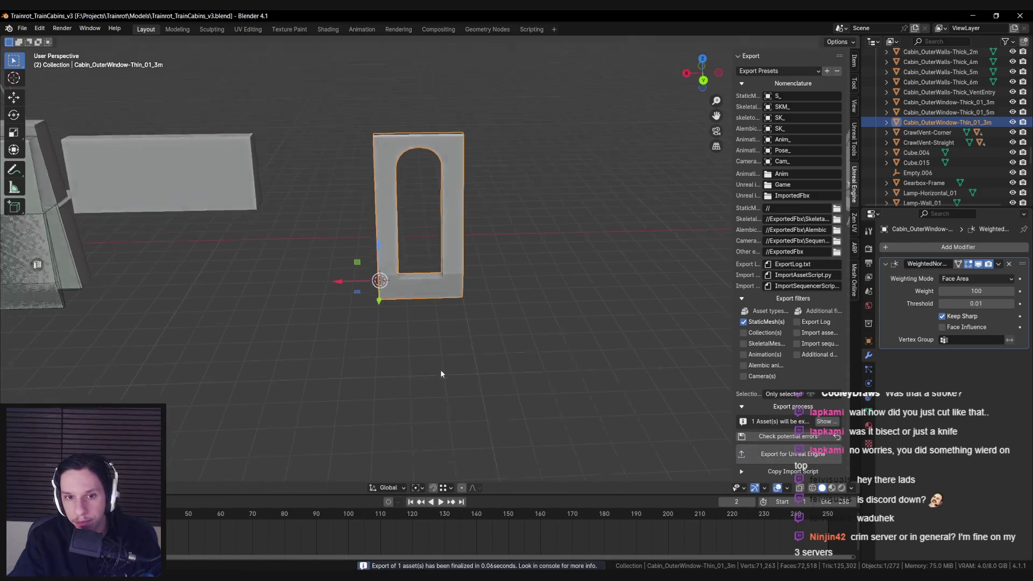
key("alt+Tab")
left_click_drag(478, 295, 457, 293)
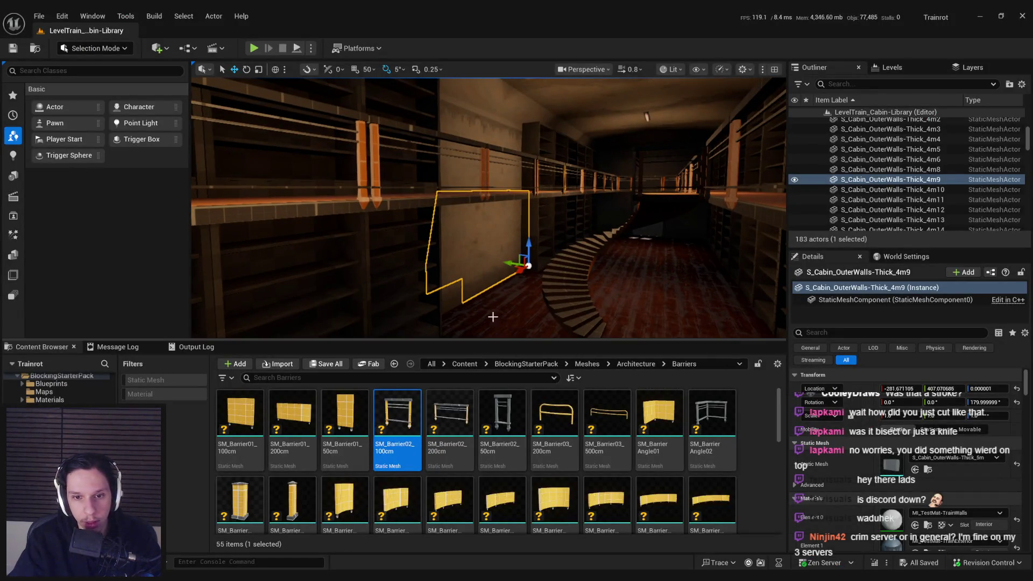
Import the new window FBX from the Models folder into the Train content folder
key("ctrl+b")
key("alt+Tab")
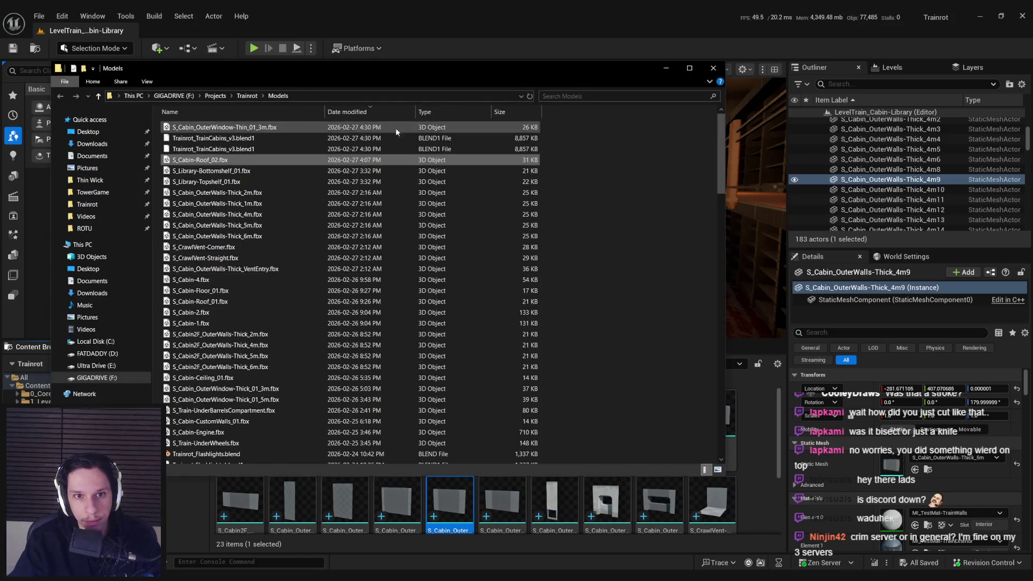
left_click_drag(237, 132, 415, 195)
left_click_drag(484, 507, 487, 508)
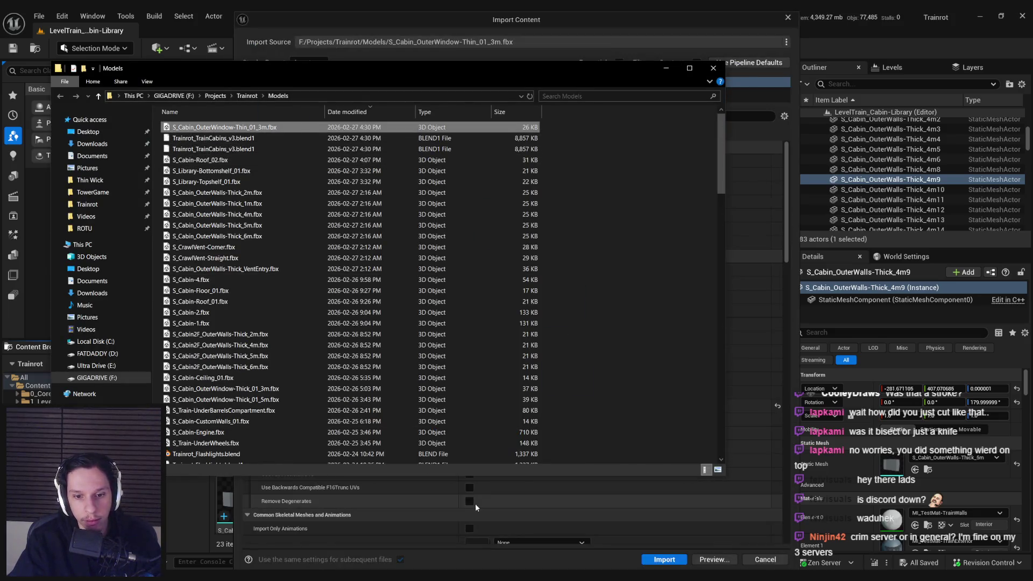
left_click(660, 558)
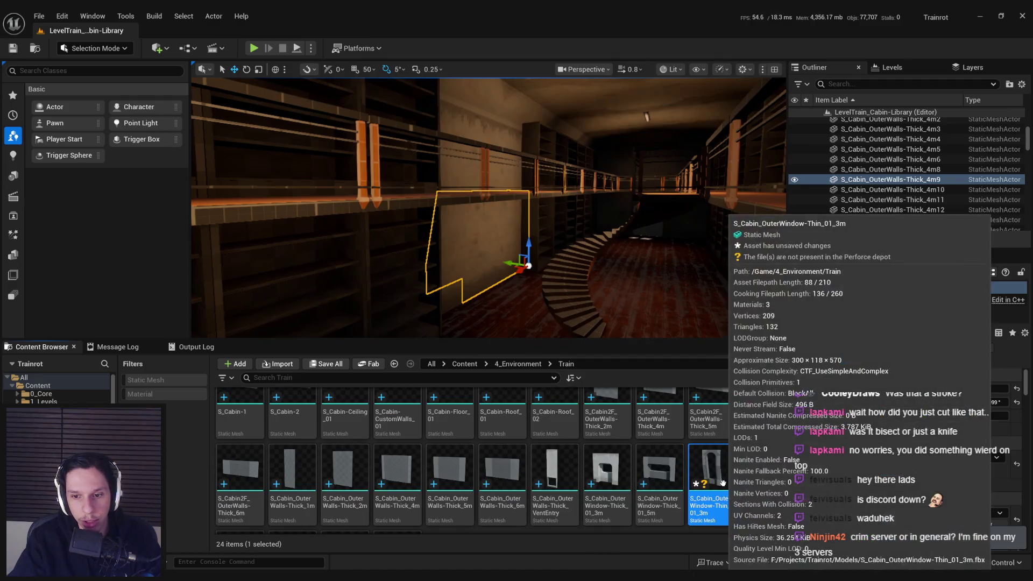
Inspect S_Cabin_OuterWindow-Thin_01_3m in the Static Mesh Editor, save it, and close the editor
double_click(712, 474)
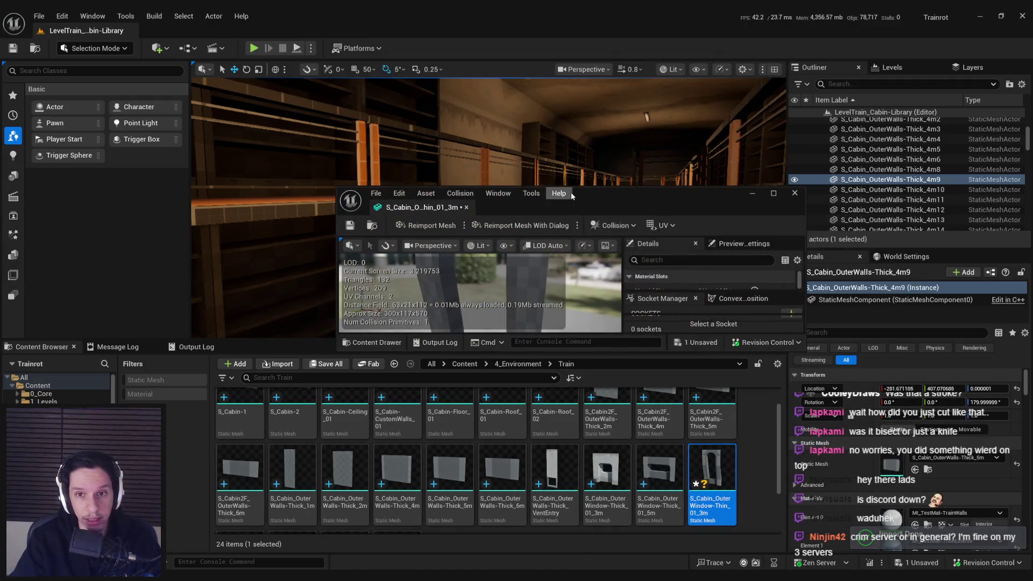
double_click(590, 192)
mouse_move(369, 320)
left_mouse_down()
mouse_move(387, 320)
mouse_move(369, 320)
left_mouse_up()
key("ctrl+s")
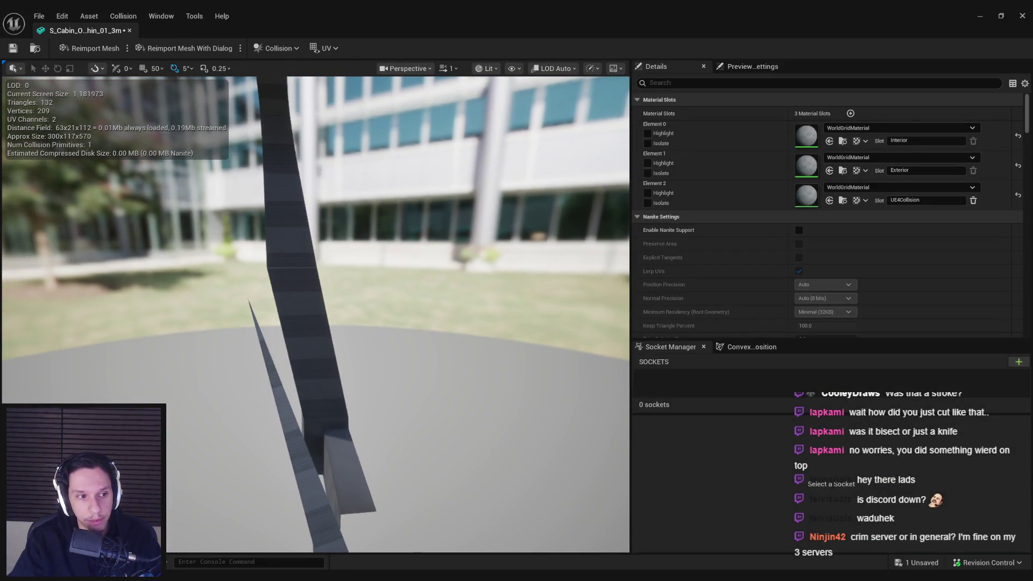
scroll(287, 278, "down", 5)
left_click_drag(281, 273, 290, 280)
left_click_drag(202, 207, 202, 207)
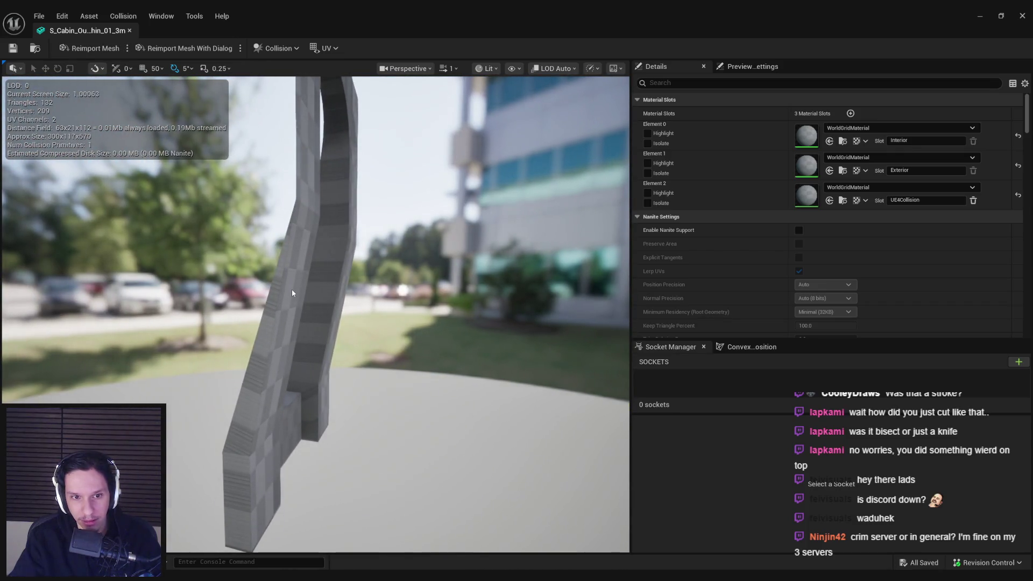
left_click_drag(292, 295, 292, 295)
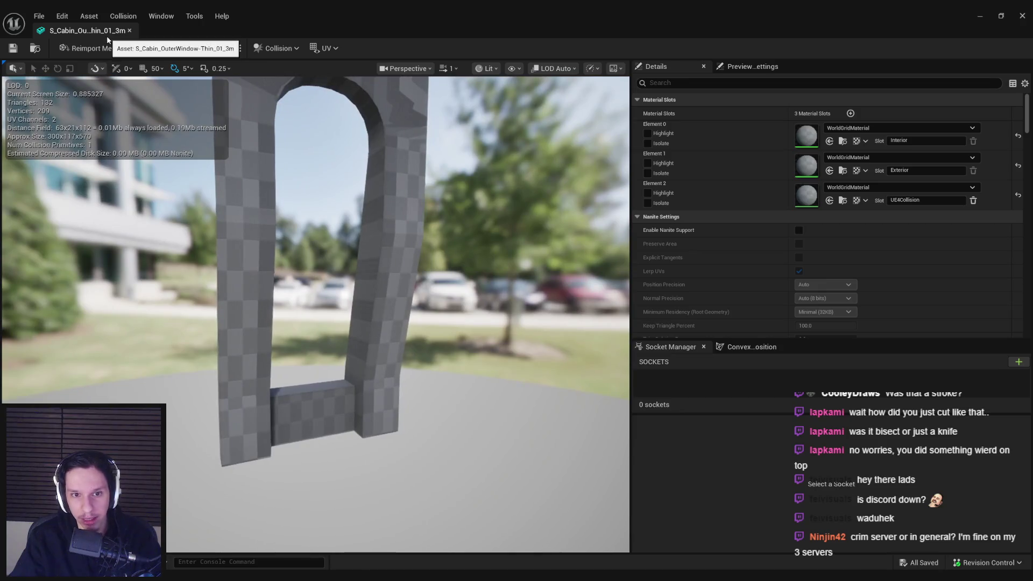
left_click(130, 30)
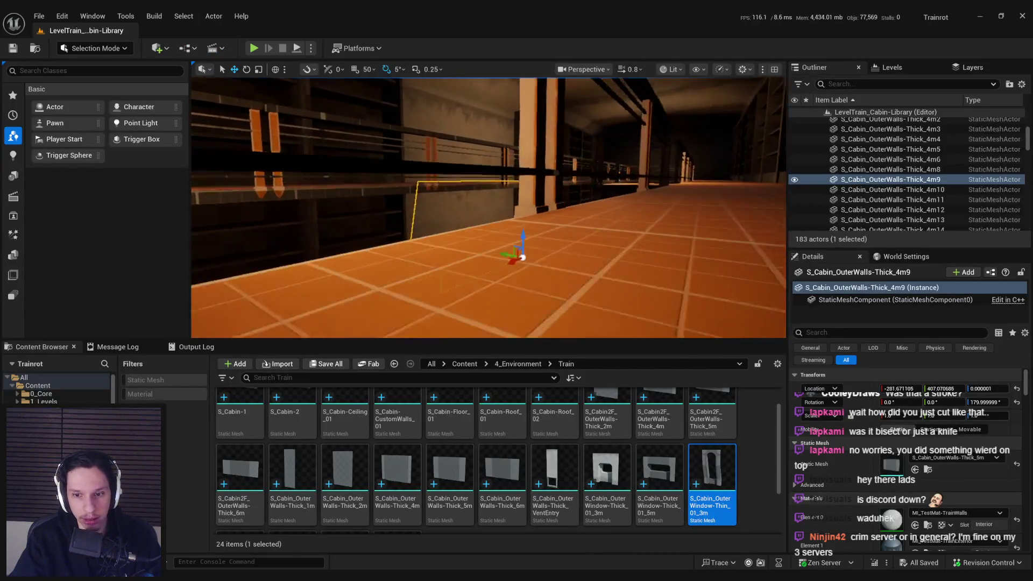
Delete the leftover wall piece beside the new window wall
mouse_move(475, 259)
left_mouse_down()
mouse_move(447, 258)
mouse_move(488, 248)
left_mouse_up()
left_click(619, 135, "ctrl")
left_click_drag(611, 257, 612, 256)
key("Delete")
Select the wall piece 4m9
left_click_drag(643, 304, 643, 304)
left_click(637, 296)
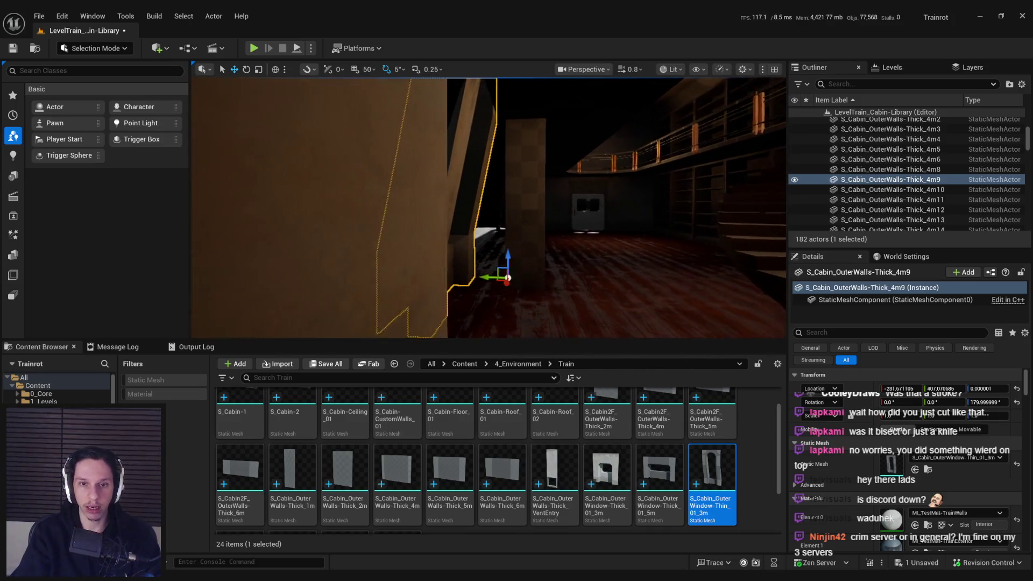
left_click_drag(644, 304, 643, 305)
left_click(484, 237)
key("ctrl+z")
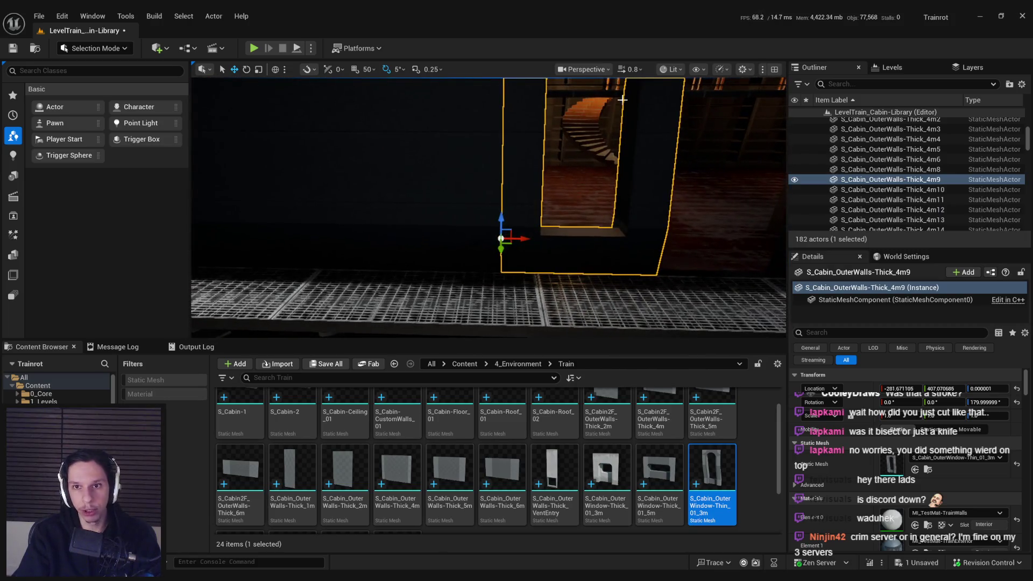
Switch the viewport to Unlit and inspect the walls around the arched window
left_click(694, 120)
left_click_drag(693, 120, 694, 121)
left_click_drag(445, 279, 446, 278)
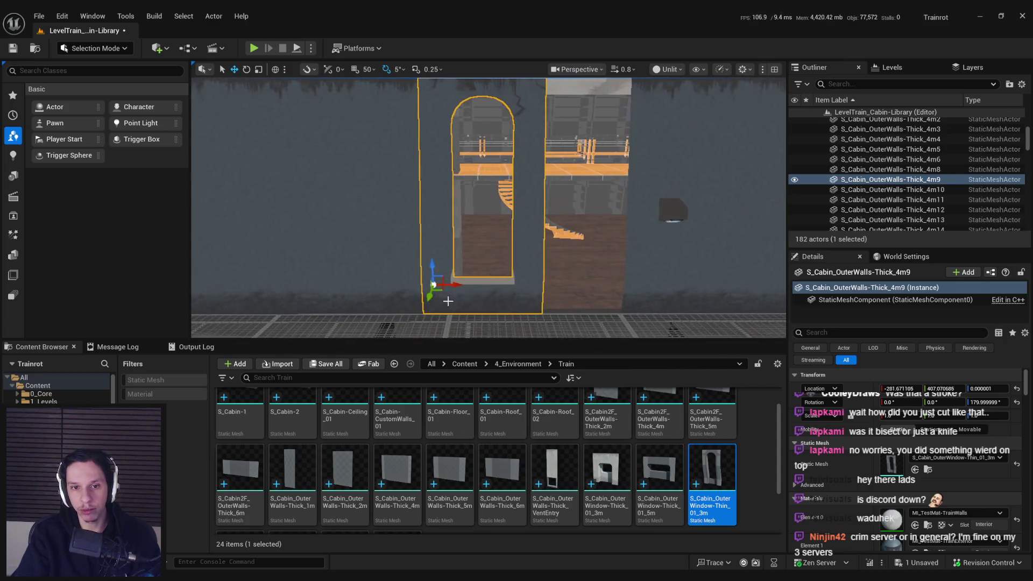
left_click(388, 231)
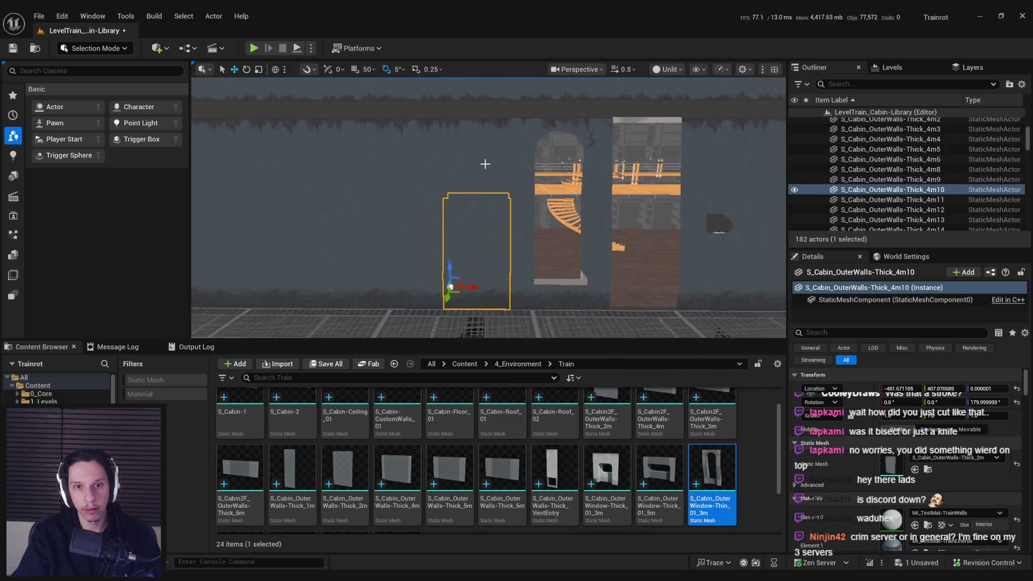
left_click(474, 168)
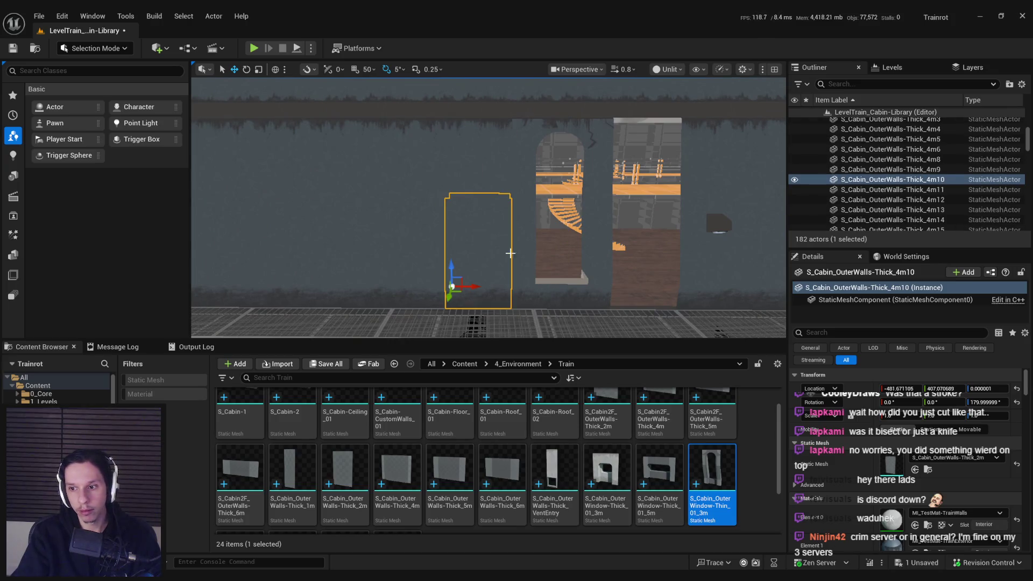
left_click(557, 300)
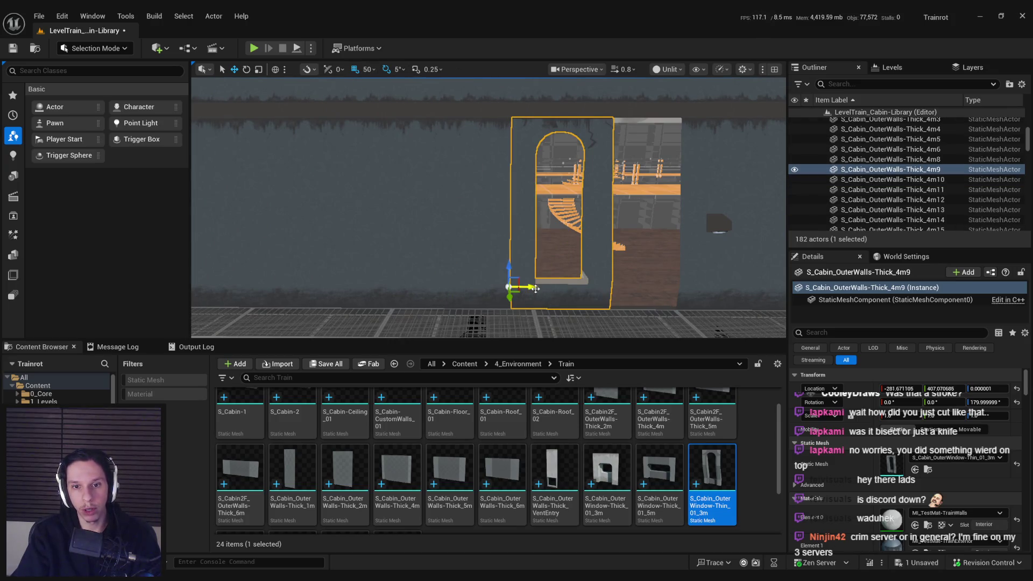
Swap the larger left wall and the upper horizontal wall to the Thick_4m mesh
left_click(492, 268)
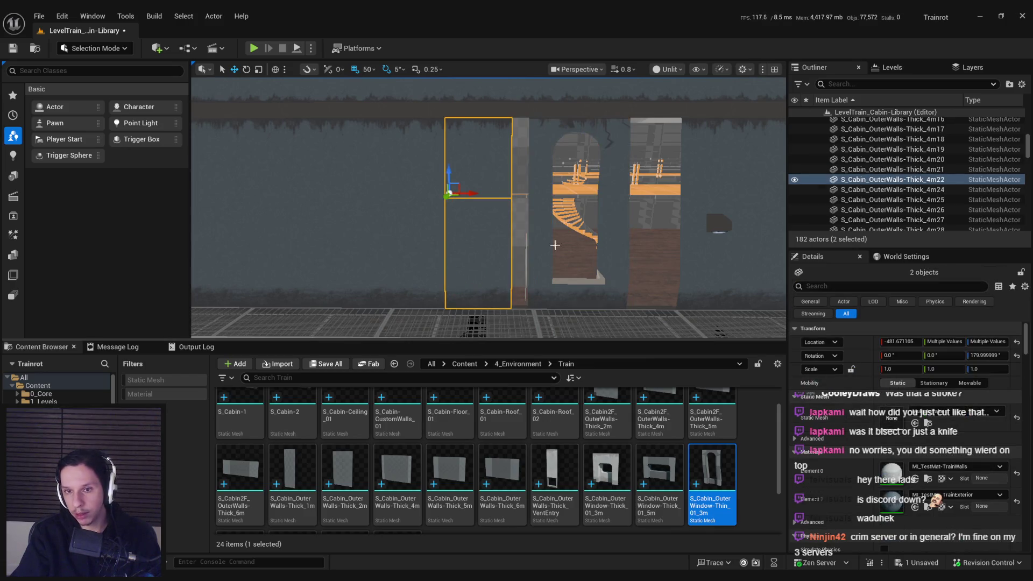
left_click(479, 248)
left_click(954, 457)
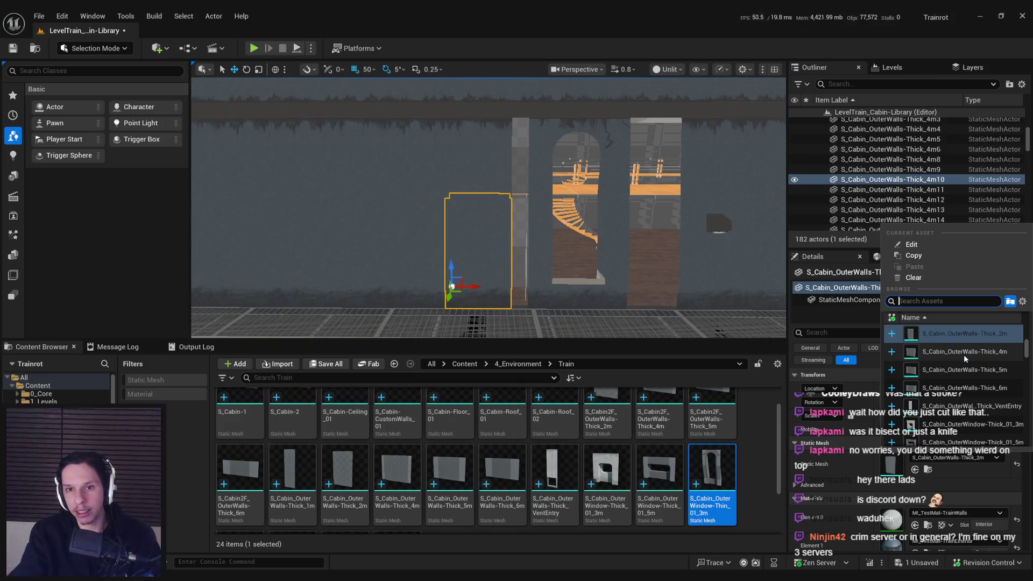
left_click(423, 233)
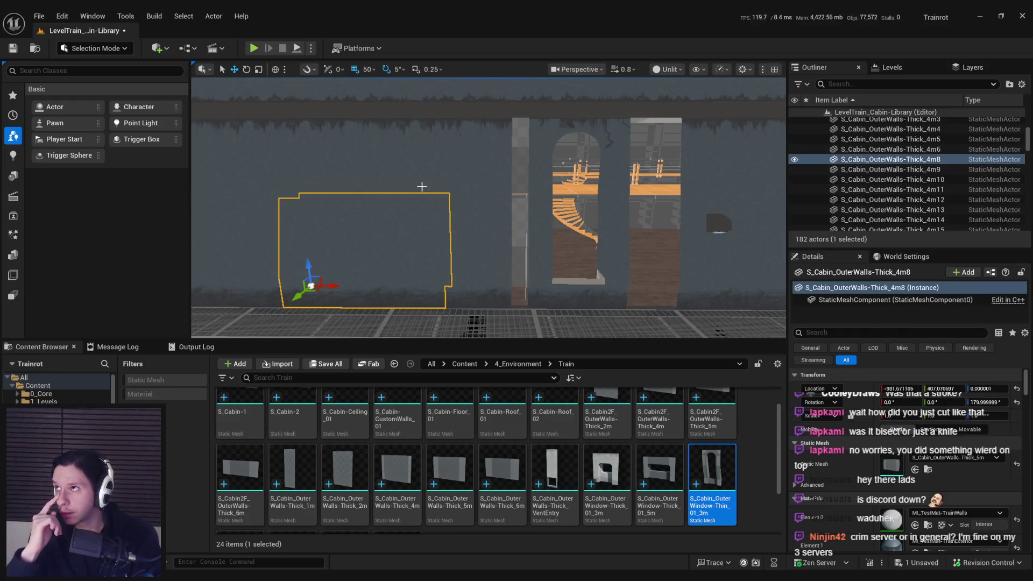
left_click(453, 229)
left_click(374, 237)
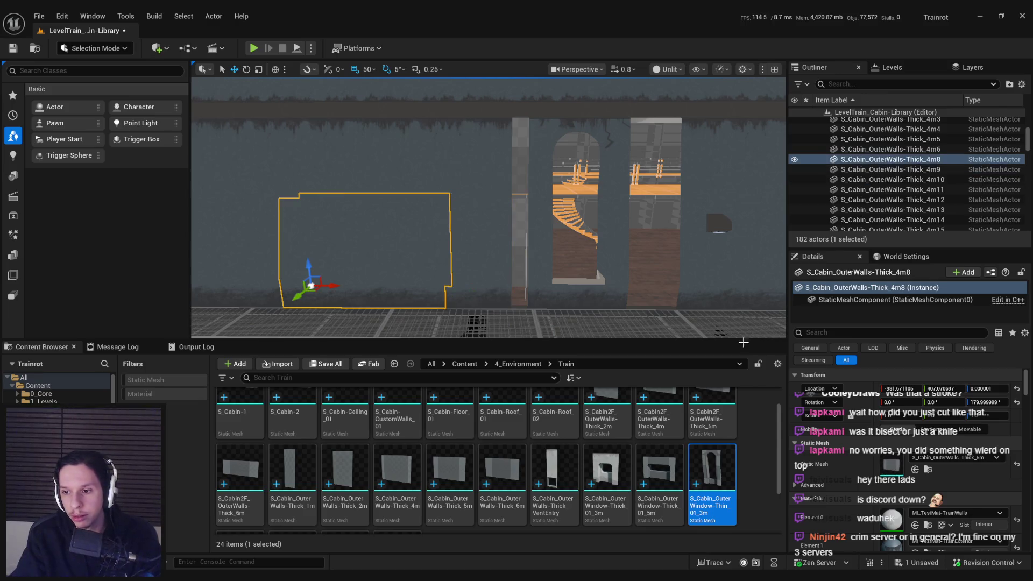
left_click(978, 458)
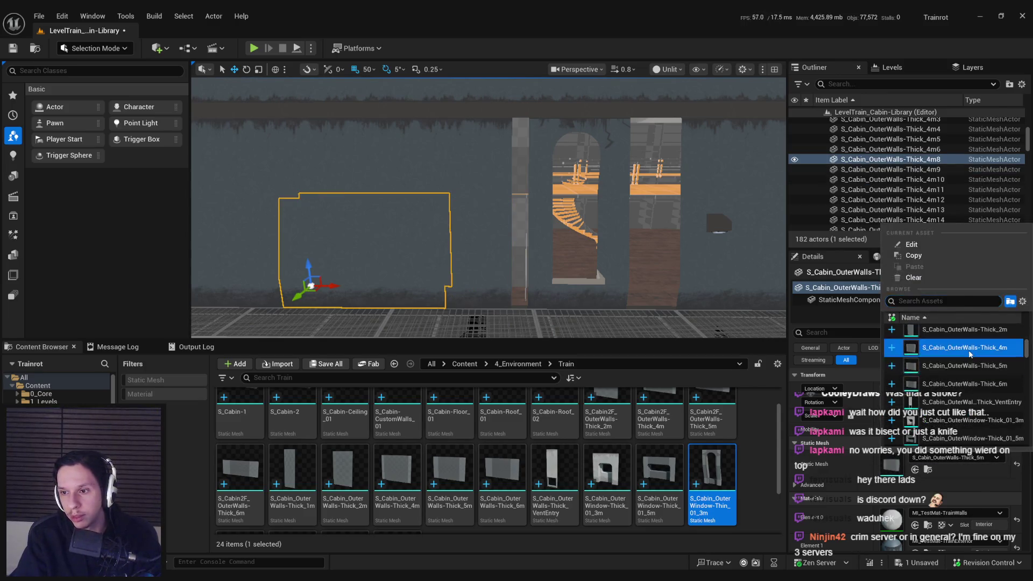
left_click(963, 405)
left_click(406, 160)
left_click(955, 457)
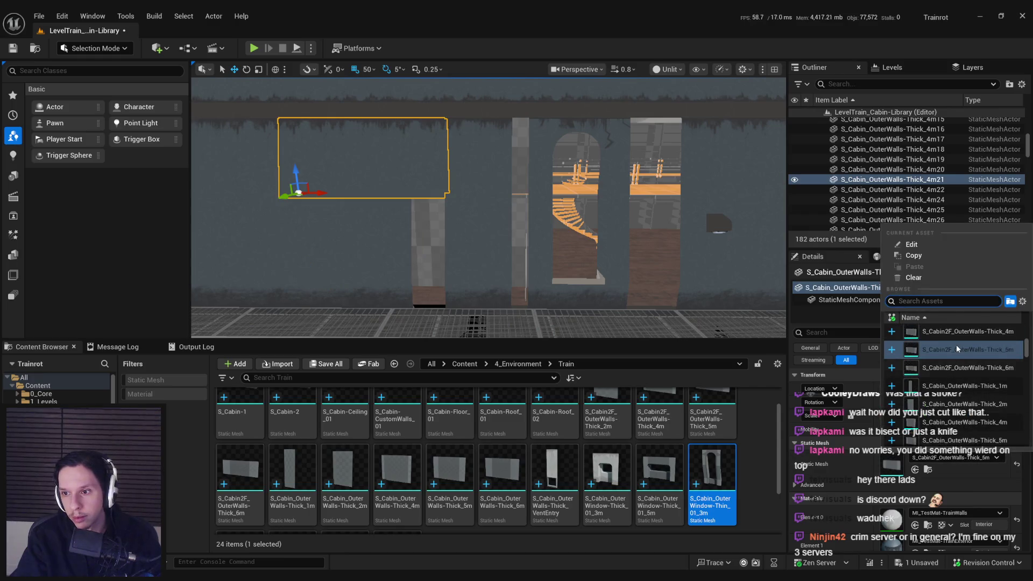
left_click(958, 348)
Move the stacked walls left to close the gap and make the lower one Thick_4m
left_click(445, 234)
left_click(486, 225, "ctrl")
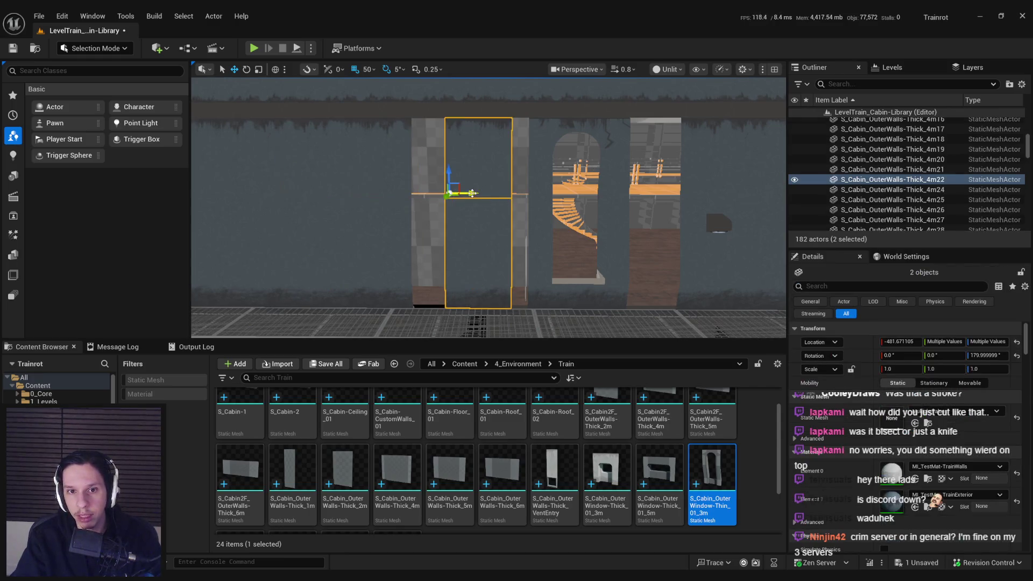
left_click_drag(465, 193, 442, 198)
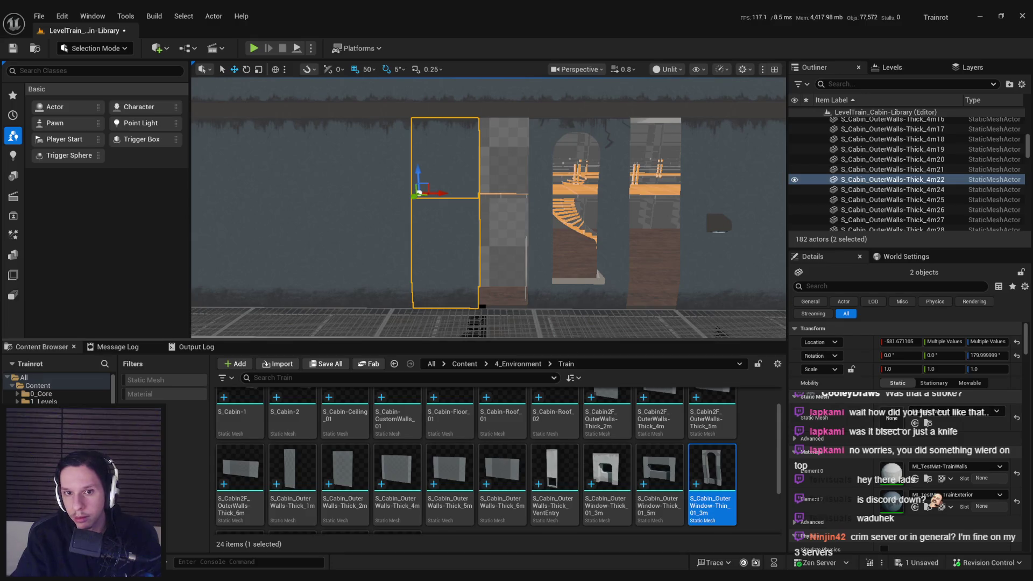
left_click(444, 253)
left_click(955, 457)
left_click(961, 353)
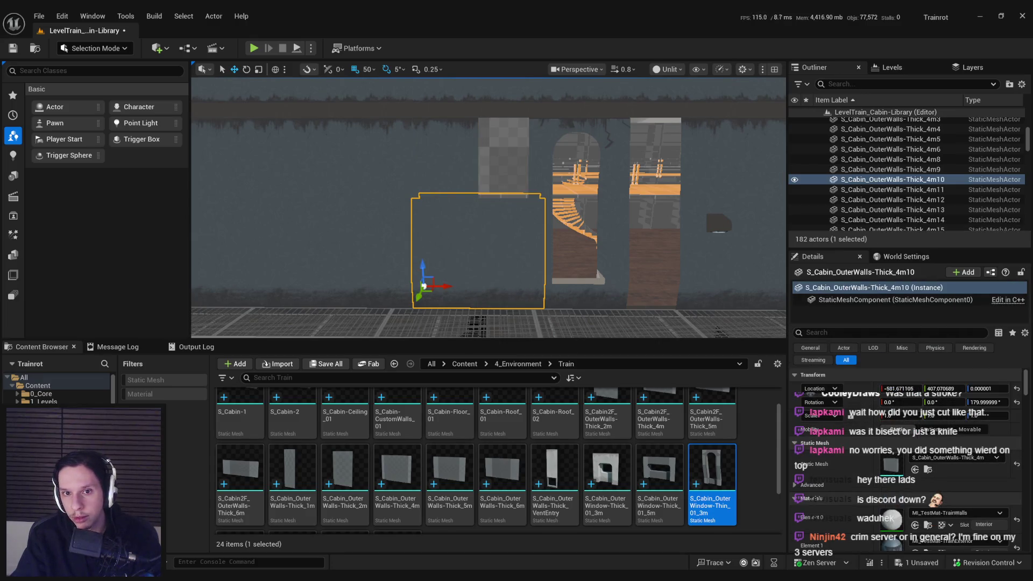
left_click(945, 459)
left_click(974, 352)
Shift the arched window wall 50 units along X, copy it 300 units along X, and delete extra pieces
left_click(546, 256)
key("f")
mouse_move(489, 284)
left_mouse_down()
mouse_move(537, 286)
mouse_move(513, 285)
left_mouse_up()
scroll(512, 285, "up", 5)
mouse_move(488, 208)
left_mouse_down()
mouse_move(463, 215)
mouse_move(506, 199)
mouse_move(488, 208)
left_mouse_up()
mouse_move(580, 295)
left_mouse_down()
mouse_move(554, 273)
mouse_move(535, 292)
mouse_move(451, 305)
mouse_move(468, 279)
left_mouse_up()
key("Delete")
Move upper wall piece 4m25 left to X 518.33 and duplicate it
left_click(592, 225)
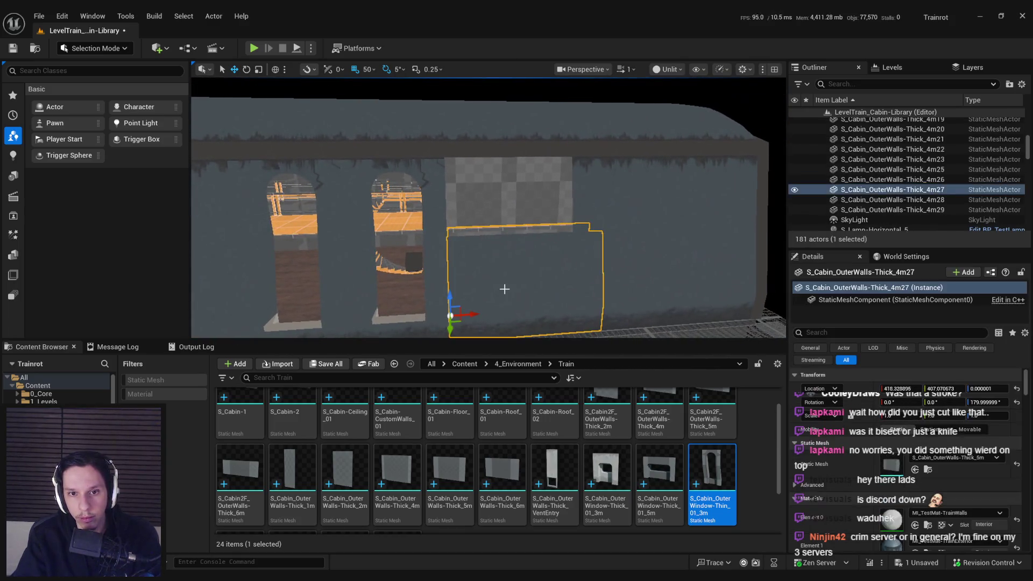
left_click_drag(592, 225, 608, 269)
left_click(611, 280)
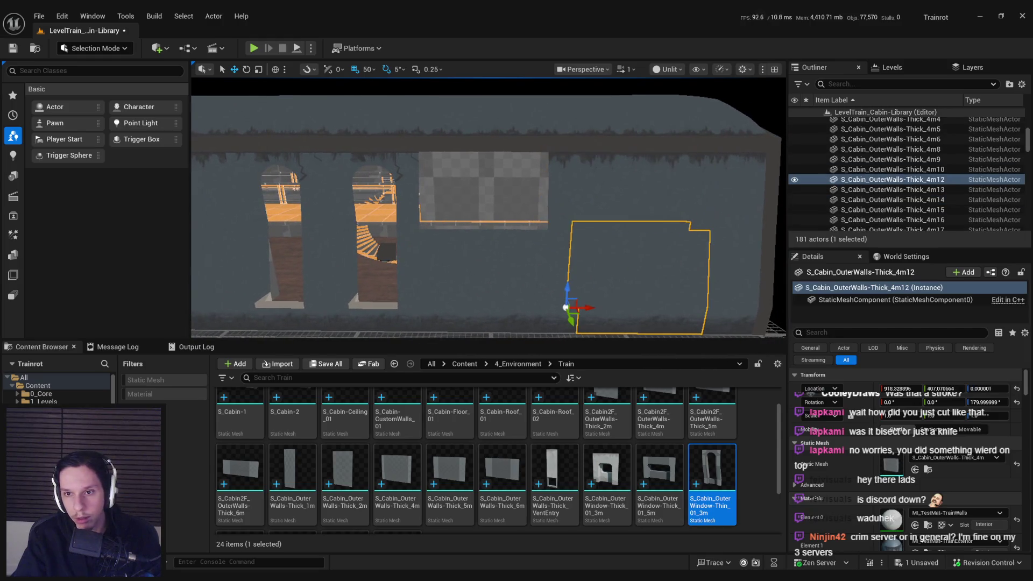
left_click(583, 214)
left_click_drag(583, 214, 469, 217)
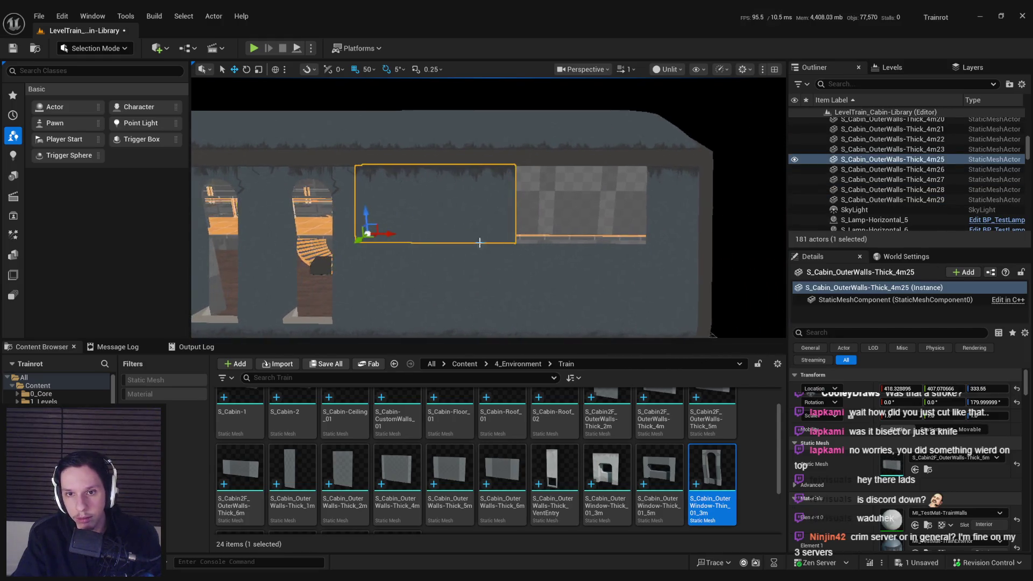
key("ctrl+d")
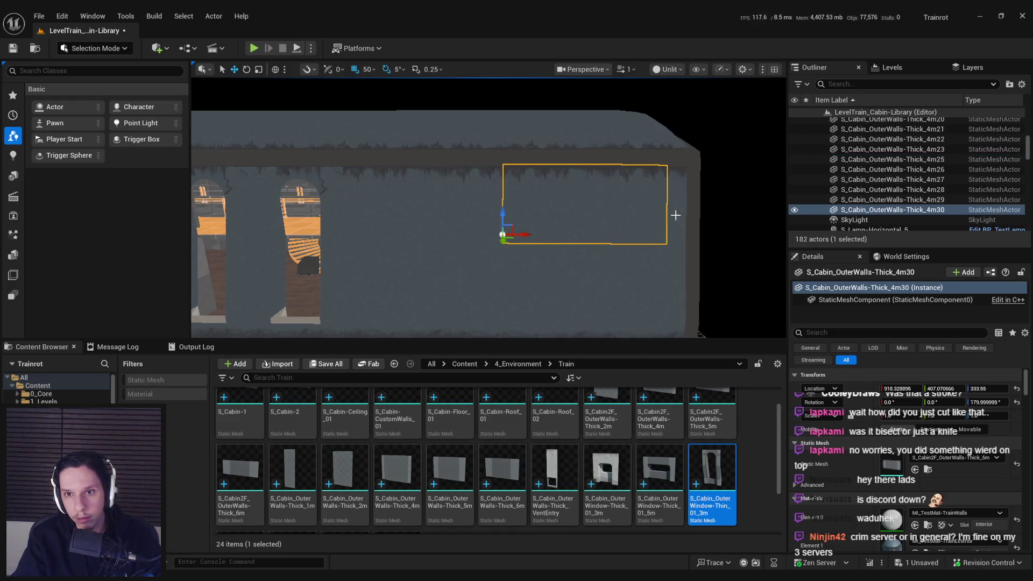
Swap copied wall 4m30 to a 2m mesh and delete leftover wall 4m26
left_click(675, 216)
left_click(567, 227)
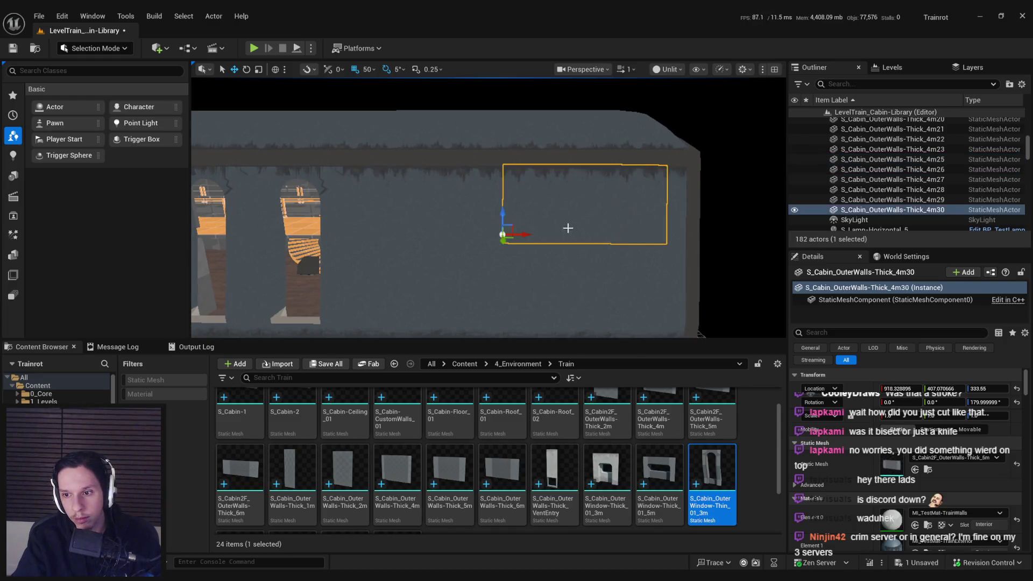
left_click(971, 458)
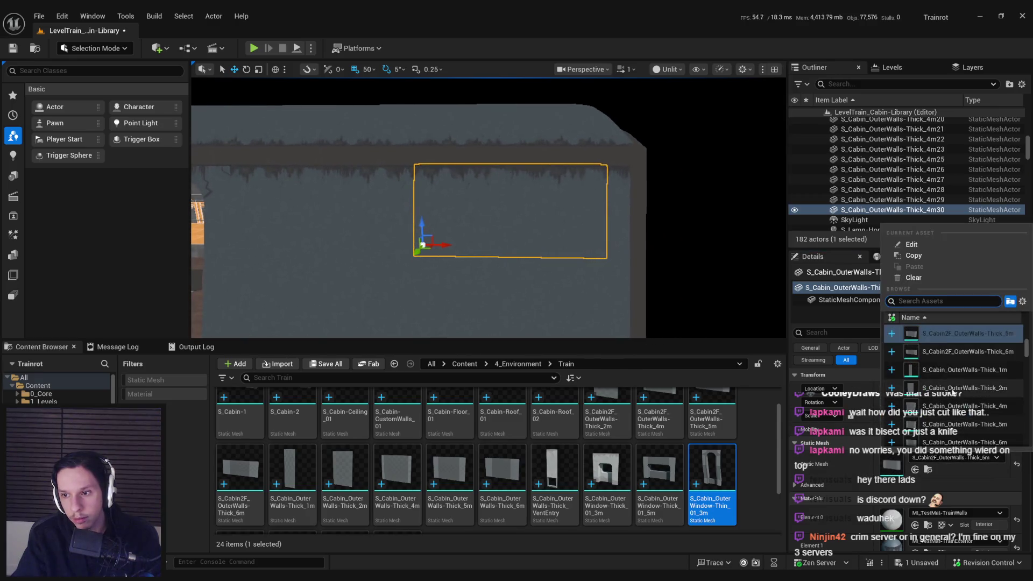
left_click(953, 388)
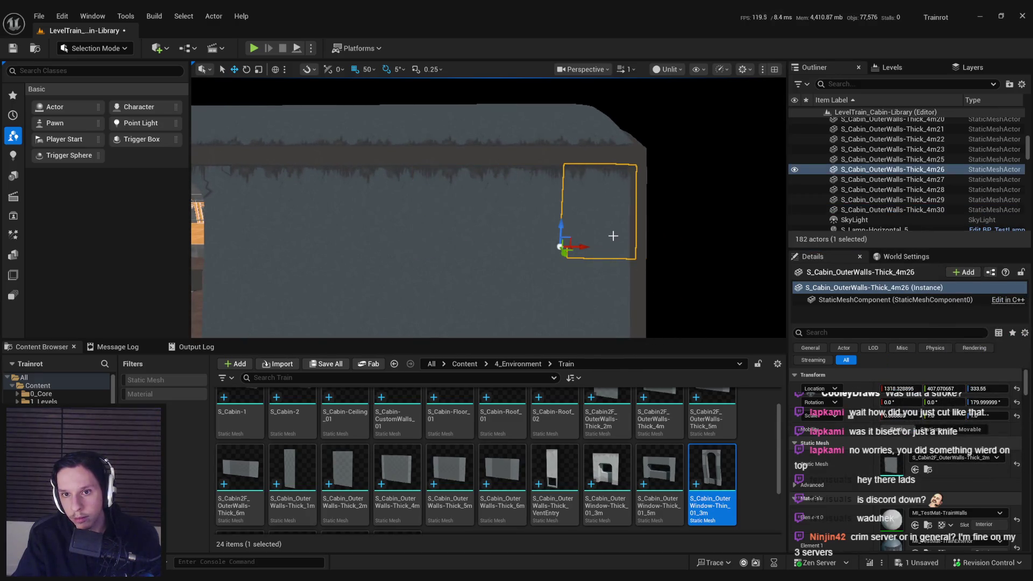
key("Delete")
left_click(521, 223)
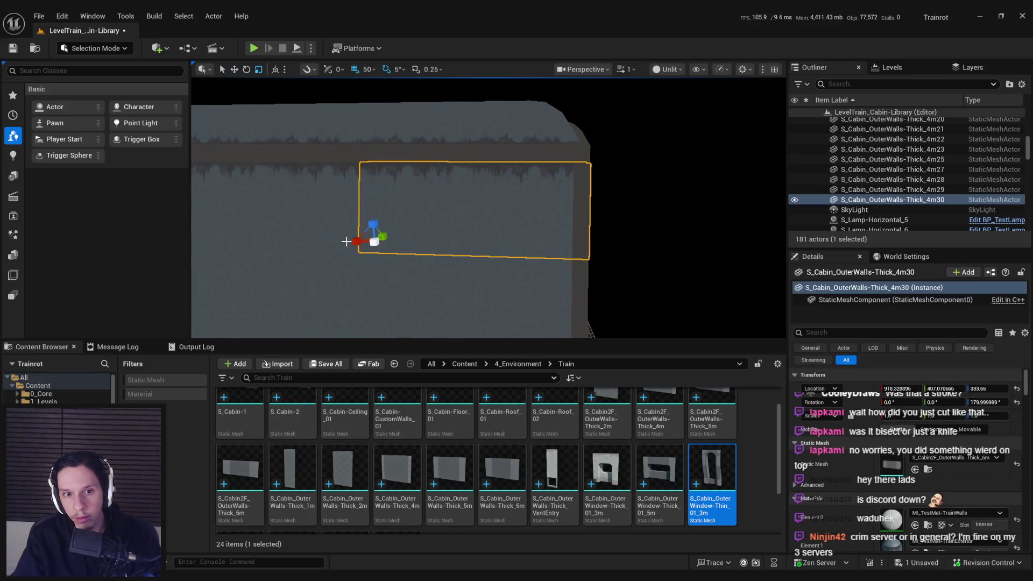
View the whole wall with both arched openings and return the viewport to Lit shading
mouse_move(356, 241)
left_mouse_down()
mouse_move(452, 281)
mouse_move(500, 277)
left_mouse_up()
left_click(533, 219)
mouse_move(533, 220)
left_mouse_down()
mouse_move(579, 300)
mouse_move(665, 114)
left_mouse_up()
left_click(667, 69)
left_click(679, 105)
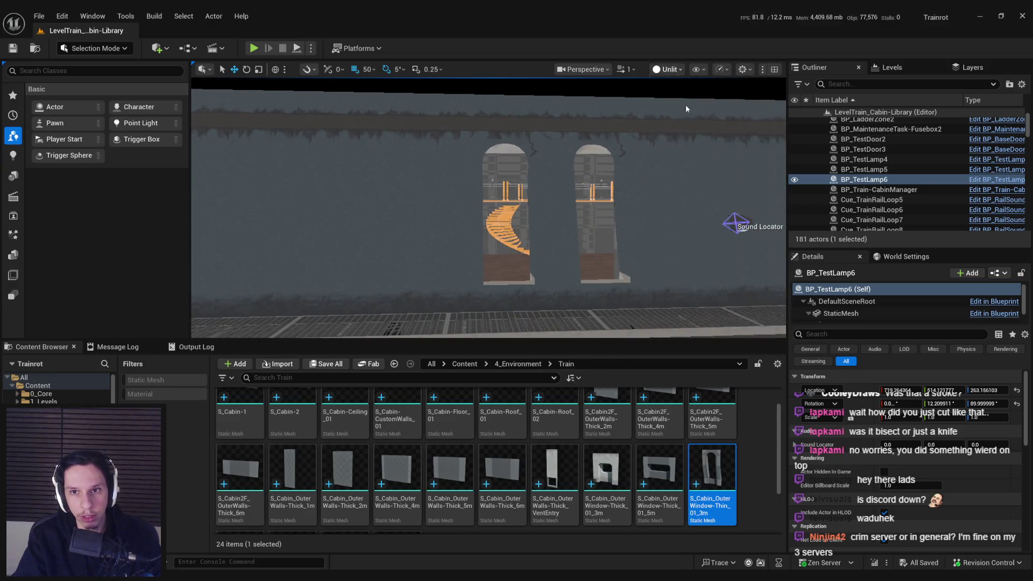
left_click(685, 108)
left_click_drag(538, 242, 588, 336)
left_click(589, 335)
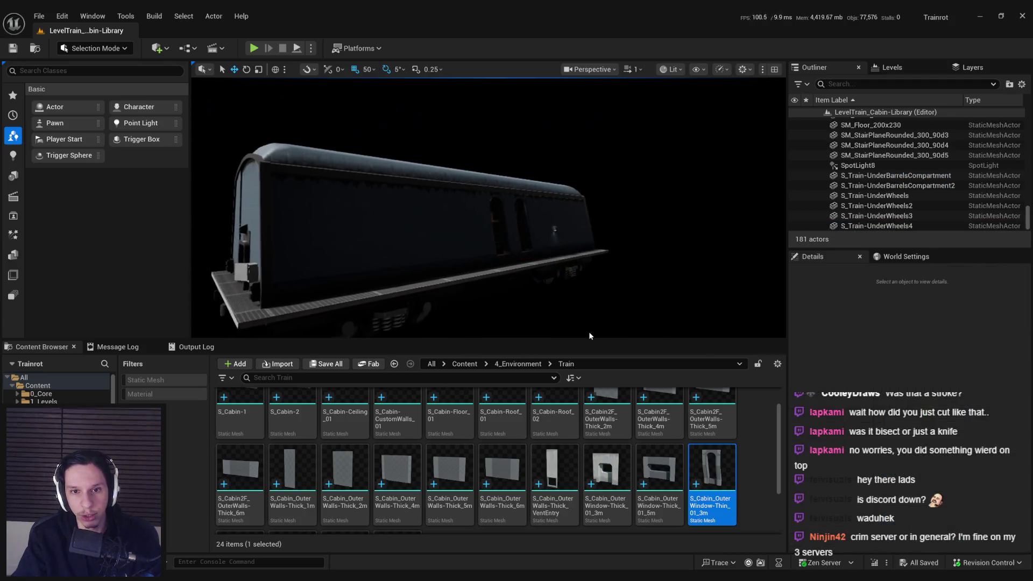
left_click_drag(538, 242, 559, 253)
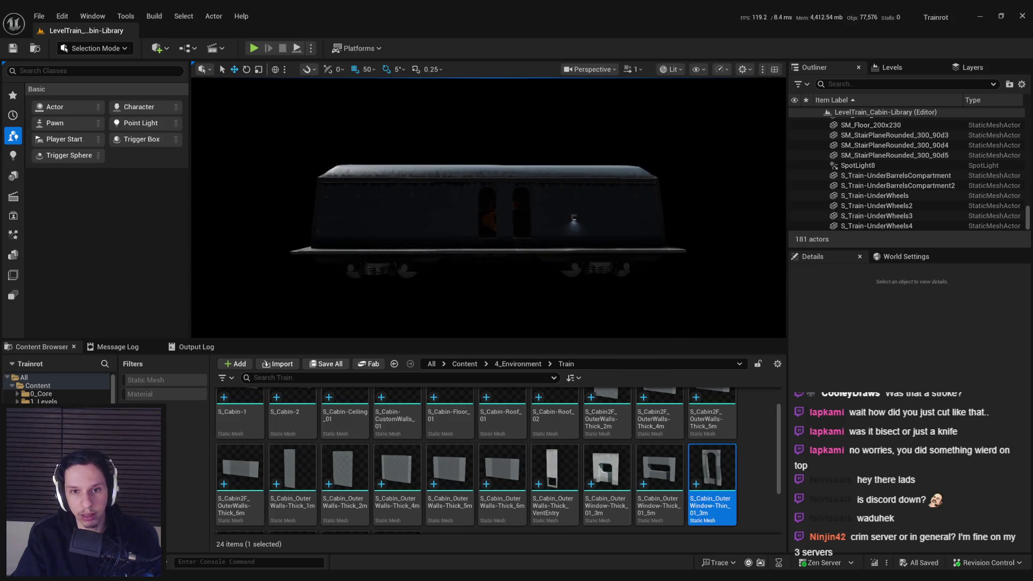
scroll(488, 215, "up", 5)
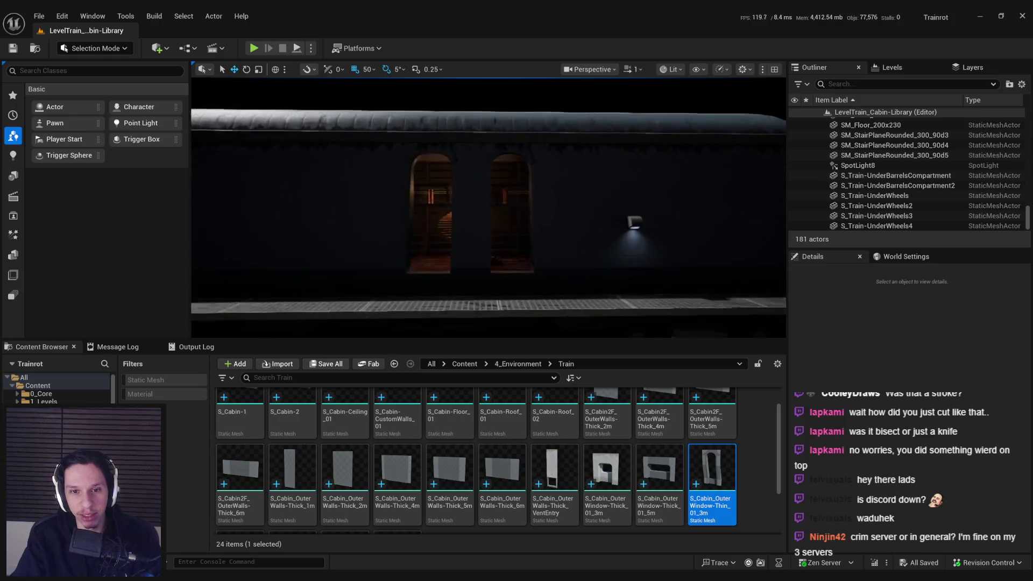
scroll(489, 208, "up", 6)
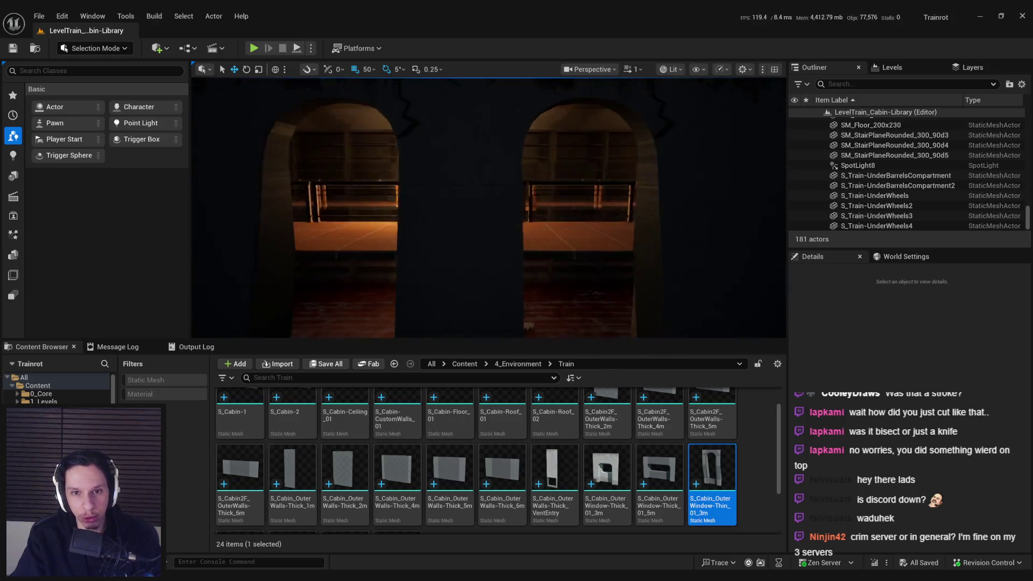
scroll(489, 207, "up", 8)
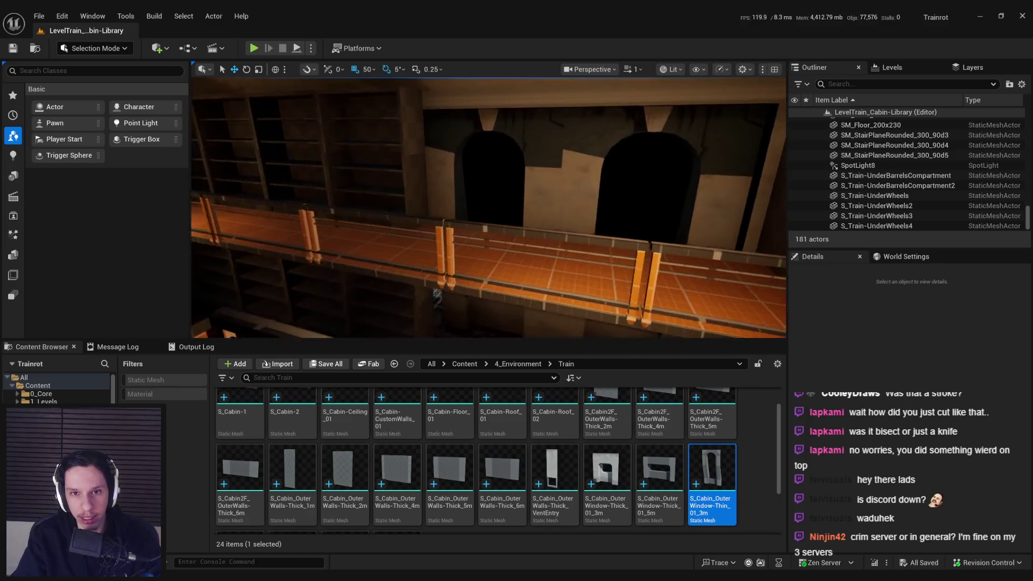
scroll(488, 208, "up", 8)
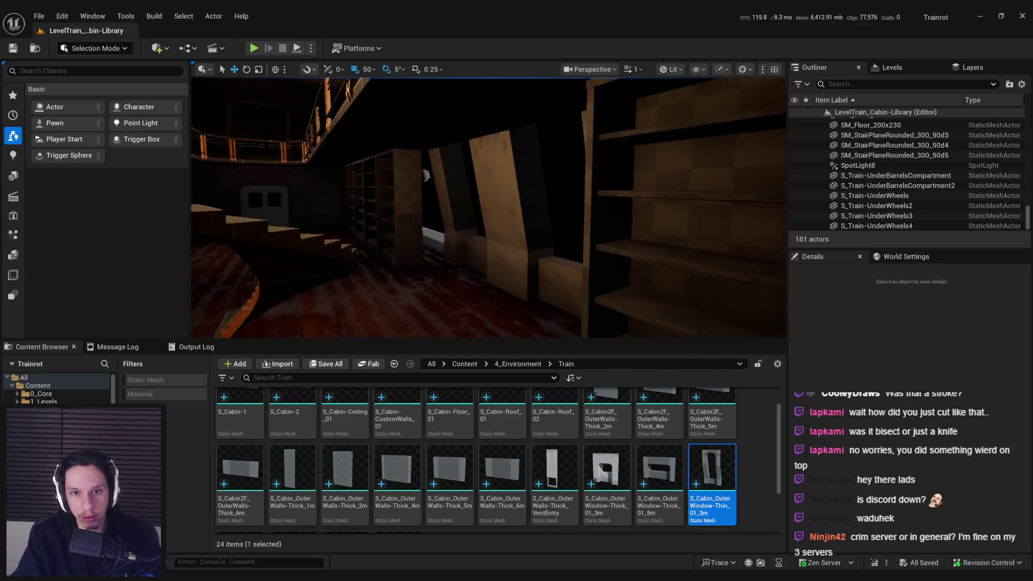
scroll(488, 207, "up", 8)
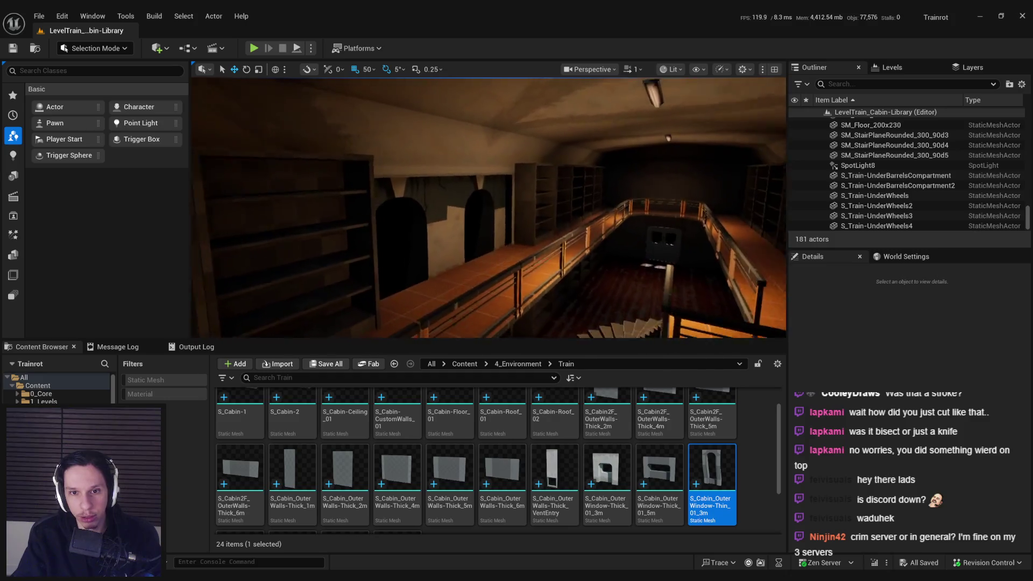
scroll(489, 208, "up", 8)
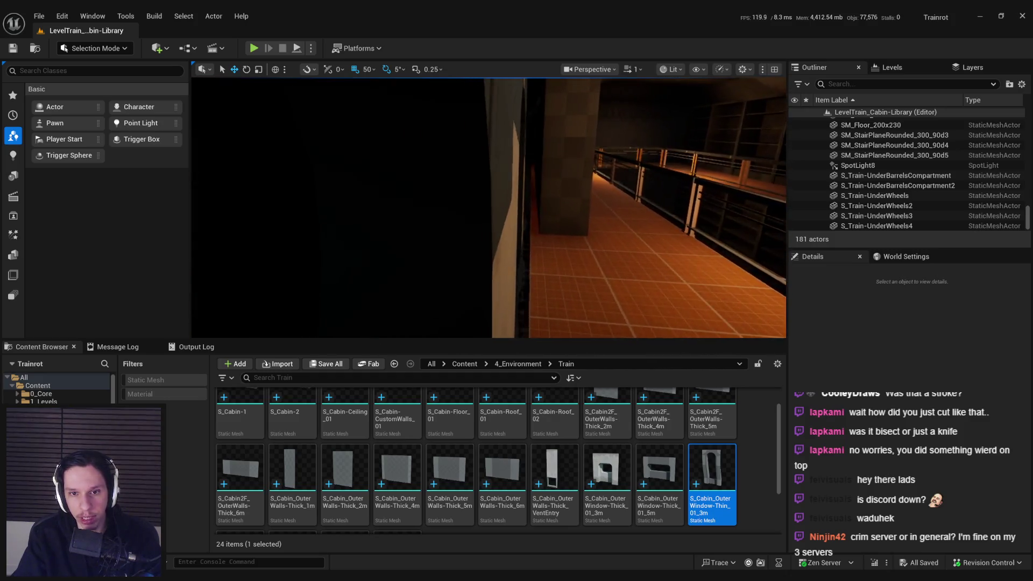
scroll(489, 208, "up", 8)
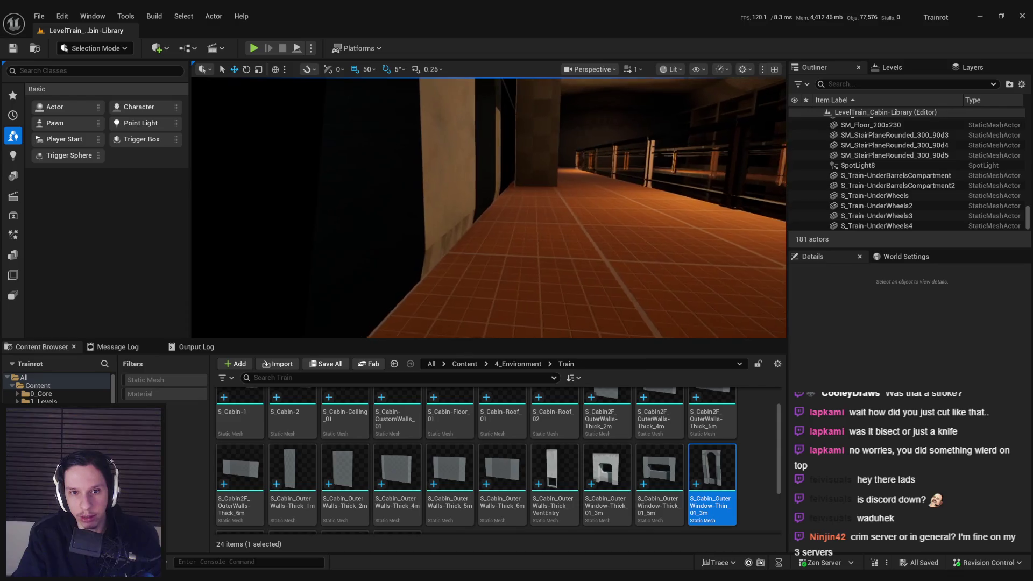
scroll(489, 208, "up", 8)
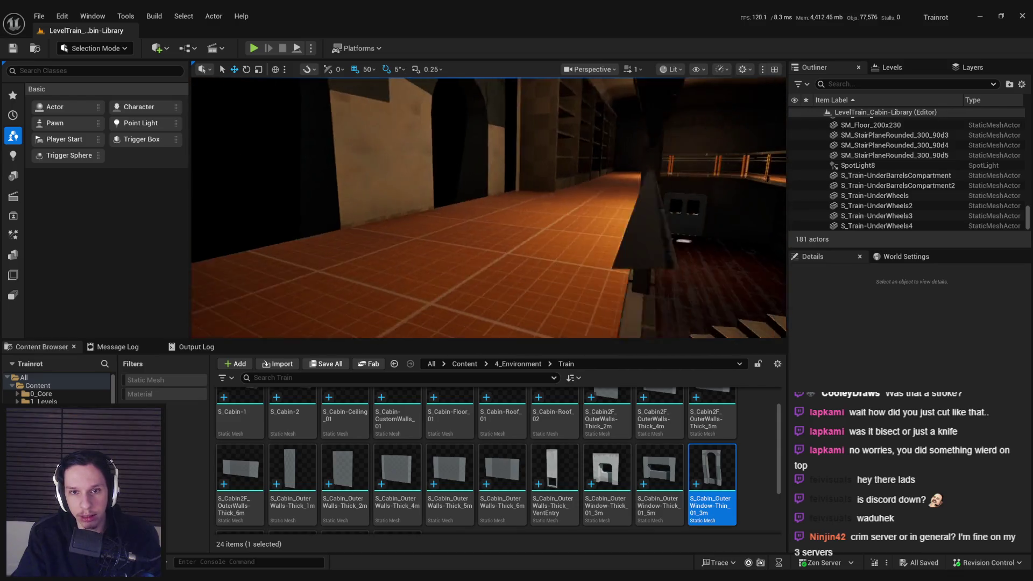
scroll(488, 208, "up", 8)
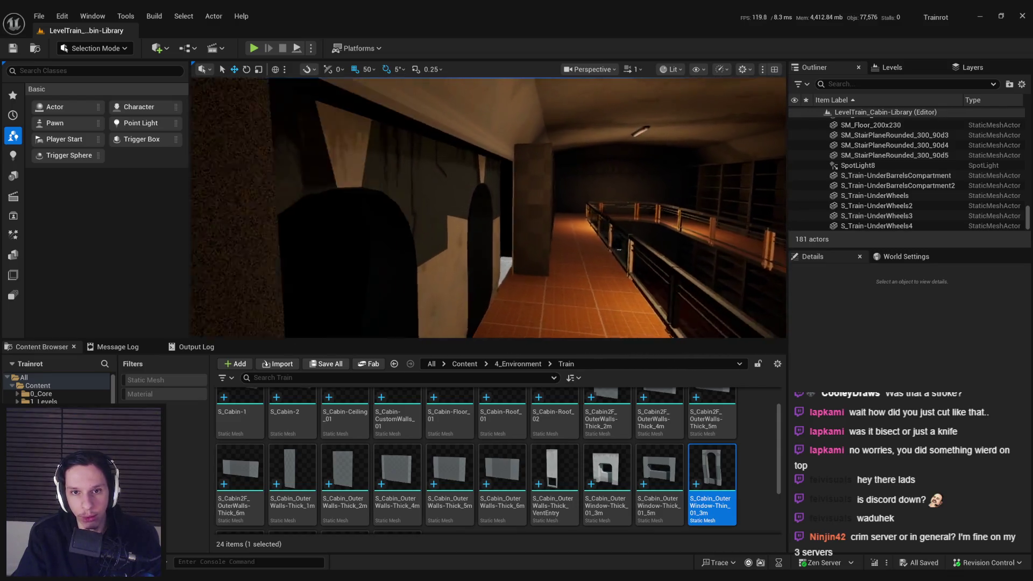
scroll(488, 208, "up", 6)
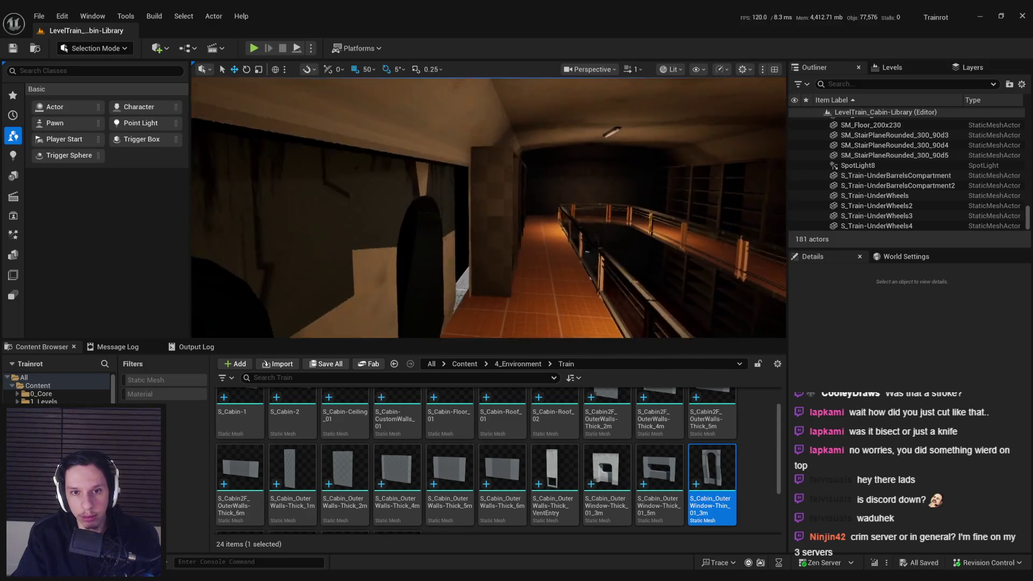
key("alt+Tab")
mouse_move(589, 284)
left_mouse_down()
mouse_move(616, 286)
mouse_move(285, 318)
mouse_move(362, 329)
mouse_move(352, 350)
mouse_move(327, 346)
left_mouse_up()
In Blender, select Cube.015 and orbit to view the window frame
left_click(422, 350)
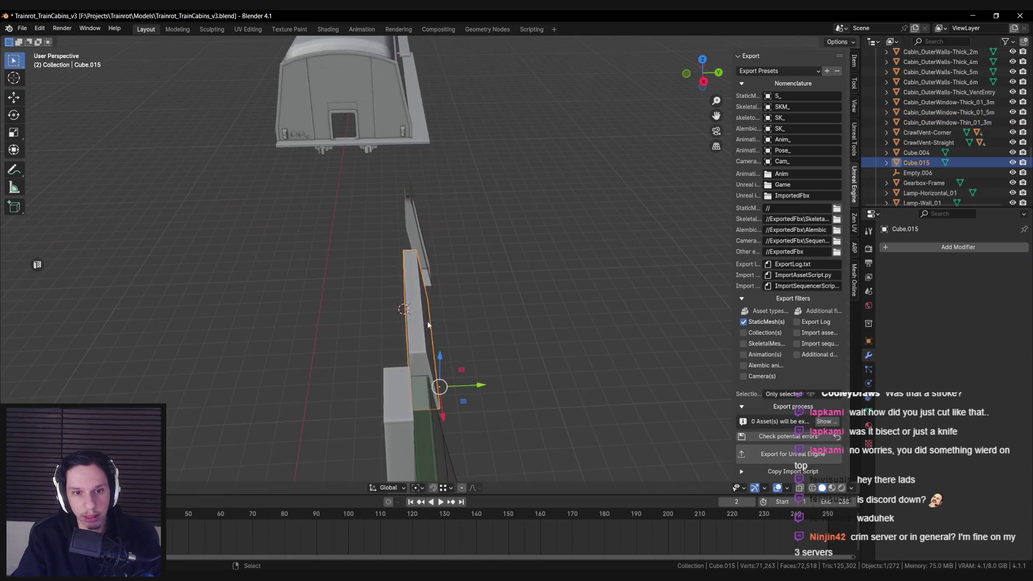
left_click_drag(423, 350, 532, 339)
mouse_move(649, 280)
left_mouse_down()
mouse_move(664, 258)
mouse_move(565, 224)
left_mouse_up()
In Unreal, check the OuterWalls-Thick_4m12 and 4m13 walls beside the arches, then return to Blender
key("alt+Tab")
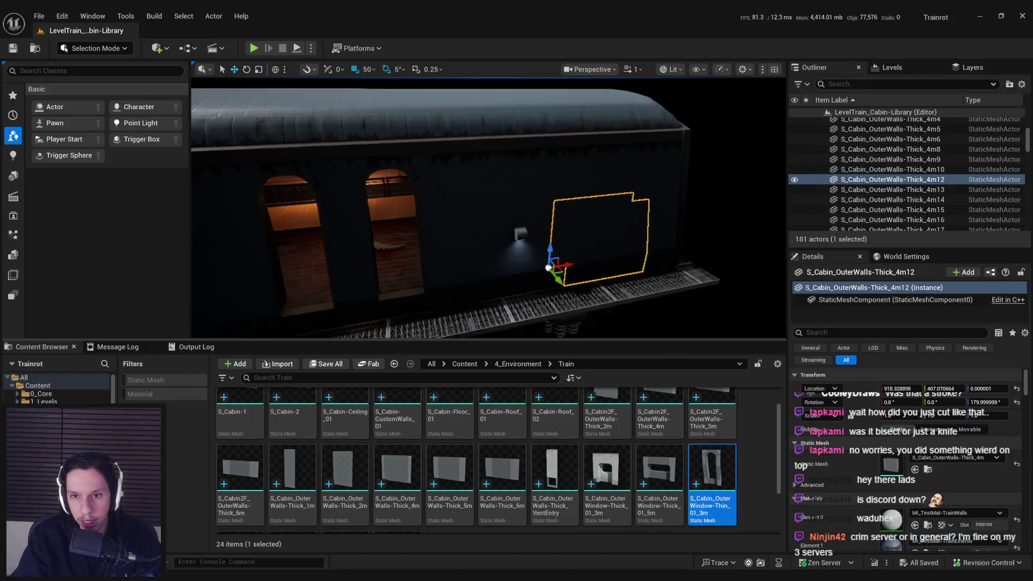
left_click(618, 248)
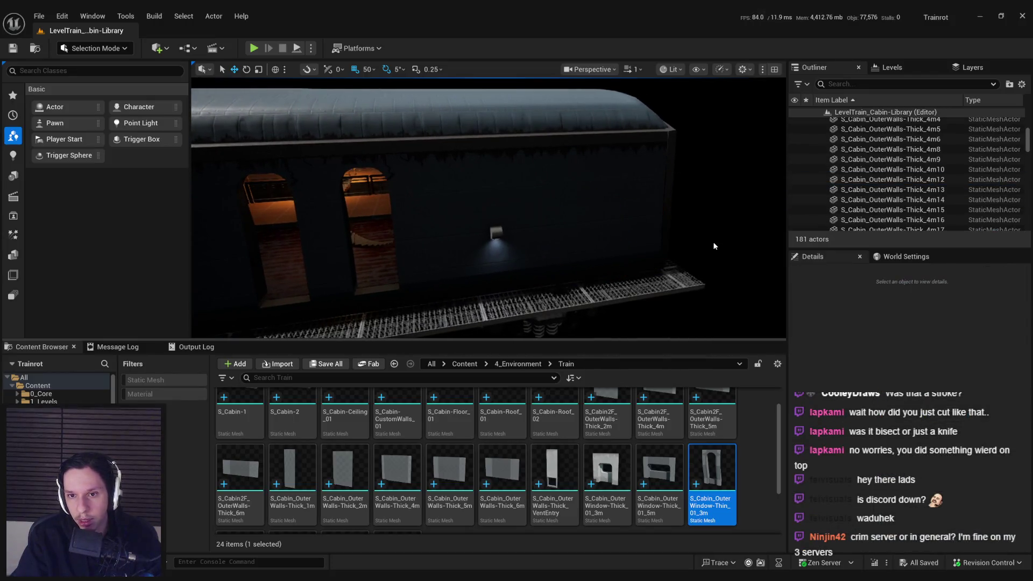
left_click(639, 249)
key("ctrl+z")
key("ctrl+z")
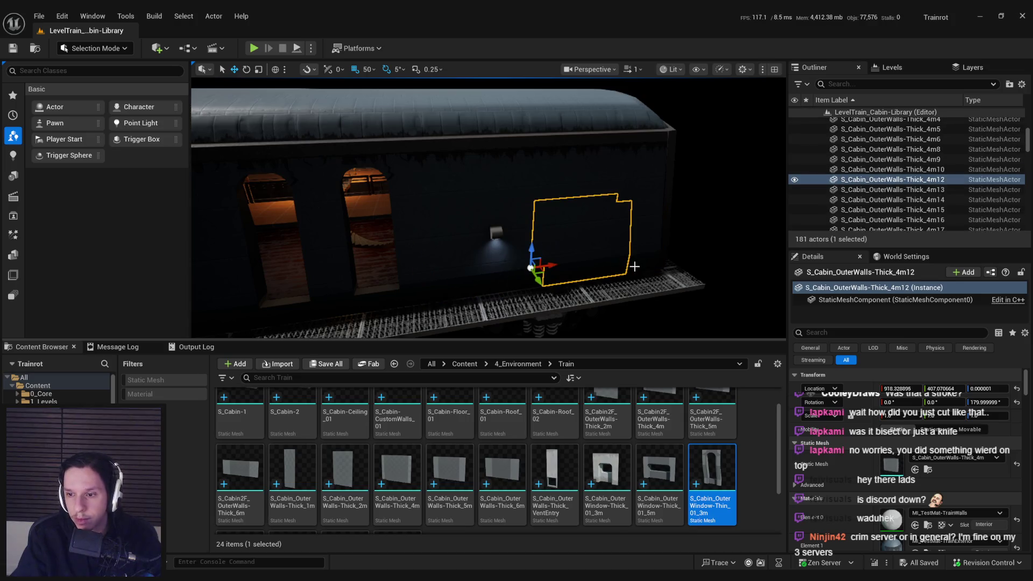
left_click_drag(604, 267, 451, 293)
left_click(408, 243)
left_click(376, 287)
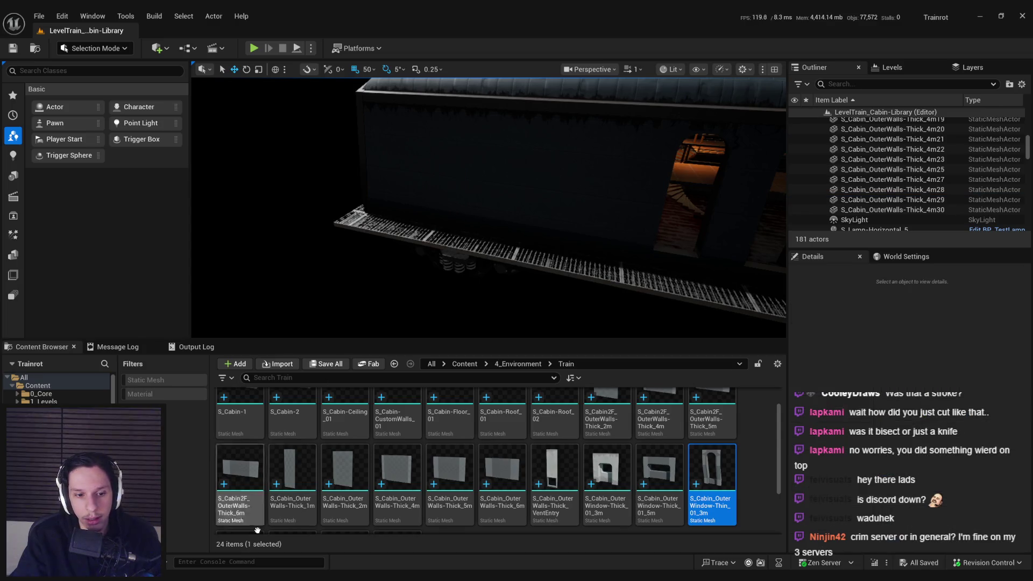
key("alt+Tab")
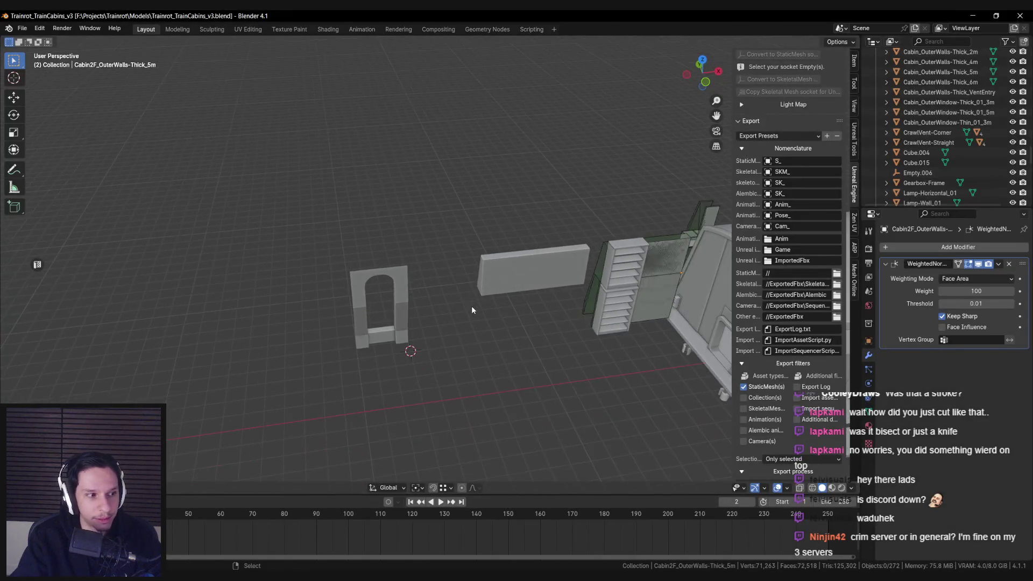
Select the Cabin_OuterWalls-Thick_6m wall together with the Thick 1m through 5m walls
mouse_move(546, 332)
left_mouse_down()
mouse_move(382, 325)
mouse_move(542, 316)
left_mouse_up()
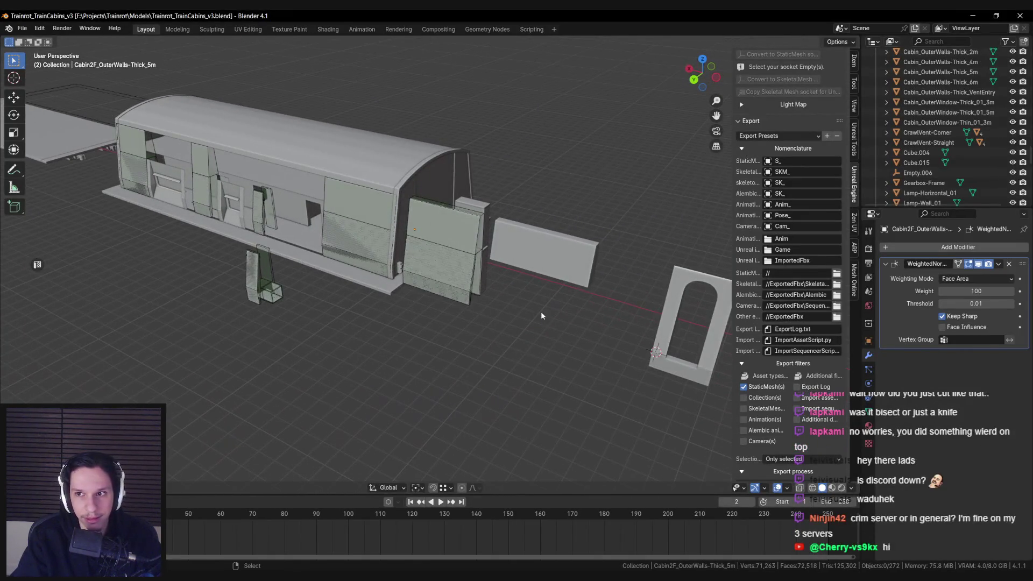
scroll(933, 179, "up", 5)
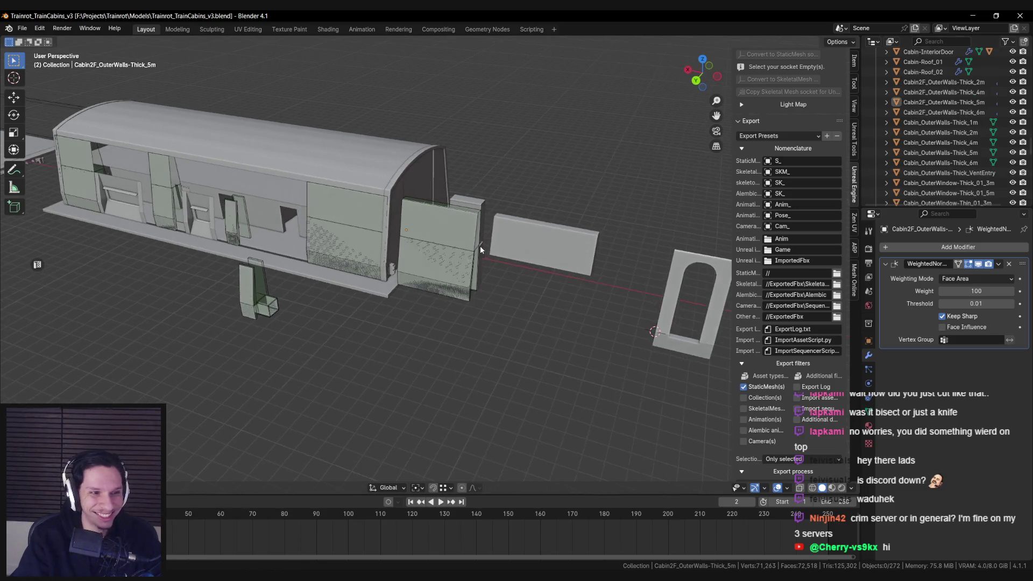
left_click(316, 260)
mouse_move(321, 263)
left_mouse_down()
mouse_move(331, 272)
mouse_move(559, 269)
left_mouse_up()
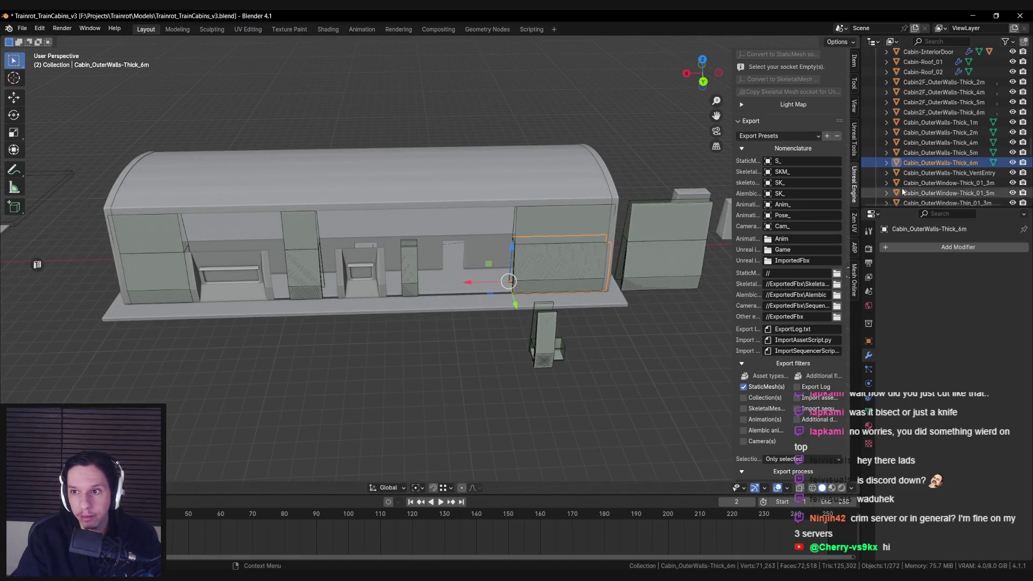
left_click(939, 123, "shift")
scroll(454, 264, "down", 3)
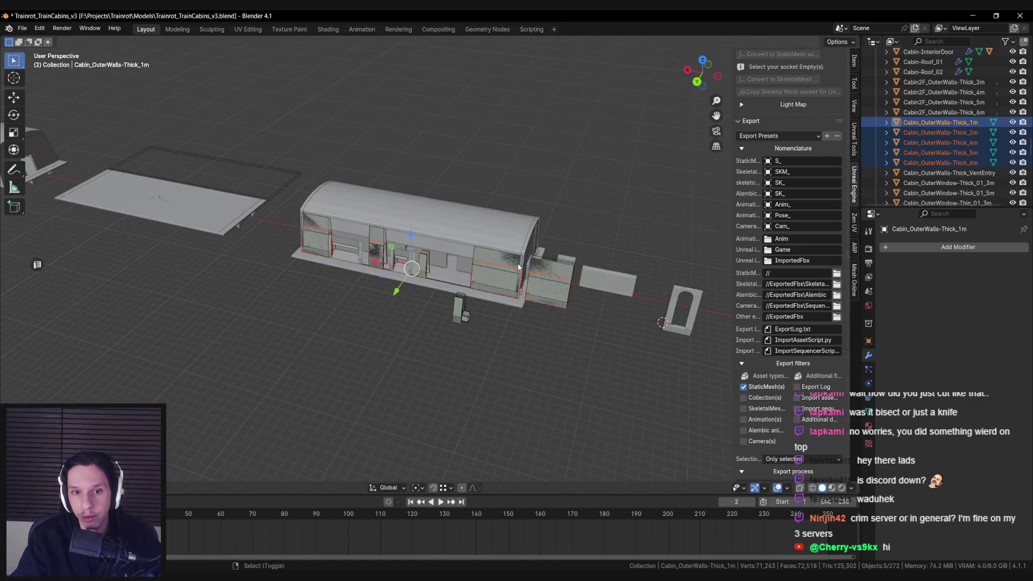
scroll(380, 287, "down", 2)
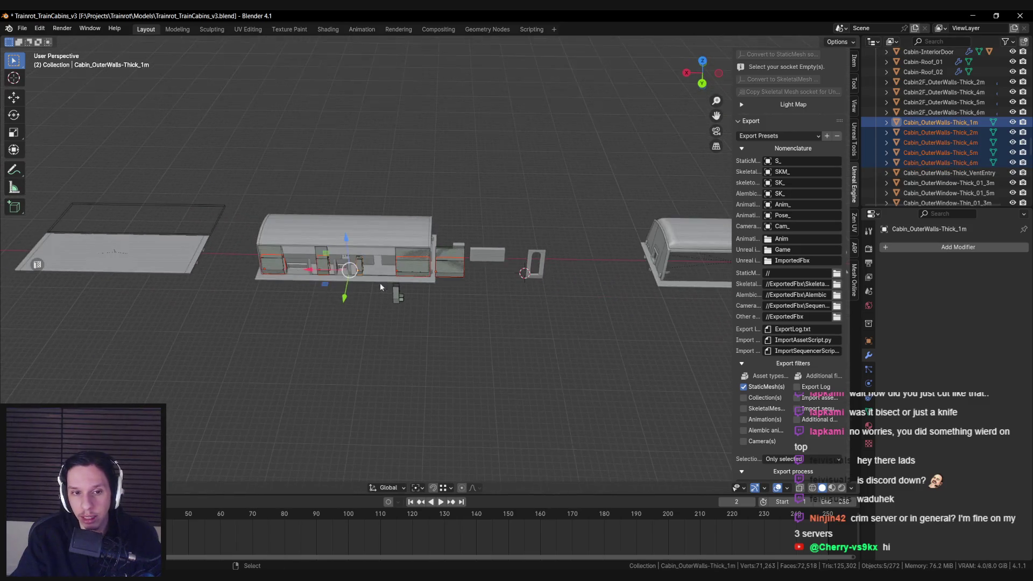
Duplicate the selected wall pieces and place the copies along Y, clear of the cabin
right_click(367, 313)
left_click(377, 330)
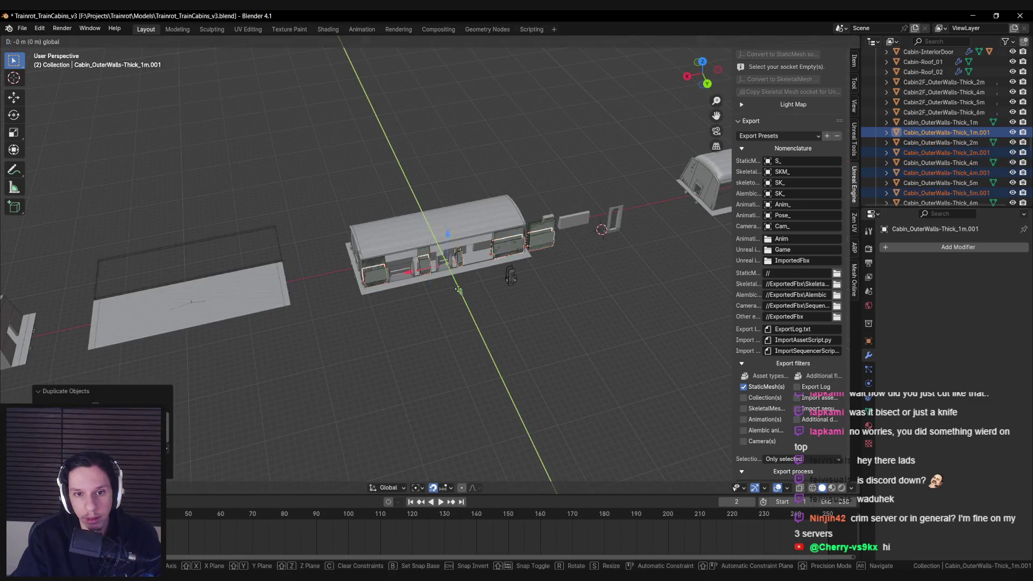
left_click(436, 213)
scroll(436, 215, "up", 3)
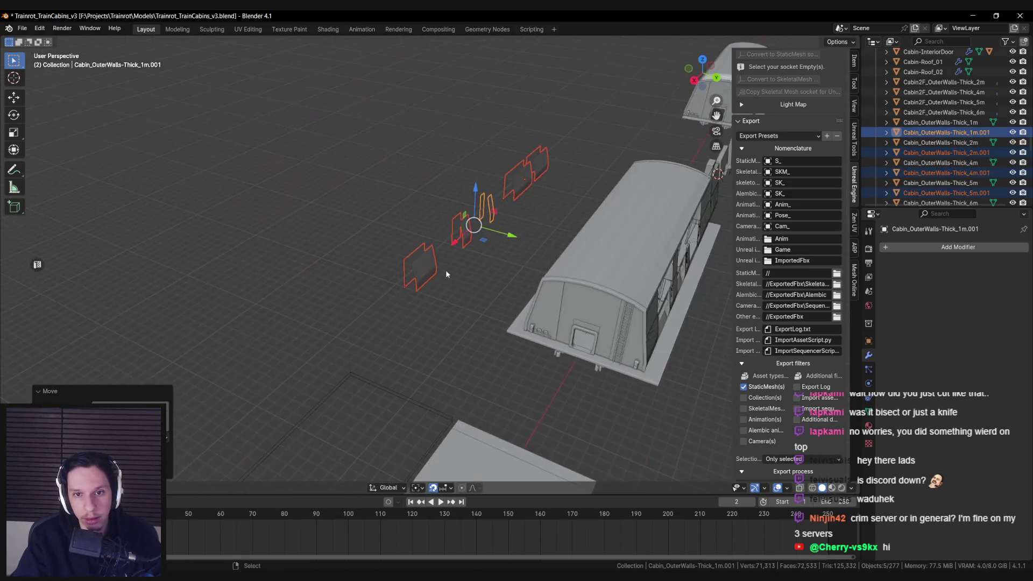
left_click_drag(409, 291, 379, 295)
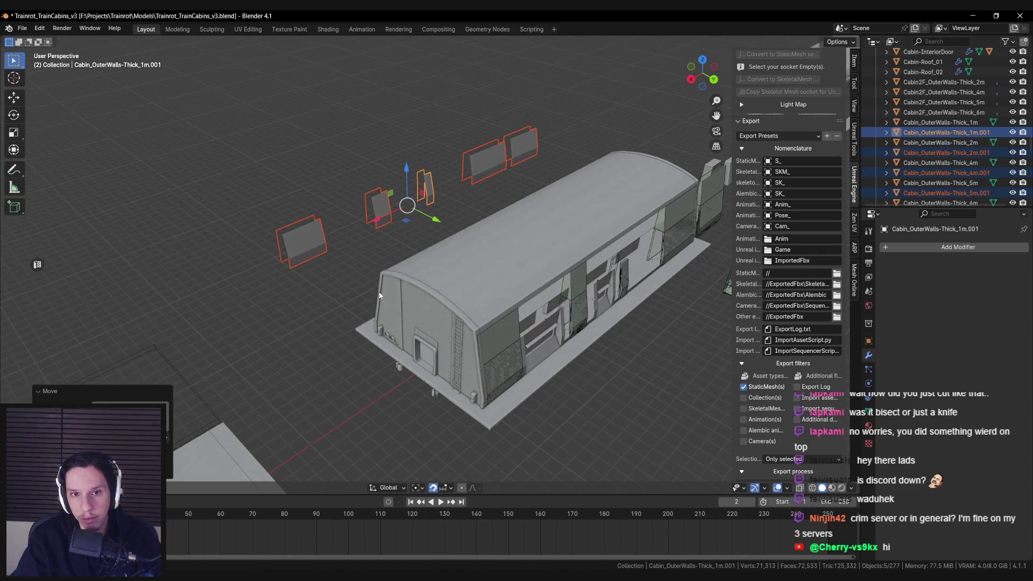
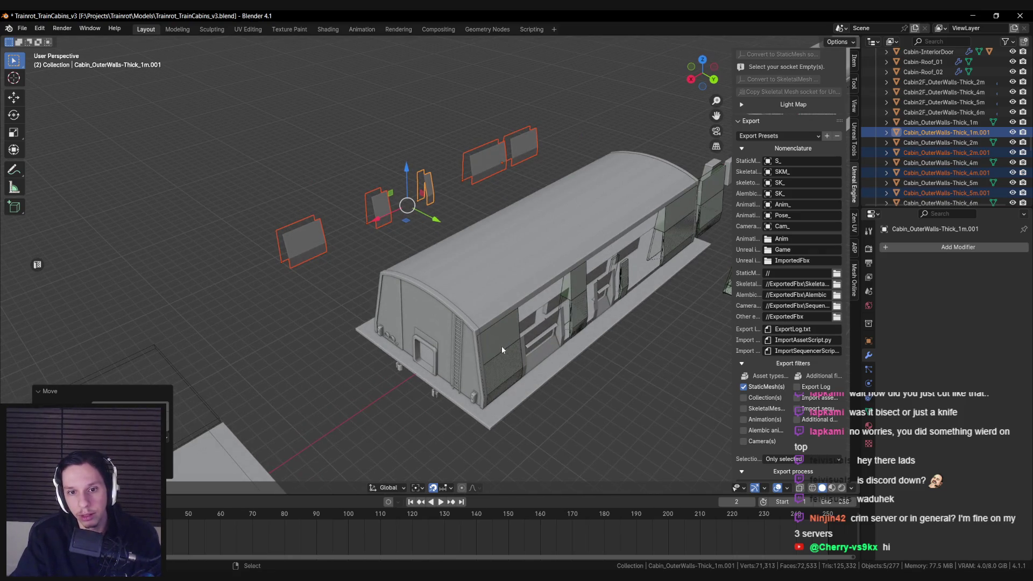
Delete the first duplicated wall copies and clear the selection in wireframe view
key("Delete")
left_click(505, 363)
mouse_move(505, 362)
left_mouse_down()
mouse_move(467, 307)
mouse_move(377, 388)
left_mouse_up()
key("shift+z")
key("shift+z")
key("alt+a")
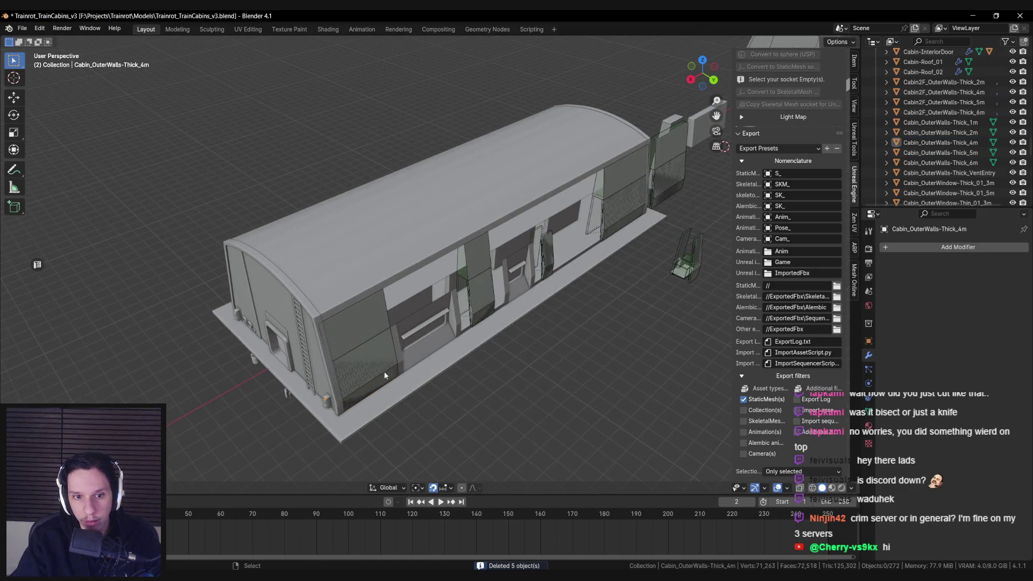
Select the 1m–6m outer wall pieces together with their children using Select Children
left_click(949, 164, "shift")
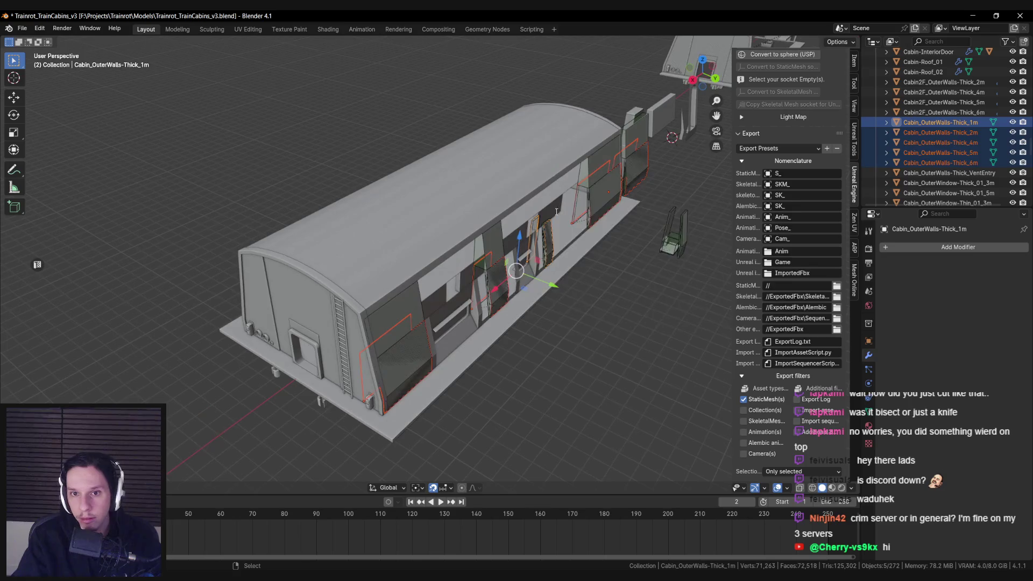
key("F3")
type("select chi")
key("Down")
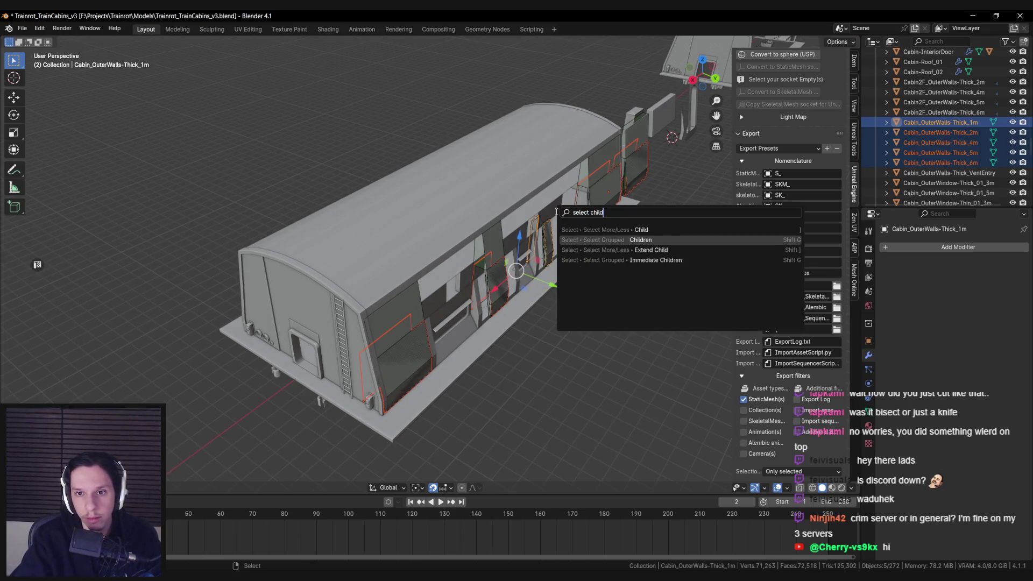
key("Return")
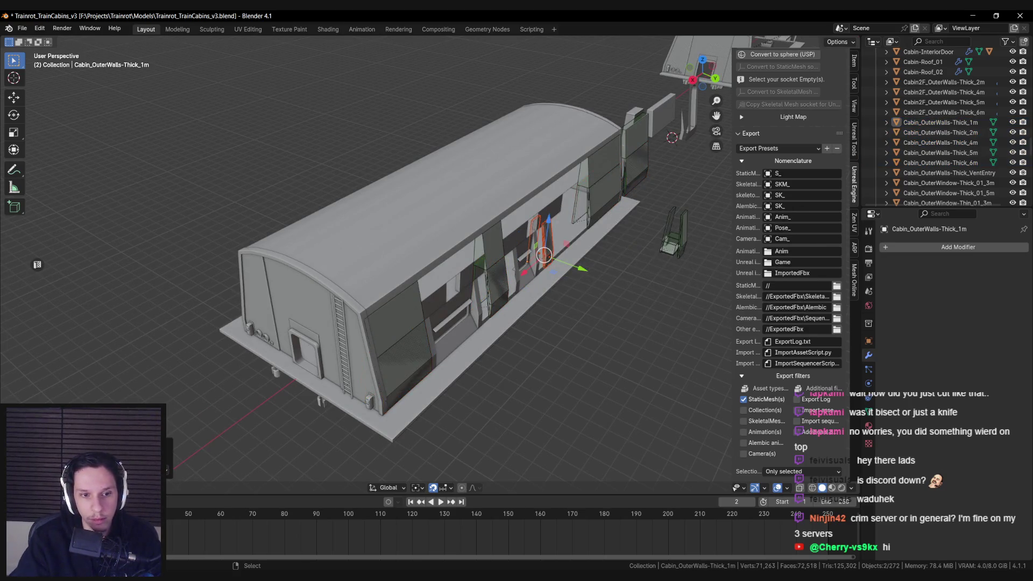
Duplicate the selected wall pieces, move the copies along the Y axis, then deselect them
key("shift+d")
key("y")
key("Return")
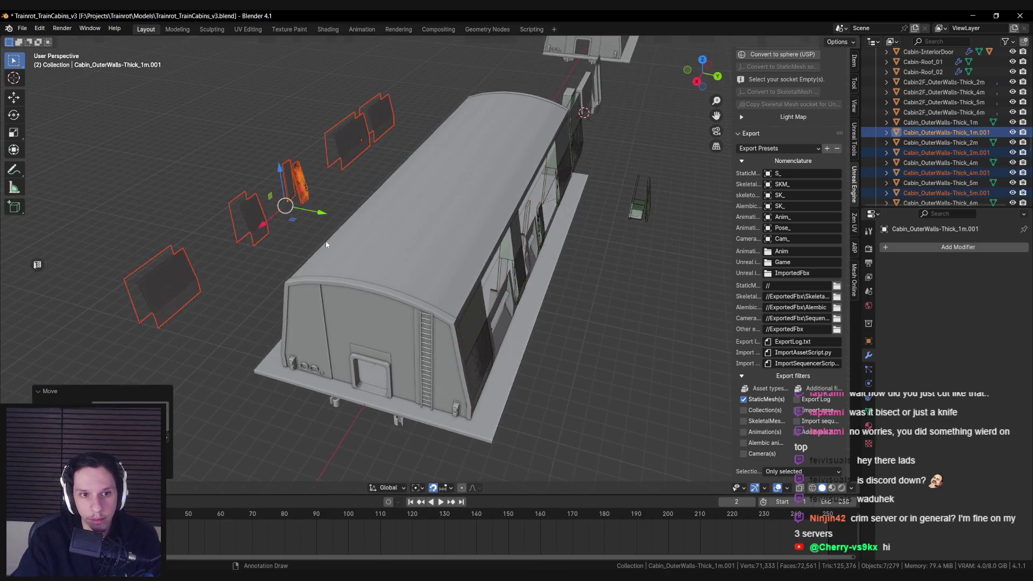
key("KP_Decimal")
left_click(441, 296)
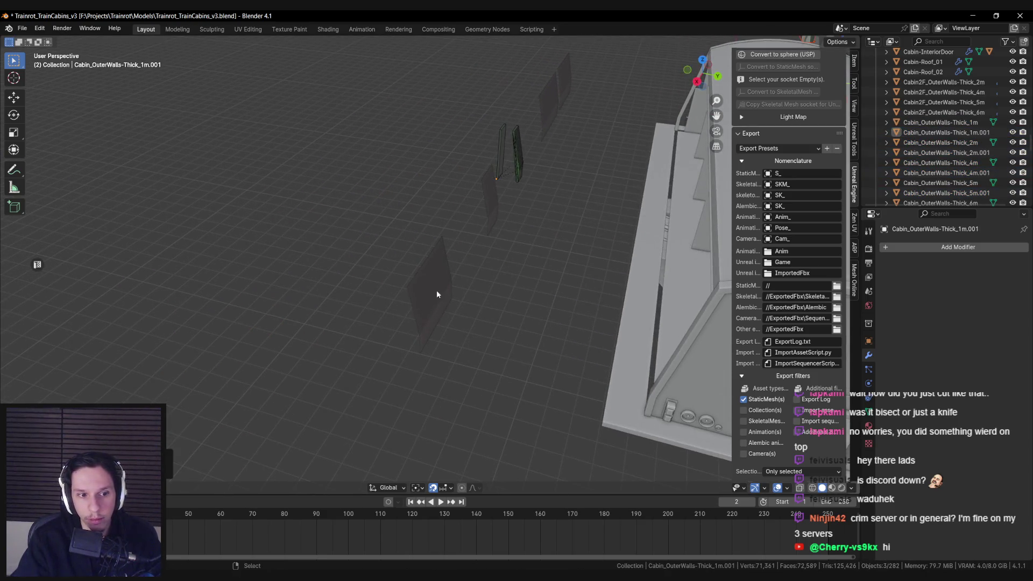
Box-select the seven loose wall copies in X-ray and delete them
scroll(429, 300, "down", 5)
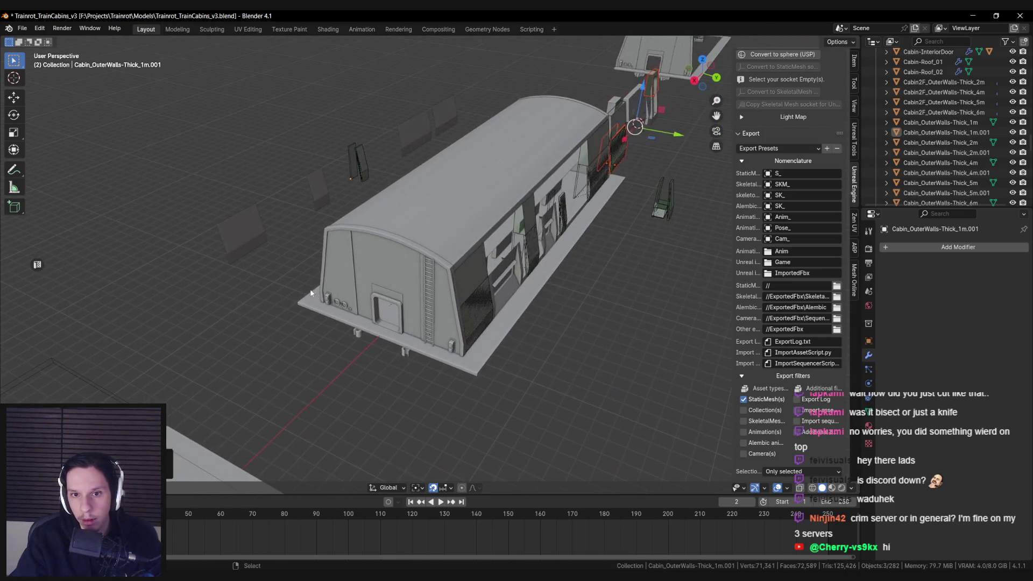
key("alt+a")
key("alt+z")
left_click_drag(157, 99, 280, 373)
key("alt+z")
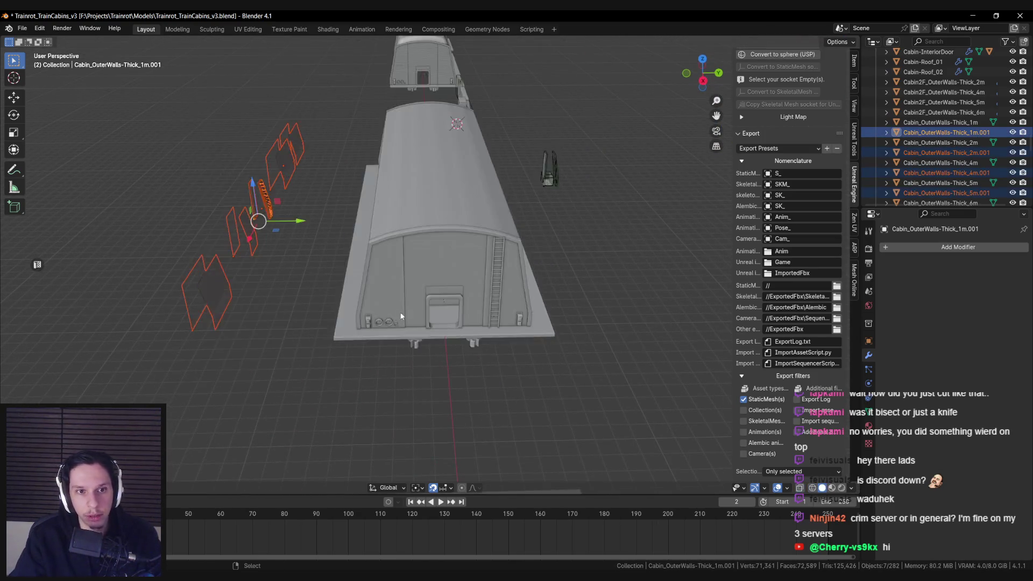
key("Delete")
Select five outer wall pieces and add their children to the selection
left_click(470, 294)
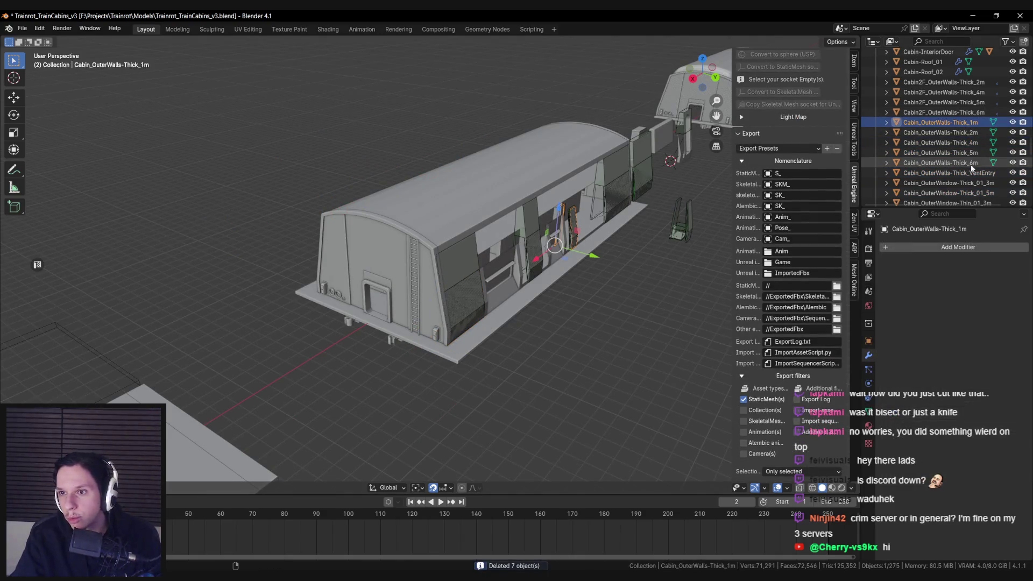
left_click(492, 226, "shift")
left_click_drag(493, 226, 481, 224)
left_click(479, 221, "alt+shift")
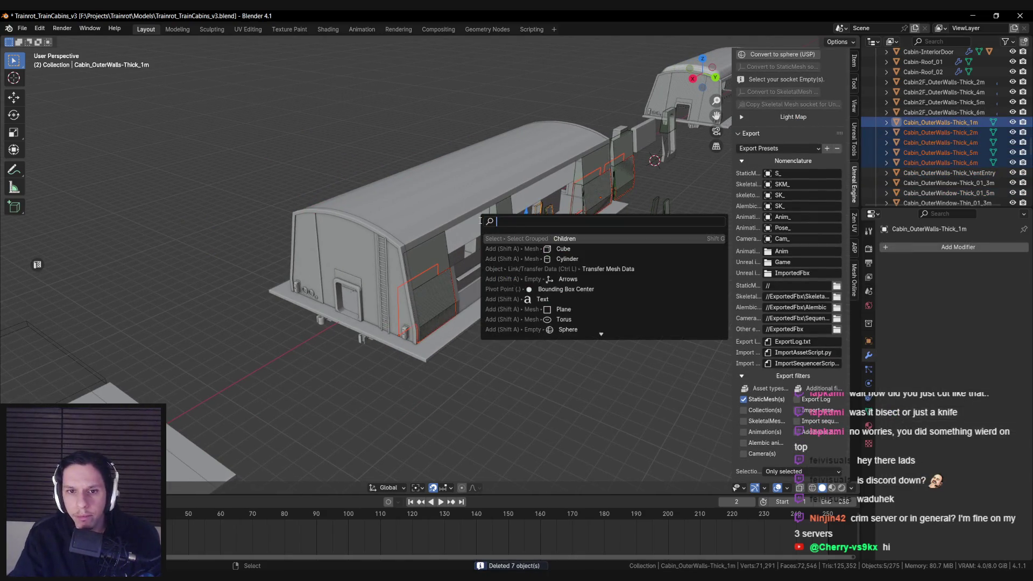
left_click(479, 226)
Start a trial move of the selected wall pieces and cancel it, leaving them in place
scroll(435, 267, "up", 4)
key("alt+z")
scroll(436, 345, "up", 3)
key("alt+z")
key("g")
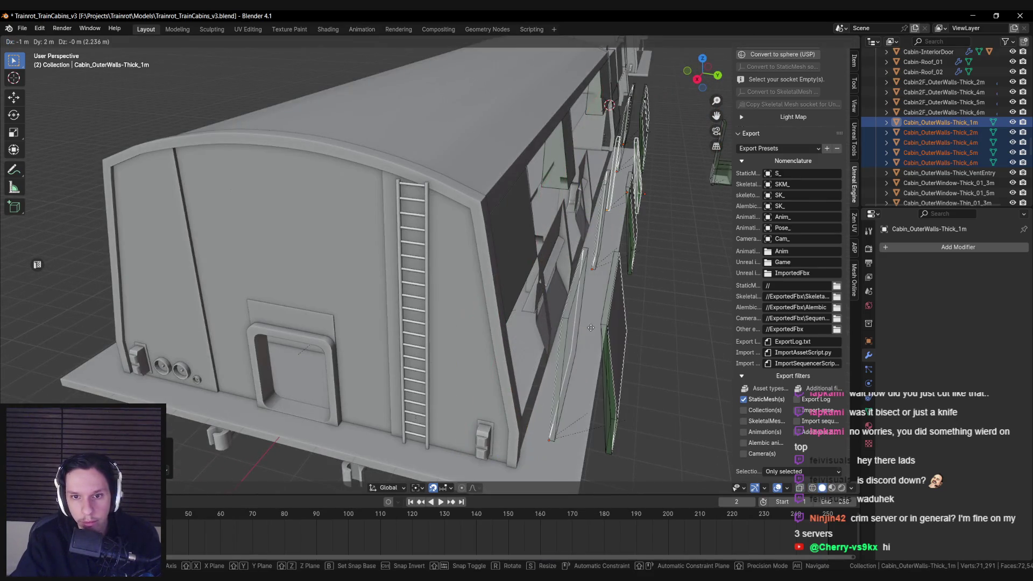
right_click(592, 326)
Remove the copies duplicated above the roof, then select the 1m wall and collapse its child list
scroll(556, 292, "down", 5)
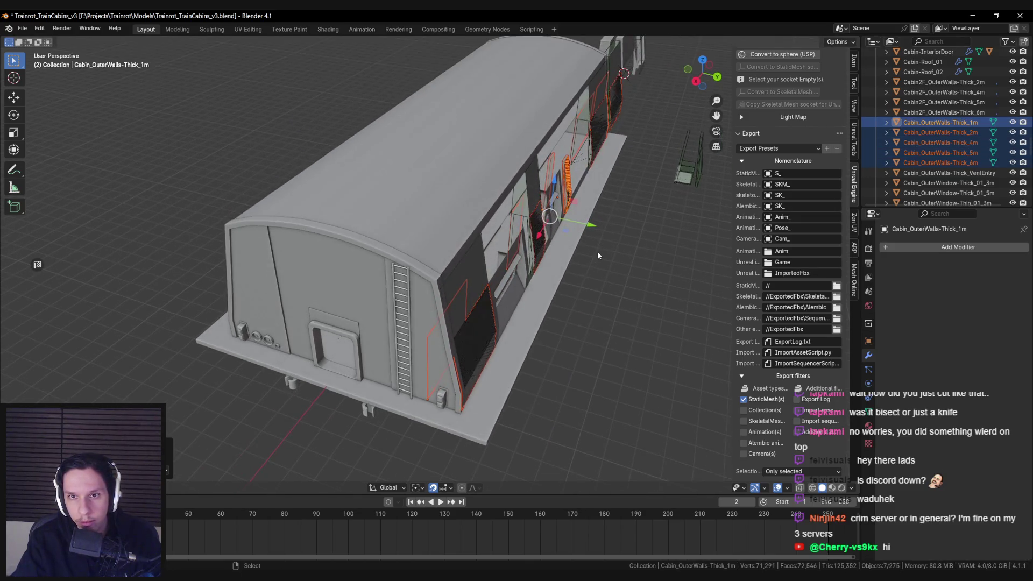
key("shift+d")
left_click(357, 184)
left_click_drag(358, 188, 559, 231)
key("Delete")
left_click(592, 239)
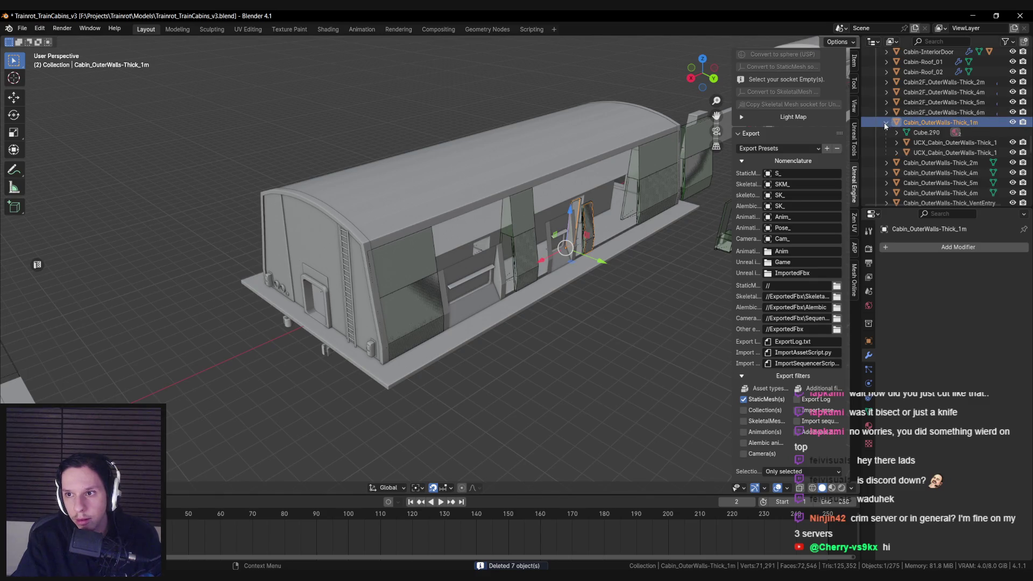
left_click(885, 123)
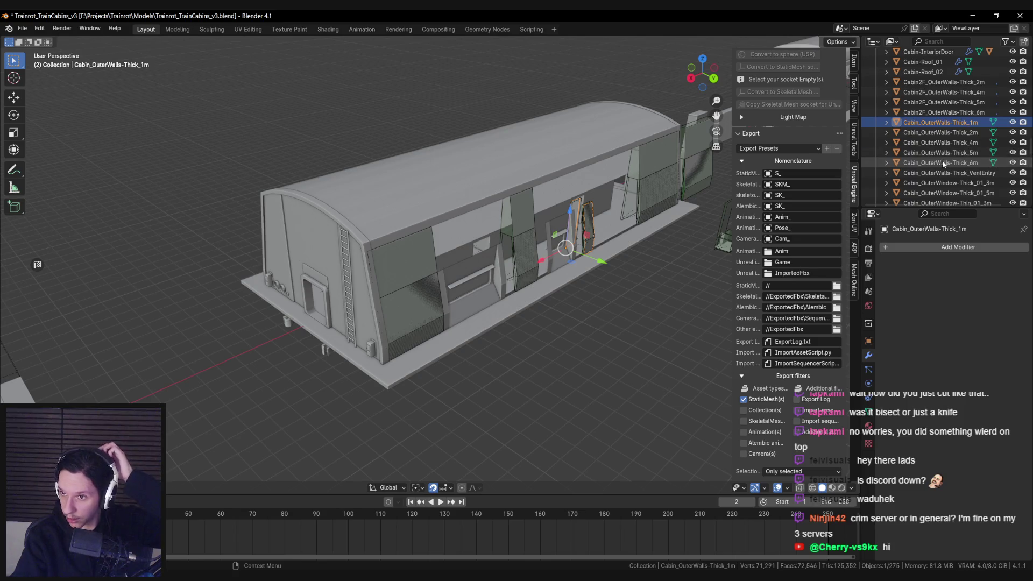
Select the 1m–6m outer walls and run Select Grouped with the Children type
left_click(943, 163, "shift")
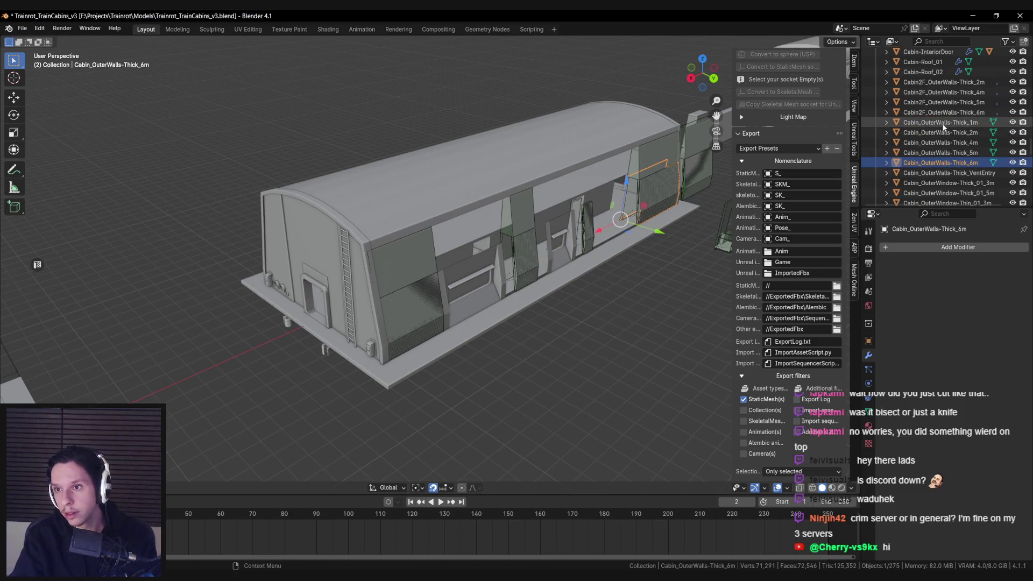
key("F3")
key("Return")
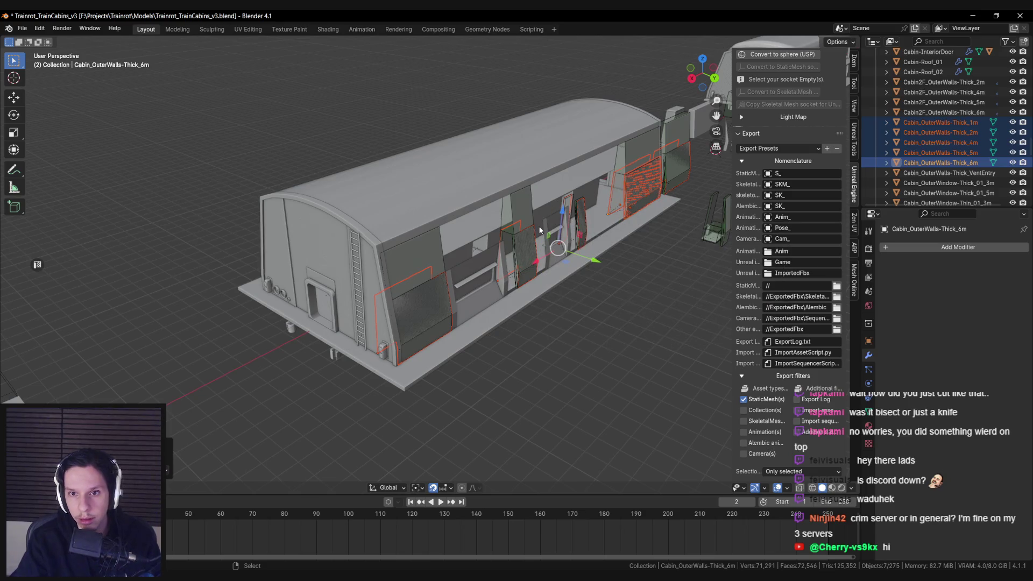
left_click(129, 468)
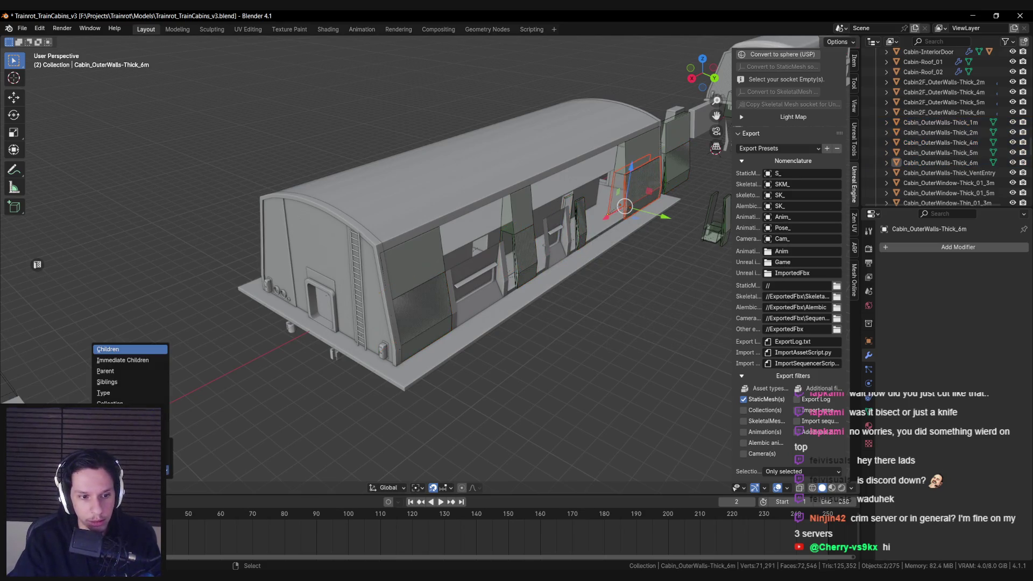
left_click(129, 468)
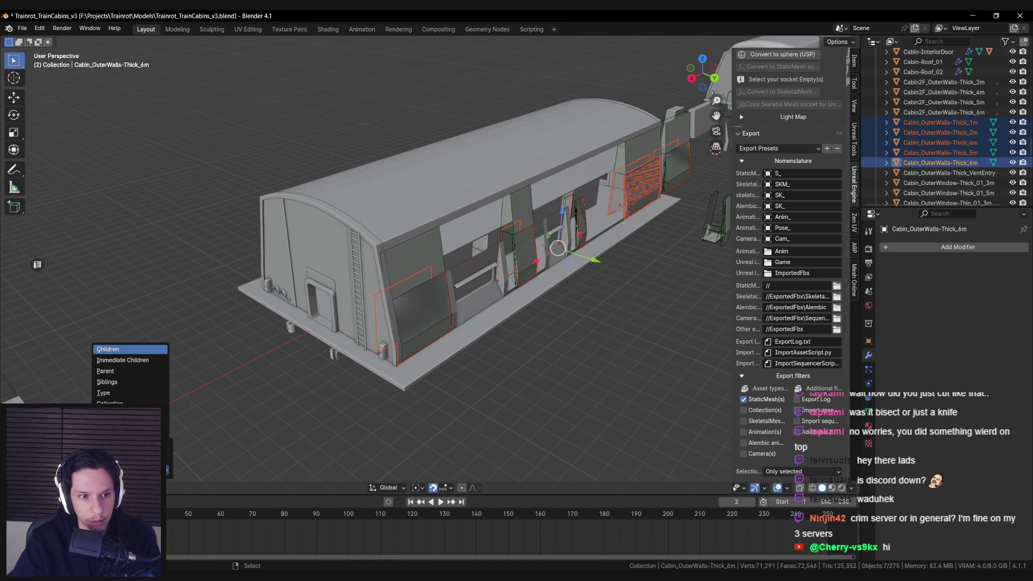
left_click(130, 359)
left_click(130, 469)
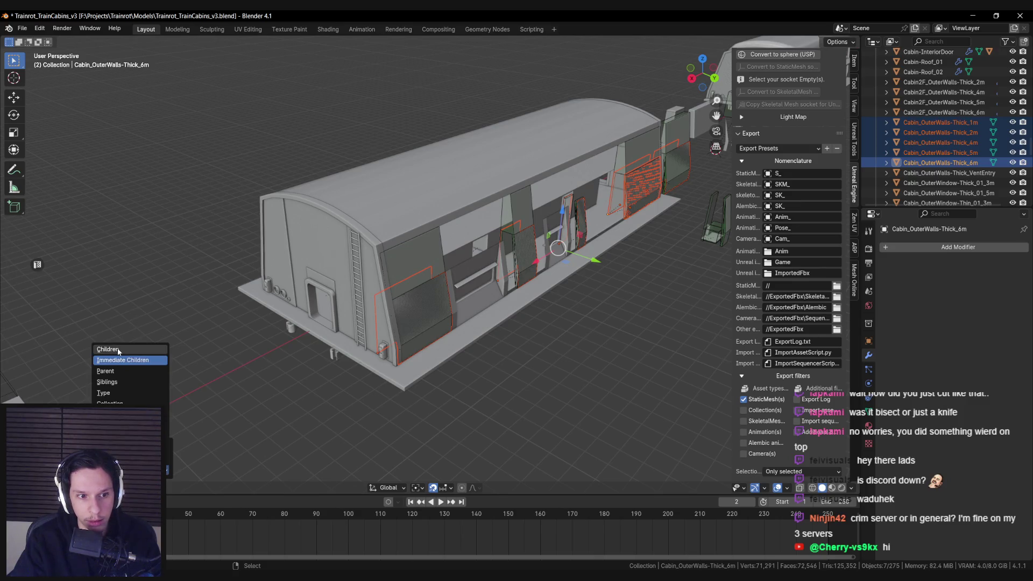
left_click(111, 381)
left_click(130, 468)
left_click(129, 468)
left_click(129, 369)
Check the selection in X-ray, then add the 5m wall's child collision meshes
key("alt+z")
scroll(227, 369, "up", 3)
scroll(227, 365, "down", 3)
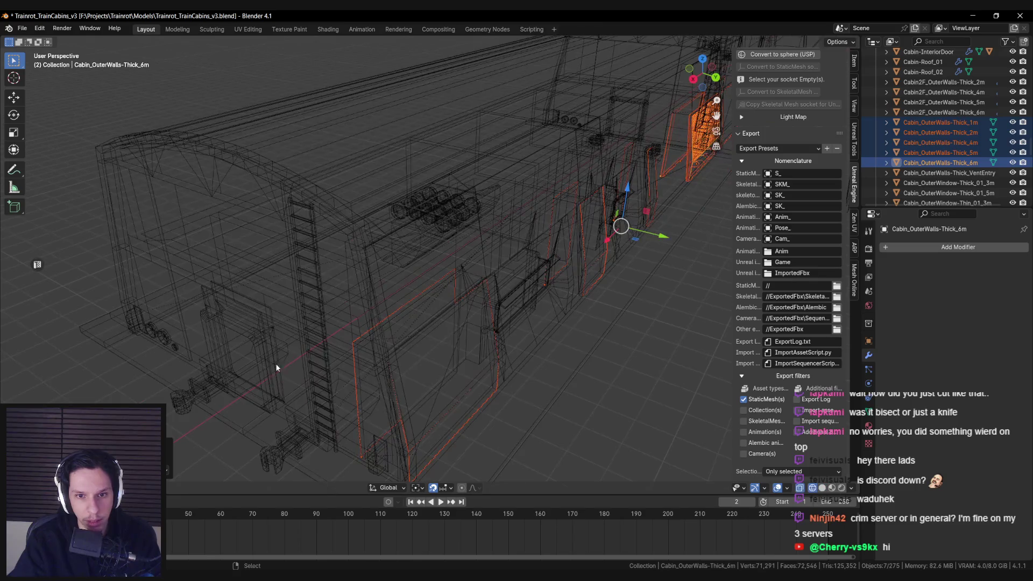
key("alt+z")
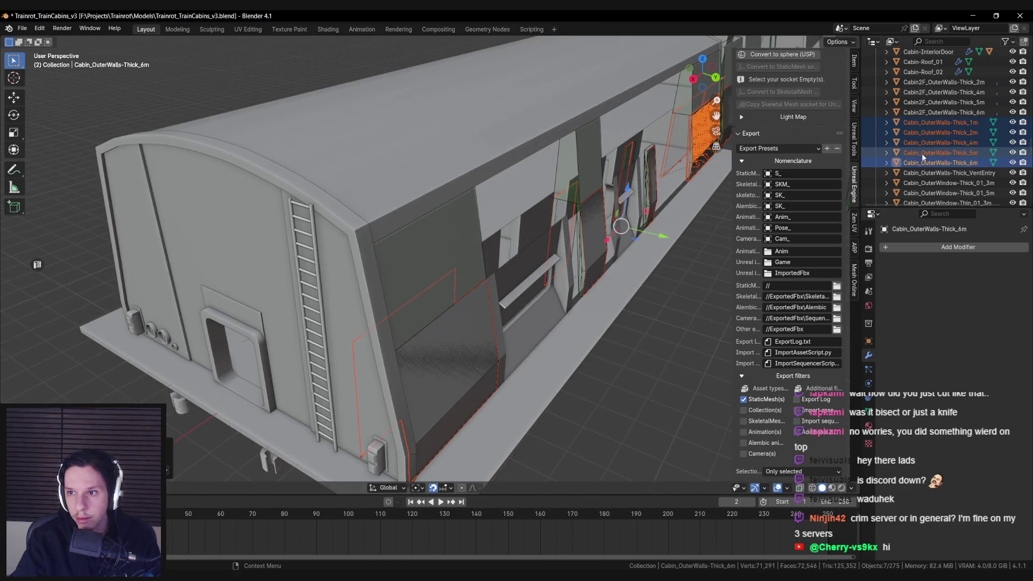
left_click(923, 153, "ctrl")
scroll(631, 231, "up", 1)
key("F3")
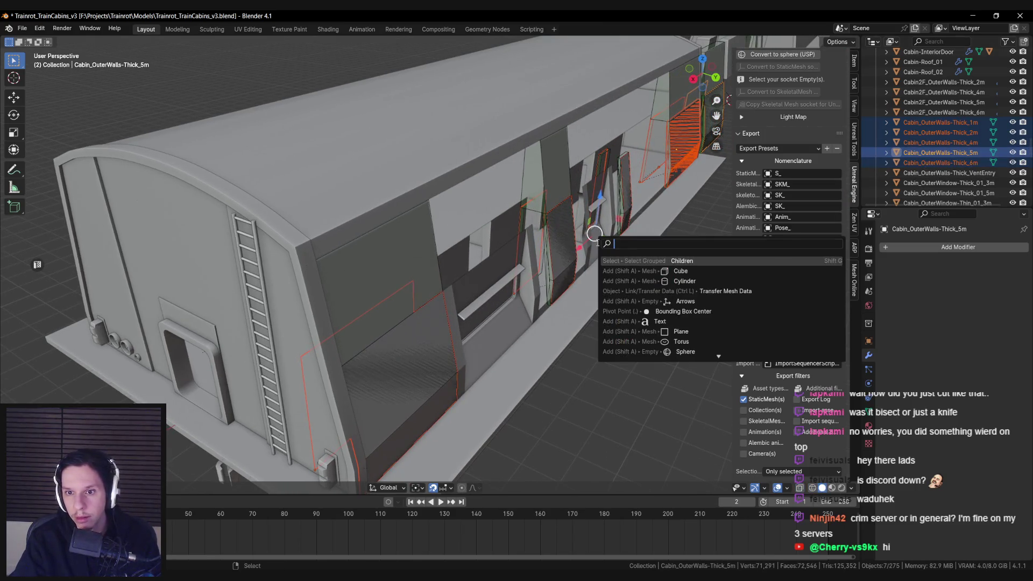
key("Return")
Add the 4m and 2m walls' child collision meshes to the selection
left_click(942, 144, "ctrl")
scroll(619, 214, "up", 1)
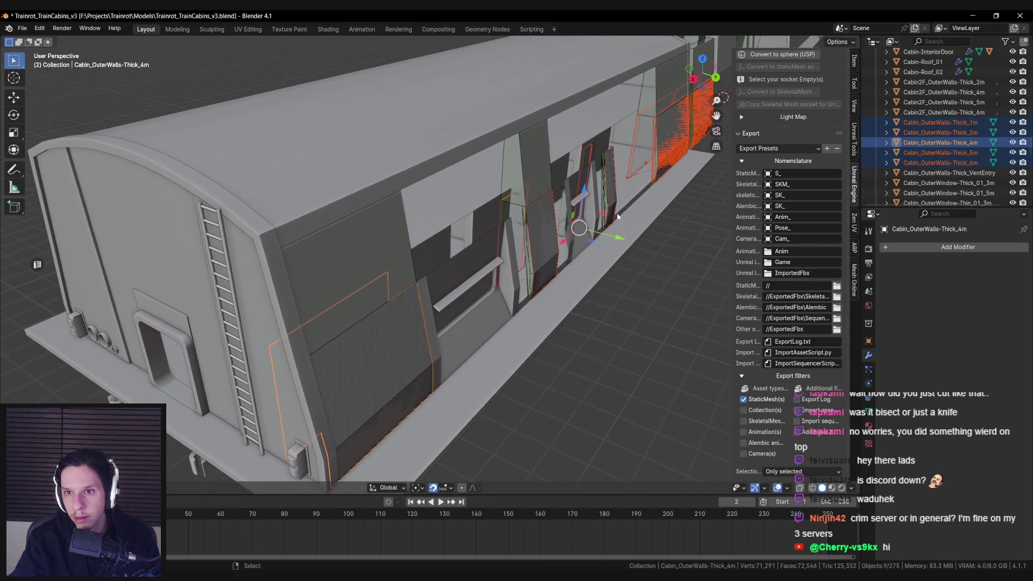
key("F3")
key("Return")
scroll(619, 215, "down", 3)
left_click(940, 132, "ctrl")
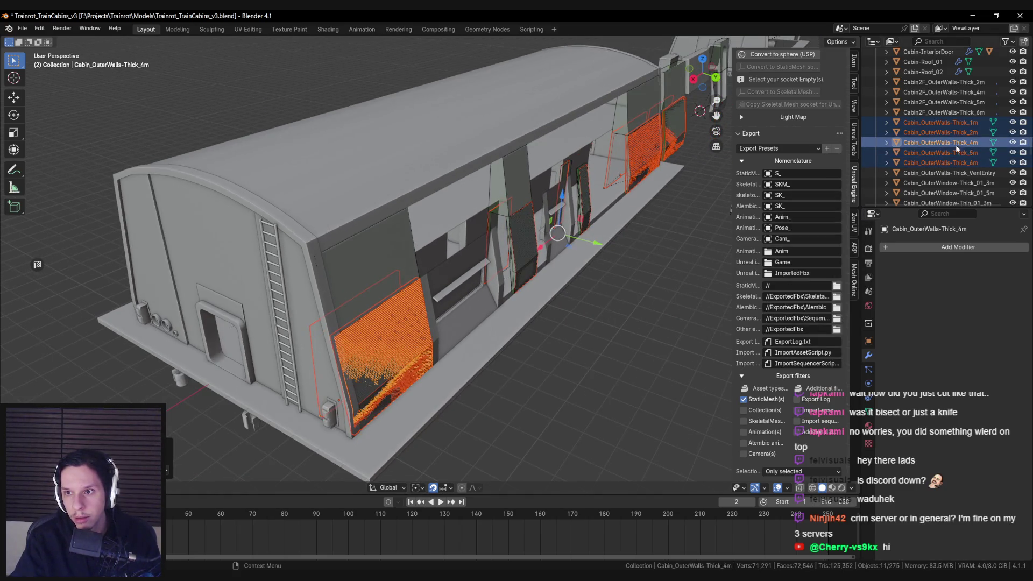
scroll(587, 215, "up", 1)
key("F3")
key("Return")
Add the 1m wall's children, duplicate everything, move the copies aside and clear the selection
scroll(587, 215, "up", 1)
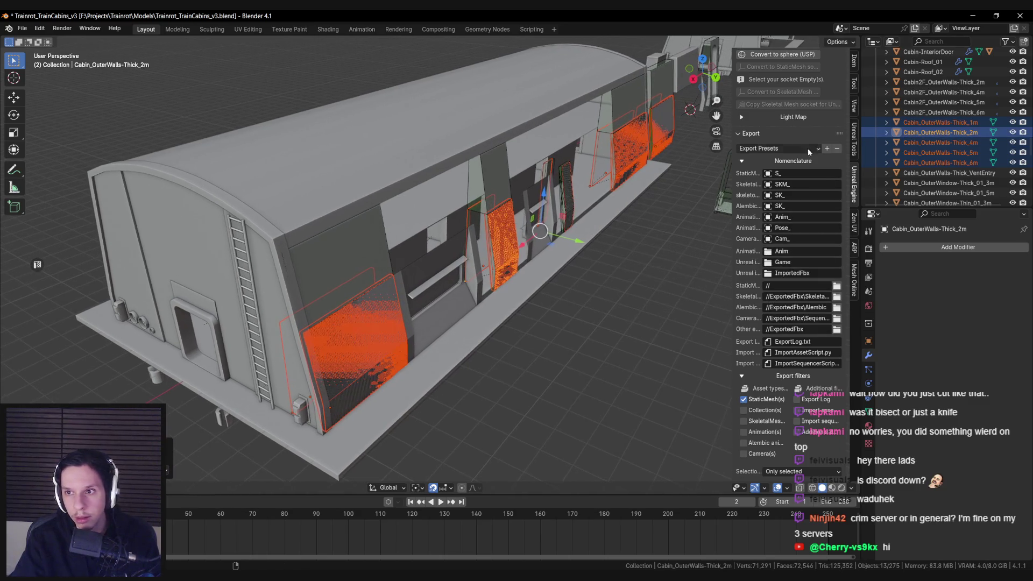
left_click(941, 122, "ctrl")
key("F3")
key("Return")
scroll(591, 267, "down", 5)
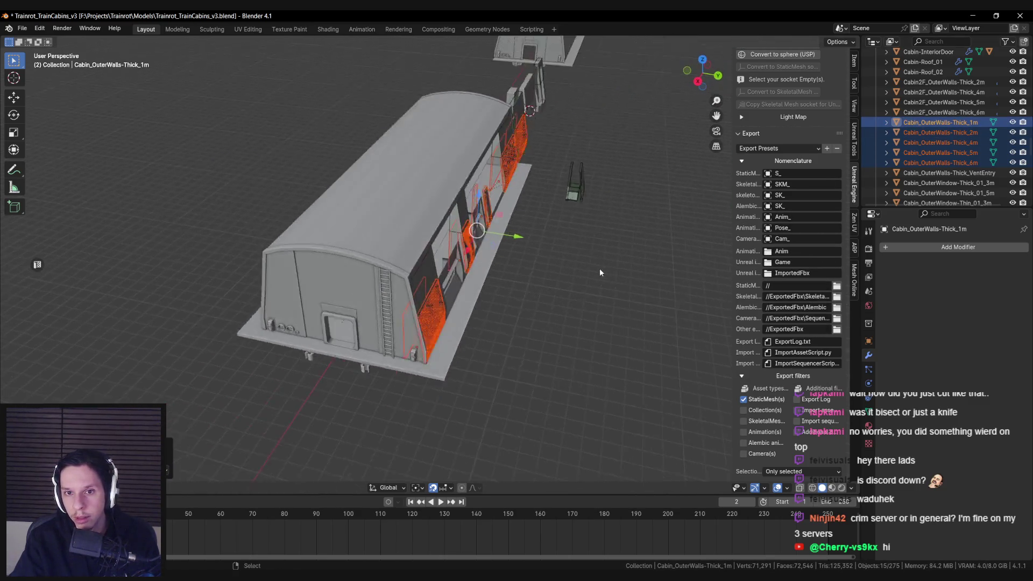
key("shift+d")
key("alt+a")
scroll(396, 322, "up", 5)
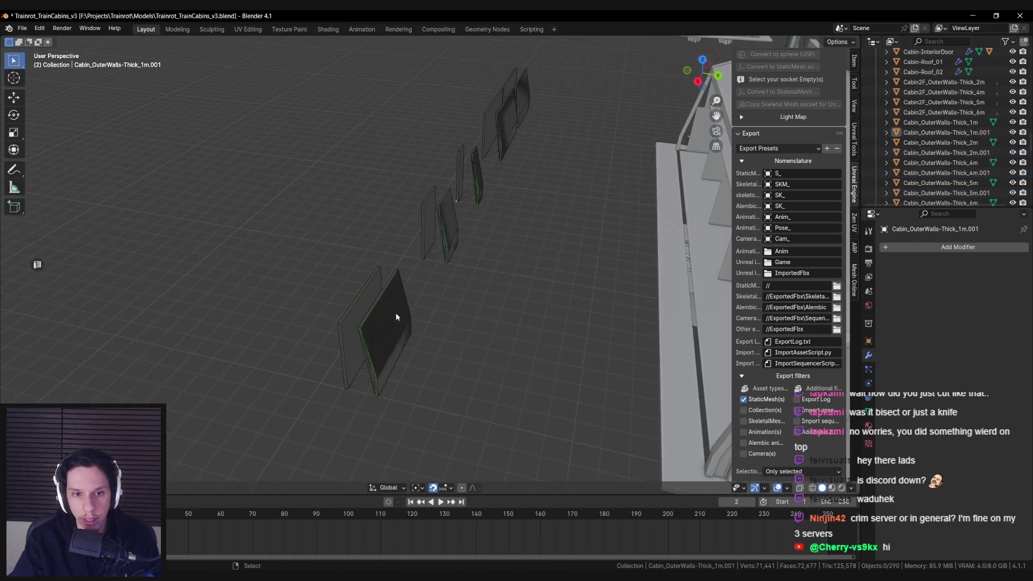
Rename the copied 4m wall Cabin_OuterWalls-Thick_4m.001 to Cabin_OuterWalls-Only_4m
left_click(418, 319)
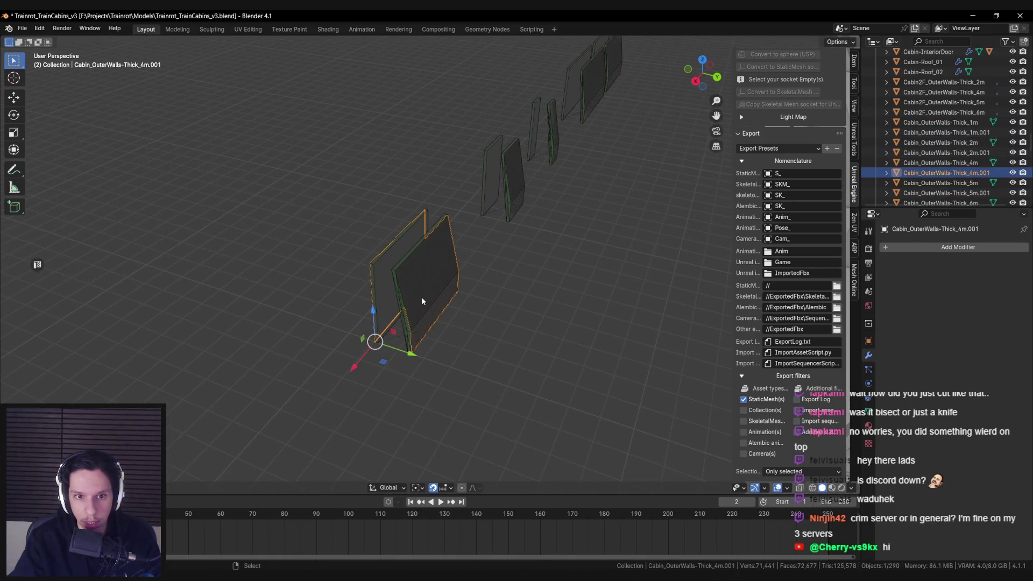
scroll(942, 158, "down", 3)
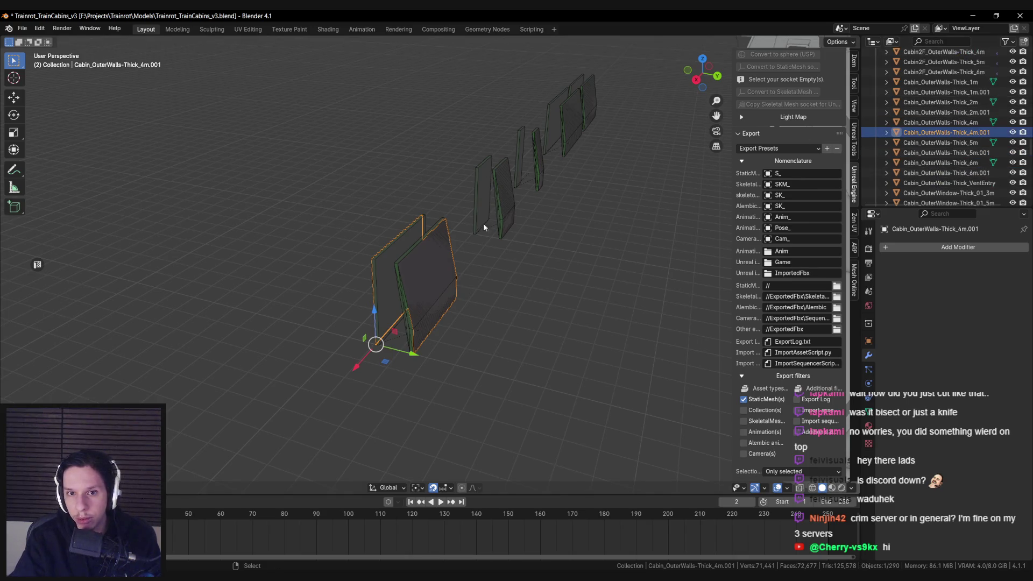
scroll(947, 129, "down", 1)
double_click(947, 122)
left_click(952, 122)
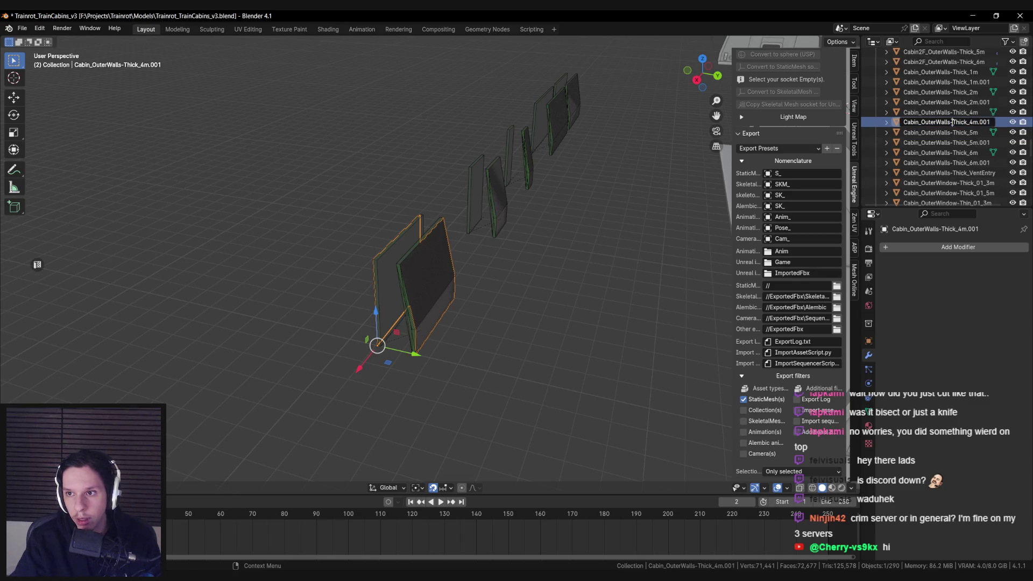
key("ctrl+BackSpace")
type("Only")
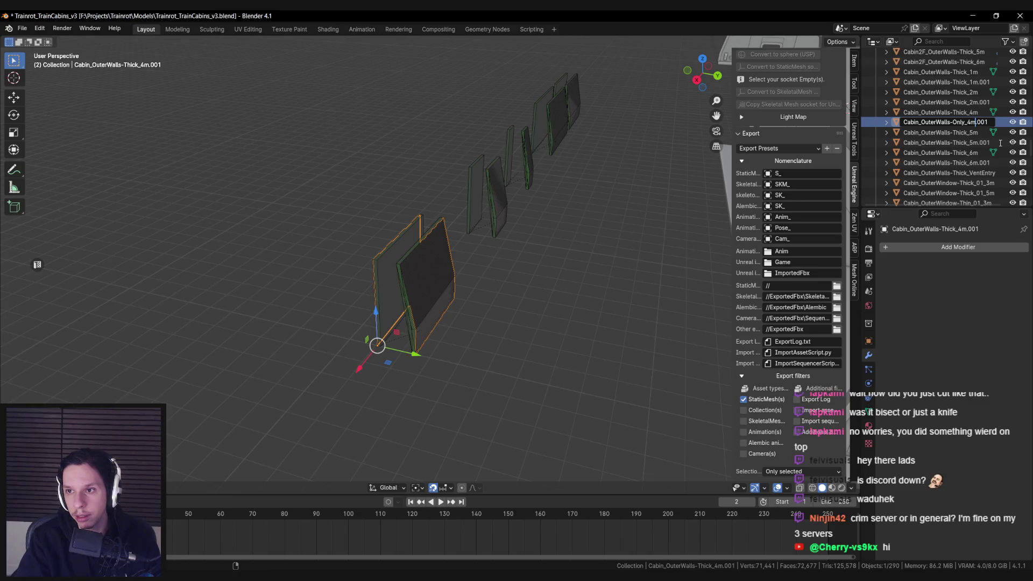
key("End")
key("BackSpace")
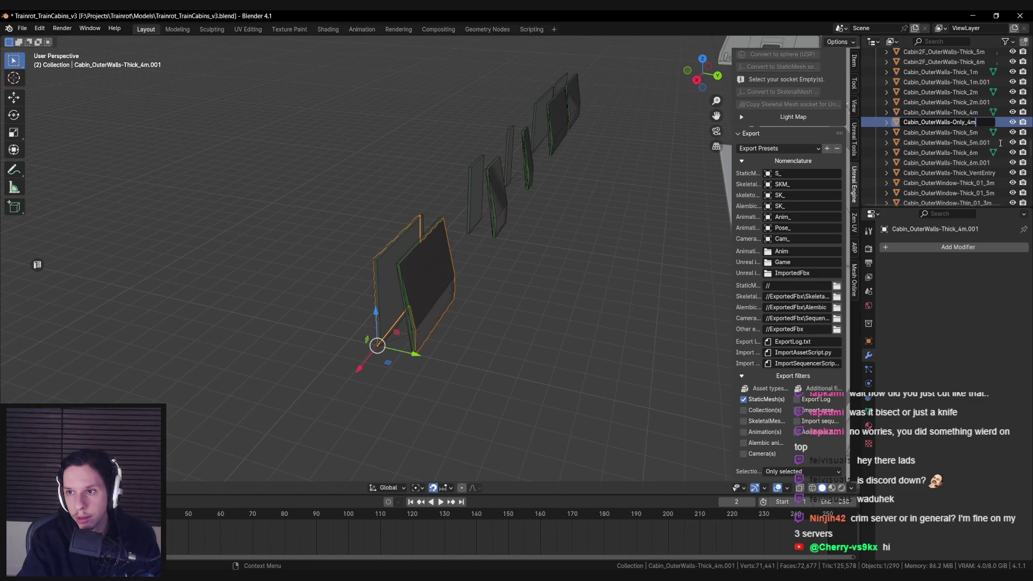
key("Return")
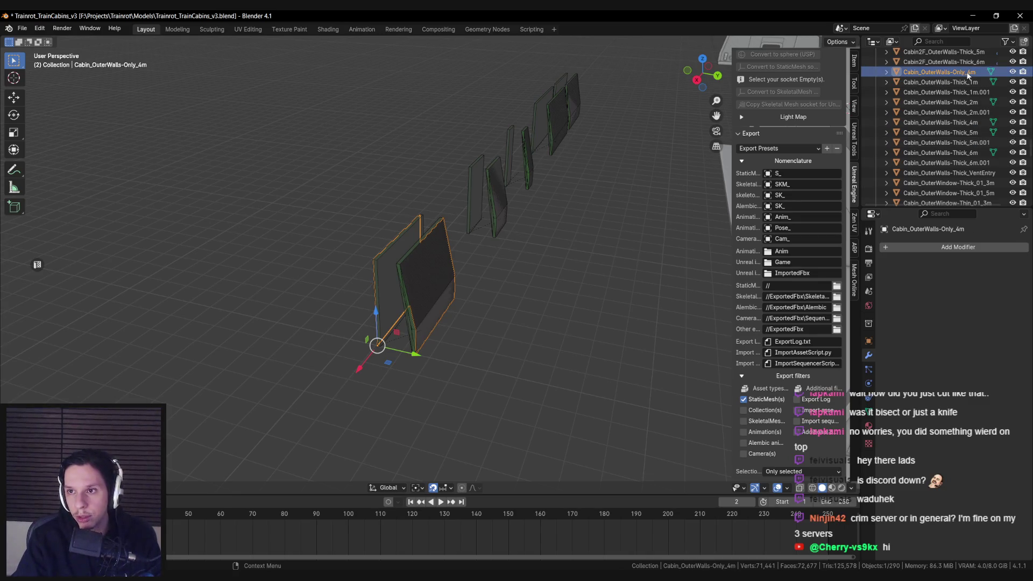
Delete the 4m wall's left face and its collision object, then save the blend file
key("Tab")
key("KP_Decimal")
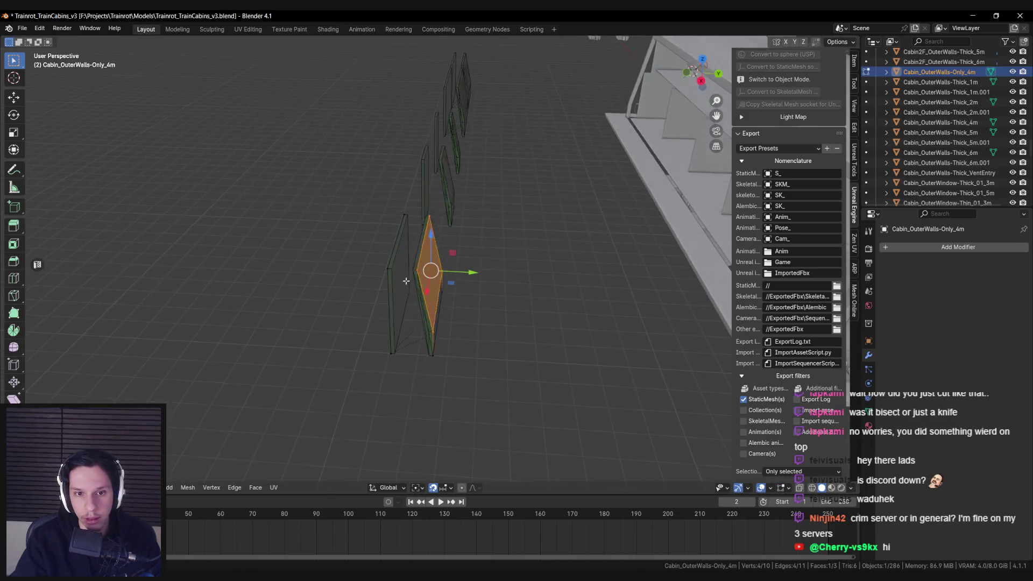
key("alt+z")
mouse_move(358, 192)
left_mouse_down()
mouse_move(392, 318)
mouse_move(446, 289)
left_mouse_up()
key("alt+z")
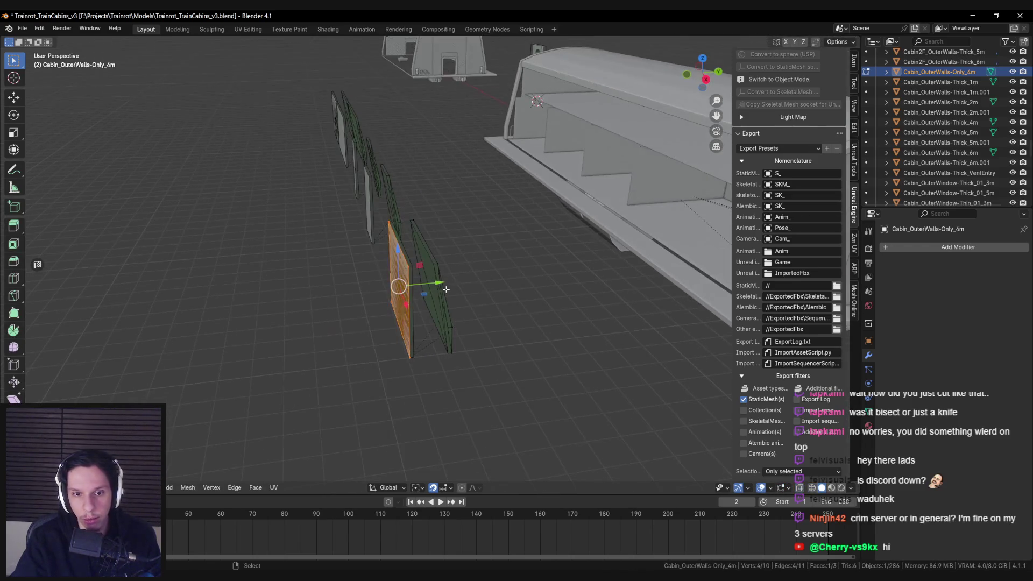
key("x")
left_click(431, 267)
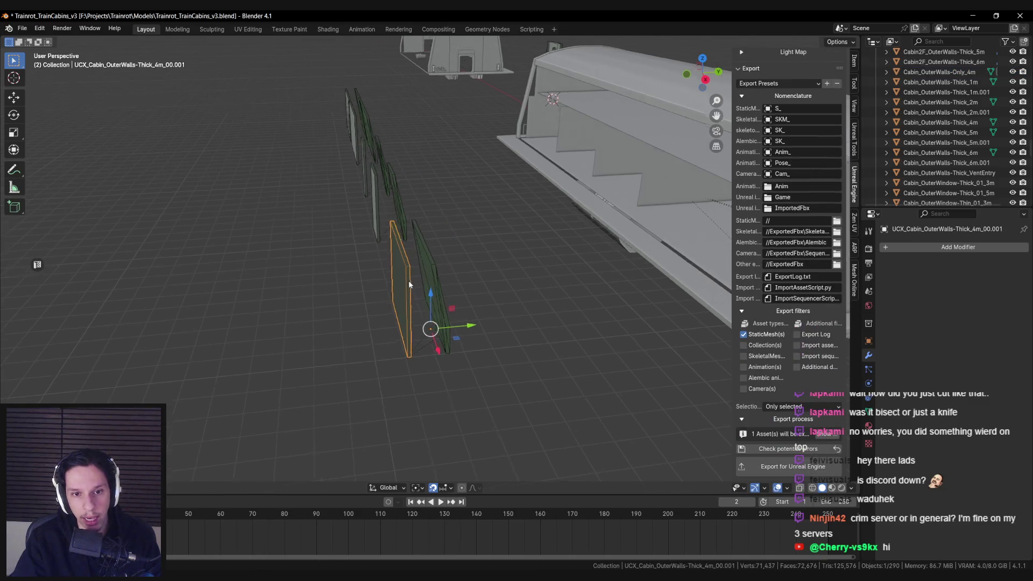
key("Delete")
left_click(429, 284)
mouse_move(431, 282)
left_mouse_down()
mouse_move(415, 285)
mouse_move(433, 287)
mouse_move(435, 212)
left_mouse_up()
left_click(431, 283)
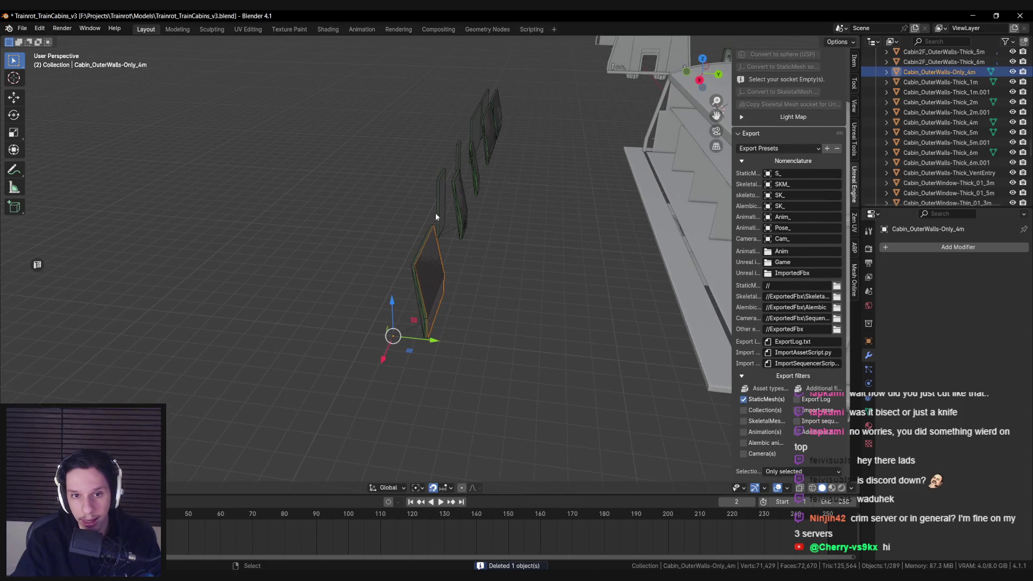
key("ctrl+s")
Rename the Cabin_OuterWalls-Thick_2m.001 wall to Cabin_OuterWalls-Only_2m
scroll(443, 215, "up", 4)
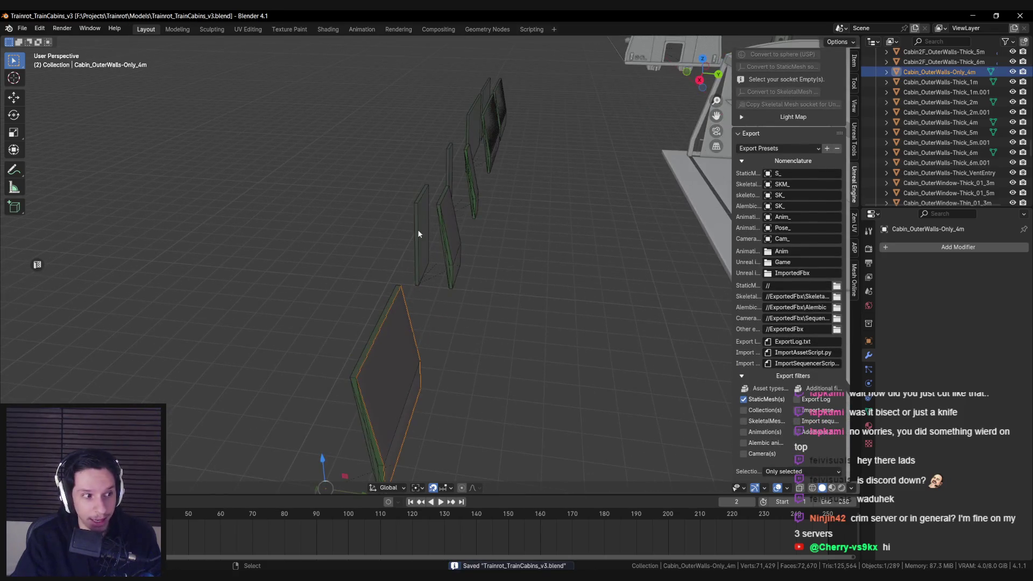
left_click(464, 207)
mouse_move(463, 208)
left_mouse_down()
mouse_move(425, 273)
mouse_move(464, 253)
left_mouse_up()
scroll(967, 118, "up", 1)
double_click(967, 122)
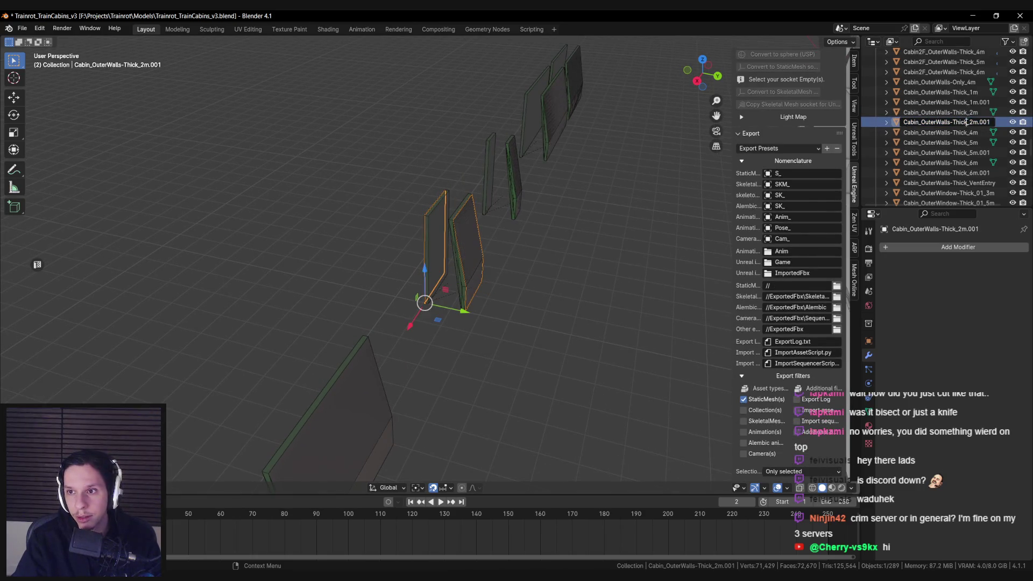
double_click(952, 123)
type("Only")
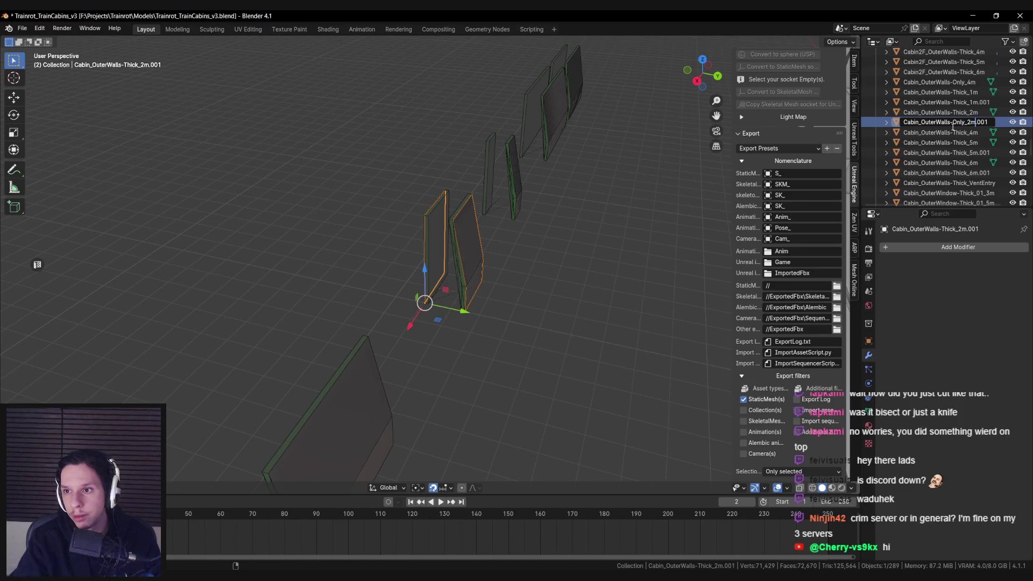
key("Return")
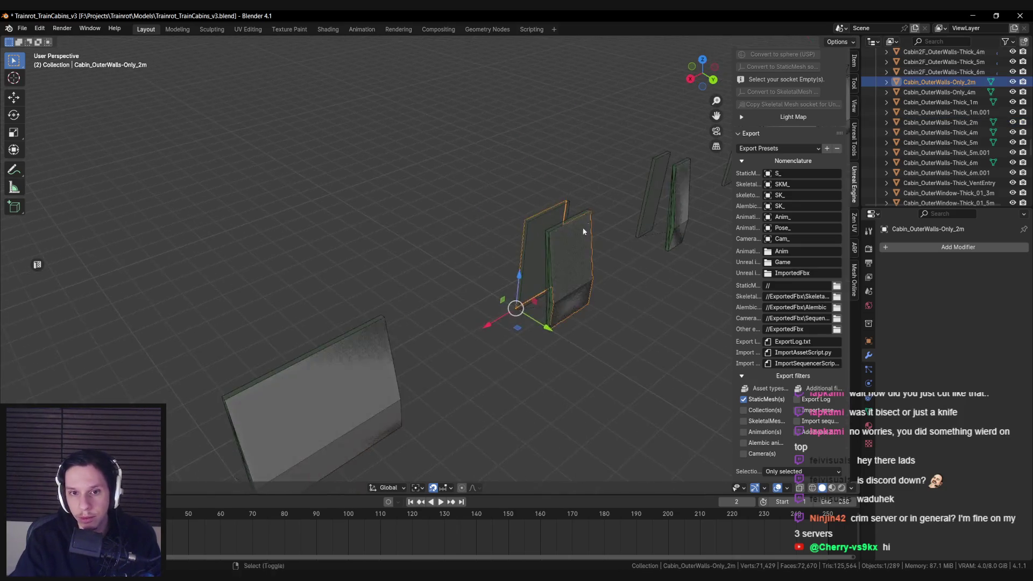
Delete the 2m wall's collision object and inspect its faces in Edit Mode
left_click(463, 256)
key("Delete")
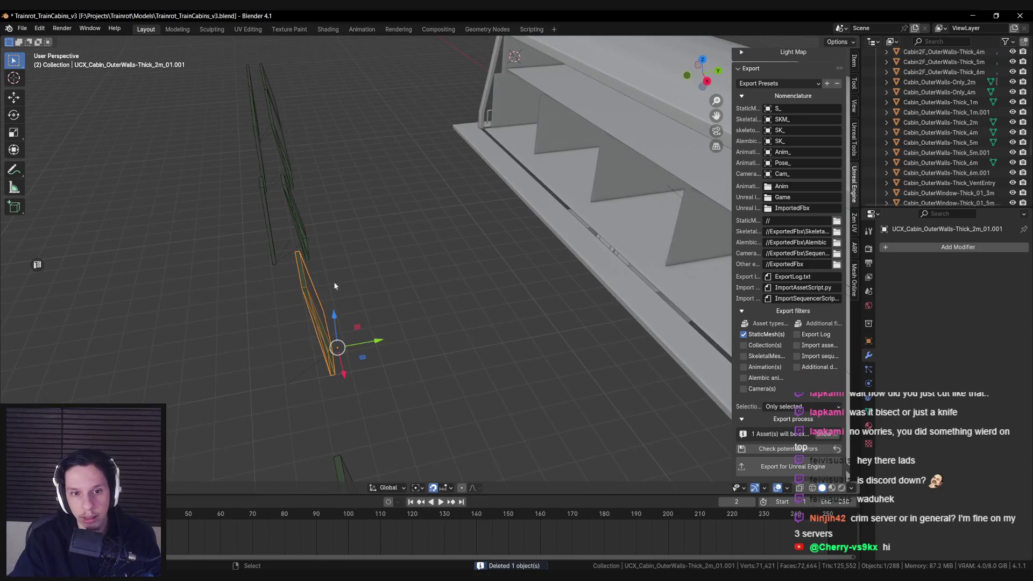
left_click(317, 293)
key("Tab")
left_click(401, 296)
right_click(398, 302)
left_click(397, 304)
right_click(431, 340)
left_click(431, 340)
key("Tab")
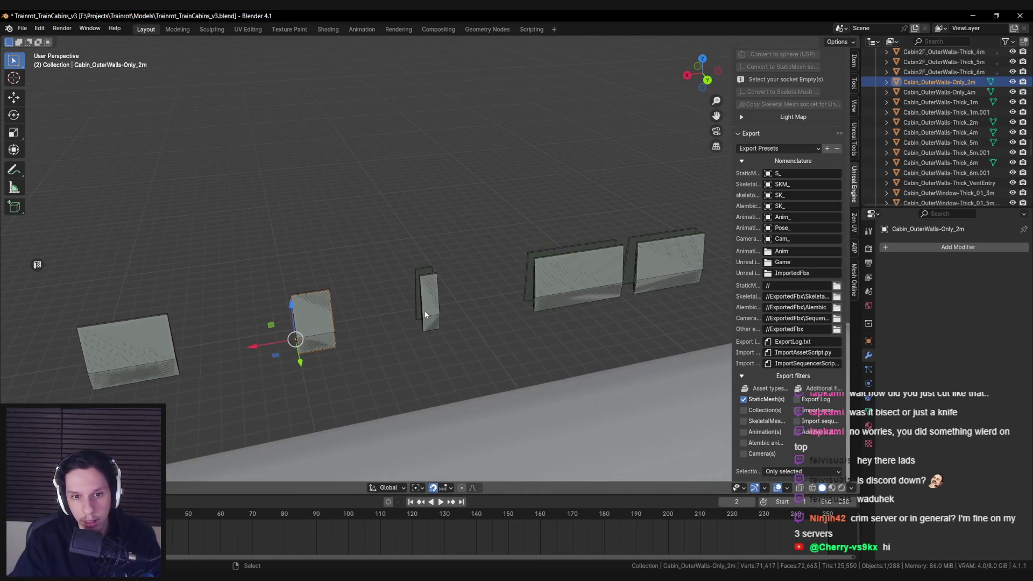
Delete the 1m wall's collision object and rename its wall to Cabin_OuterWalls-Only_1m
left_click(425, 314)
key("KP_Decimal")
key("Delete")
left_click(362, 323)
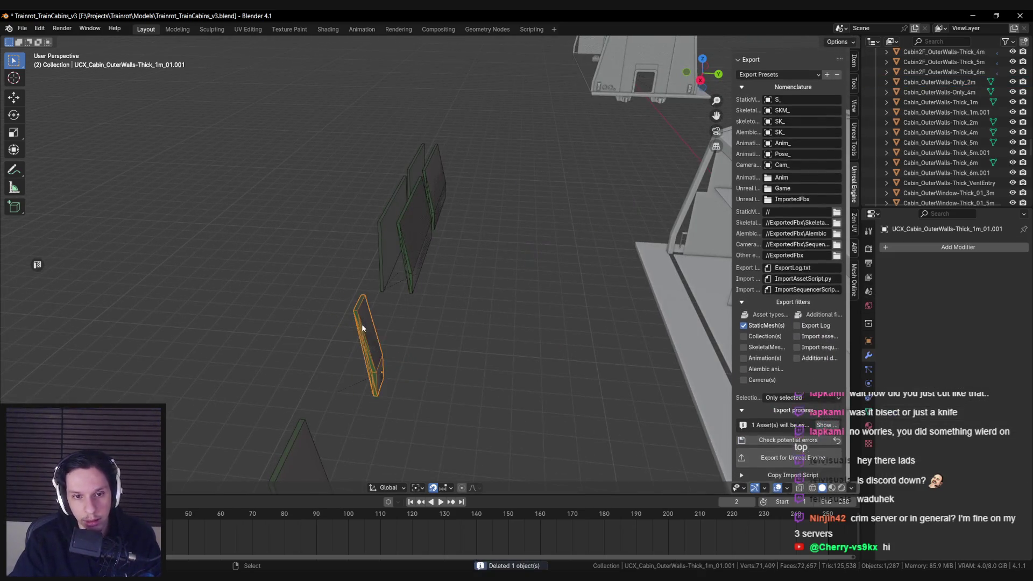
left_click(963, 111)
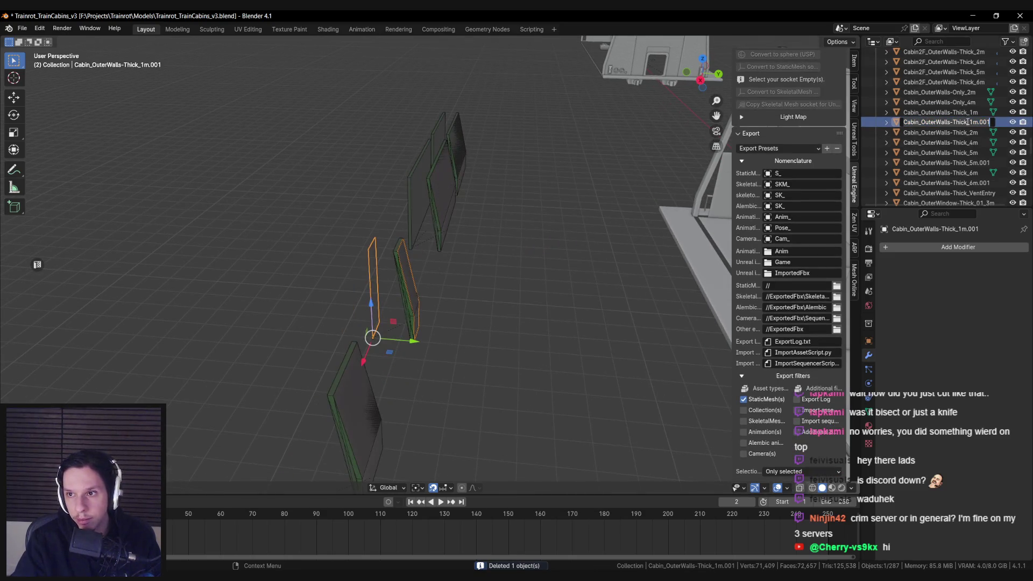
left_click(967, 122)
double_click(953, 122)
type("Only")
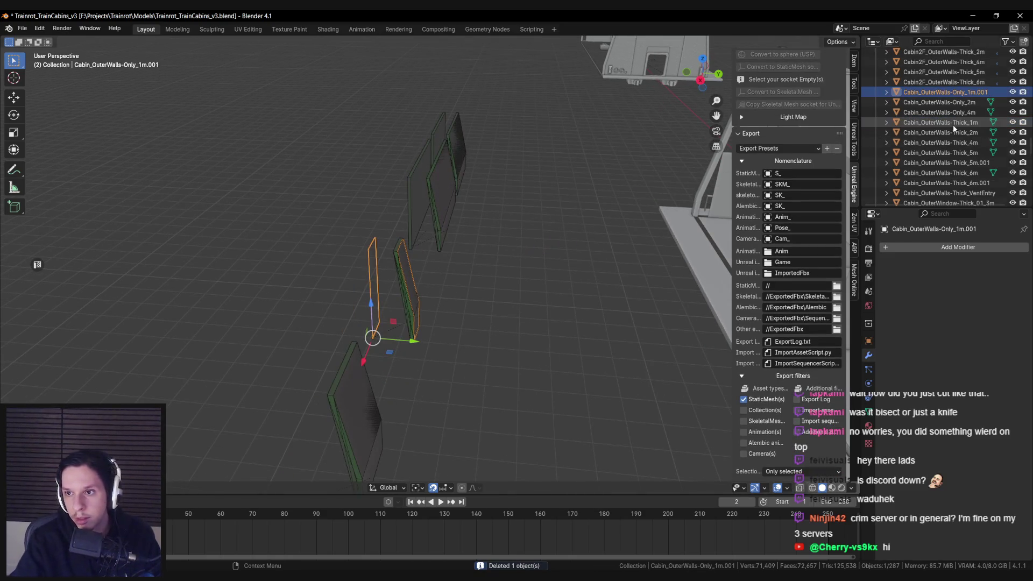
key("Return")
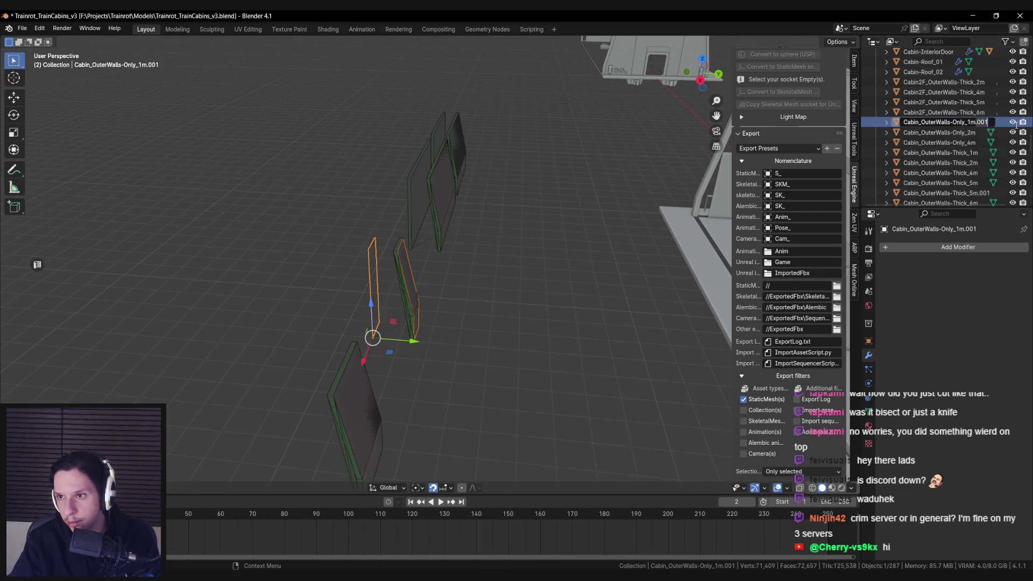
key("Delete")
key("Delete")
key("Delete")
key("Return")
Remove the 1m wall's extra face, delete a 6m wall collision object, and save
key("KP_Decimal")
key("Tab")
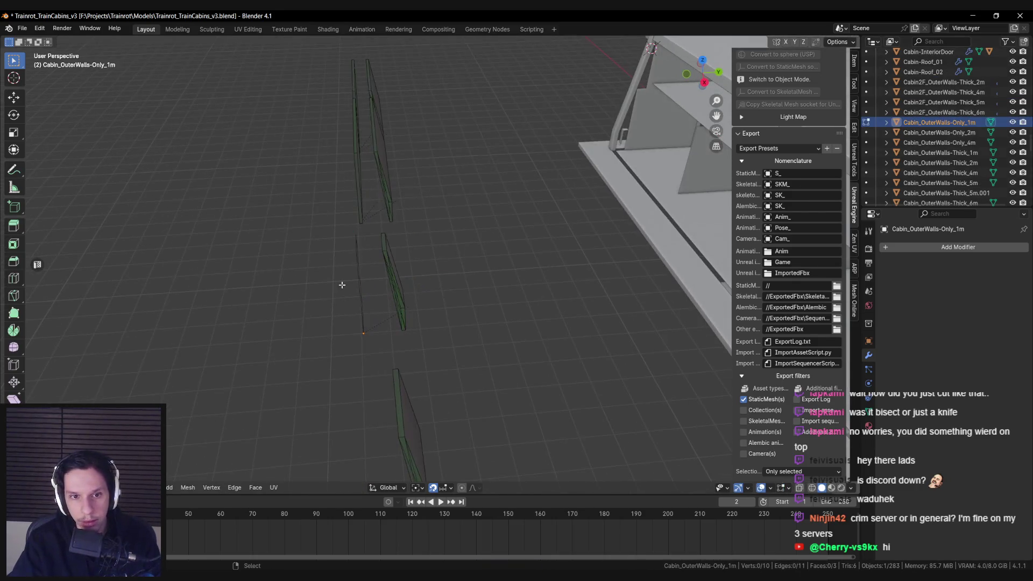
left_click(346, 295)
key("x")
left_click(351, 298)
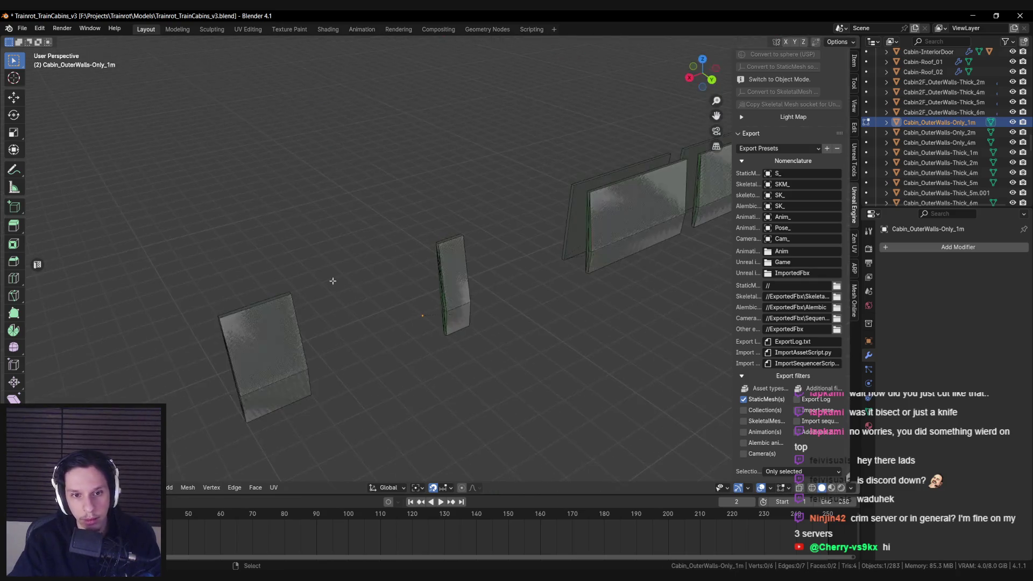
key("Tab")
left_click(484, 269)
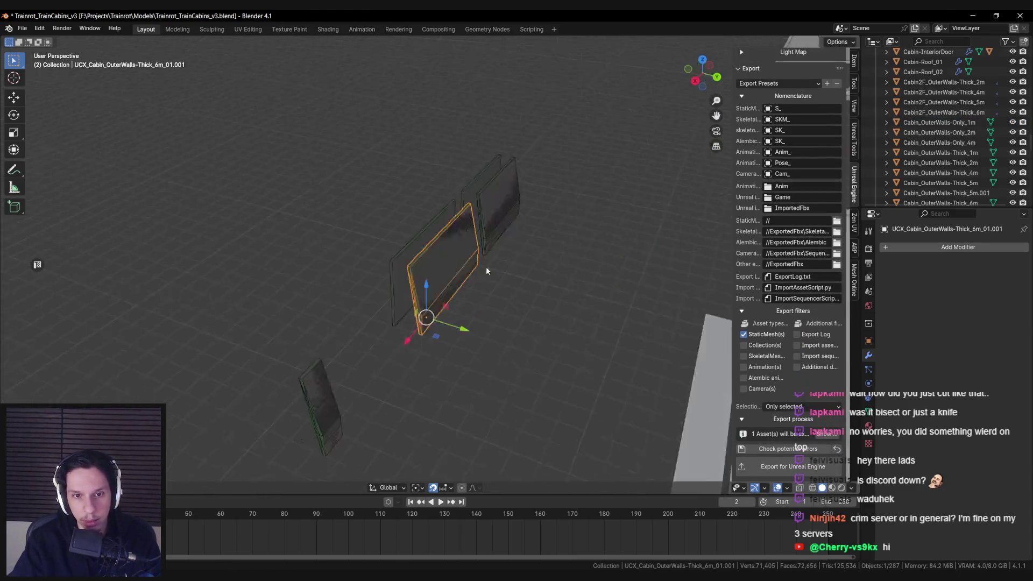
key("Delete")
key("ctrl+s")
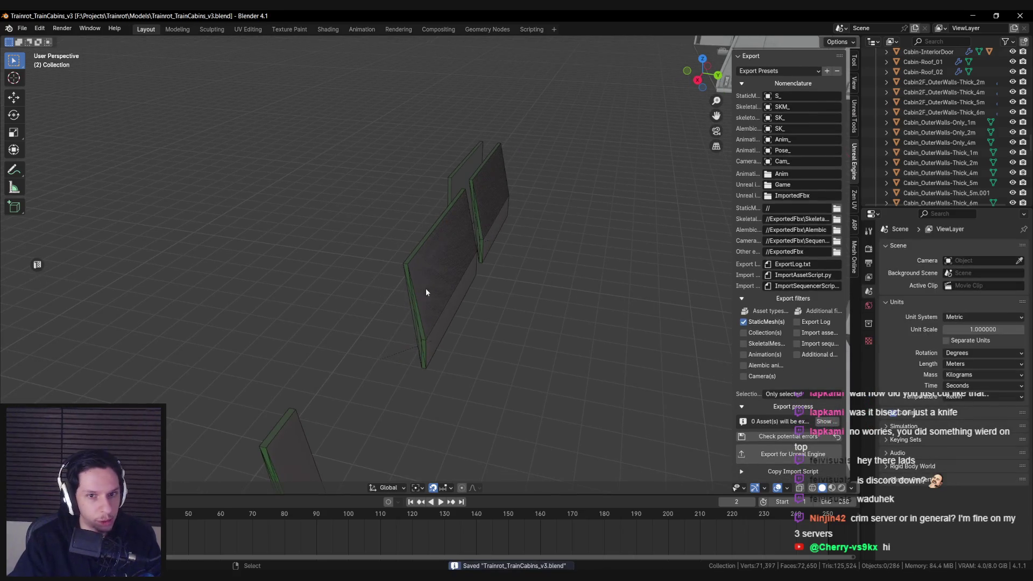
Rename the Cabin_OuterWalls-Thick_6m.001 wall to Cabin_OuterWalls-Only_6m
left_click(428, 291)
left_click(439, 297)
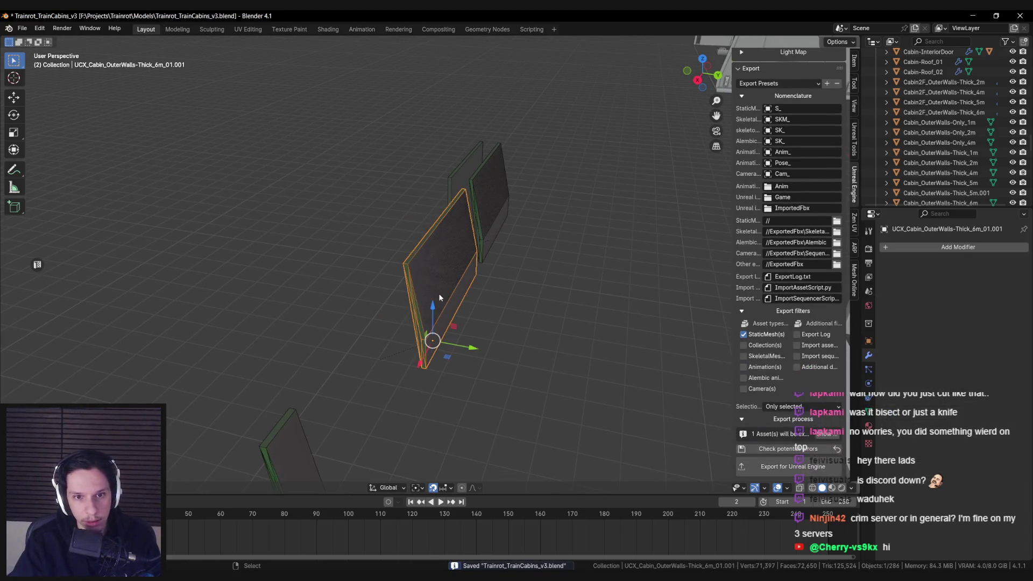
left_click(439, 297)
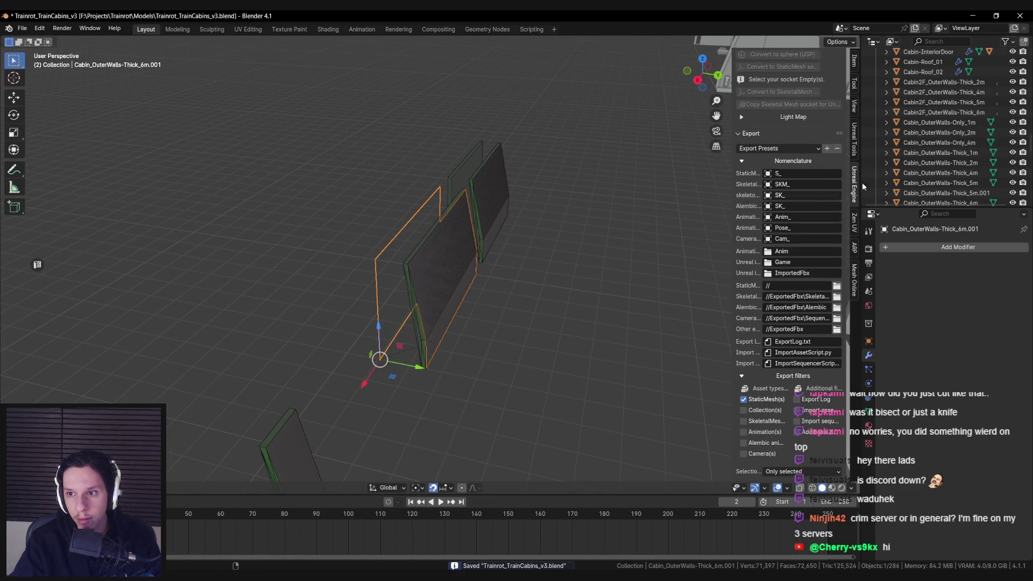
scroll(942, 155, "up", 2)
scroll(943, 155, "down", 5)
double_click(980, 122)
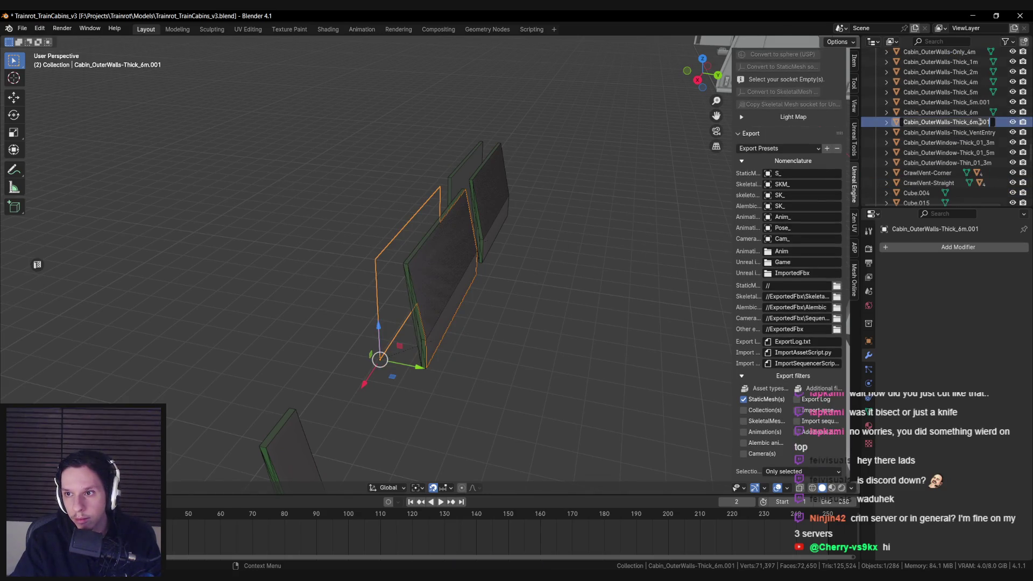
key("BackSpace")
key("BackSpace")
key("BackSpace")
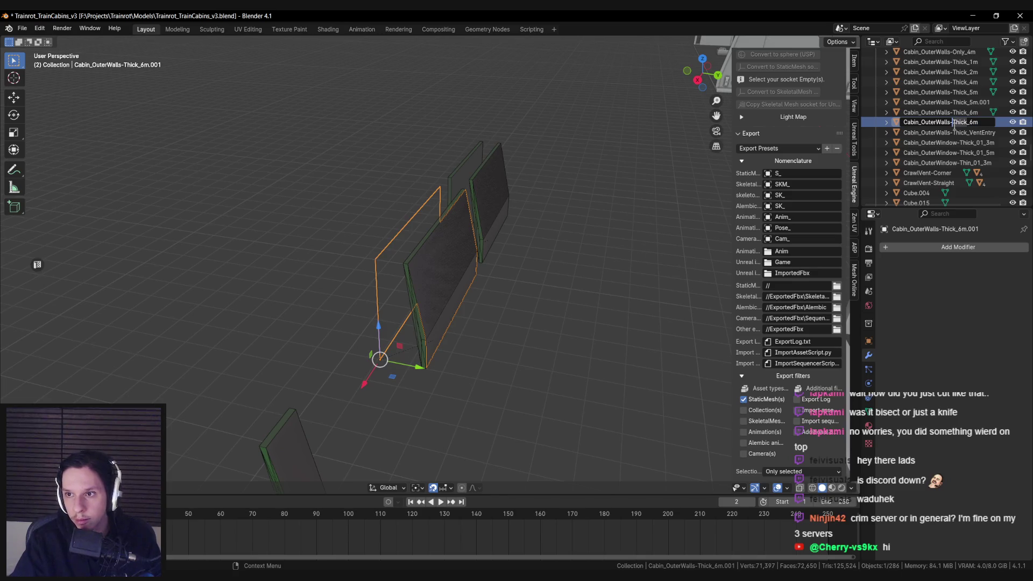
double_click(961, 122)
type("Only")
key("Return")
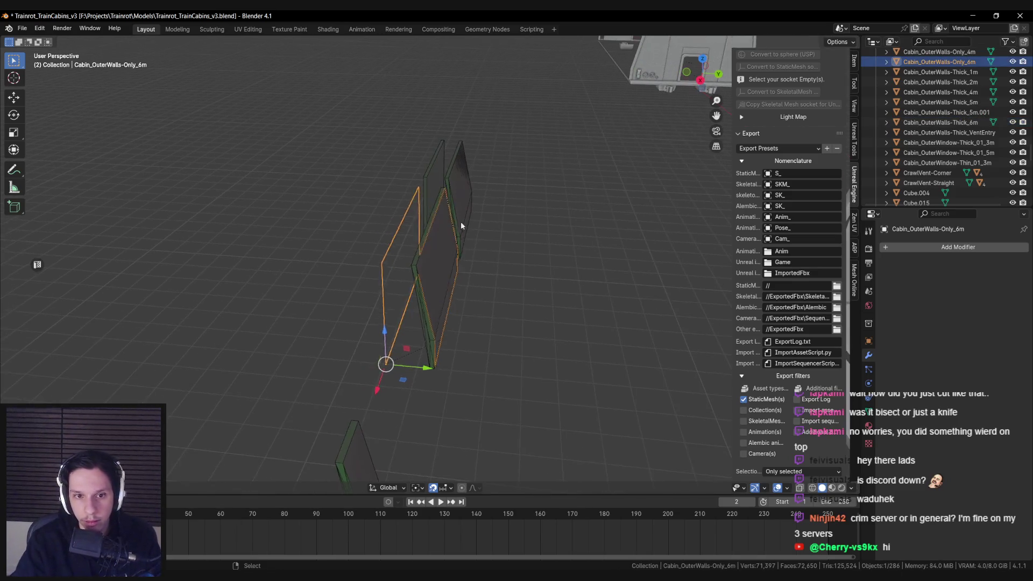
Delete the extra face of the Cabin_OuterWalls-Only_6m wall in Edit Mode
key("Tab")
key("x")
left_click(389, 273)
key("Tab")
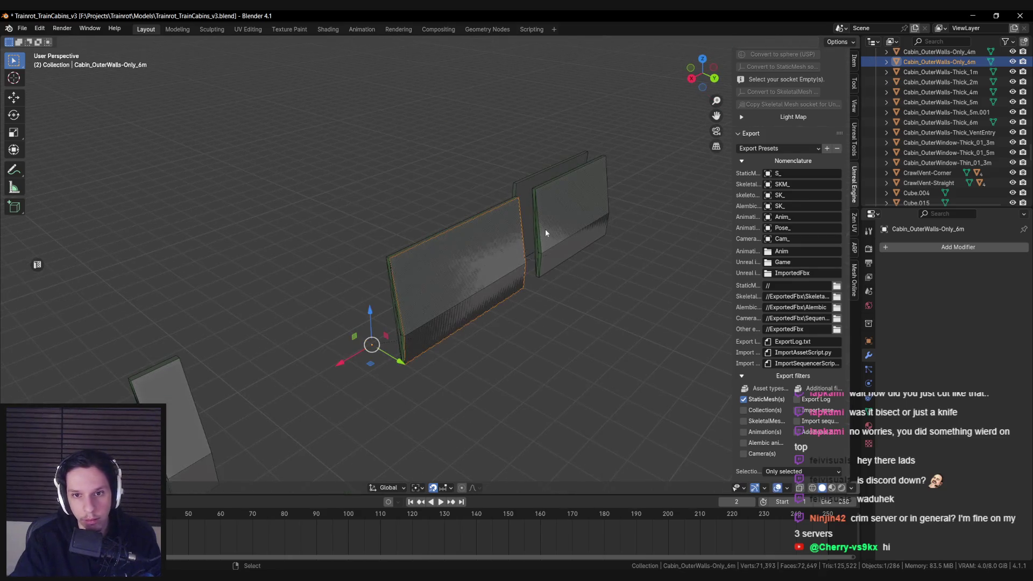
Delete the stray back wall panel and save the blend file
left_click(355, 202)
key("Delete")
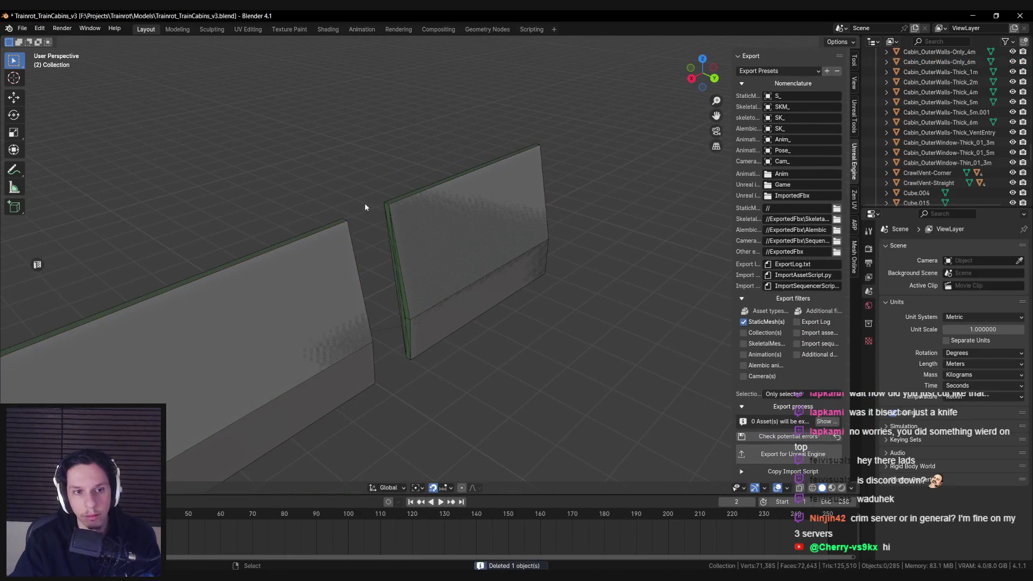
left_click(492, 247)
key("ctrl+s")
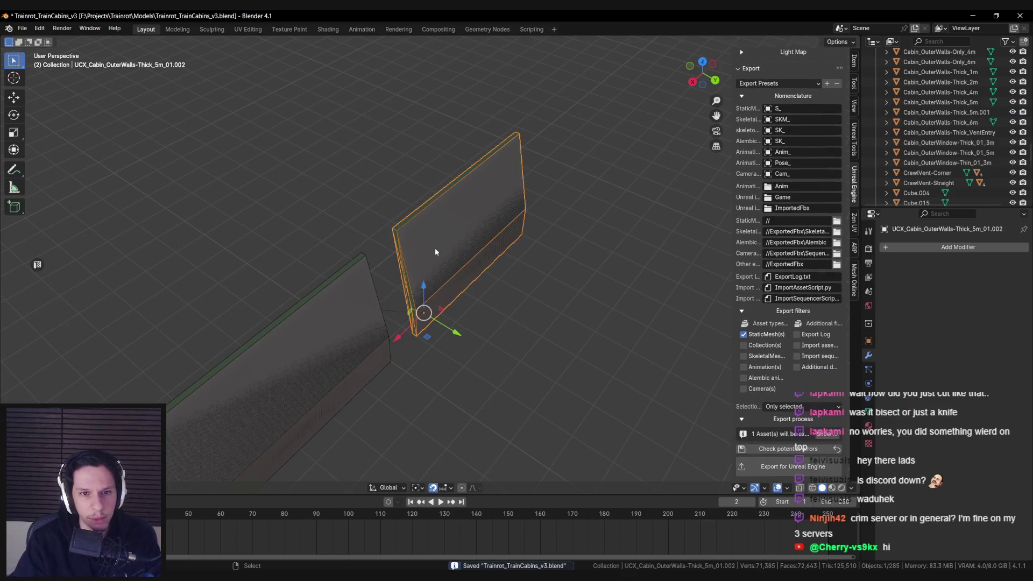
Rename Cabin_OuterWalls-Thick_5m.001 to Cabin_OuterWalls-Only_5m and select its collision panel with the wall active
left_click(429, 251)
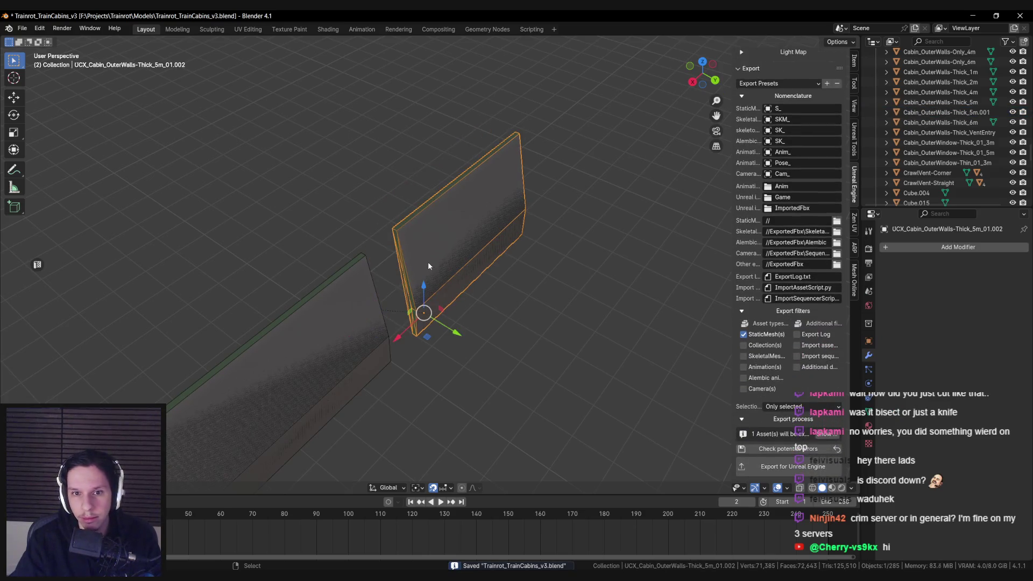
scroll(960, 118, "up", 1)
double_click(964, 122)
double_click(953, 122)
type("Only")
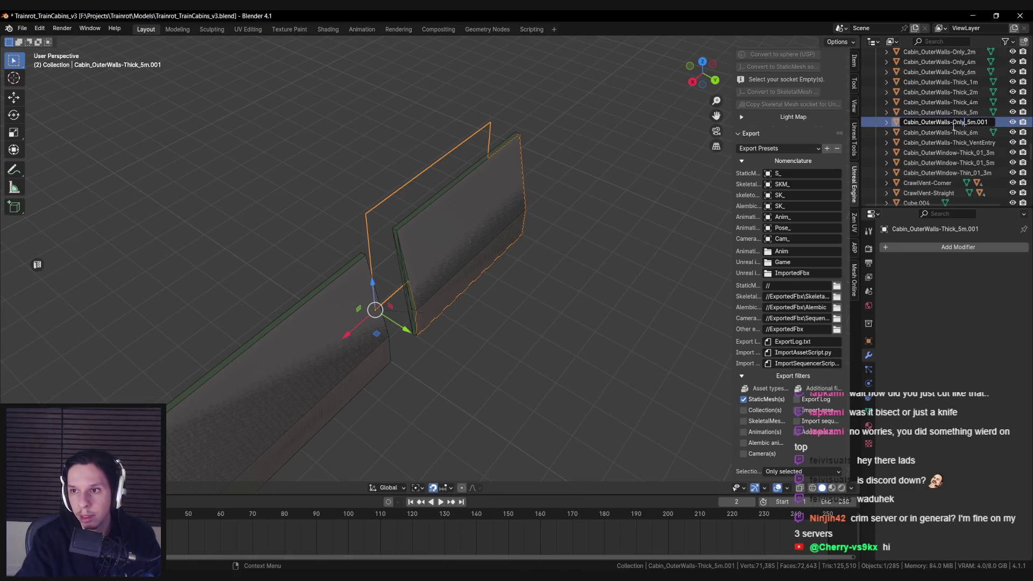
key("BackSpace")
key("BackSpace")
key("BackSpace")
key("Return")
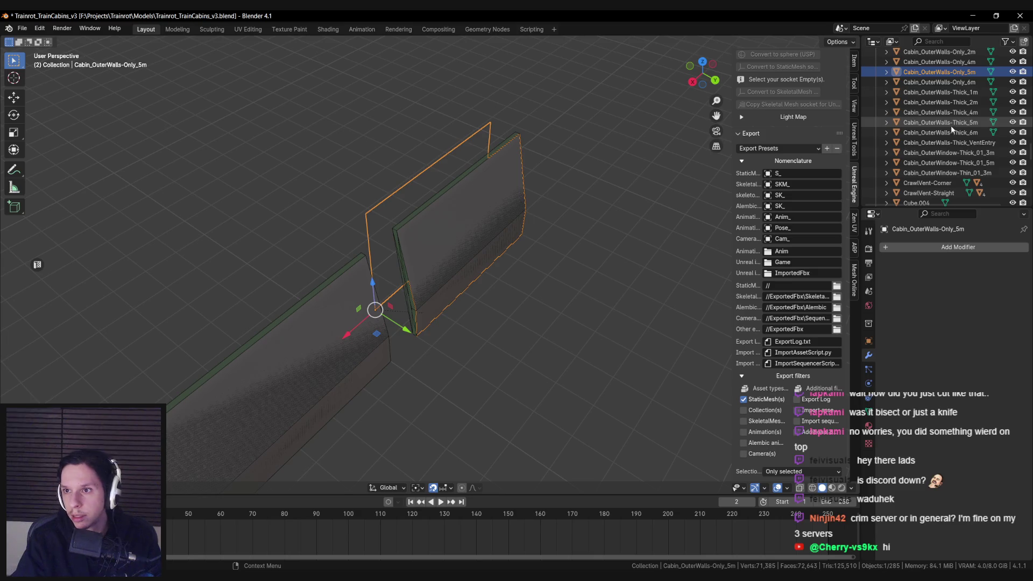
left_click(398, 233)
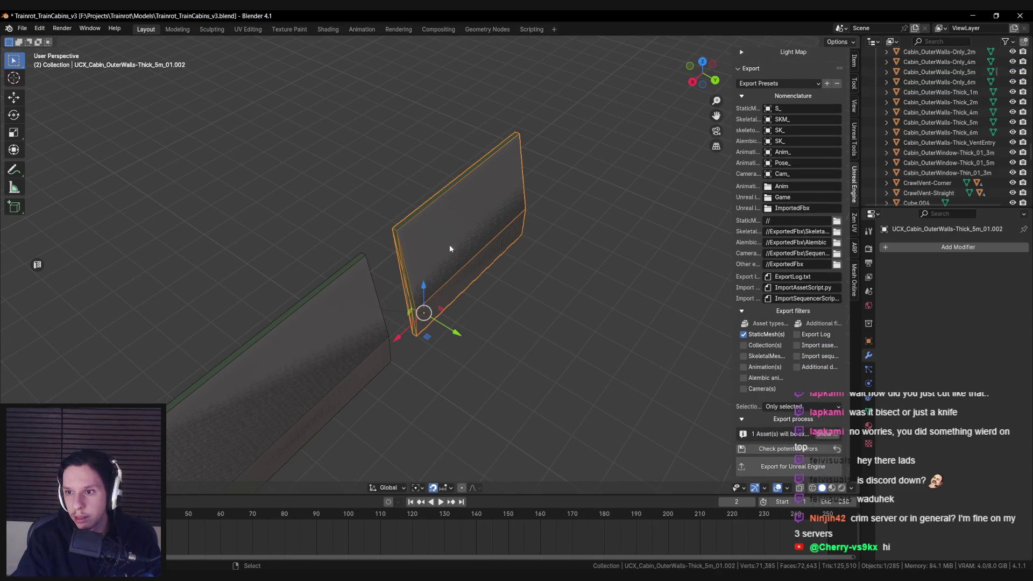
left_click(430, 245, "shift")
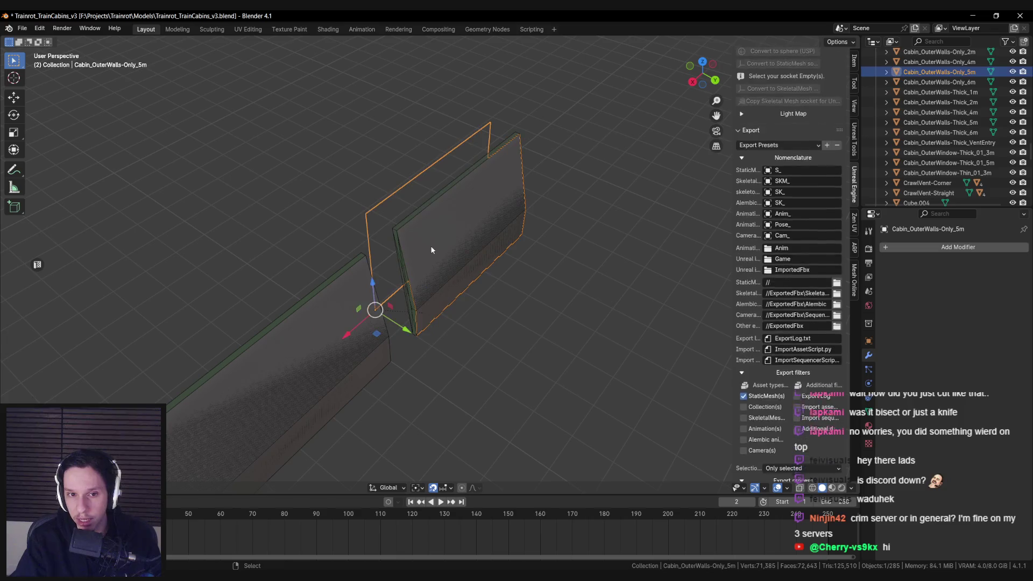
Delete the panel's top face and convert it to UCX convex collision for the 5m wall
key("Tab")
key("x")
left_click(377, 229)
key("Tab")
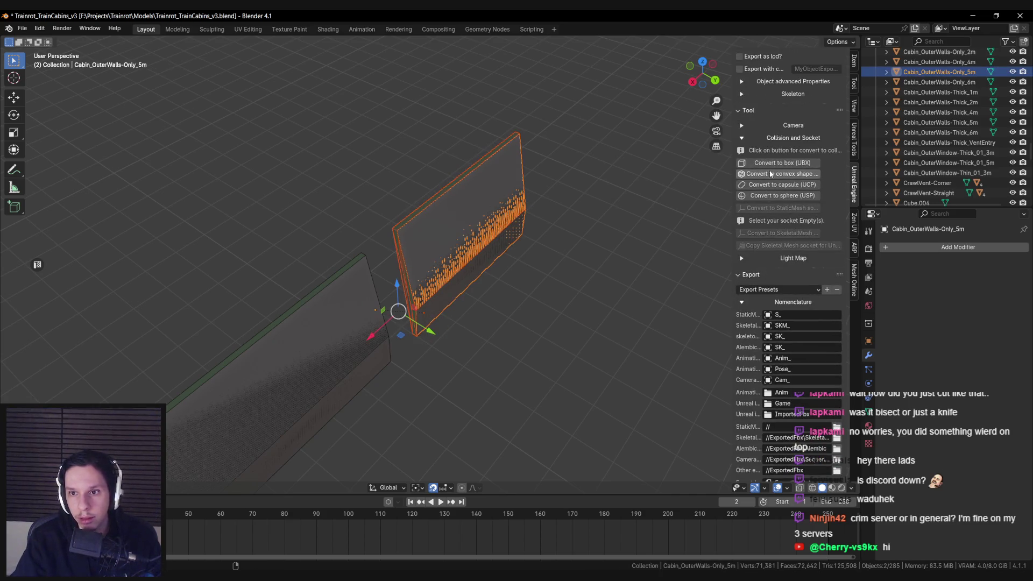
left_click(771, 175)
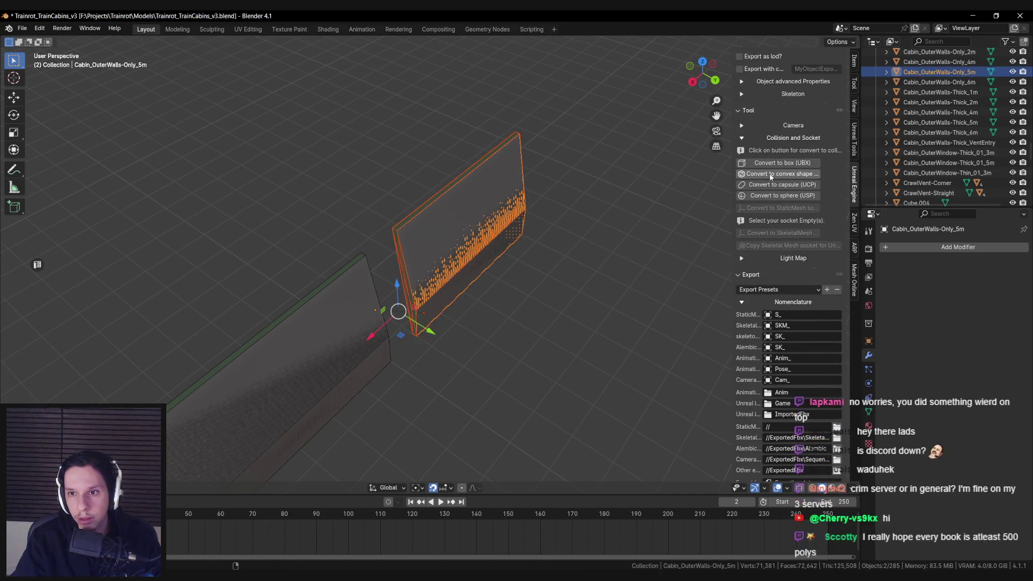
left_click(395, 240)
Create UCX convex collisions for the Cabin_OuterWalls-Only_6m and 1m walls
left_click(334, 247)
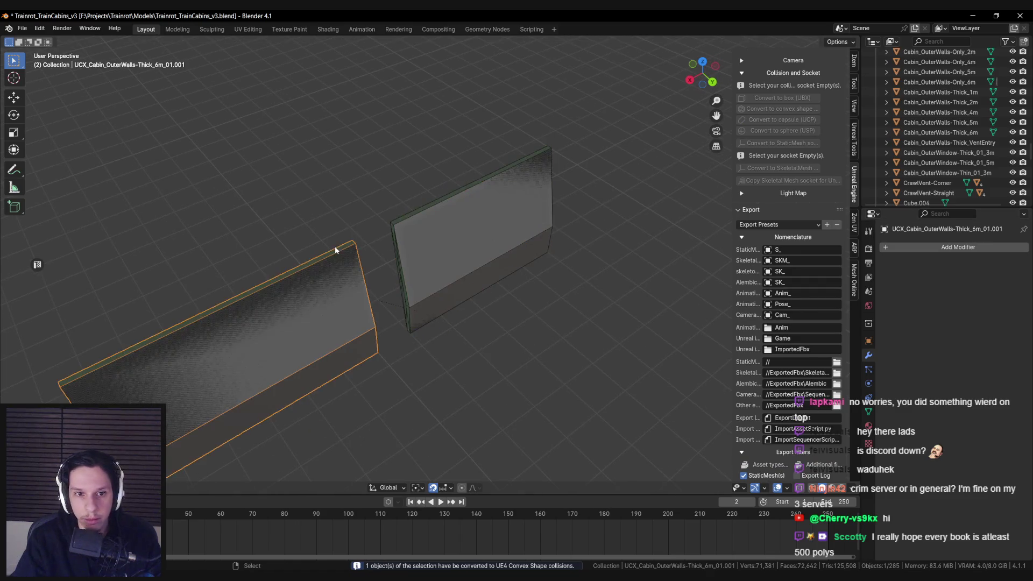
scroll(818, 217, "up", 5)
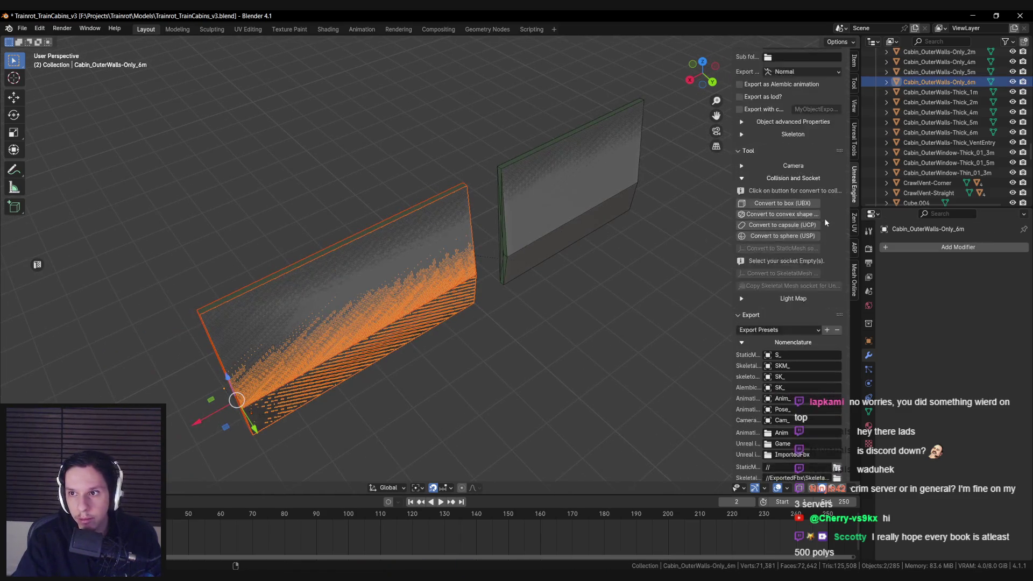
left_click(780, 275)
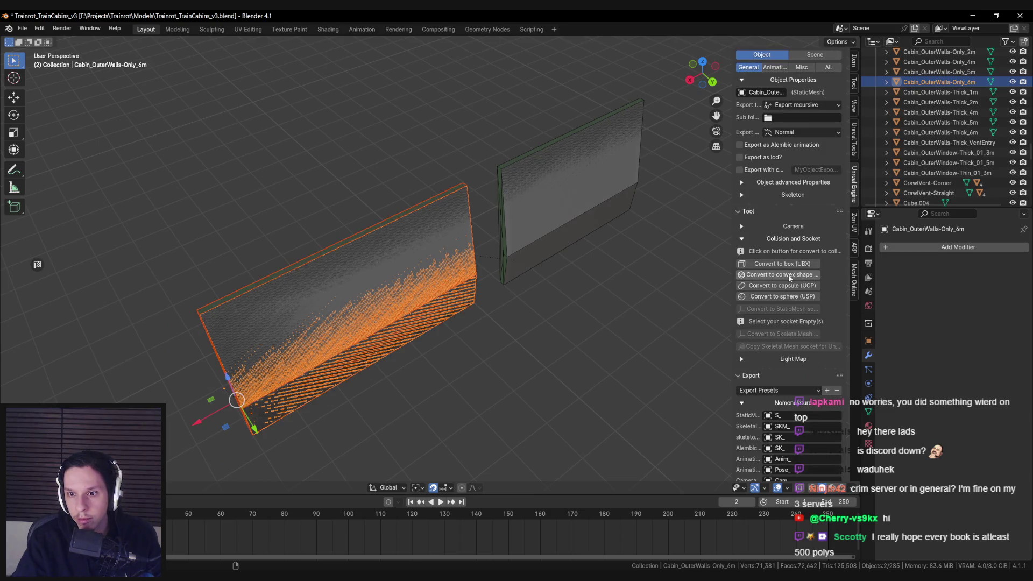
left_click(373, 285)
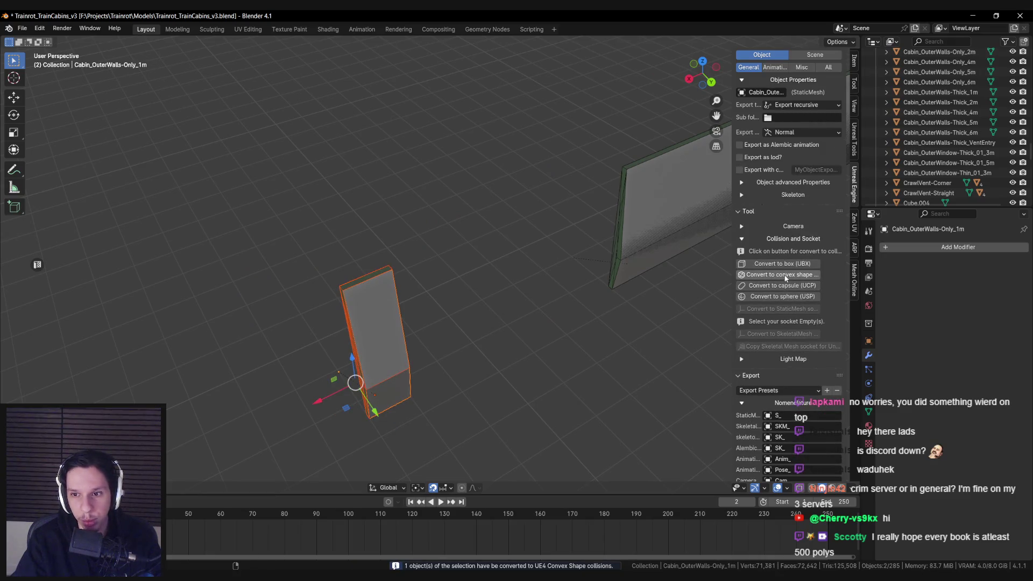
left_click(785, 277)
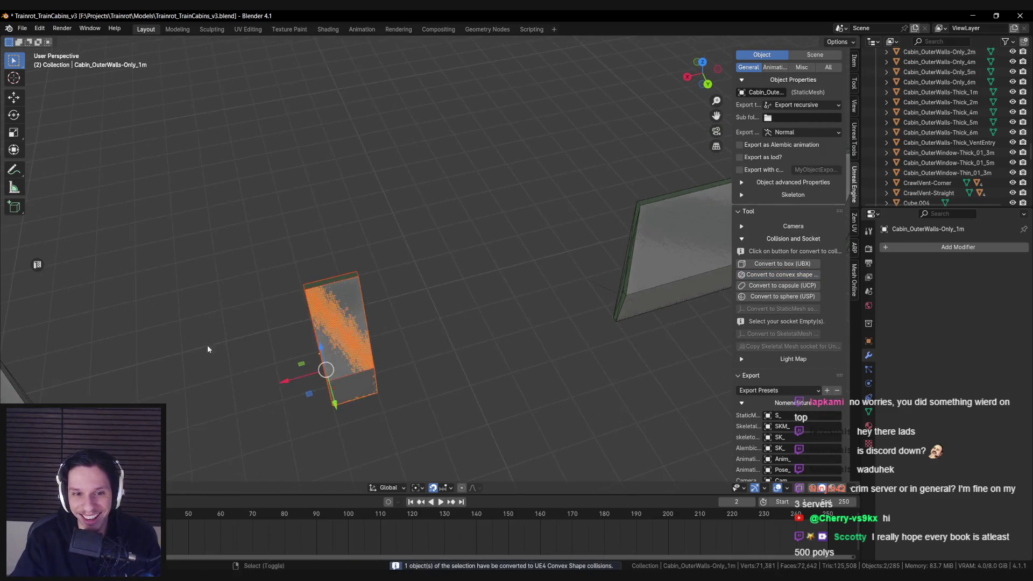
Check the 2m and 4m collisions, then select all Only walls from 1m to 6m
left_click(423, 357)
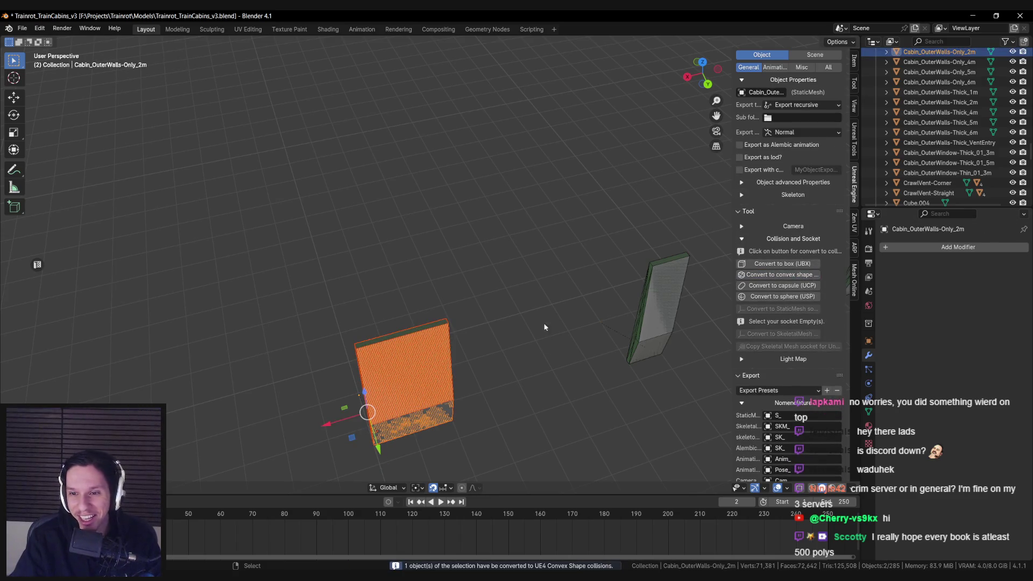
left_click(276, 369)
left_click(277, 369)
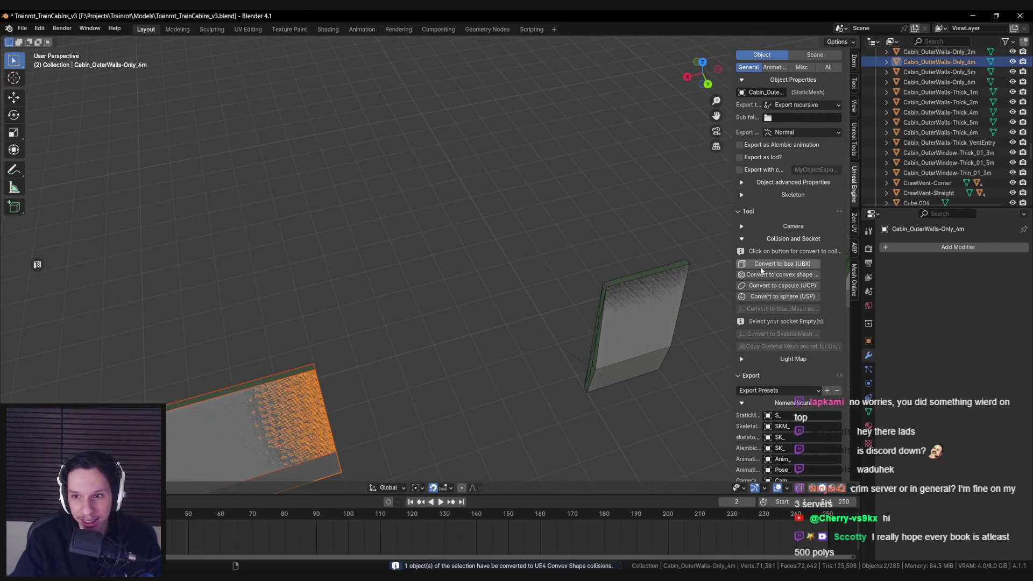
left_click(376, 331)
left_click(544, 298)
left_click(939, 81)
scroll(938, 93, "up", 1)
left_click(938, 82, "shift")
Export the five selected Only walls with Export for Unreal Engine and save the file
key("ctrl+s")
scroll(790, 385, "down", 8)
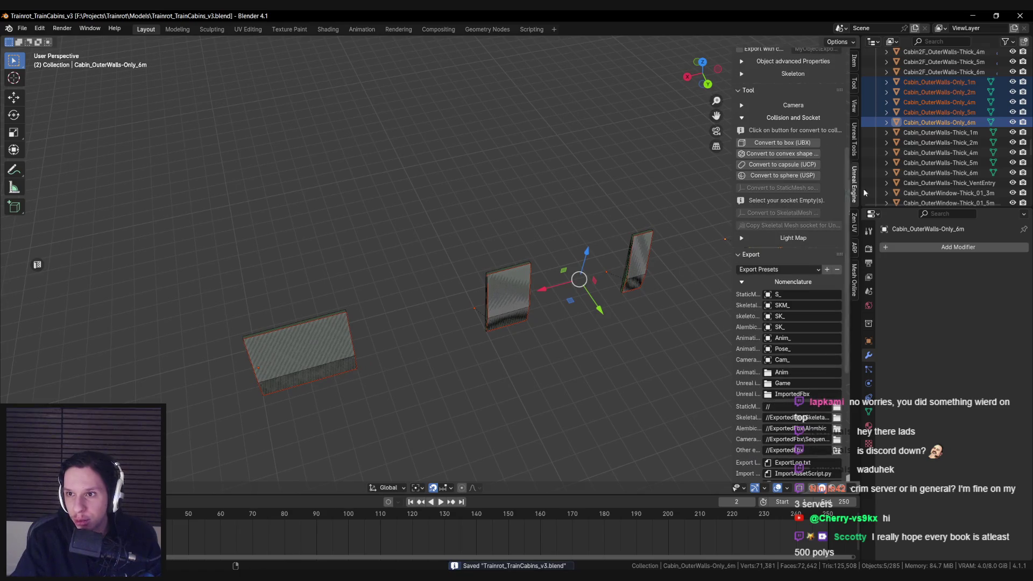
scroll(790, 384, "down", 4)
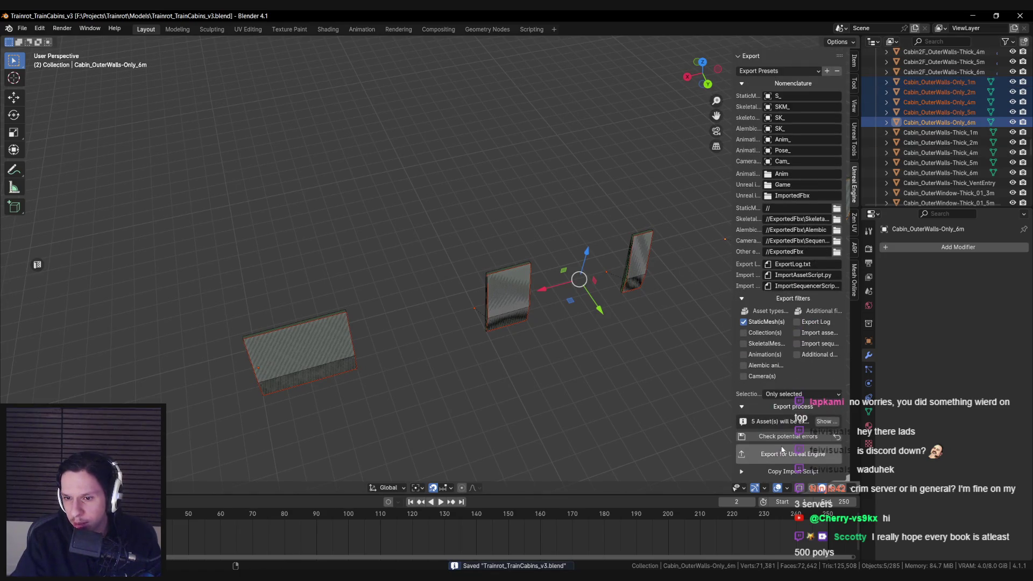
left_click(779, 451)
key("ctrl+s")
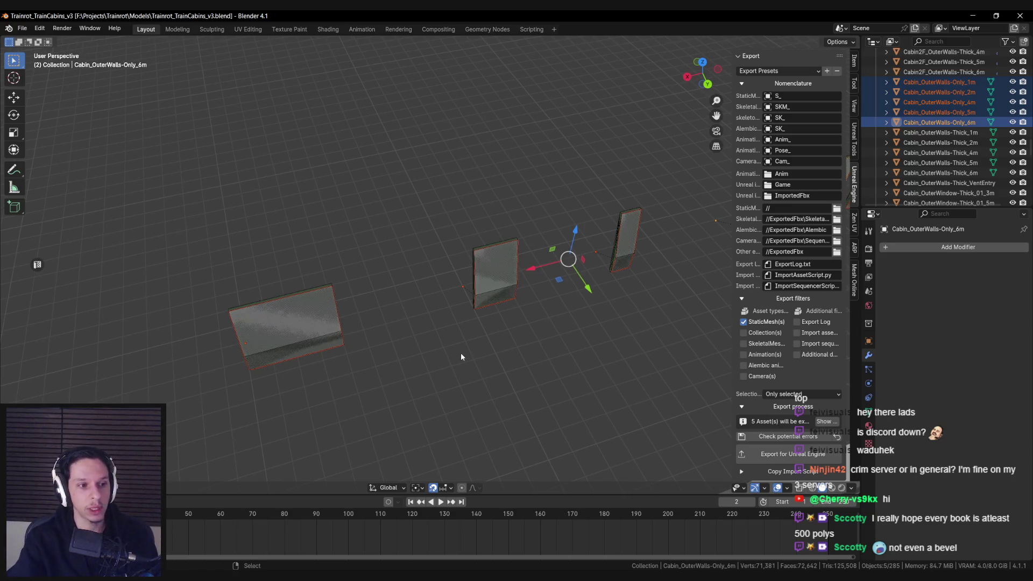
key("ctrl+s")
Orbit to inspect the exported walls from below, deselect everything and hide the sidebar
scroll(461, 355, "up", 2)
scroll(463, 368, "down", 4)
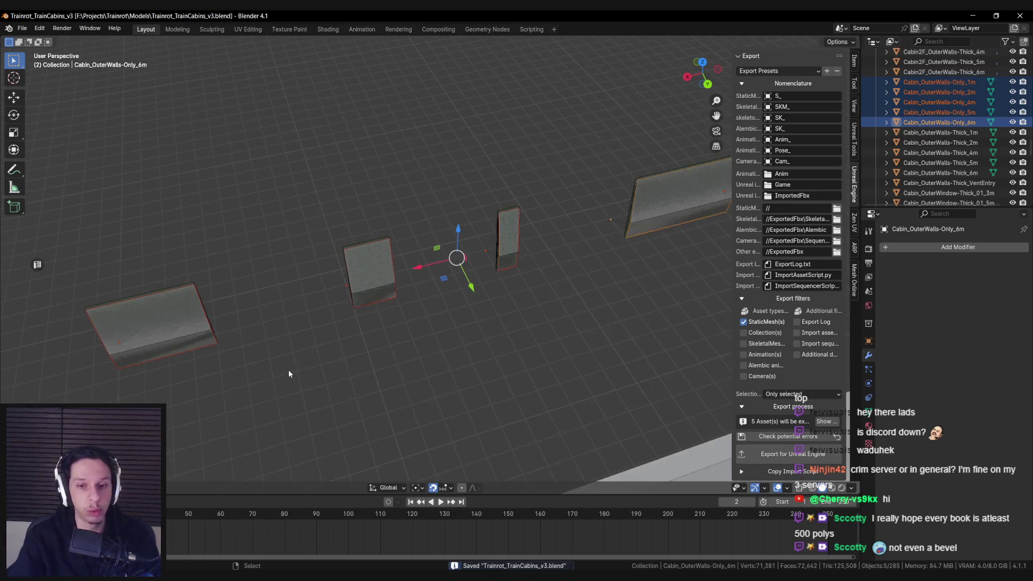
left_click_drag(341, 375, 300, 355)
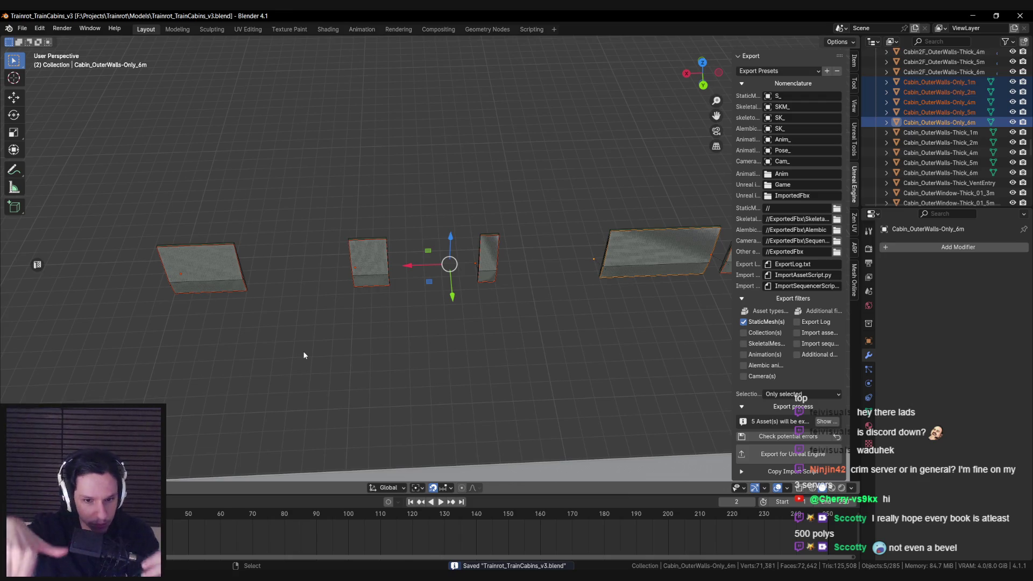
scroll(349, 301, "up", 2)
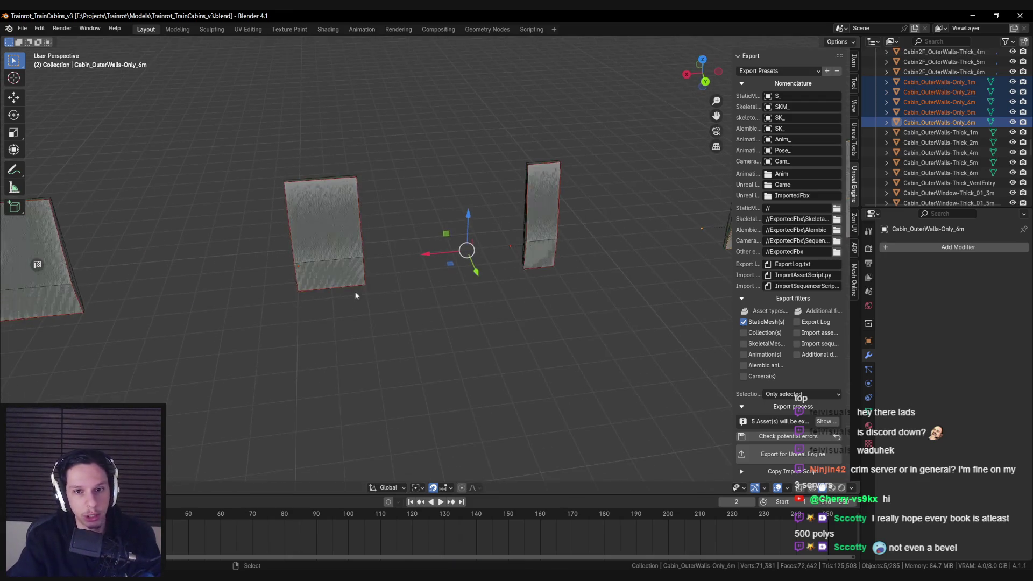
scroll(355, 296, "down", 2)
left_click(355, 296)
left_click_drag(355, 295, 370, 311)
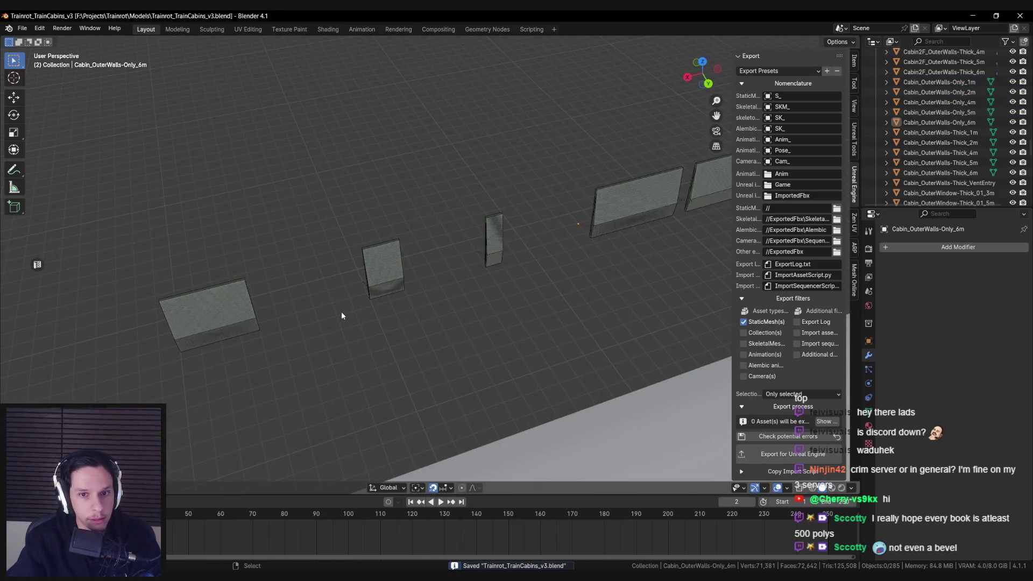
key("n")
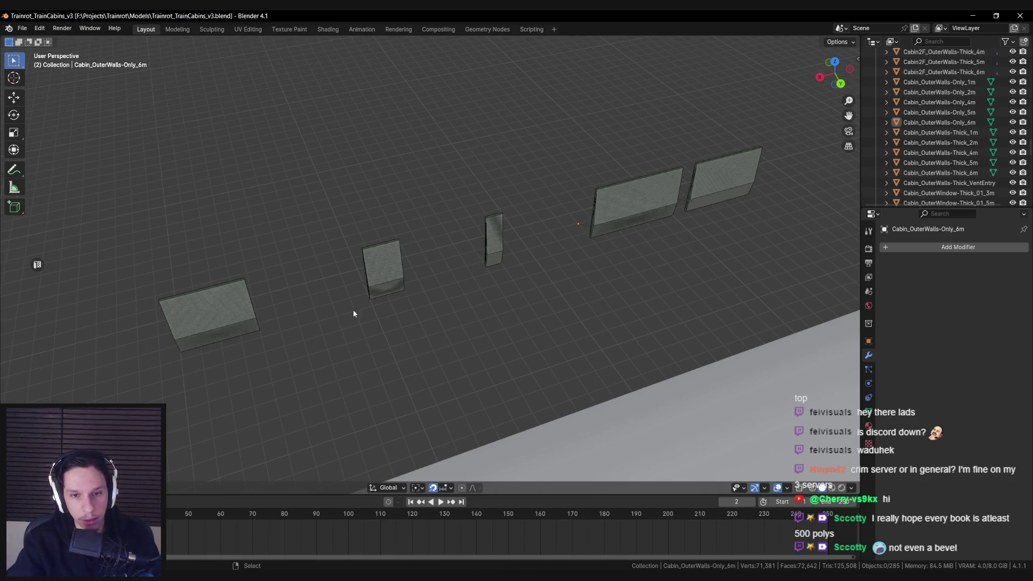
Save Trainrot_TrainCabins_v3.blend and check the 2m collision and thin wall piece
scroll(373, 250, "up", 2)
key("ctrl+s")
scroll(371, 257, "up", 2)
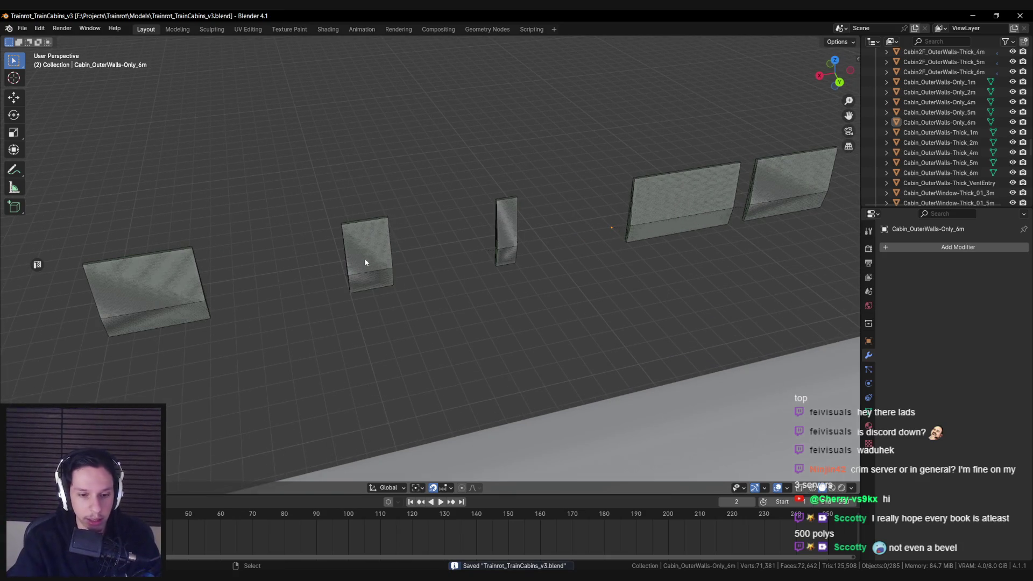
scroll(362, 260, "down", 2)
scroll(334, 307, "up", 3)
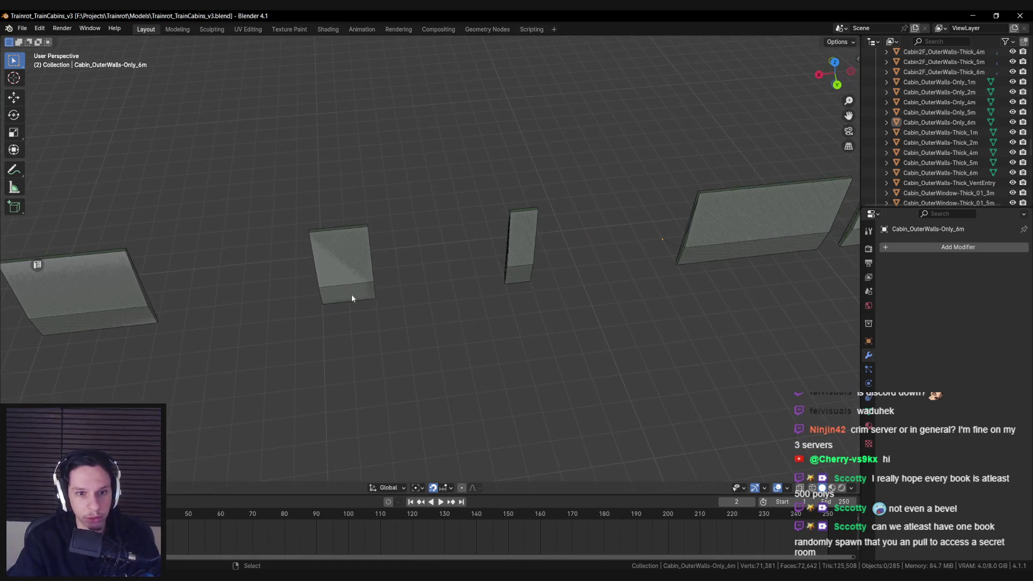
scroll(341, 304, "down", 1)
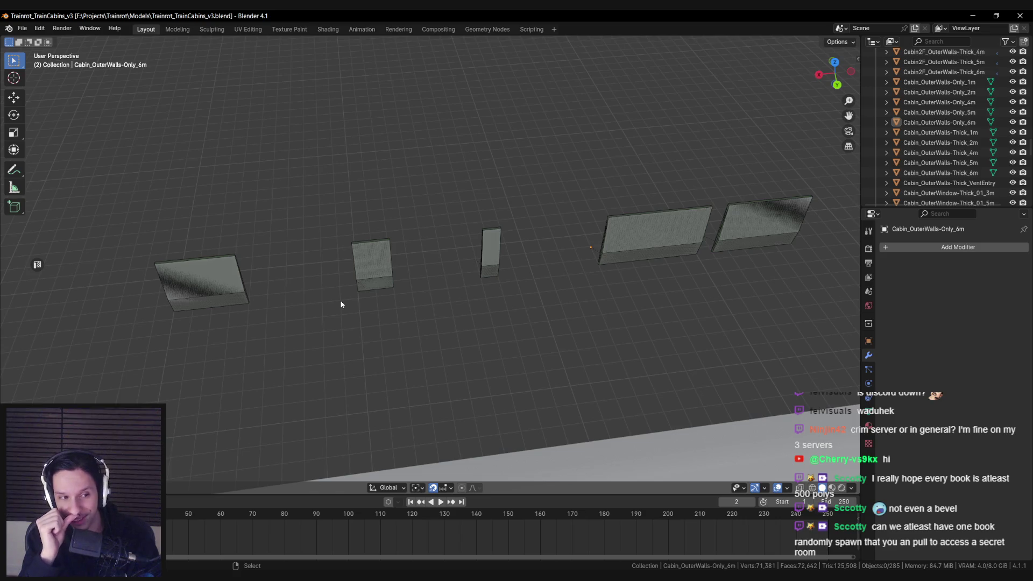
scroll(340, 305, "up", 1)
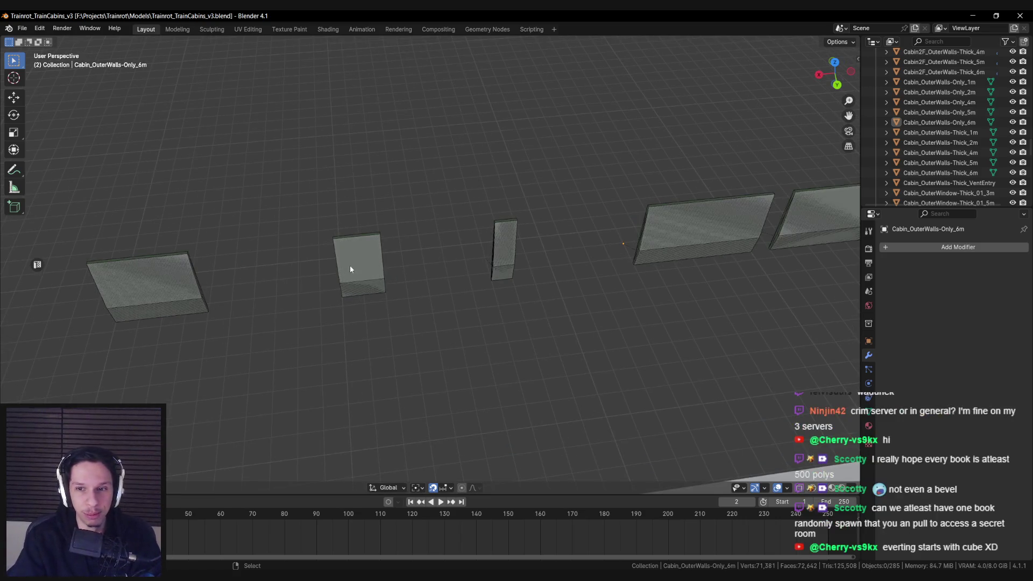
key("ctrl+s")
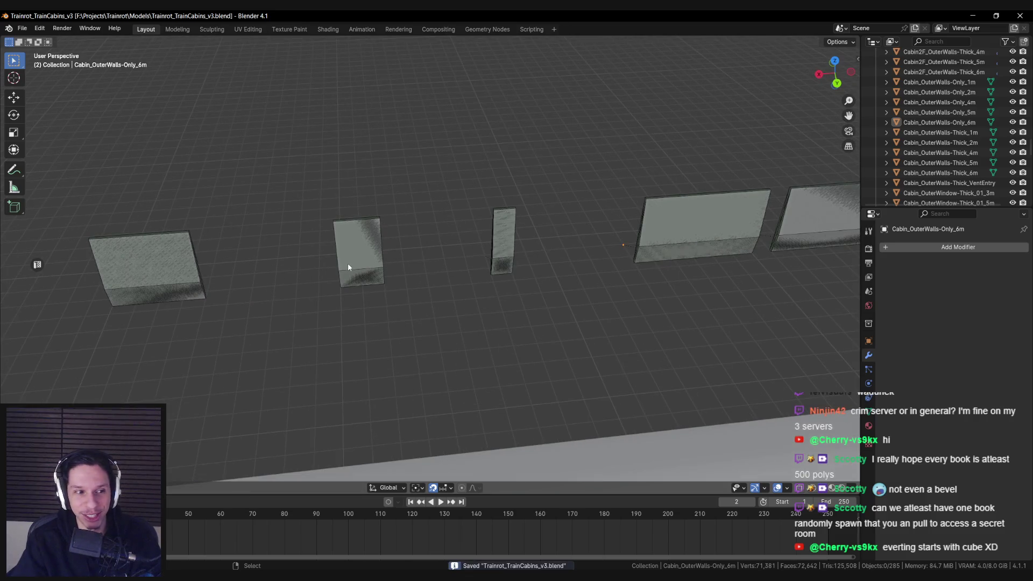
left_click(348, 263)
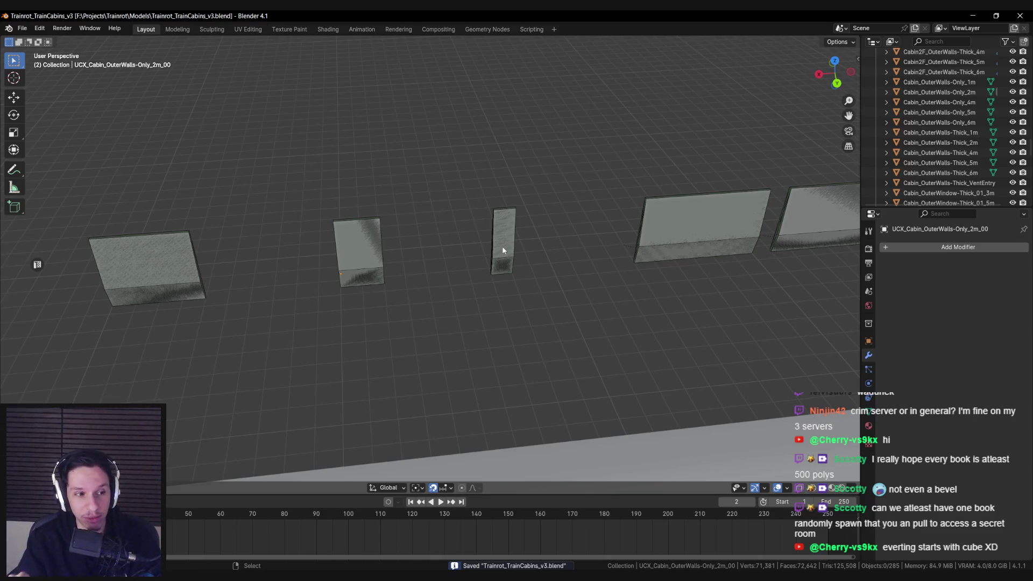
left_click(503, 247)
key("ctrl+s")
Check the 6m and 5m walls, then switch to the Unreal editor
scroll(513, 259, "right", 3)
left_click(591, 265)
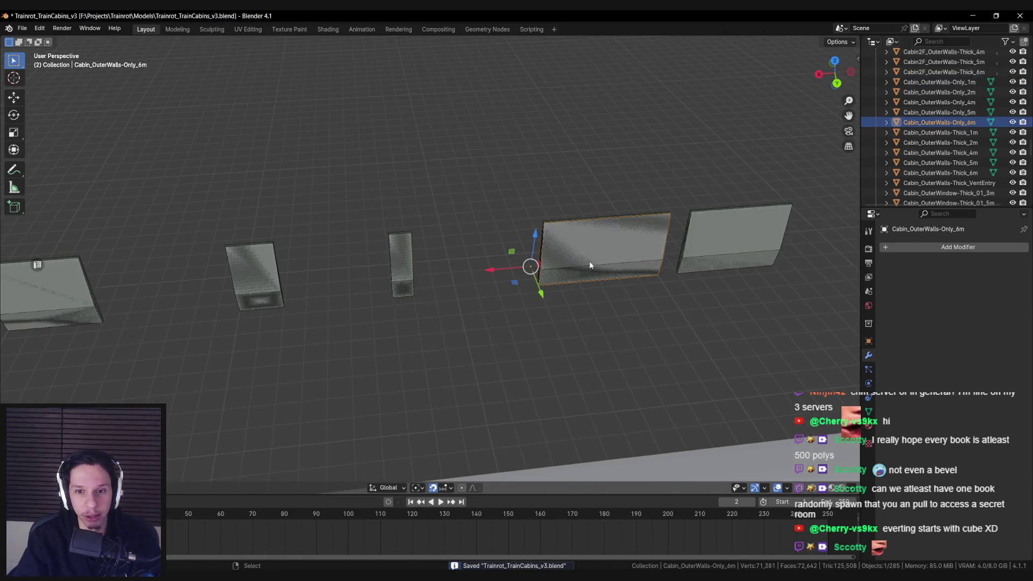
left_click(709, 267)
scroll(711, 254, "down", 3)
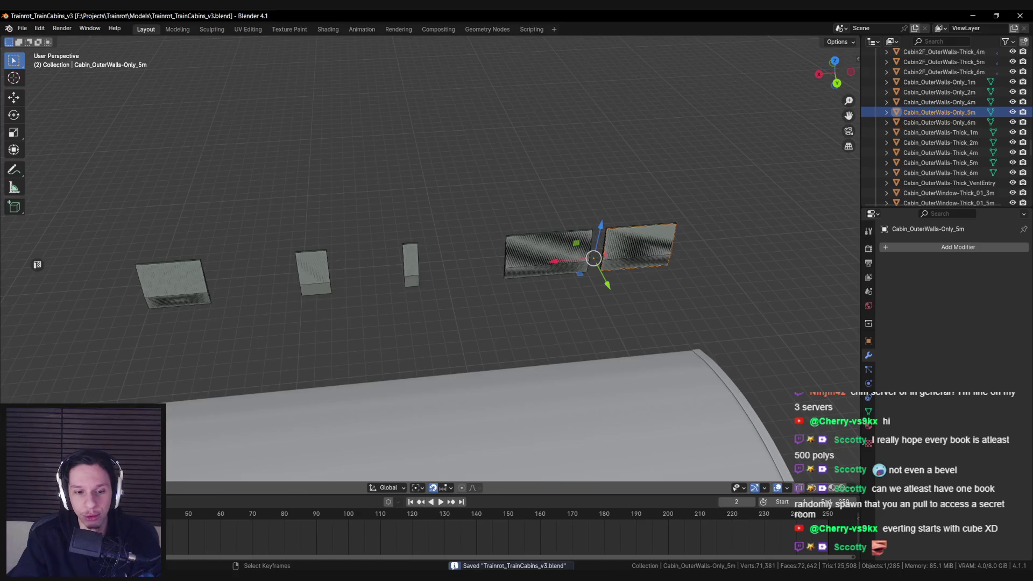
key("alt+Tab")
key("alt+Tab")
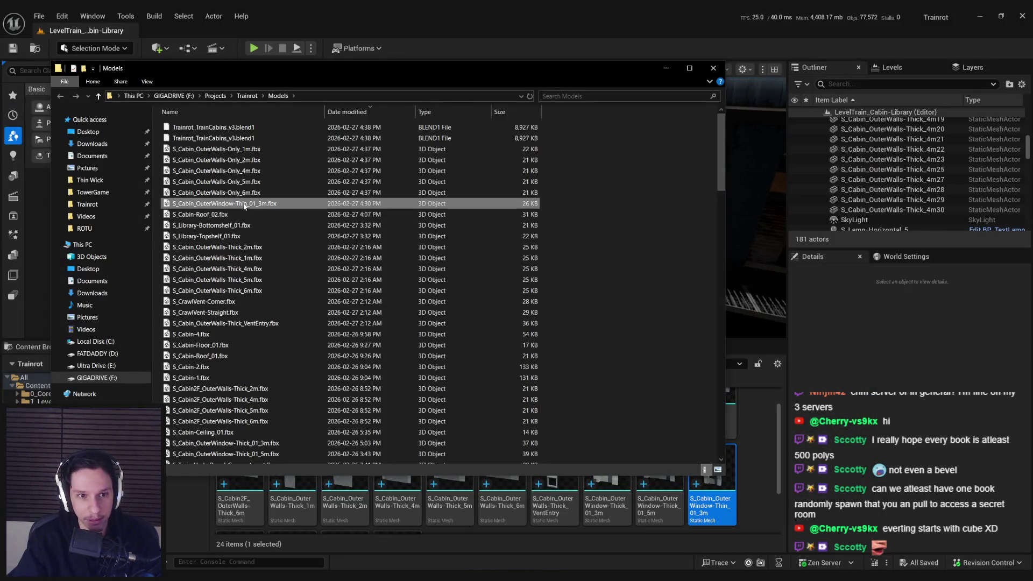
Import the five OuterWalls-Only FBX files (1m to 6m) into the Train content folder
left_click(246, 192, "shift")
mouse_move(245, 192)
left_mouse_down()
mouse_move(742, 519)
mouse_move(740, 504)
left_mouse_up()
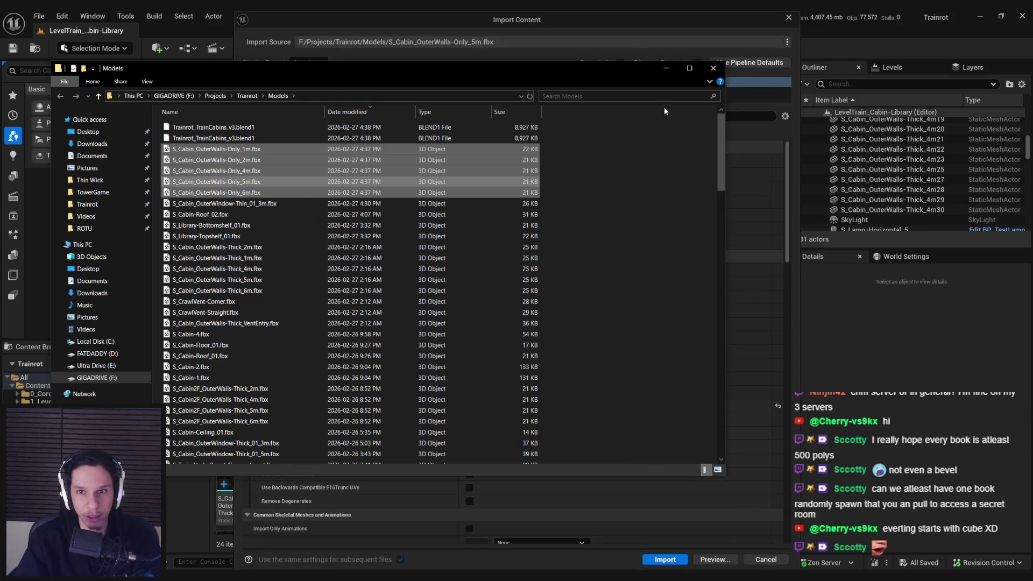
left_click(666, 69)
left_click(665, 560)
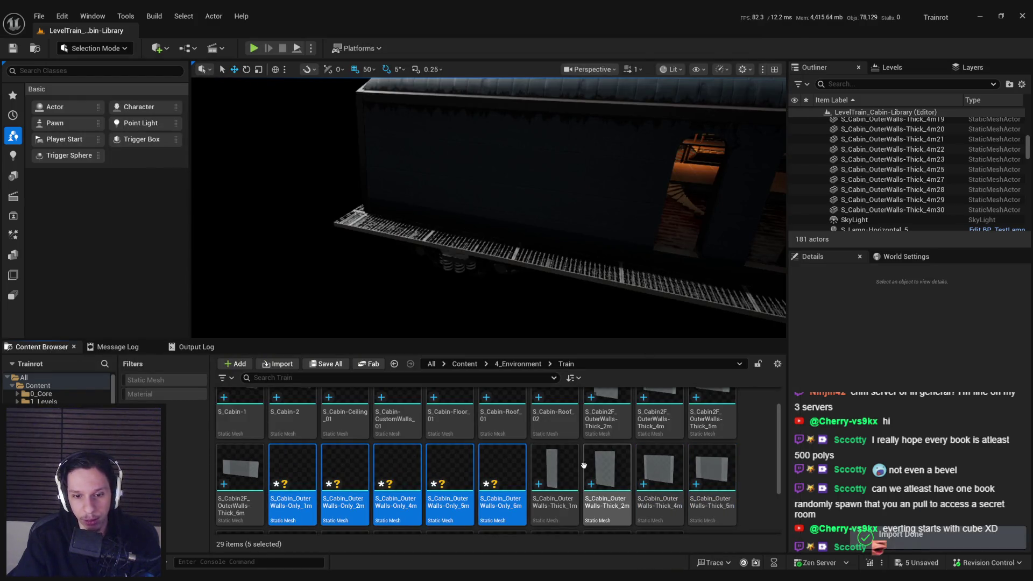
Check the 6m wall-only mesh with Simple Collision shown, then return to Blender
double_click(507, 466)
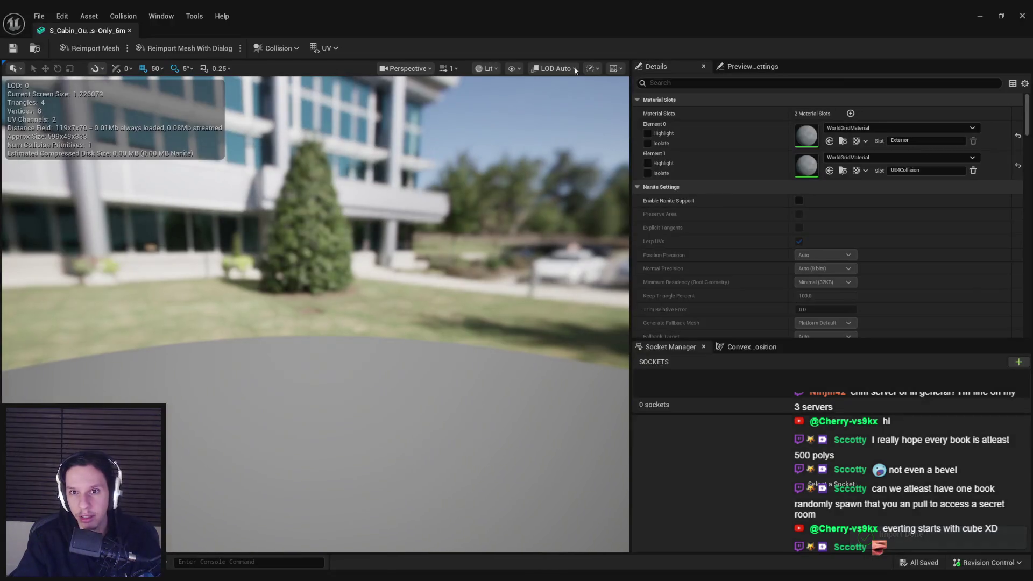
left_click(514, 69)
left_click(552, 253)
mouse_move(398, 281)
left_mouse_down()
mouse_move(302, 290)
mouse_move(398, 280)
left_mouse_up()
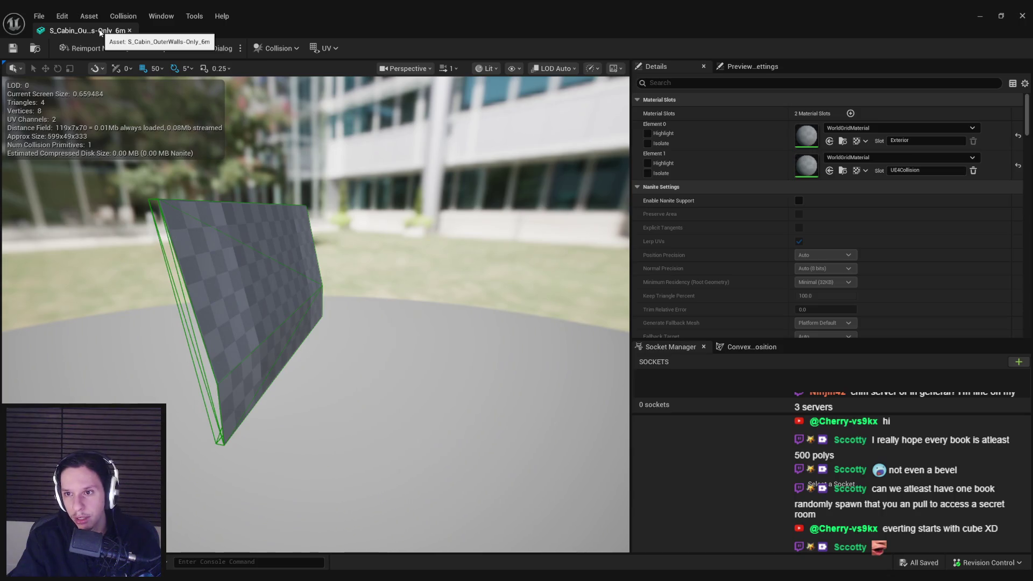
key("alt+Tab")
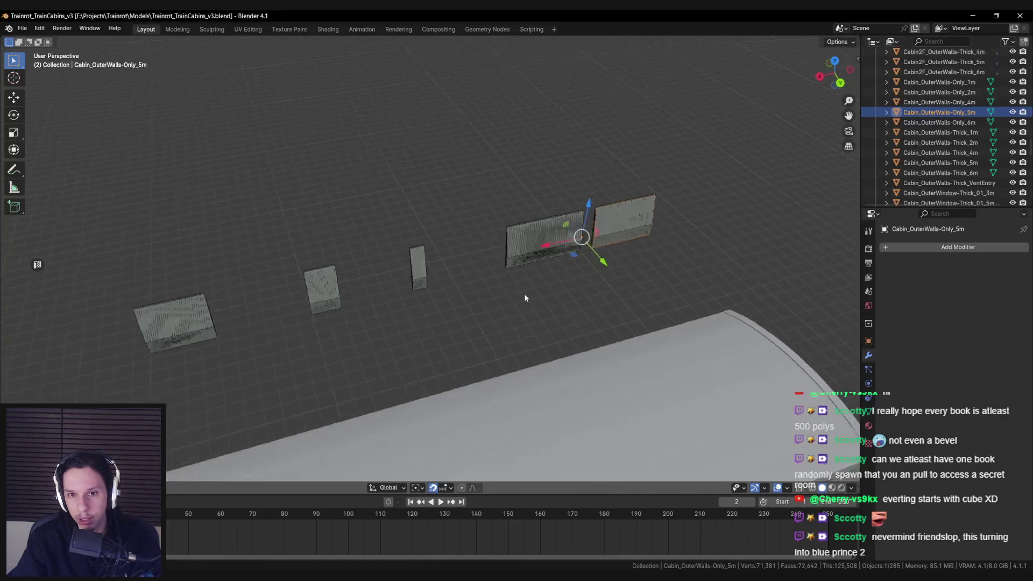
Check the 6m wall's material slots and its UCX_Cabin_OuterWalls-Only_6m_00 collision, then reopen the 6m mesh in Unreal
key("n")
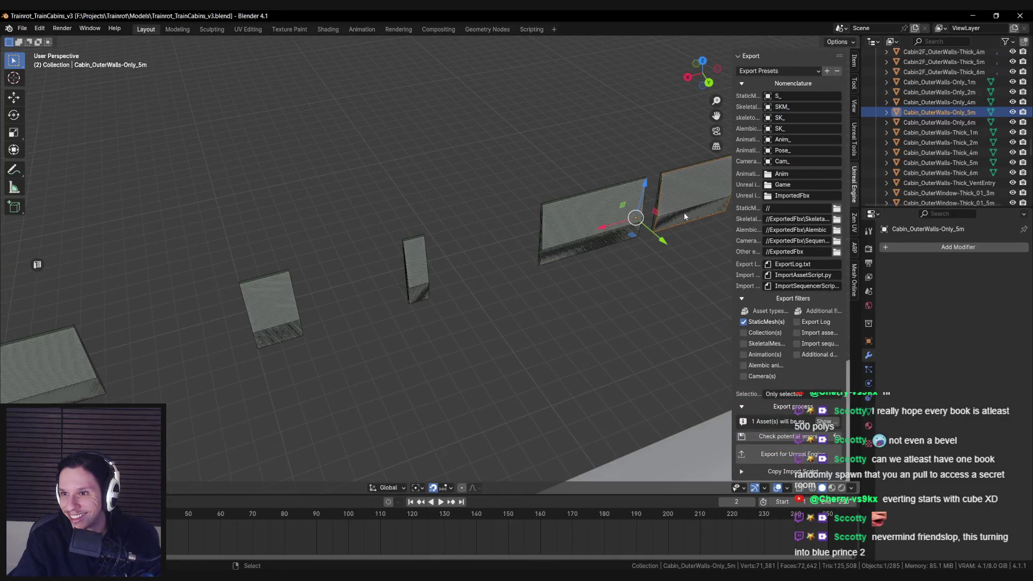
left_click(583, 220)
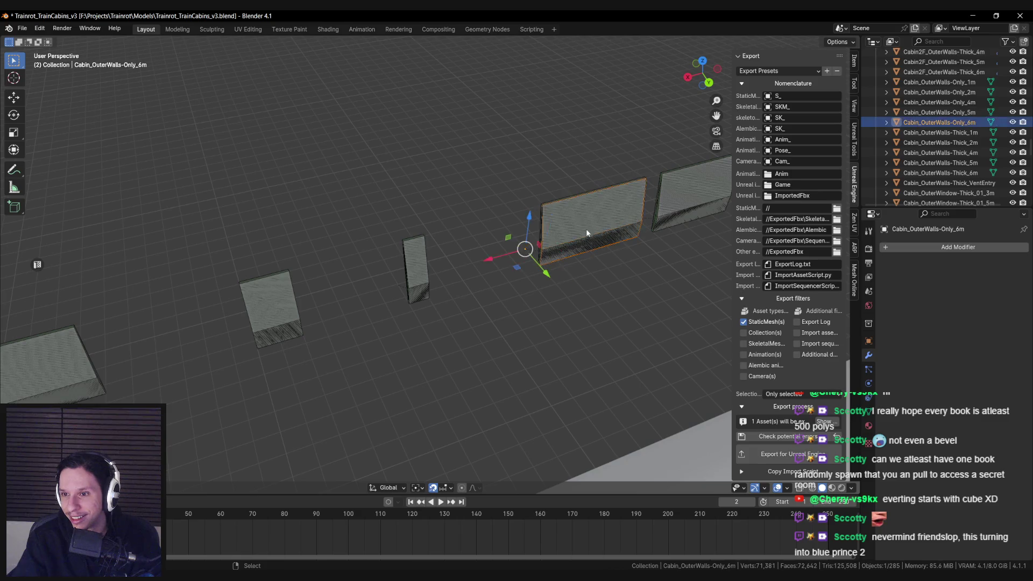
scroll(789, 269, "up", 3)
left_click(870, 426)
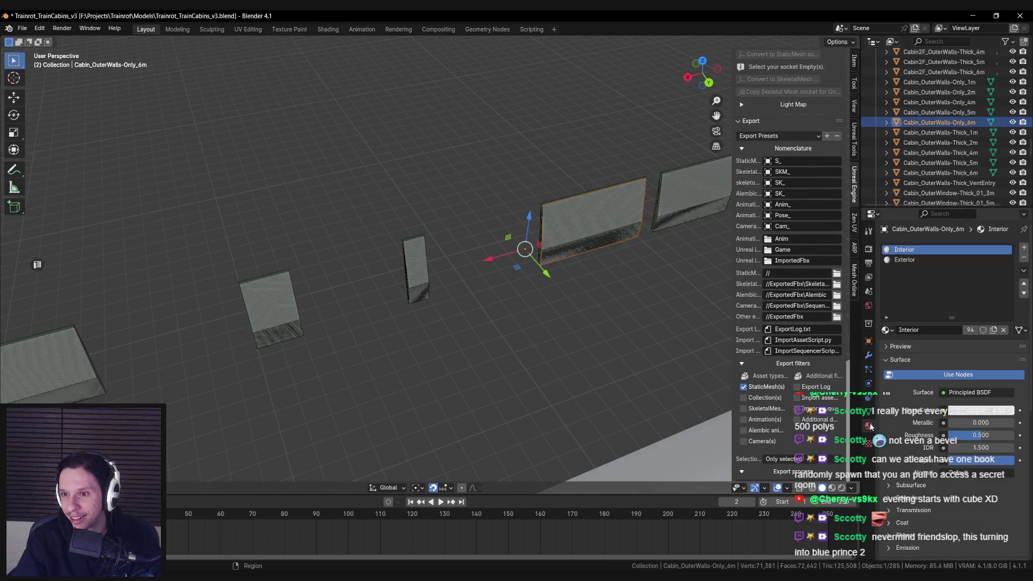
left_click(549, 207)
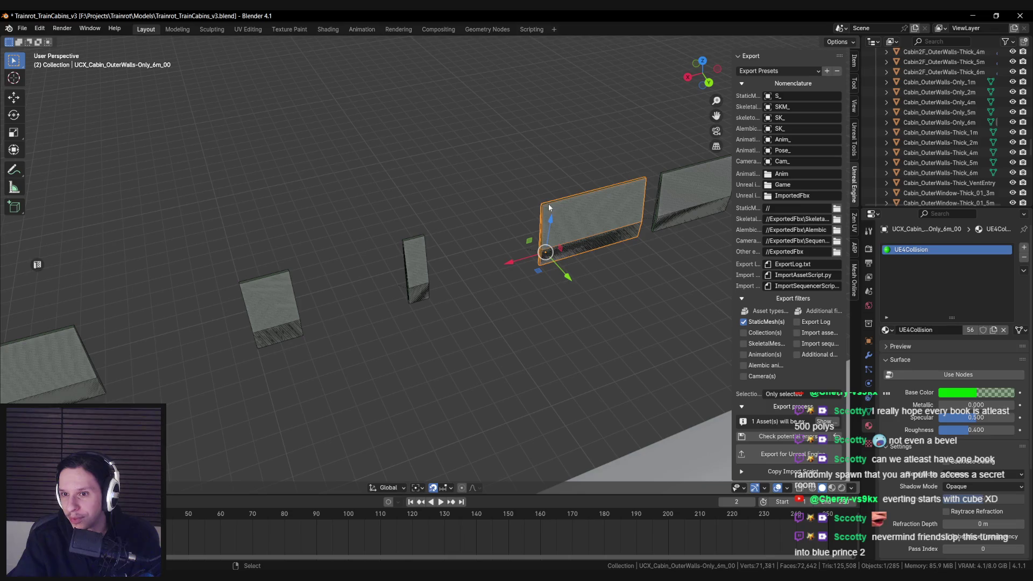
scroll(783, 260, "up", 10)
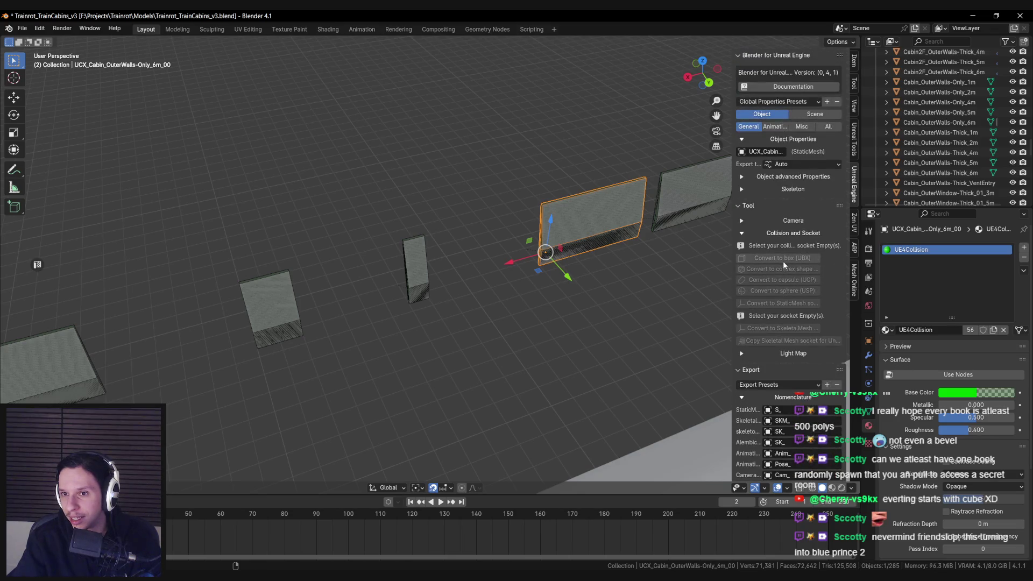
left_click(570, 233)
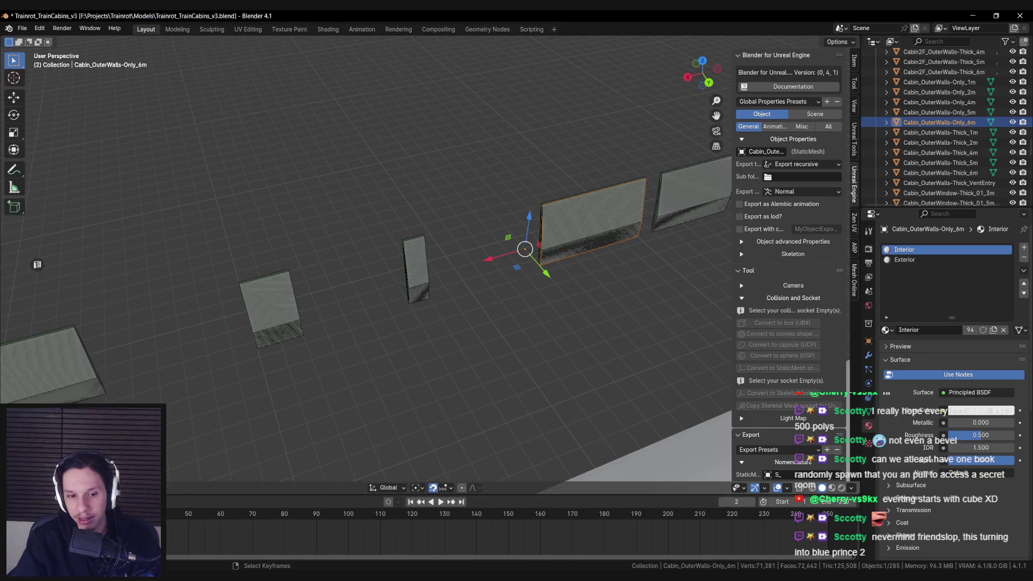
key("alt+Tab")
double_click(507, 475)
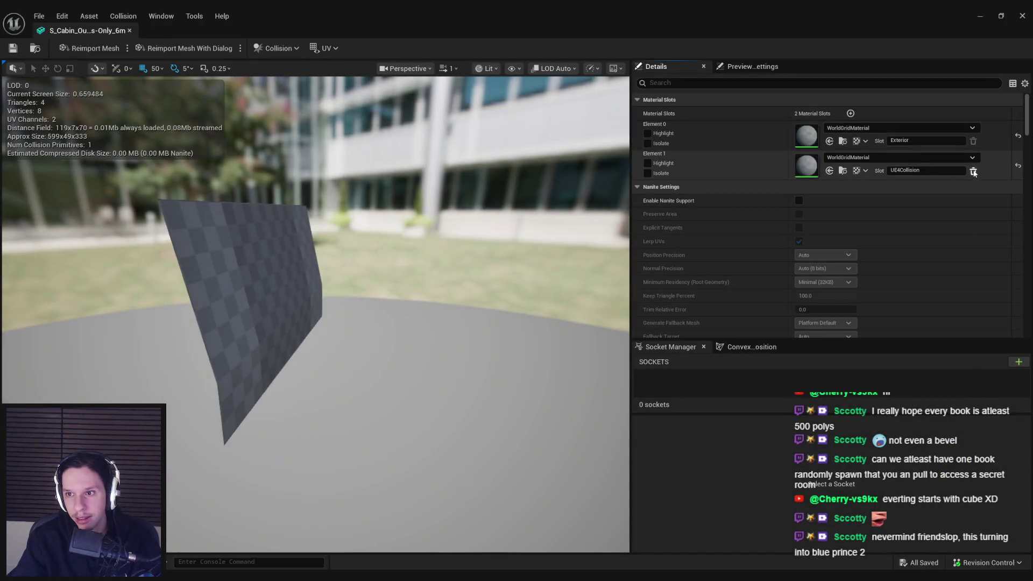
Delete the UE4Collision material slot from the 6m and 5m wall-only meshes and save
left_click(973, 172)
left_click(595, 315)
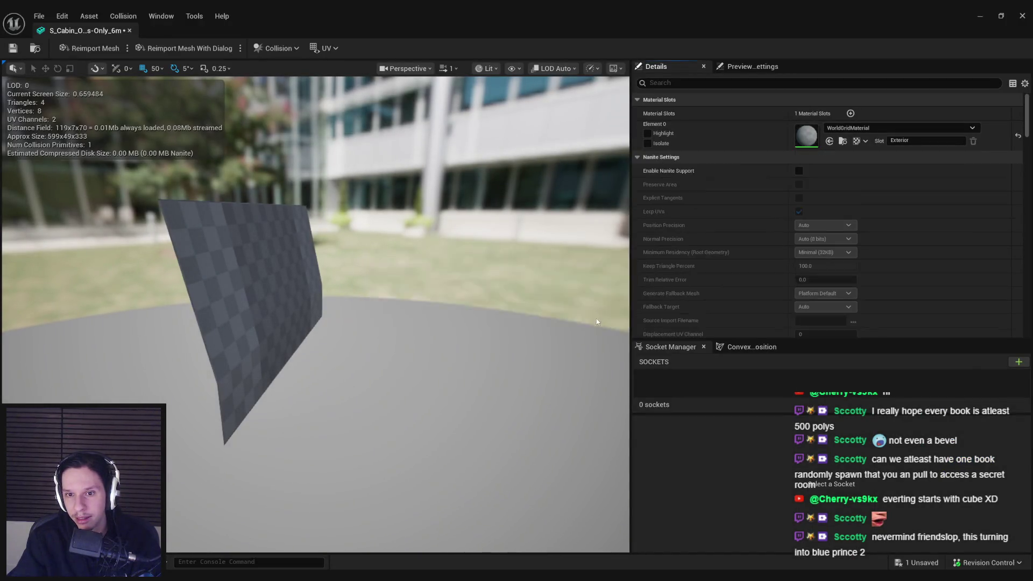
key("ctrl+s")
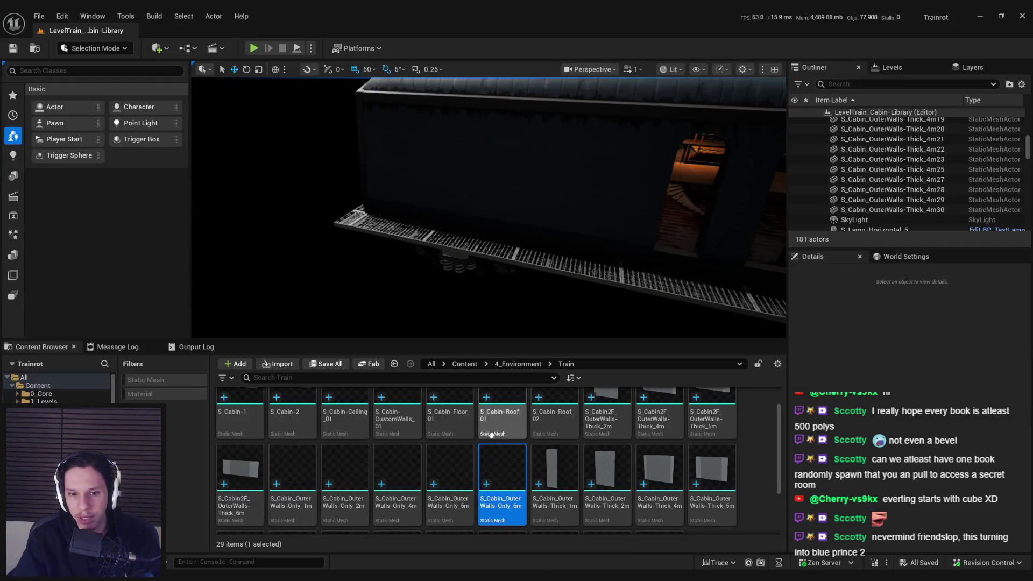
double_click(455, 472)
left_click(974, 172)
left_click(594, 315)
left_click(129, 30)
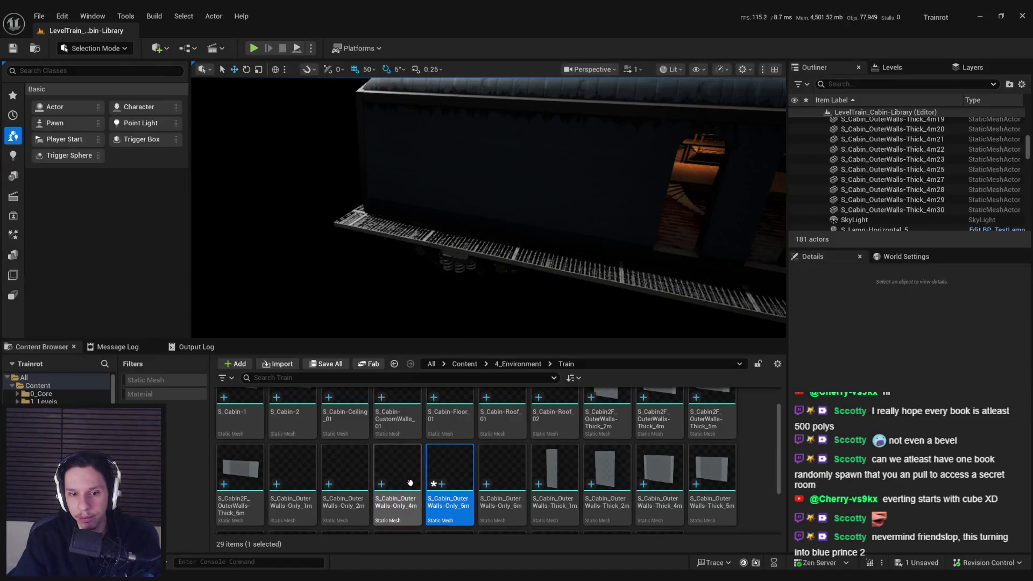
Delete the extra collision material slot from the 4m, 2m and 1m wall-only meshes
double_click(410, 483)
left_click(973, 172)
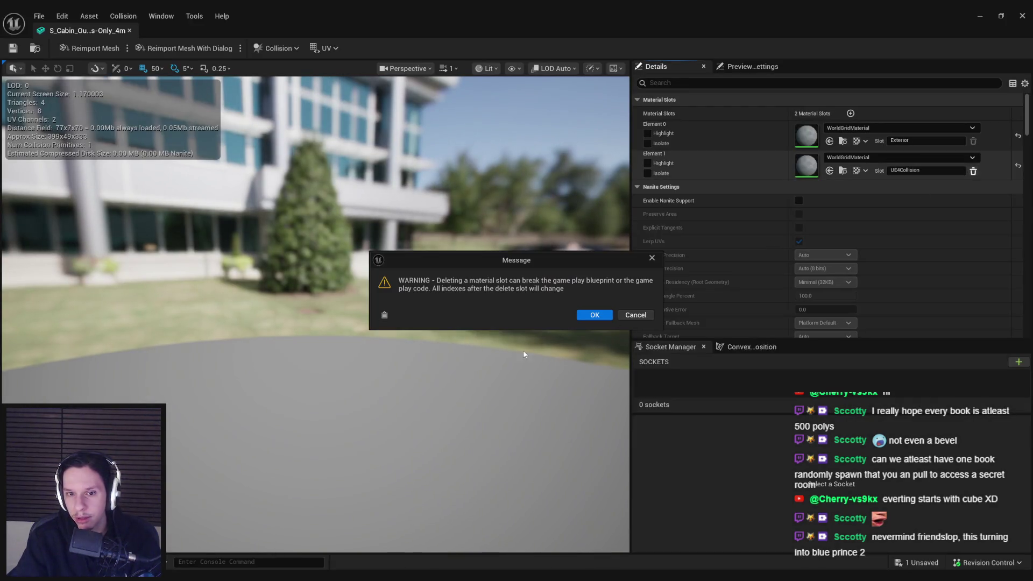
left_click(580, 319)
left_click(129, 31)
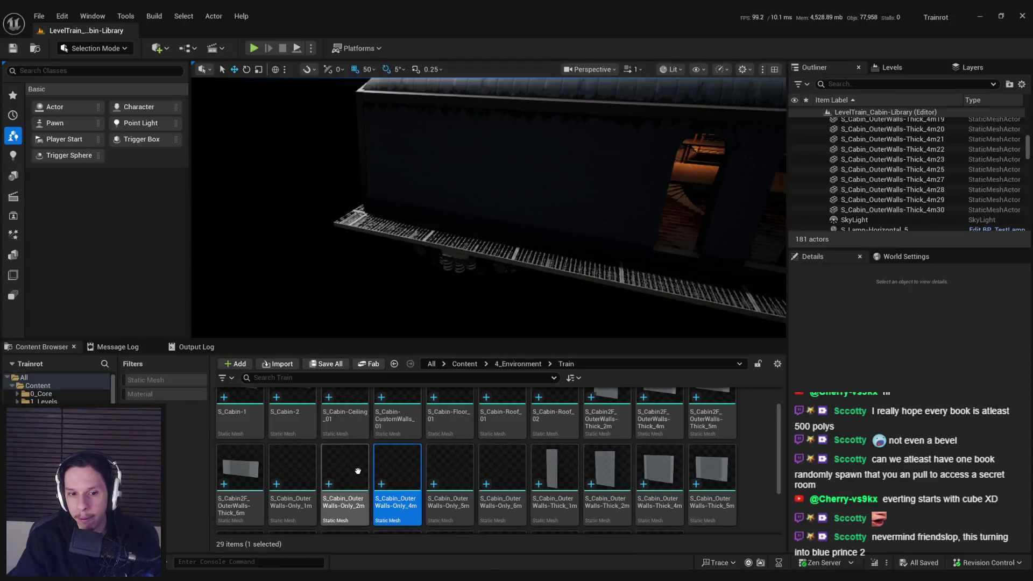
double_click(398, 484)
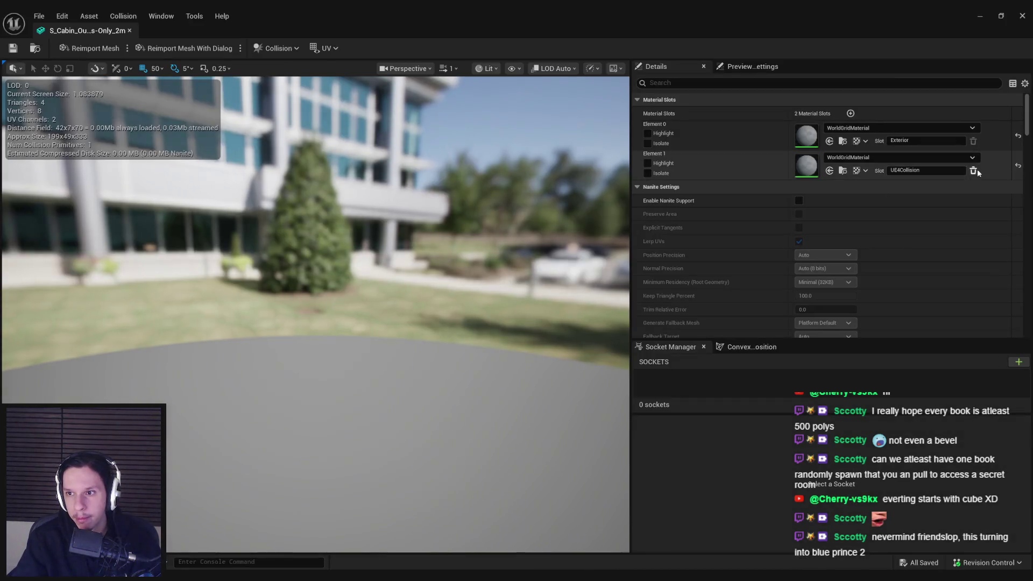
left_click(973, 171)
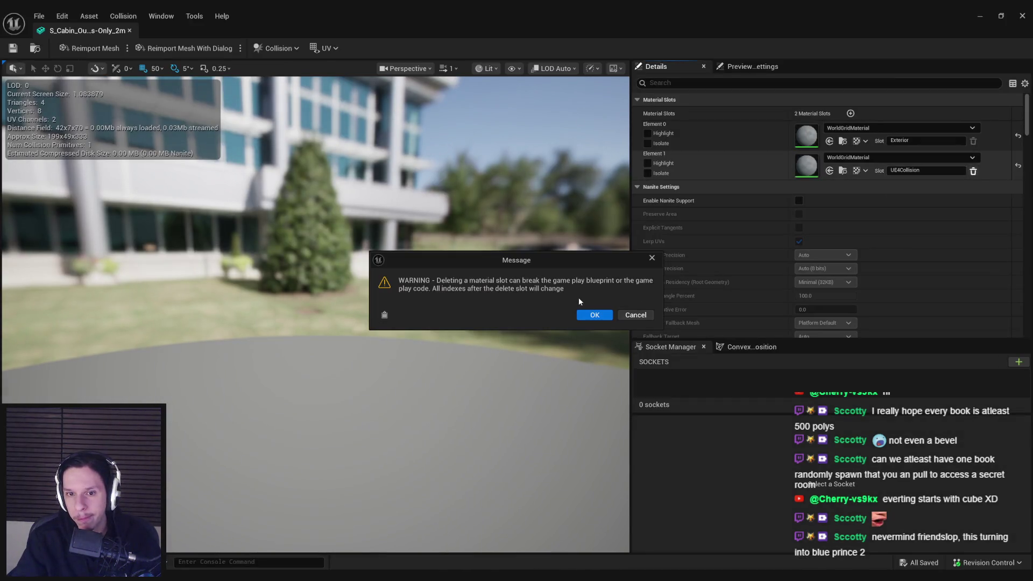
left_click(581, 318)
left_click(129, 30)
double_click(291, 474)
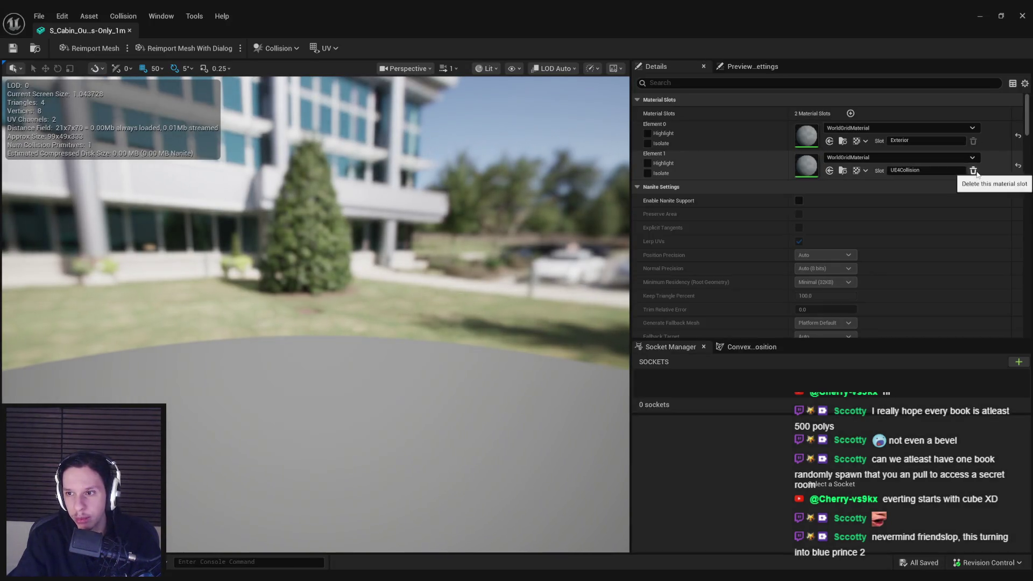
left_click(973, 171)
left_click(581, 317)
left_click(129, 31)
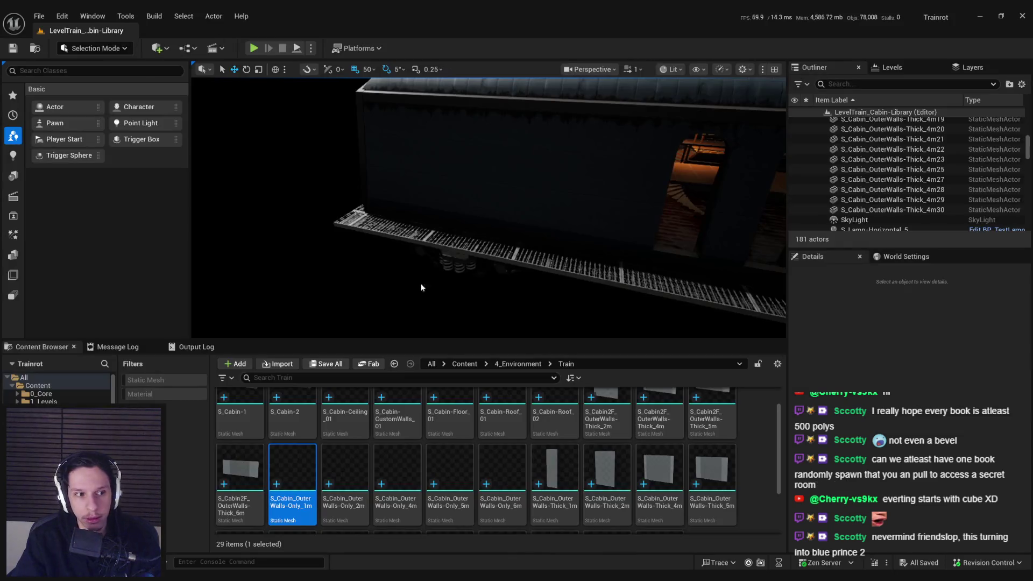
Turn the view toward the cabin side and switch the viewport to Unlit
mouse_move(489, 210)
left_mouse_down()
mouse_move(538, 211)
mouse_move(332, 119)
left_mouse_up()
left_click(669, 69)
left_click(669, 121)
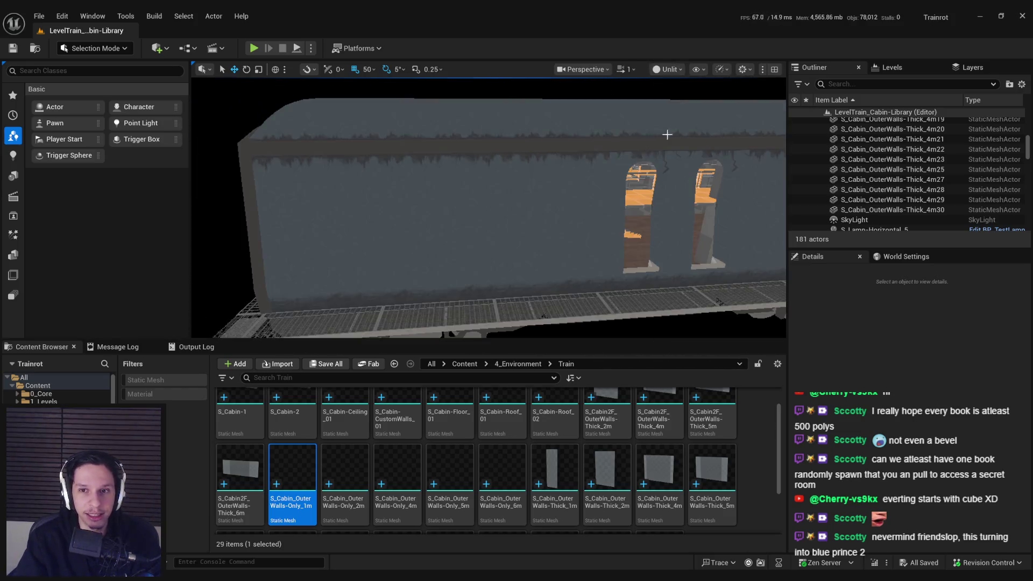
Swap a selected cabin wall's mesh to S_Cabin_OuterWalls-Only_4m
left_click(339, 269)
left_click(344, 468)
left_click(397, 468)
left_click(915, 470)
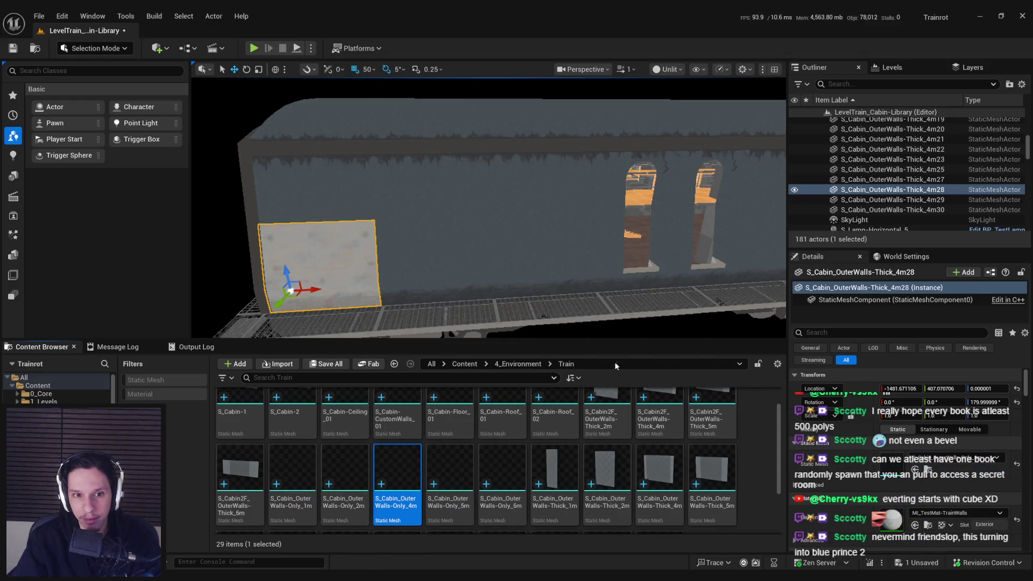
Try ML_TestMat-TrainExterior on that wall, undo the changes, and return to Blender
left_click(956, 513)
type("exter")
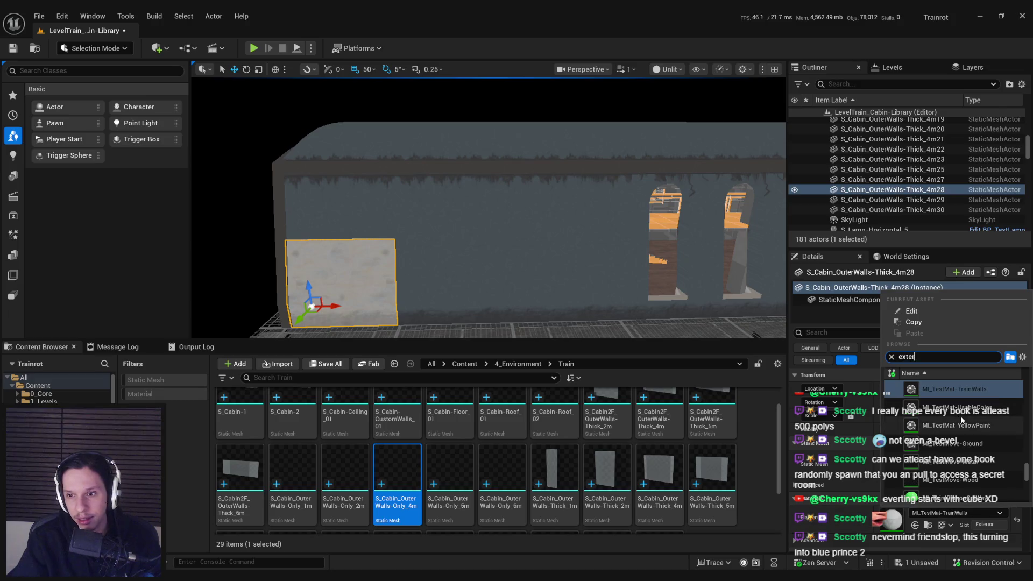
left_click(954, 389)
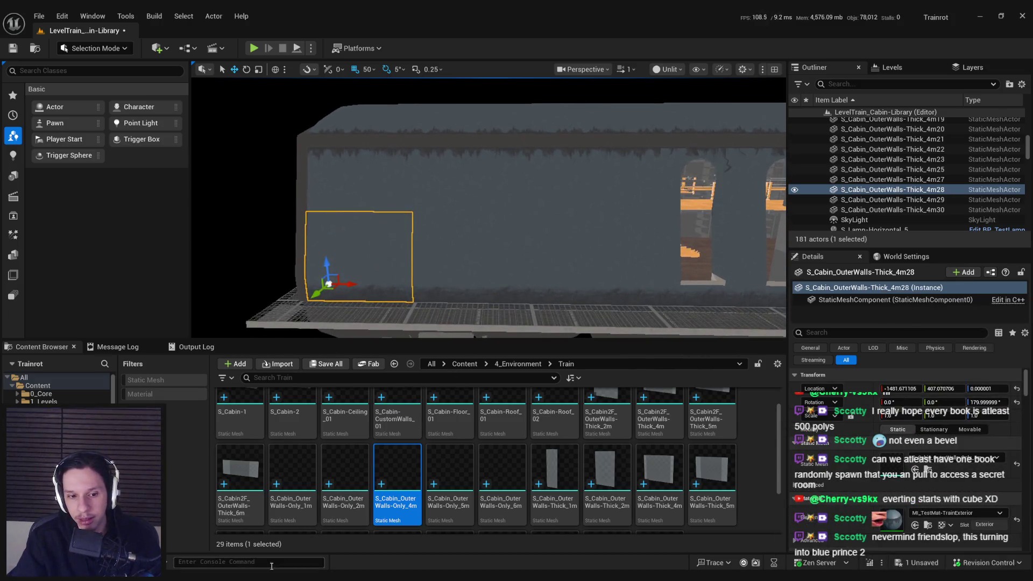
key("ctrl+z")
key("ctrl+z")
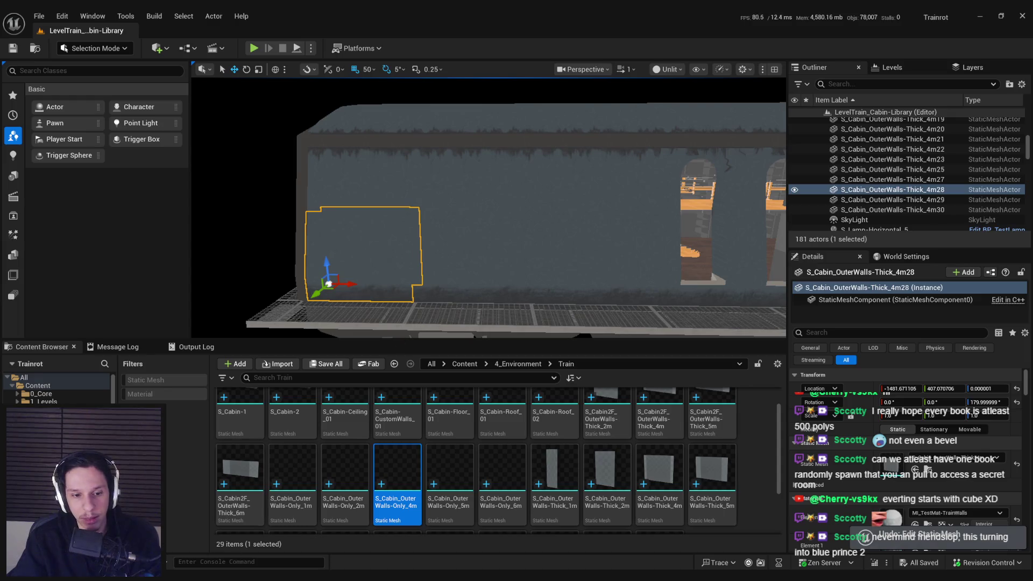
key("alt+Tab")
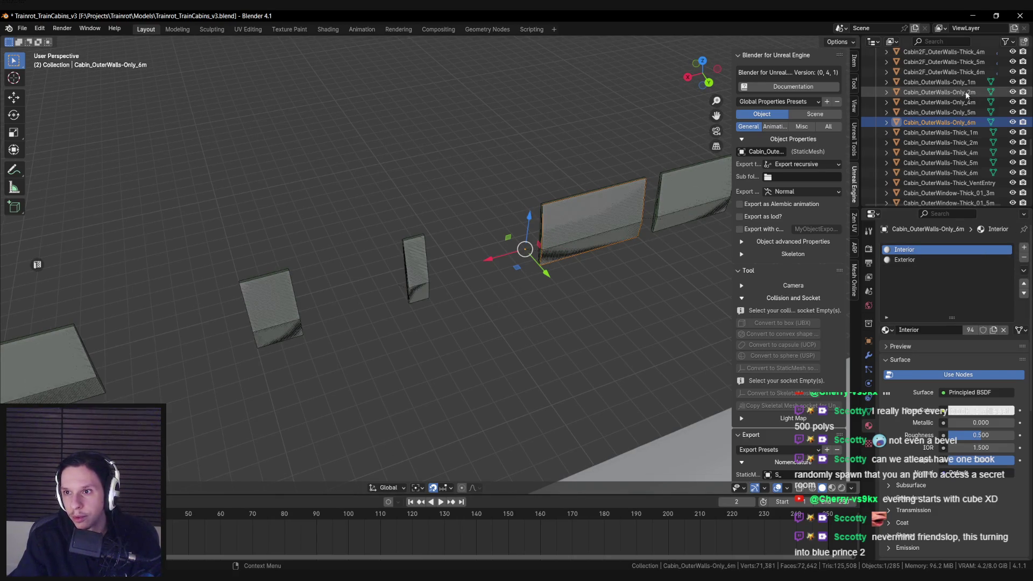
Check the material slots of the 1m, 2m, 4m, 5m and 6m outer wall objects
left_click(938, 82)
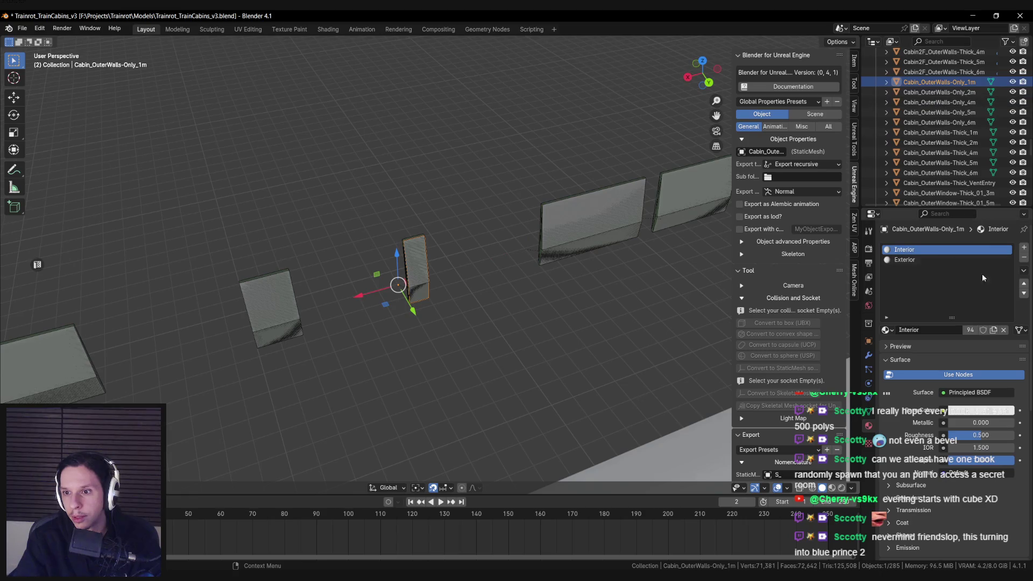
left_click(926, 94)
left_click(912, 104)
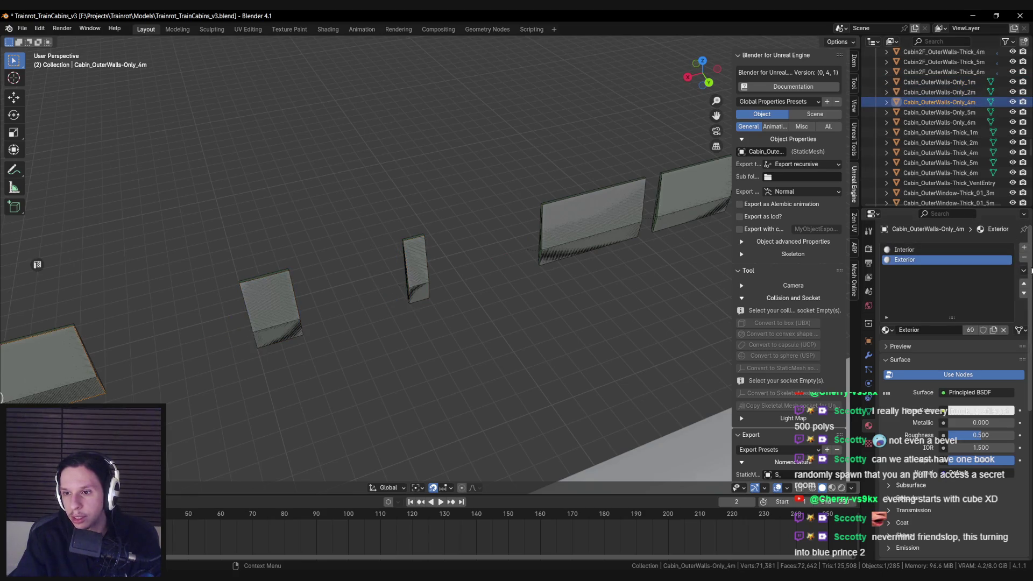
left_click(939, 112)
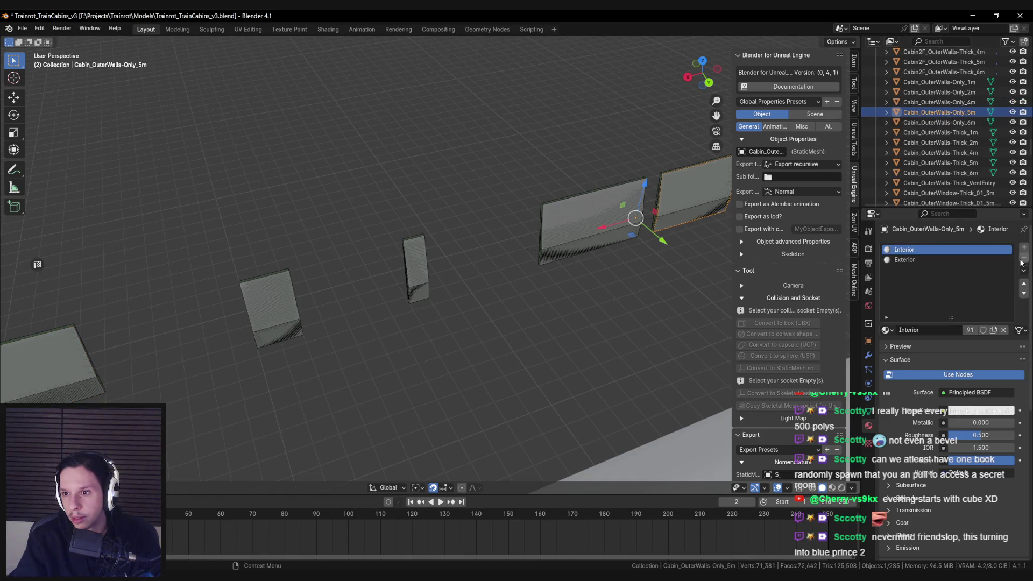
left_click(931, 122)
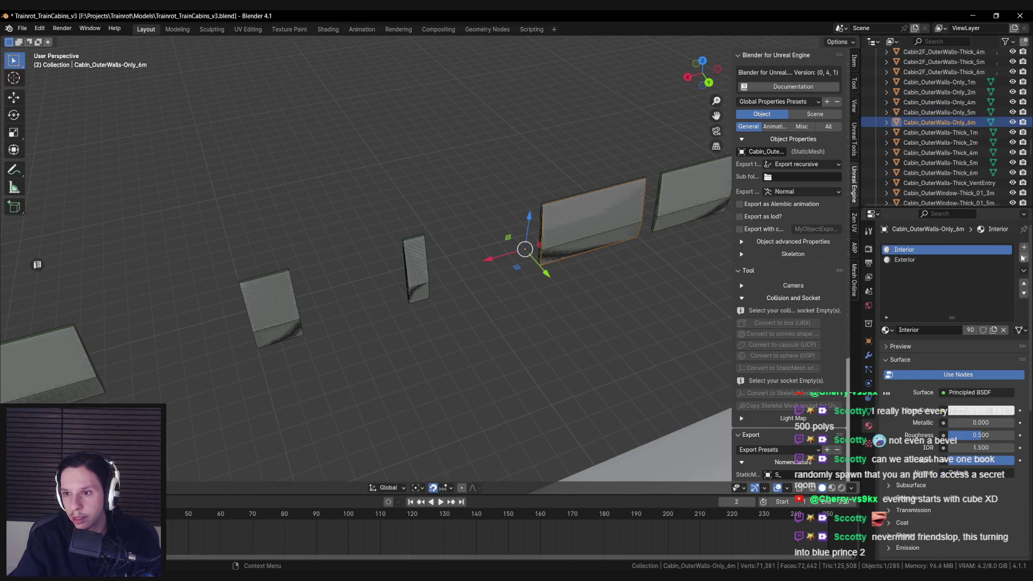
Select all outer walls 1m to 6m, save the Blender file, and export them to Unreal
left_click(932, 82, "shift")
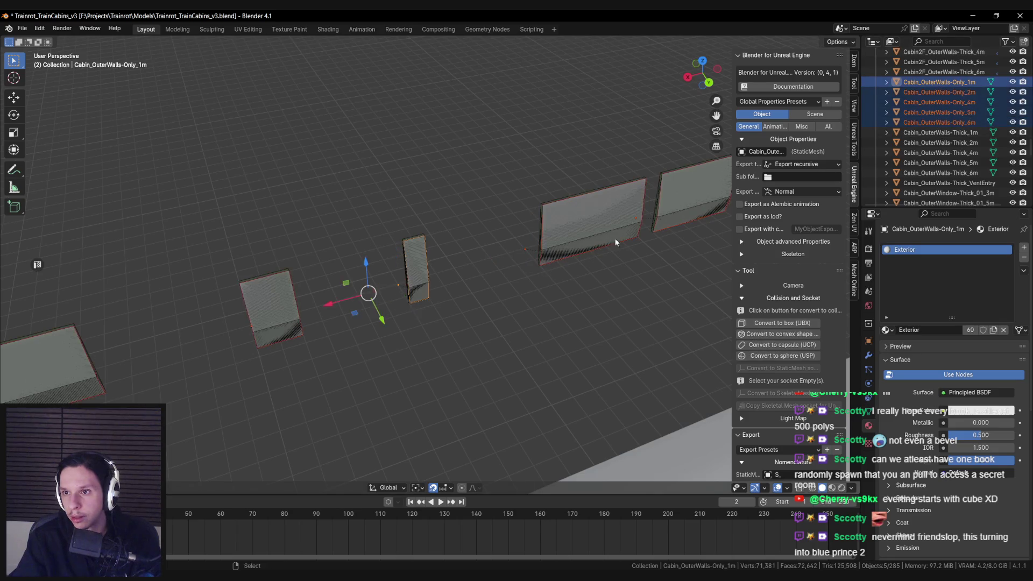
key("ctrl+s")
scroll(784, 395, "down", 6)
scroll(784, 395, "down", 8)
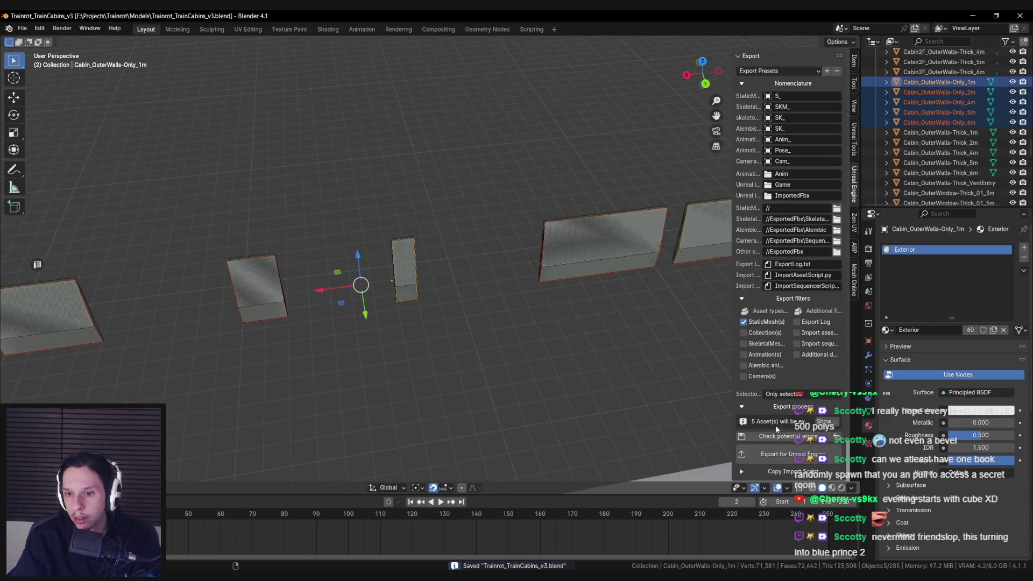
left_click(768, 460)
left_click(294, 474)
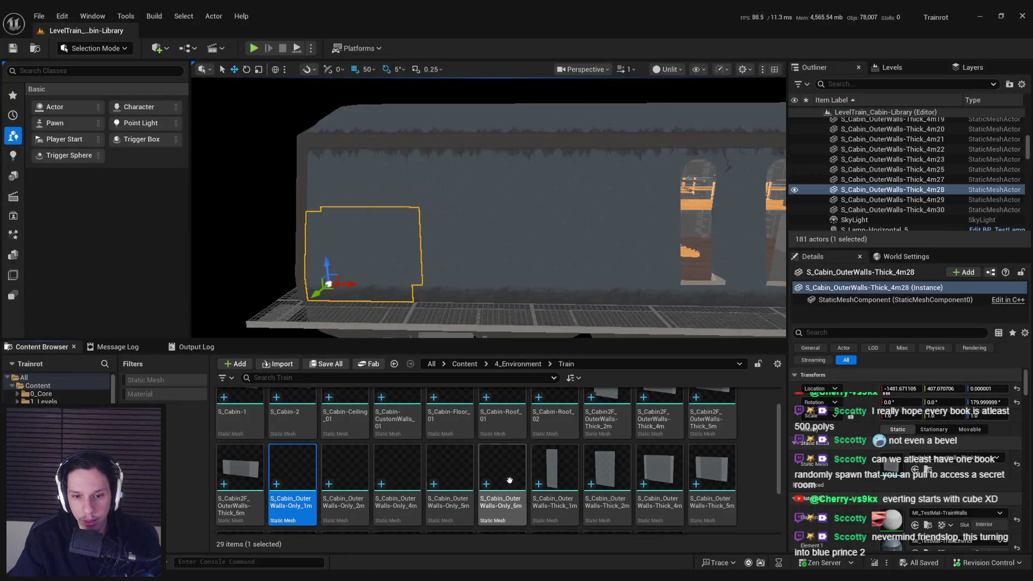
Reimport the selected S_Cabin_OuterWalls-Only assets, inspecting the 6m mesh and reimporting the 5m mesh
left_click(503, 473, "shift")
right_click(520, 476)
left_click(554, 218)
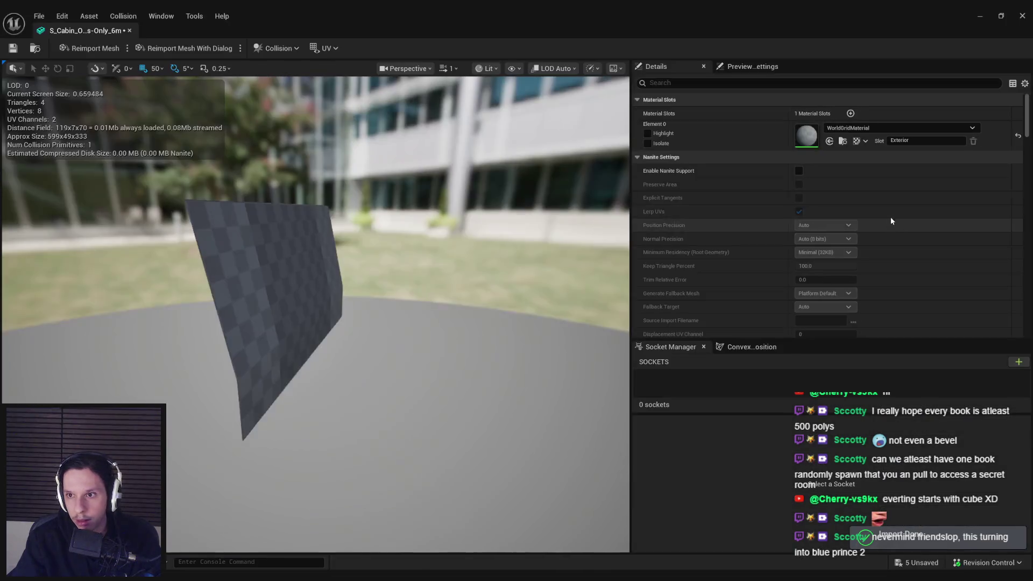
left_click(129, 30)
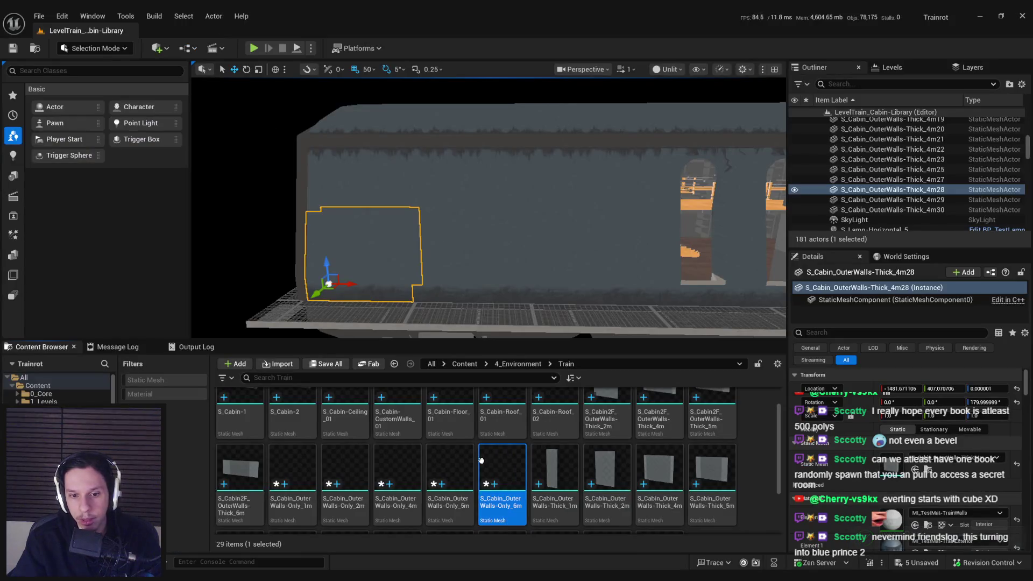
double_click(464, 462)
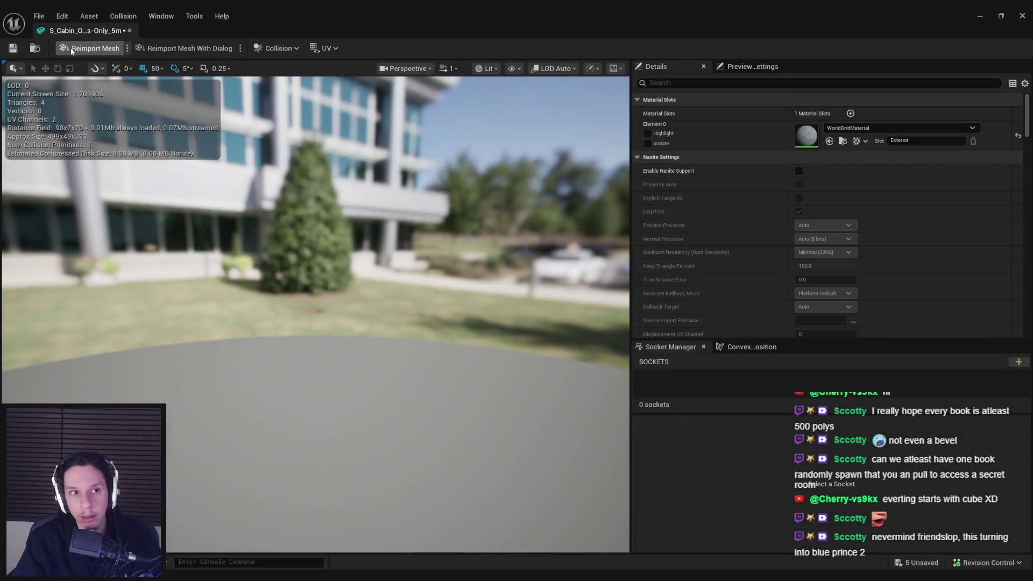
left_click(72, 48)
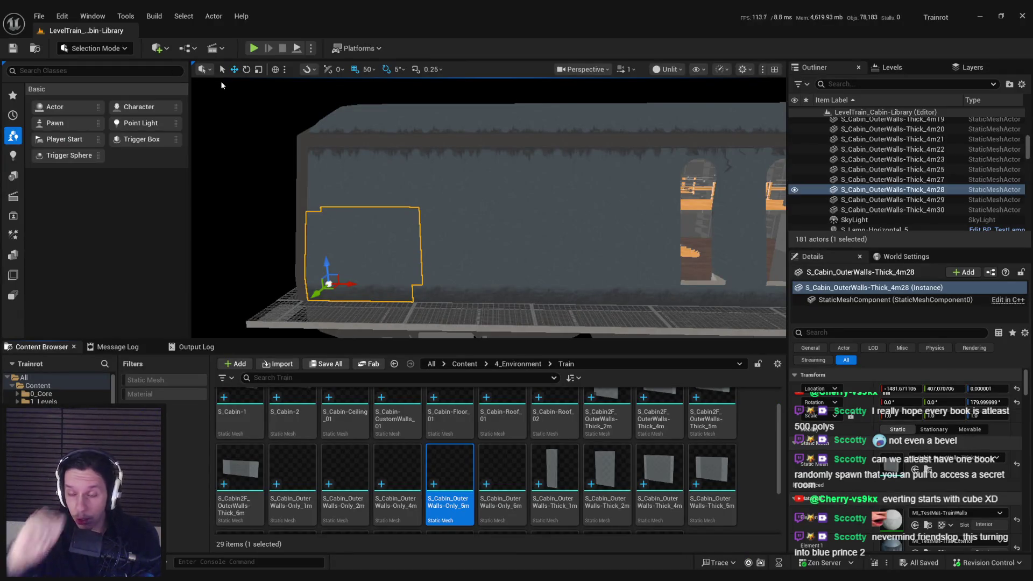
Place a new 4m outer wall on the cabin side and delete the old dark wall piece
mouse_move(436, 210)
left_mouse_down()
mouse_move(398, 156)
mouse_move(459, 221)
mouse_move(418, 214)
mouse_move(441, 231)
mouse_move(482, 323)
left_mouse_up()
left_click(458, 220)
scroll(425, 213, "down", 1)
left_click(423, 212)
left_click(454, 253)
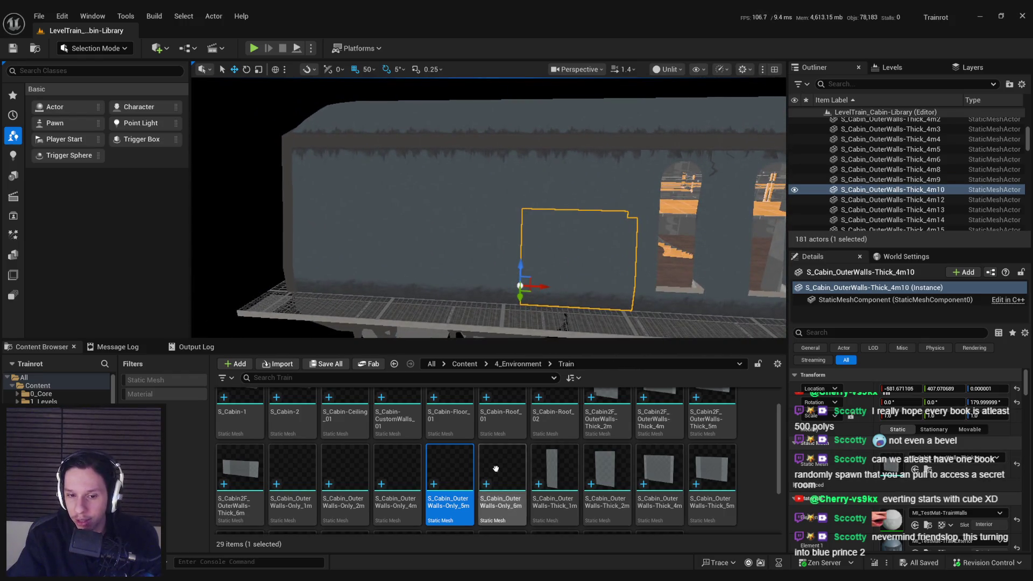
mouse_move(398, 468)
left_mouse_down()
mouse_move(438, 489)
mouse_move(579, 258)
left_mouse_up()
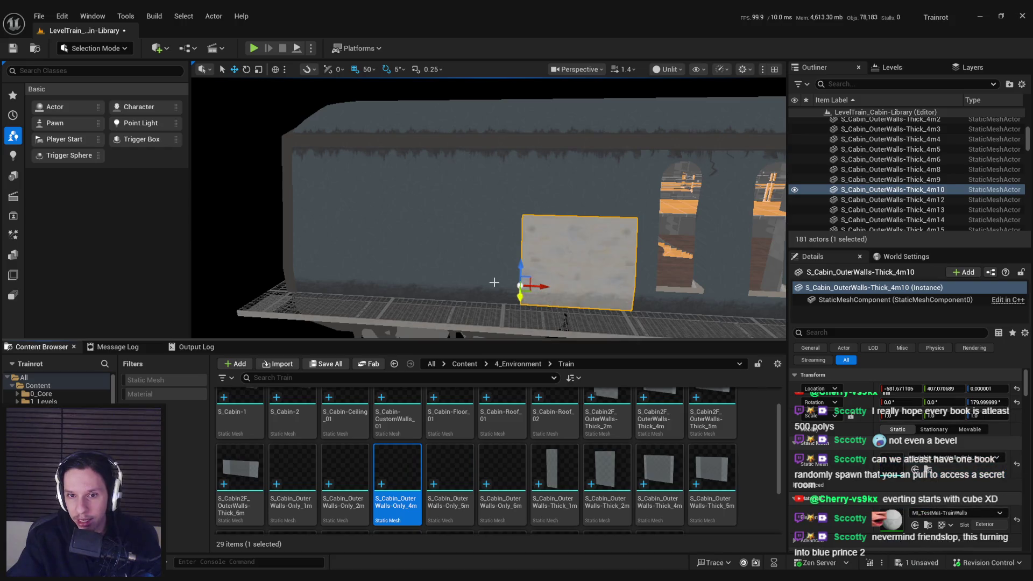
key("Delete")
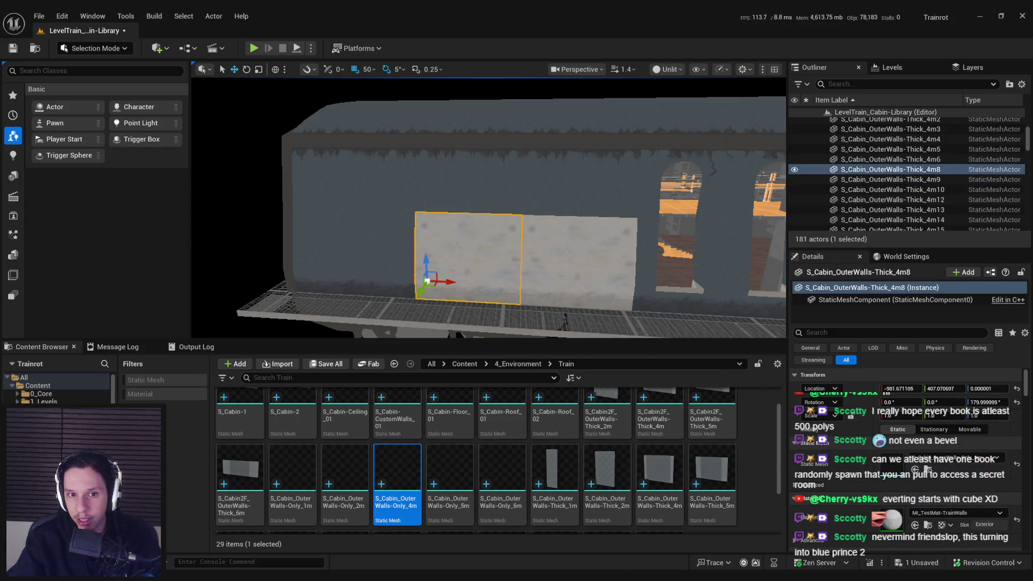
Replace the 4m28 wall piece's mesh with the 4m outer wall and select its neighbours
left_click(397, 272)
key("Left")
key("Left")
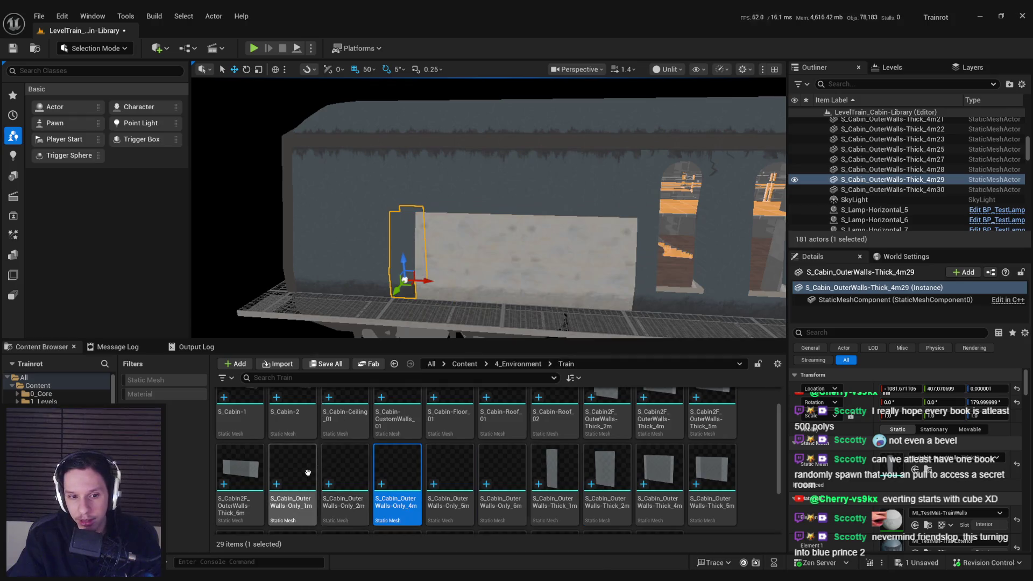
left_click(381, 274)
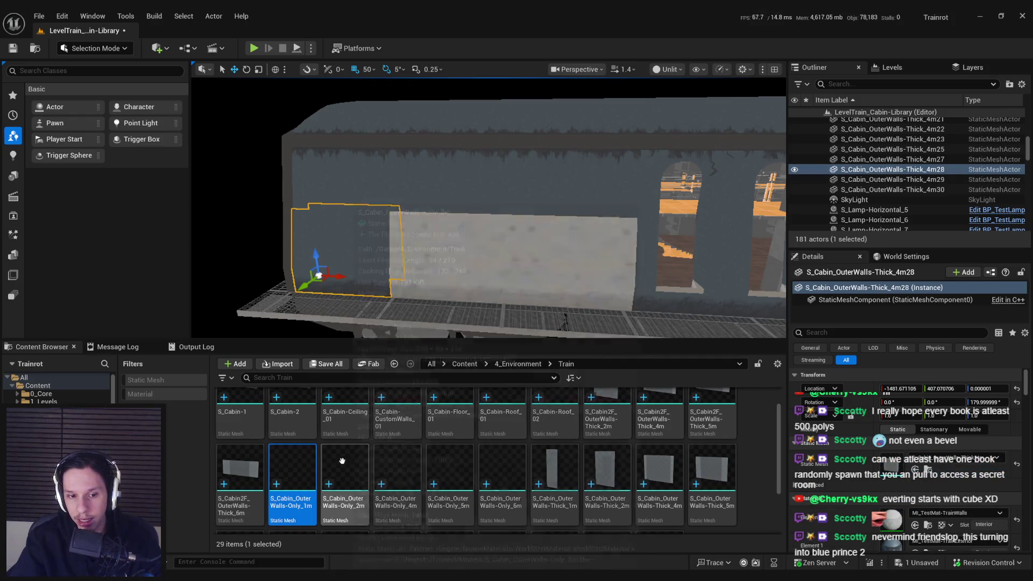
mouse_move(398, 469)
left_mouse_down()
mouse_move(724, 506)
mouse_move(900, 469)
left_mouse_up()
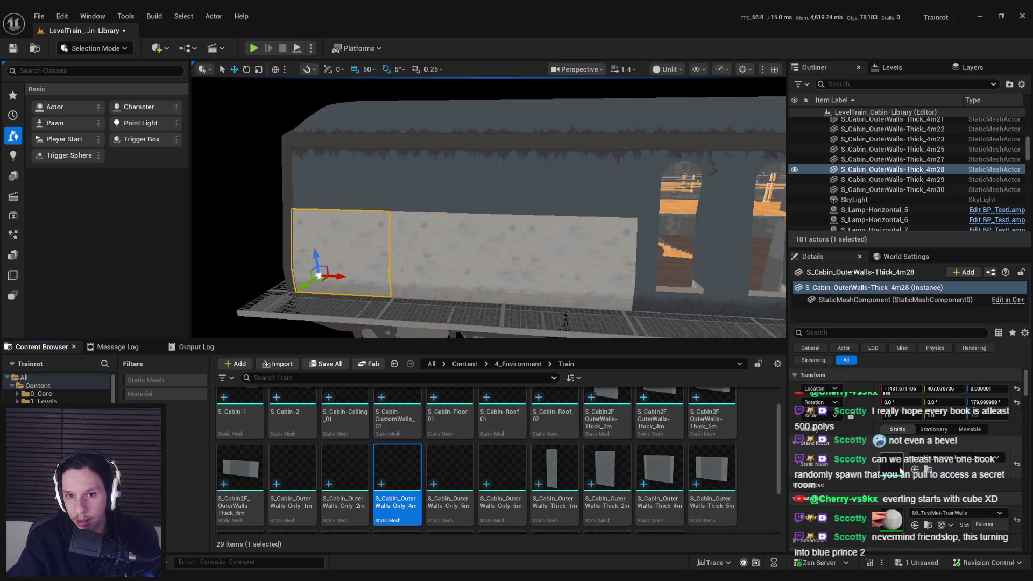
left_click(414, 268, "ctrl")
left_click(484, 266, "ctrl")
left_click(582, 264, "ctrl")
scroll(546, 261, "down", 3)
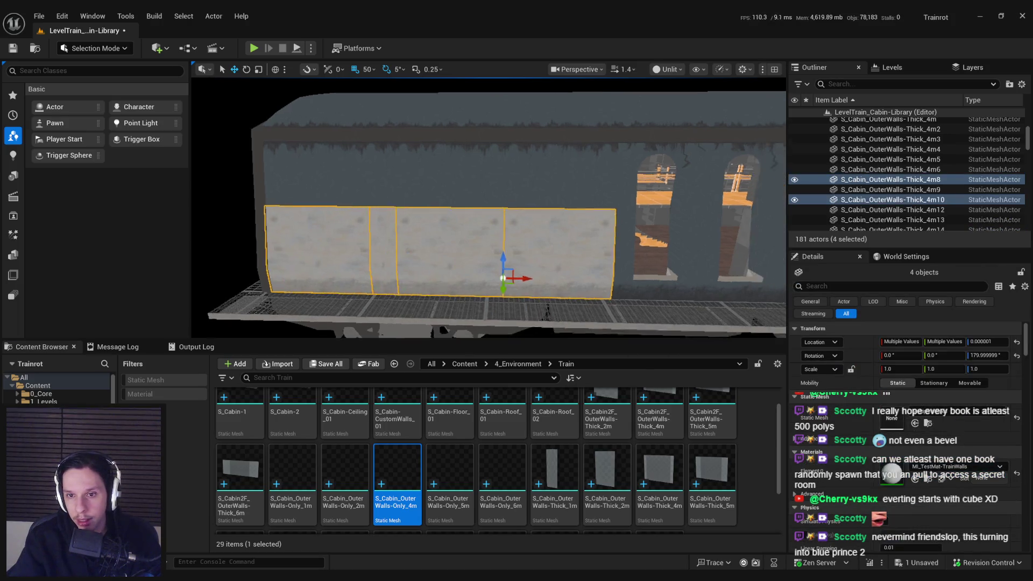
Shift wall 4m8 by 50 units along X and give it the 5m outer wall mesh
left_click(350, 280)
scroll(484, 215, "up", 5)
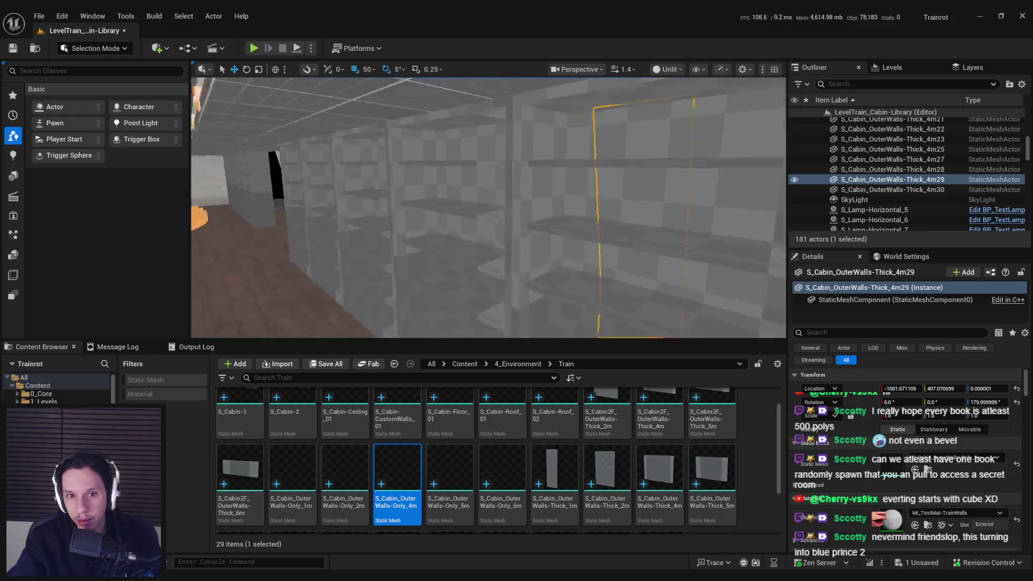
scroll(484, 215, "down", 5)
left_click(473, 269)
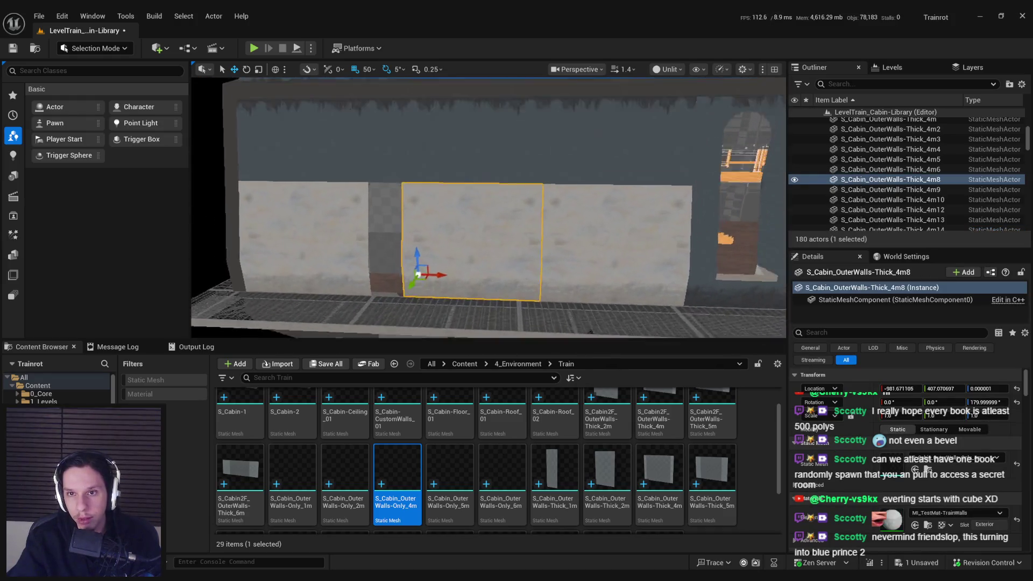
key("f")
left_click_drag(436, 240, 401, 238)
left_click_drag(454, 478, 883, 472)
left_click(546, 226, "ctrl")
left_click(345, 242, "ctrl")
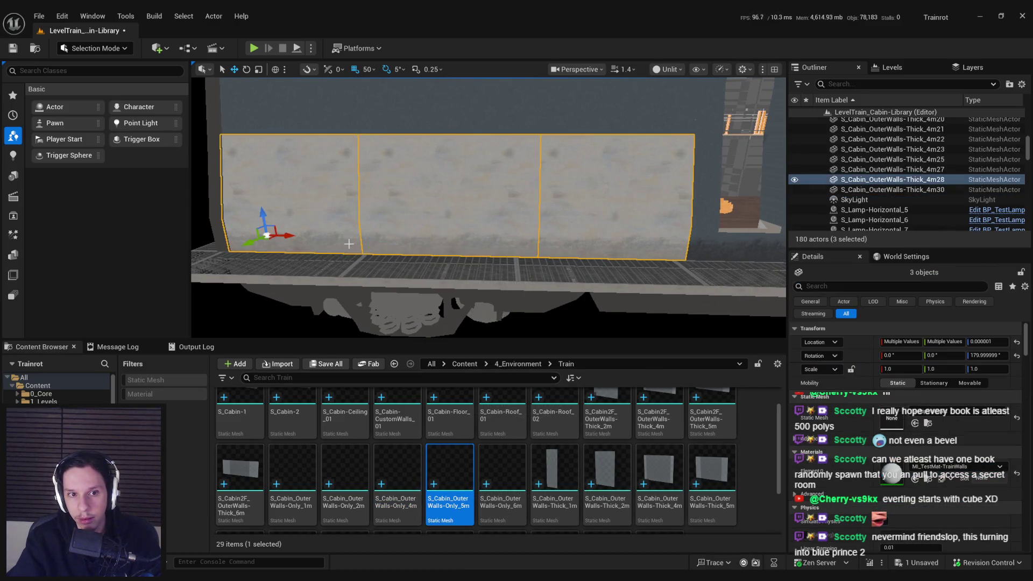
Apply MI_TestMat-TrainExterior to the selected walls
scroll(377, 242, "down", 3)
left_click(931, 466)
type("exterior")
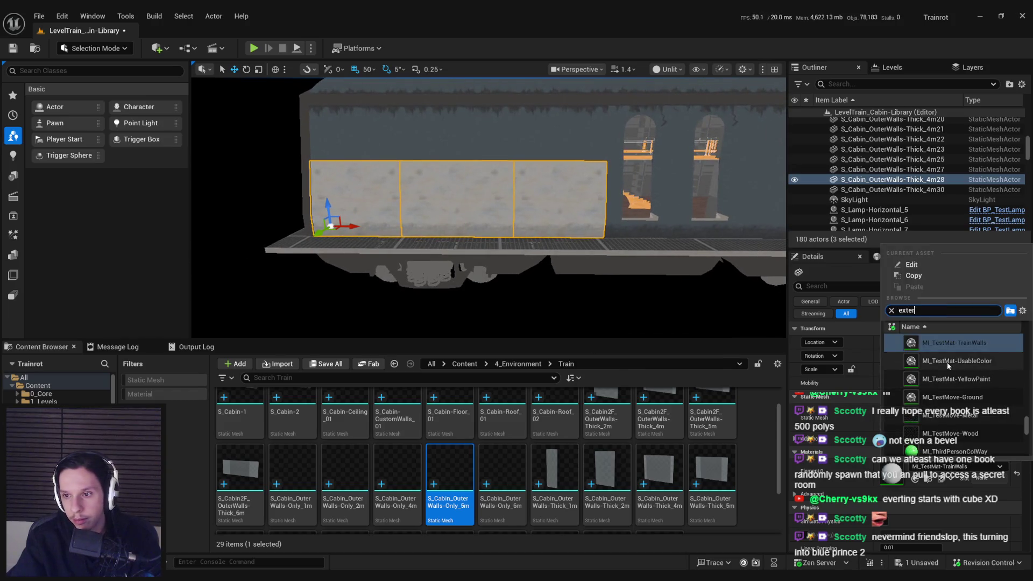
left_click(950, 352)
Select the left wall 4m27 and undo, then redo, its mesh change
left_click_drag(484, 259, 496, 260)
left_click(496, 260)
key("f")
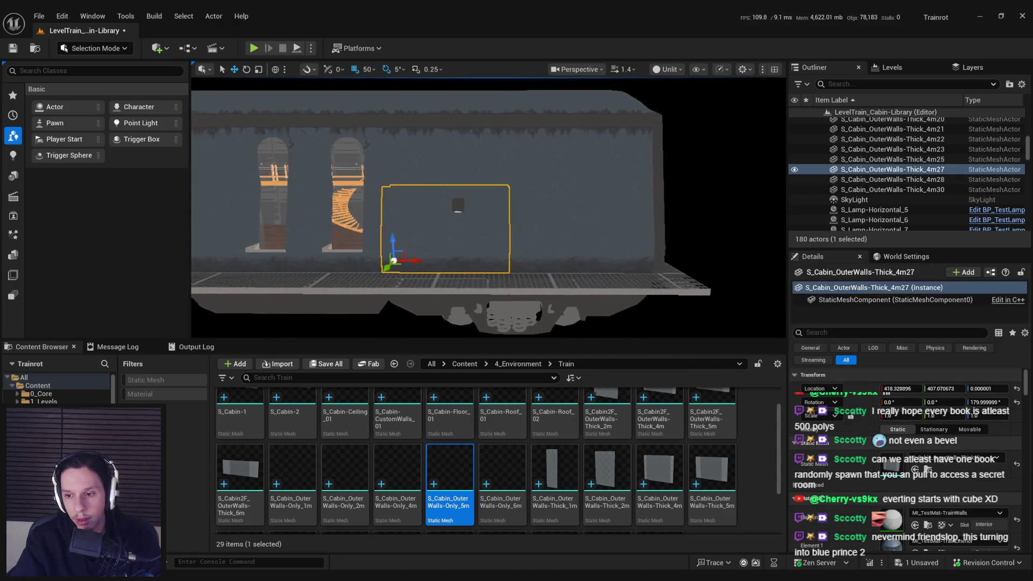
left_click(534, 245, "ctrl")
left_click(474, 246)
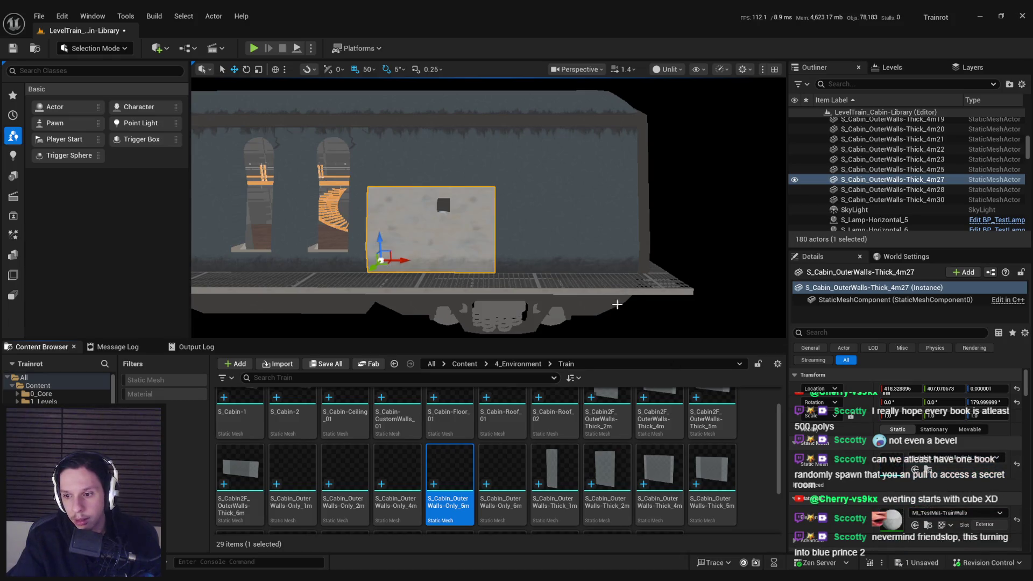
key("ctrl+z")
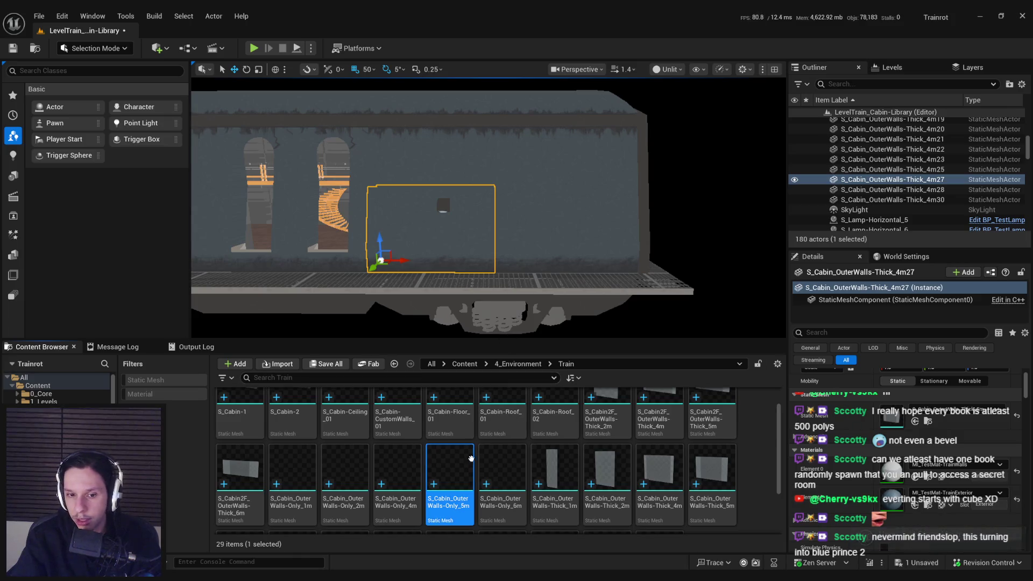
key("ctrl+y")
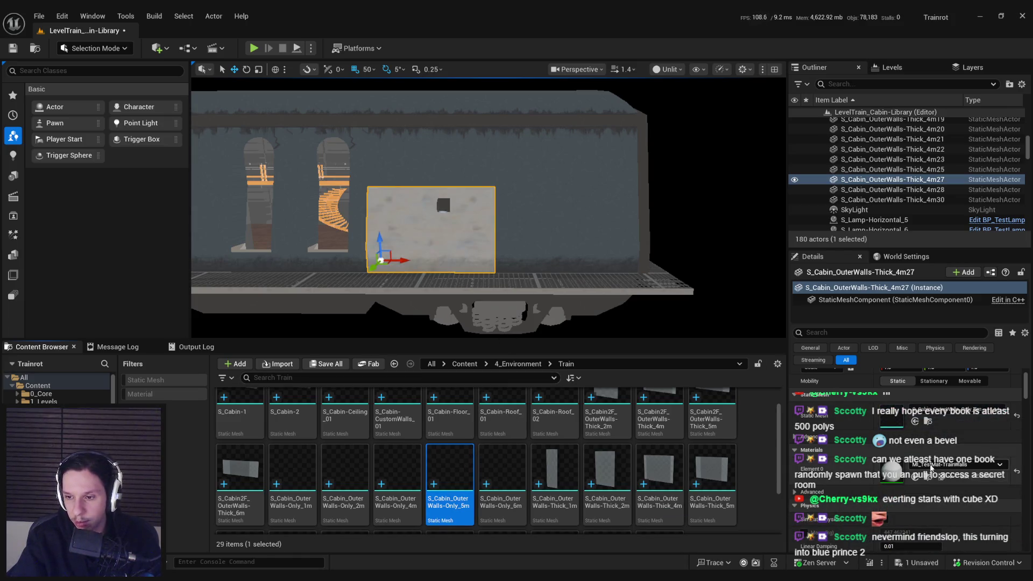
Give wall 4m12 the 4m outer wall mesh and wall 4m13 the 2m walls-only mesh
left_click(500, 239)
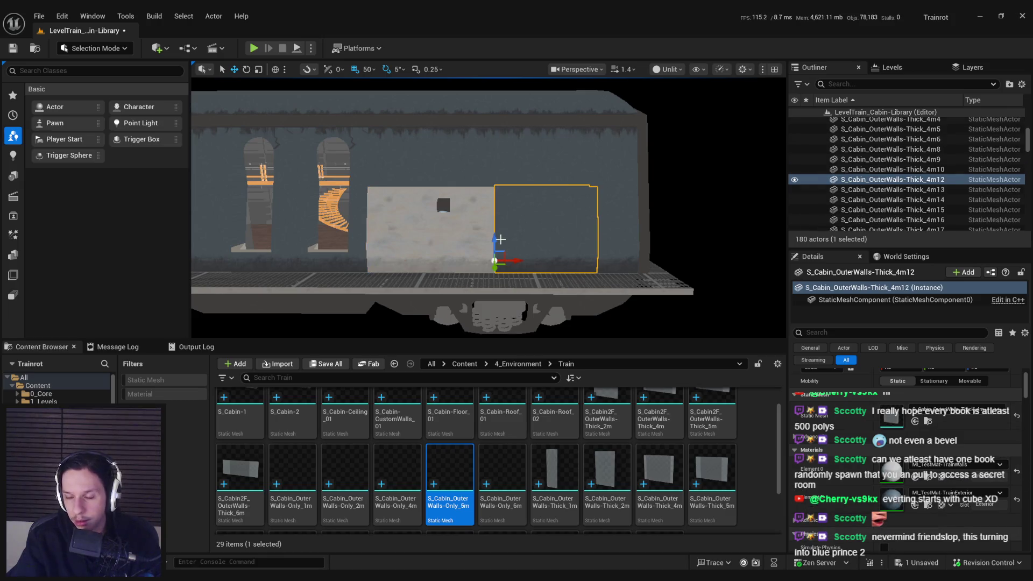
left_click(397, 473)
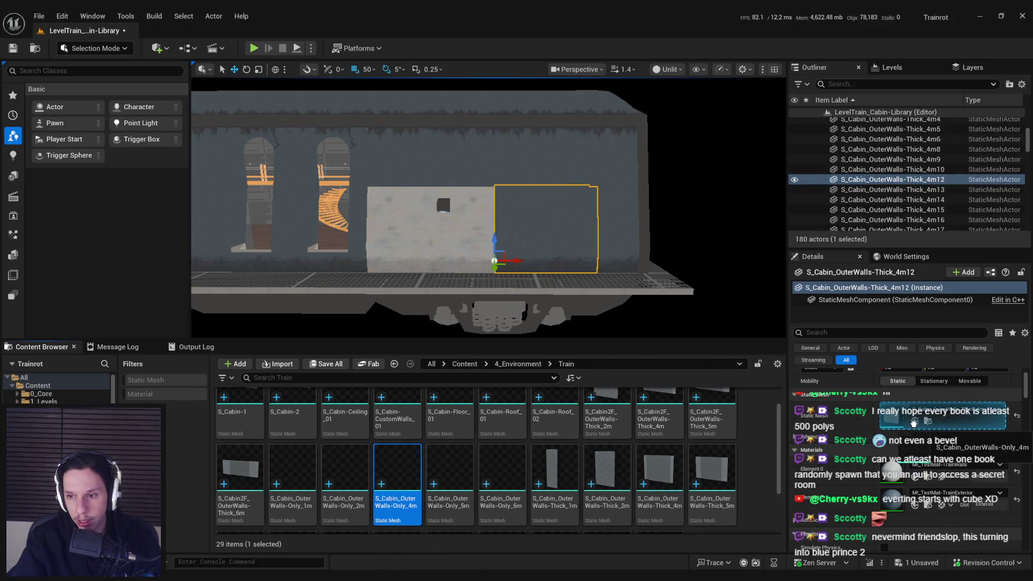
left_click(914, 421)
left_click(600, 247)
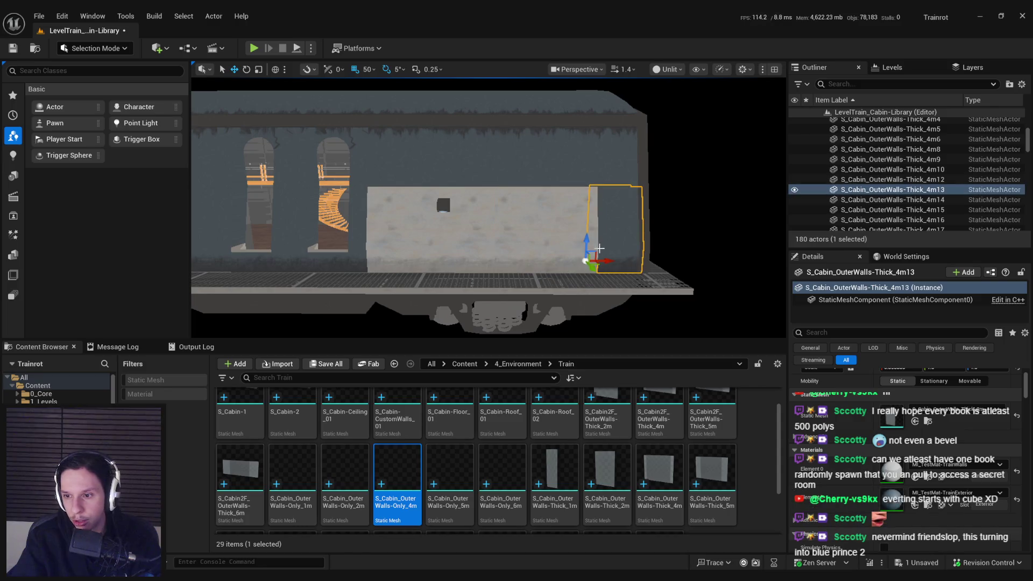
left_click(360, 472)
left_click(915, 421)
Apply the exterior material to the adjacent walls and save the level
left_click(561, 248, "ctrl")
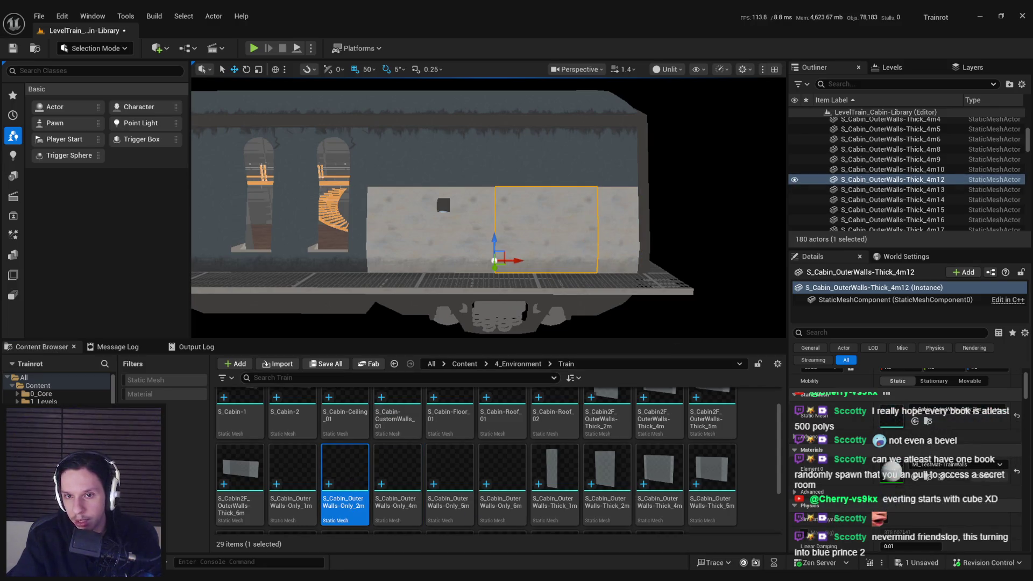
left_click(457, 262, "ctrl")
left_click(955, 423)
type("exter")
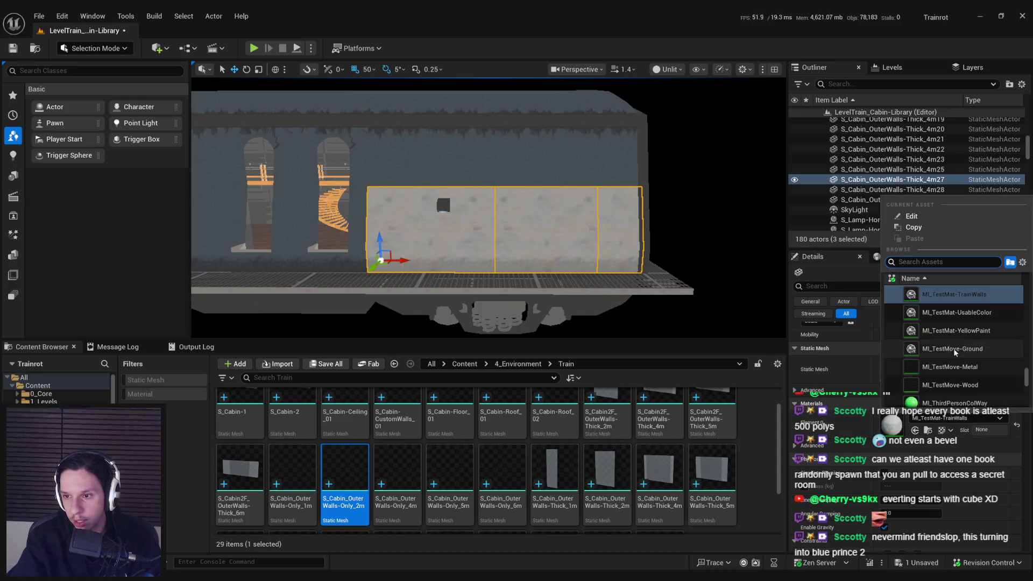
left_click(953, 317)
mouse_move(592, 301)
left_mouse_down()
mouse_move(663, 289)
mouse_move(530, 284)
mouse_move(595, 298)
mouse_move(538, 246)
left_mouse_up()
key("ctrl+s")
left_click(584, 295)
left_click(607, 228, "ctrl")
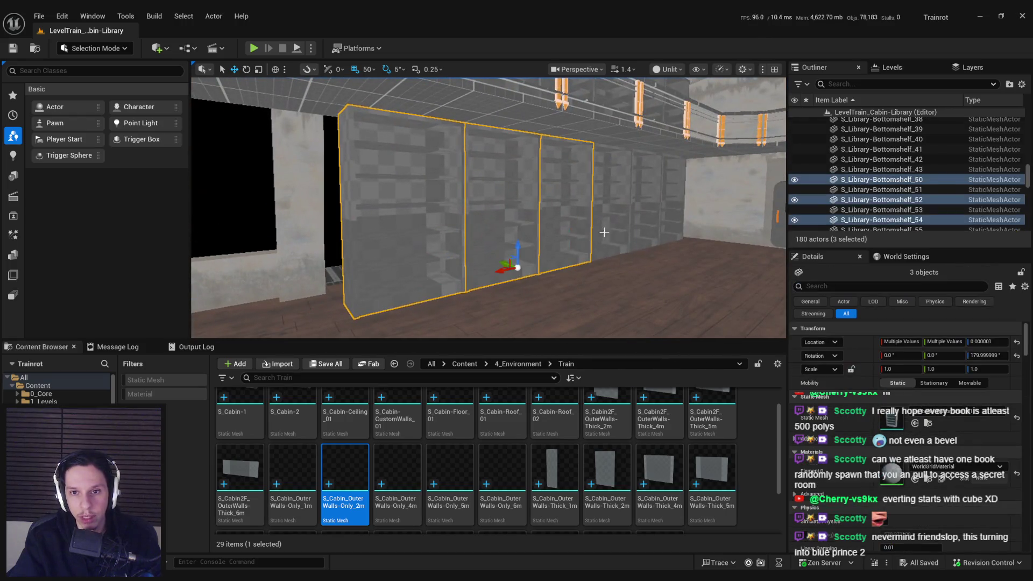
left_click(604, 247, "ctrl")
scroll(619, 242, "down", 10)
left_click(608, 225)
left_click_drag(607, 224, 529, 226)
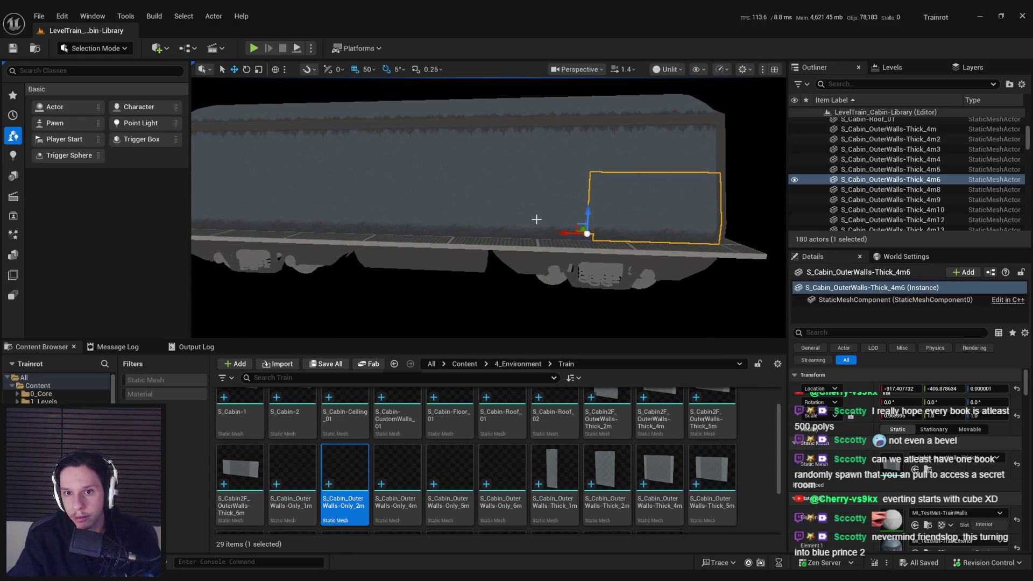
key("ctrl+e")
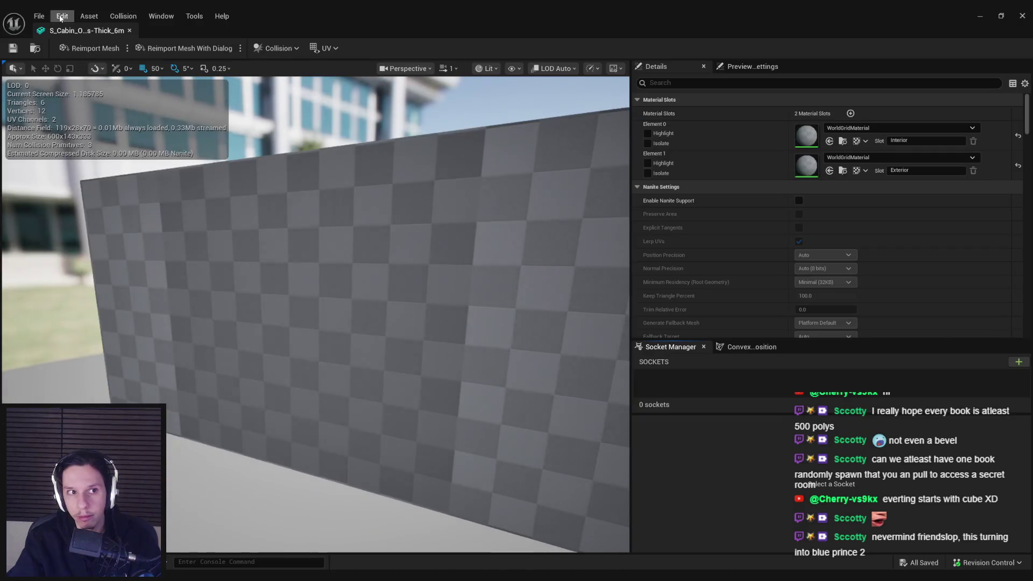
left_click(129, 30)
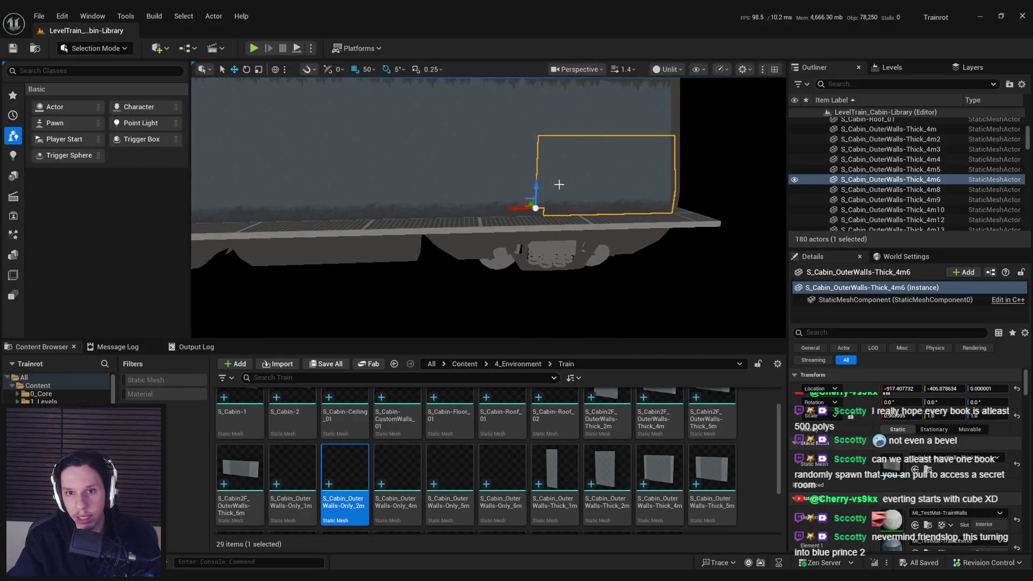
left_click(493, 186)
left_click(890, 139, "shift")
key("f")
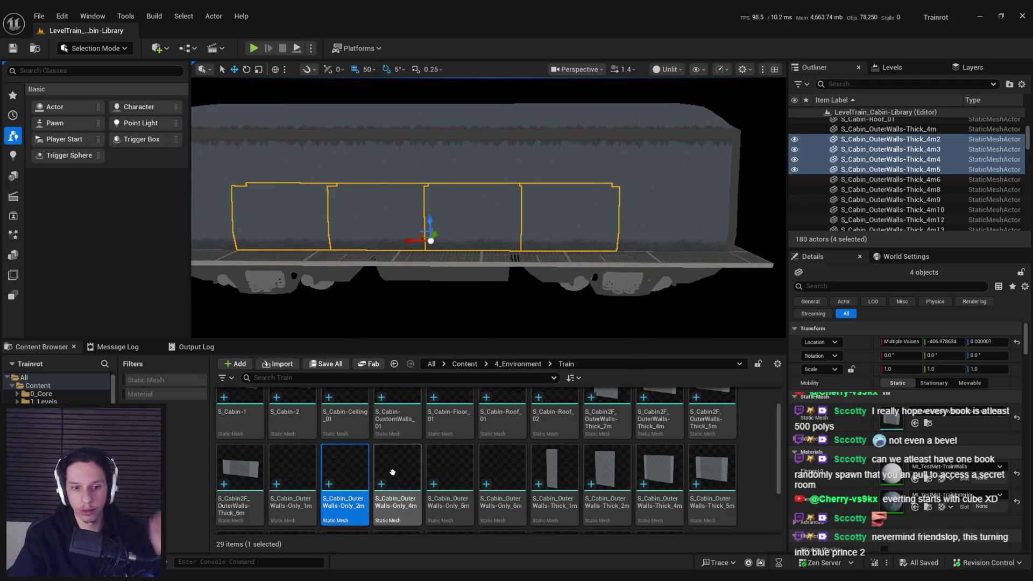
Give the four side walls 4m2–4m5 the 5m walls-only mesh, keeping their material
left_click(450, 471)
left_click(915, 423)
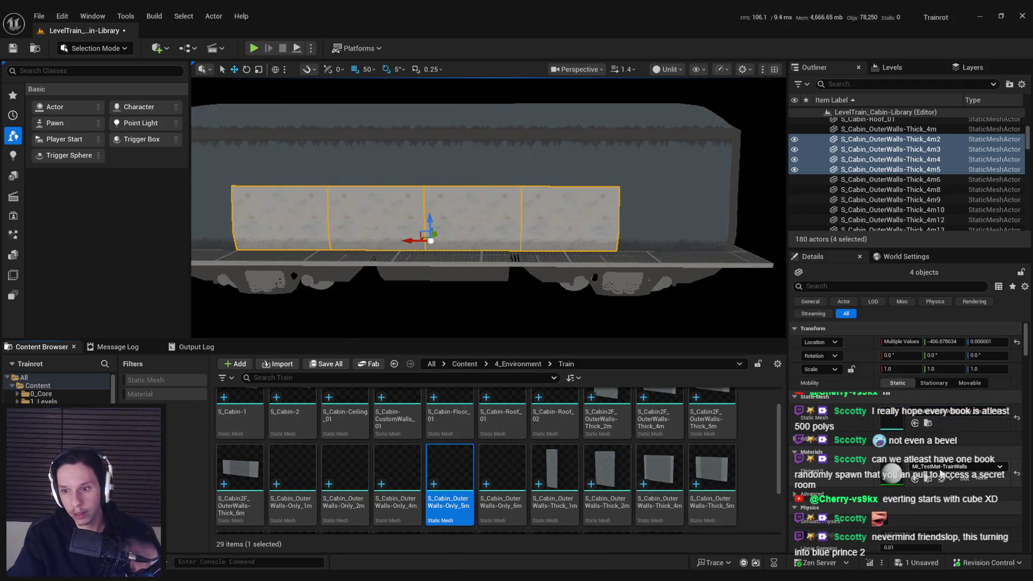
left_click(939, 475)
type("train")
left_click(943, 356)
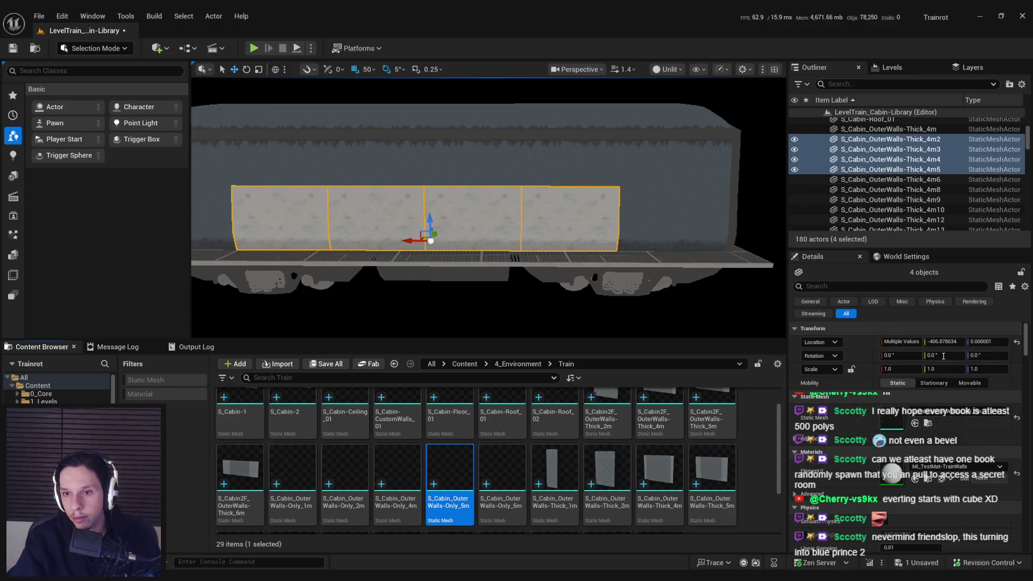
Assign the 6m walls-only mesh to the right end wall 4m6
left_click(890, 179)
key("f")
left_click(891, 129, "ctrl")
key("f")
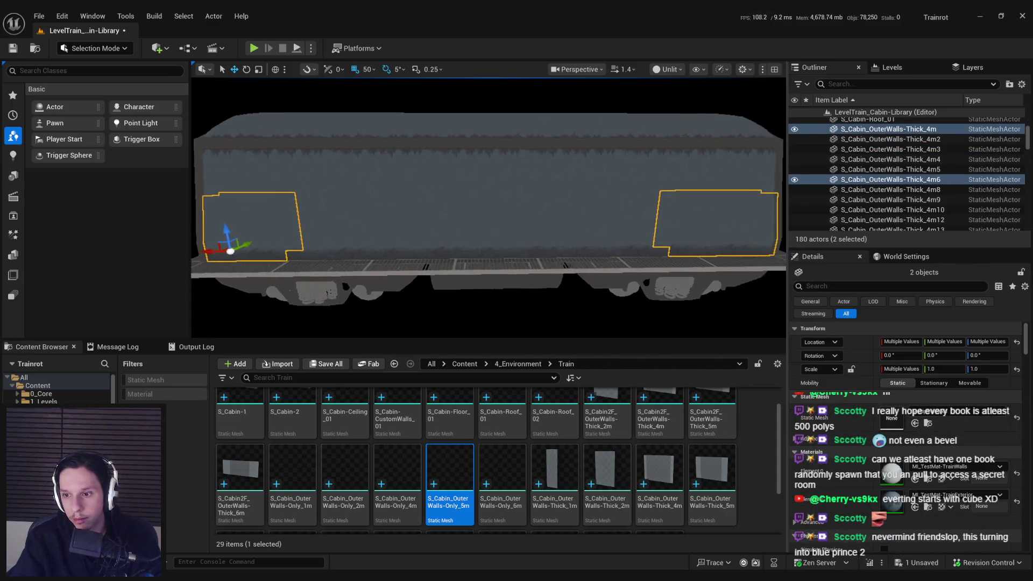
left_click(666, 233)
left_click(261, 241)
left_click(696, 233)
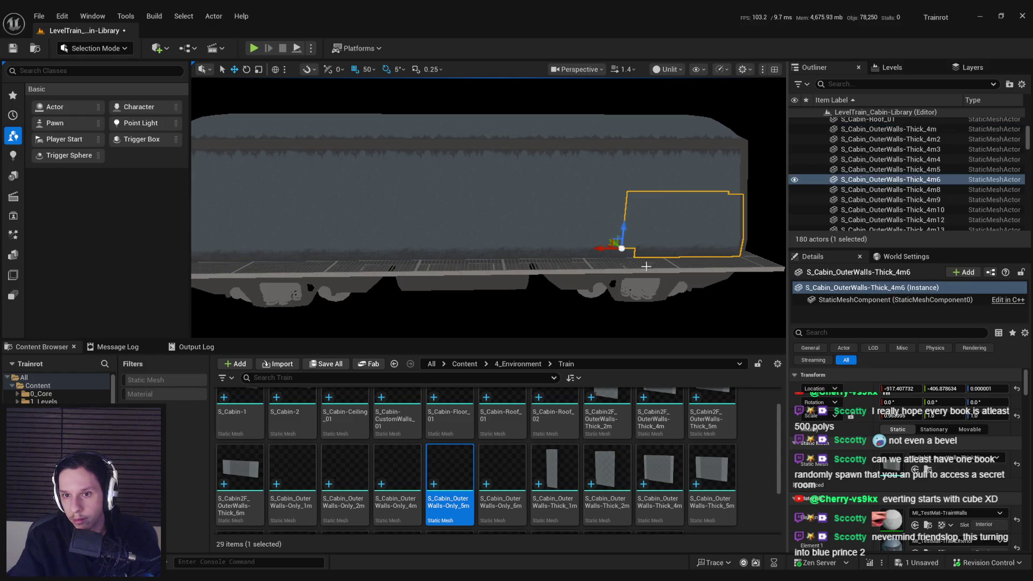
scroll(646, 266, "down", 2)
mouse_move(502, 468)
left_mouse_down()
mouse_move(890, 471)
mouse_move(890, 462)
left_mouse_up()
Give end wall 4m the 4m walls-only mesh, apply the exterior material to both end walls, and save
left_click(268, 234)
left_click(404, 488)
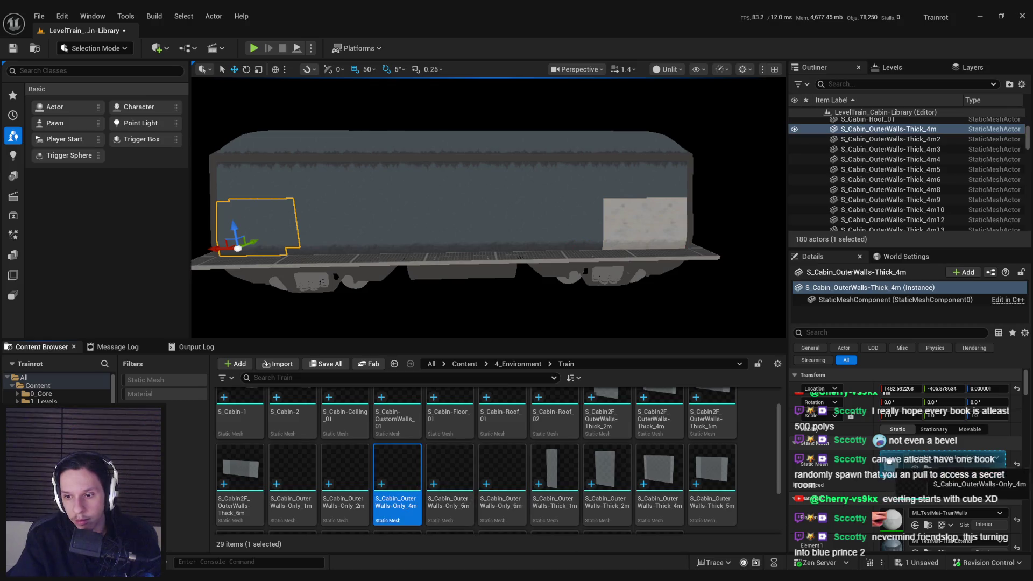
left_click(644, 234, "ctrl")
left_click(950, 469)
type("exter")
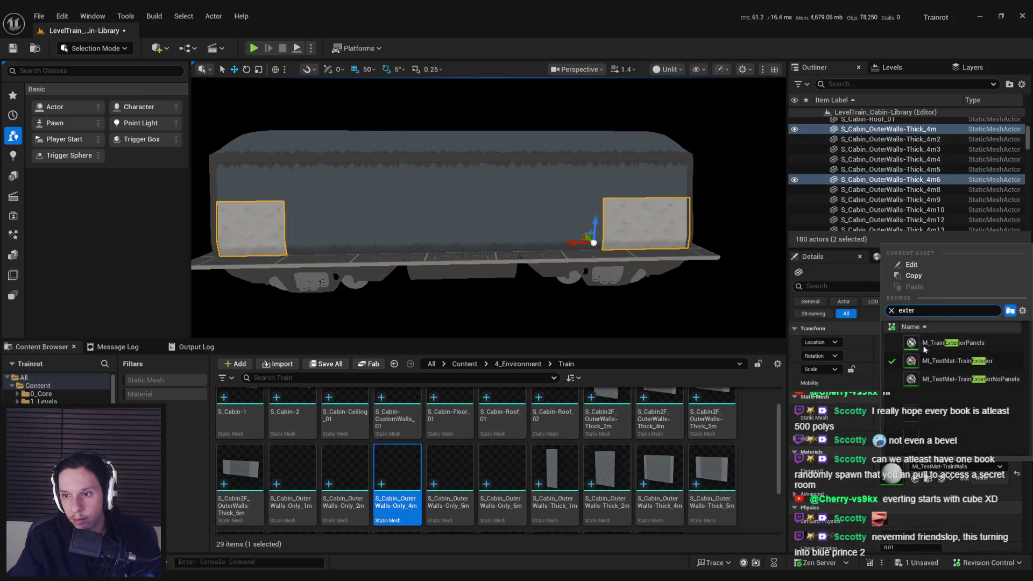
left_click(639, 304)
left_click(639, 305)
key("ctrl+s")
mouse_move(640, 304)
left_mouse_down()
mouse_move(503, 253)
mouse_move(441, 204)
mouse_move(473, 237)
mouse_move(486, 278)
mouse_move(489, 269)
mouse_move(484, 285)
mouse_move(495, 280)
left_mouse_up()
left_click(420, 243)
mouse_move(420, 242)
left_mouse_down()
mouse_move(409, 253)
mouse_move(557, 277)
mouse_move(325, 279)
mouse_move(372, 292)
left_mouse_up()
mouse_move(452, 285)
left_mouse_down()
mouse_move(419, 291)
mouse_move(484, 283)
mouse_move(452, 285)
mouse_move(500, 219)
left_mouse_up()
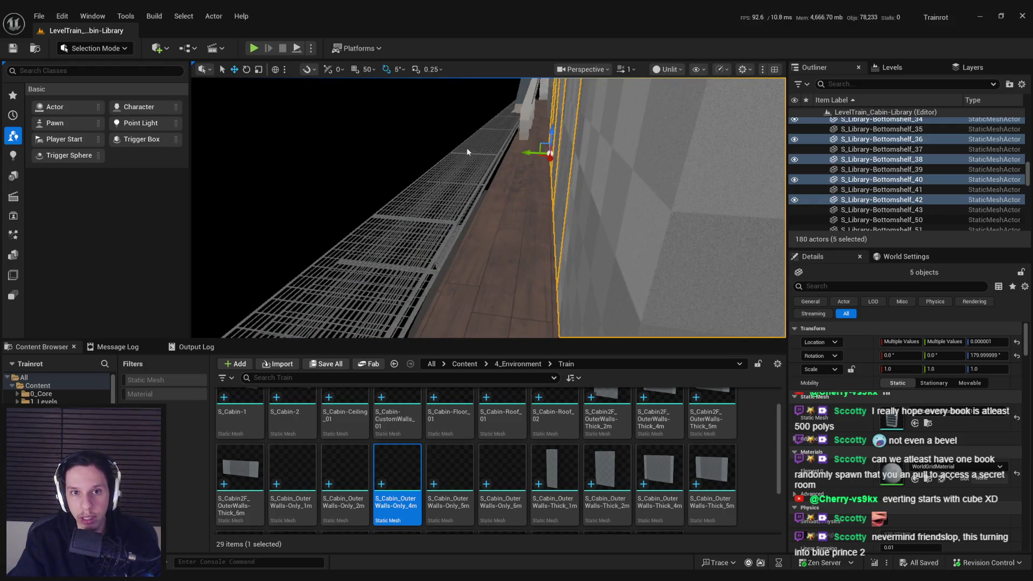
mouse_move(535, 154)
left_mouse_down()
mouse_move(511, 157)
mouse_move(696, 92)
mouse_move(631, 190)
mouse_move(502, 222)
mouse_move(538, 202)
mouse_move(505, 224)
left_mouse_up()
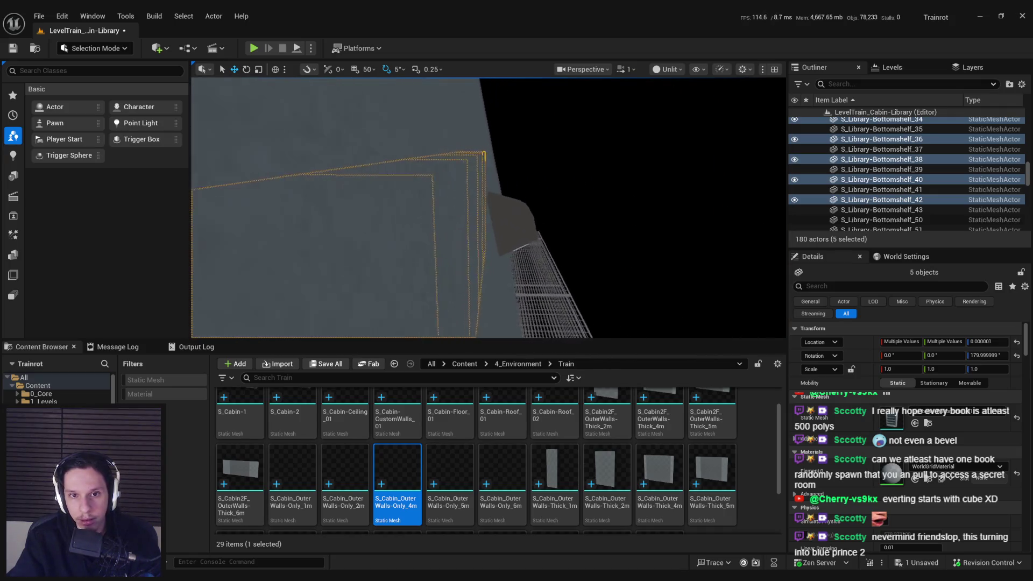
key("f")
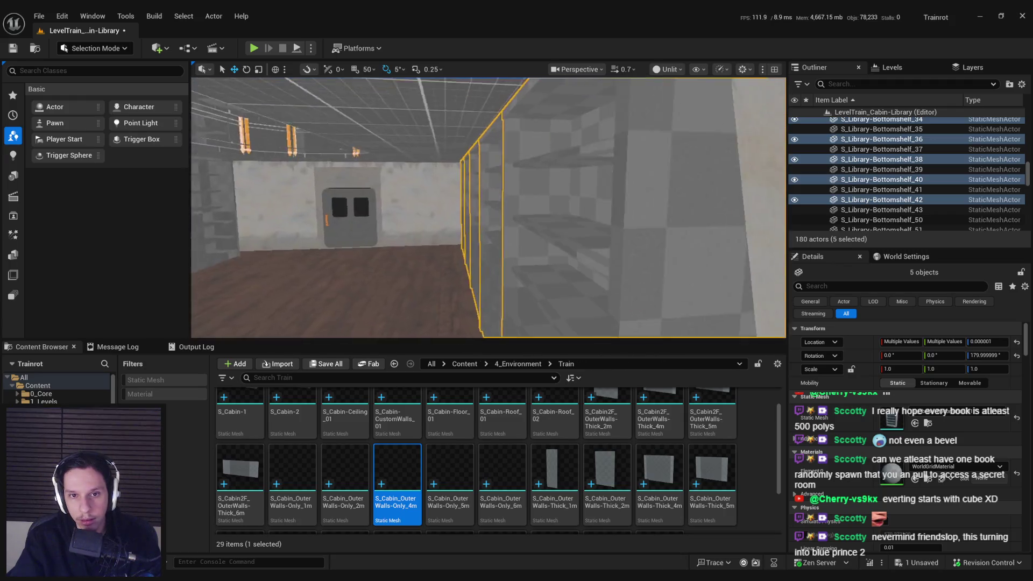
mouse_move(534, 226)
left_mouse_down()
mouse_move(538, 242)
mouse_move(534, 226)
mouse_move(370, 253)
mouse_move(323, 215)
mouse_move(314, 222)
mouse_move(376, 216)
left_mouse_up()
left_click(484, 205)
left_click(624, 205, "ctrl")
Drop the selected row of bookshelves onto the floor and scale them about 8% wider
left_click(532, 245, "ctrl")
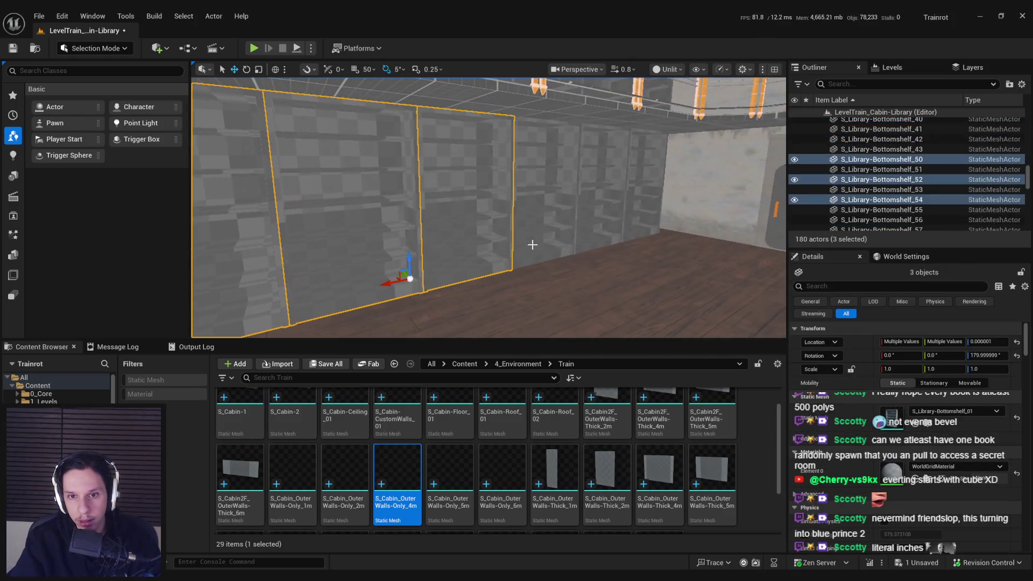
left_click(635, 204)
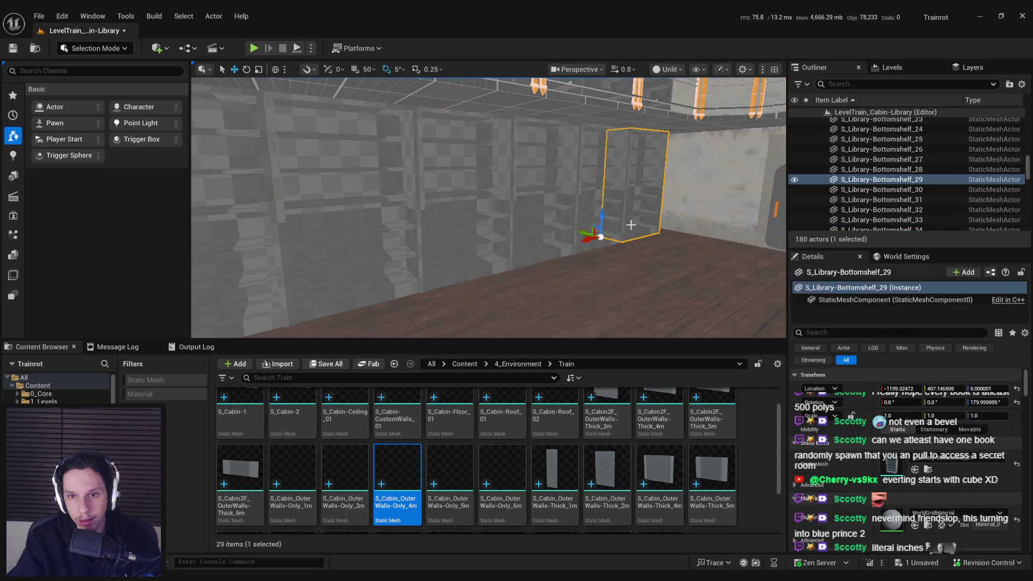
left_click(537, 246, "ctrl")
left_click(396, 249, "ctrl")
left_click(282, 253, "ctrl")
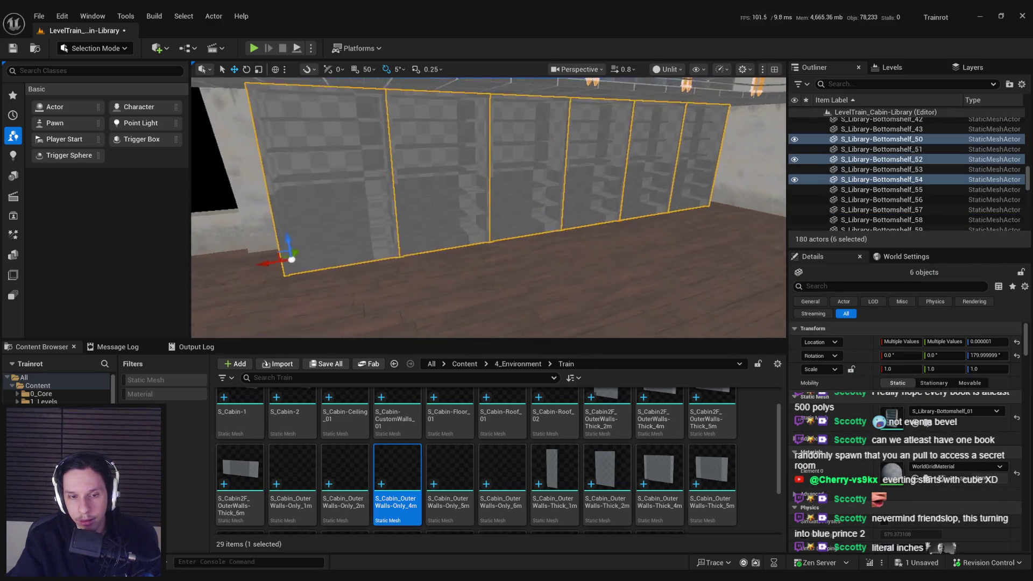
key("End")
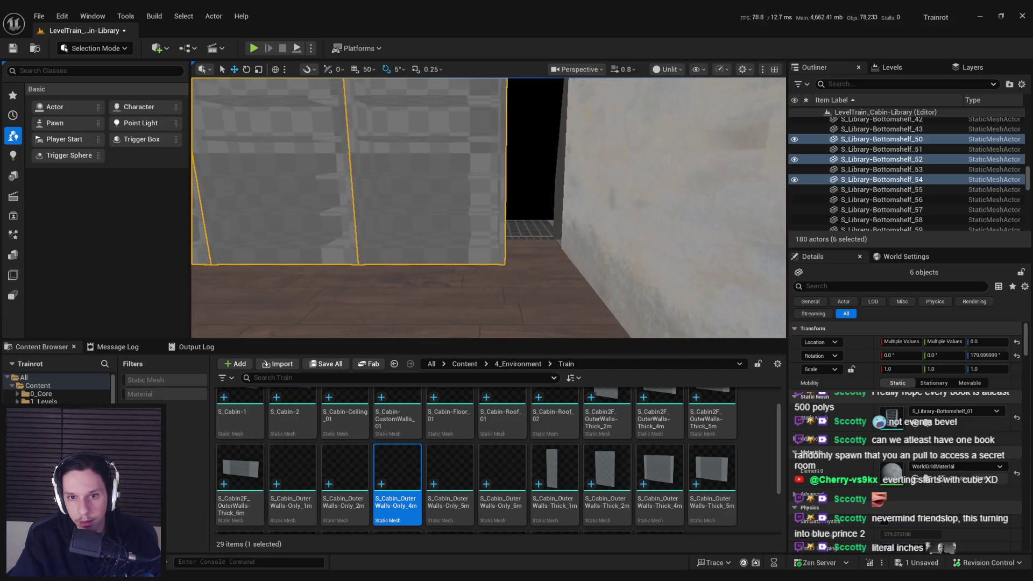
key("r")
left_click_drag(292, 207, 312, 207)
Stretch the bookshelves by the window wider to fill the outer wall, then save the level
mouse_move(561, 248)
left_mouse_down()
mouse_move(605, 235)
mouse_move(561, 249)
left_mouse_up()
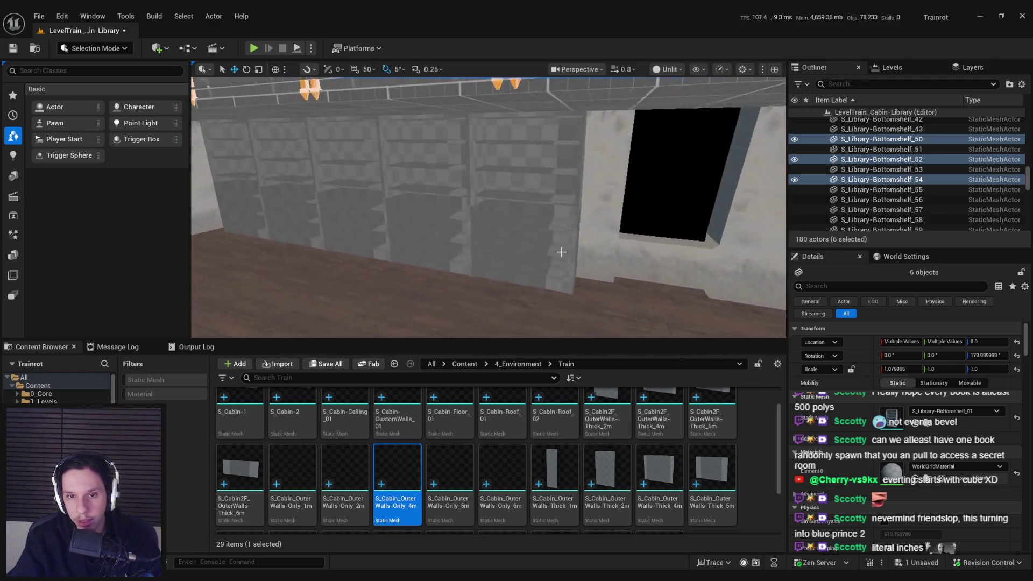
left_click(521, 264)
left_click(400, 248, "ctrl")
left_click(339, 239, "ctrl")
left_click(309, 238, "ctrl")
left_click(253, 228, "ctrl")
mouse_move(300, 231)
left_mouse_down()
mouse_move(522, 278)
mouse_move(498, 289)
left_mouse_up()
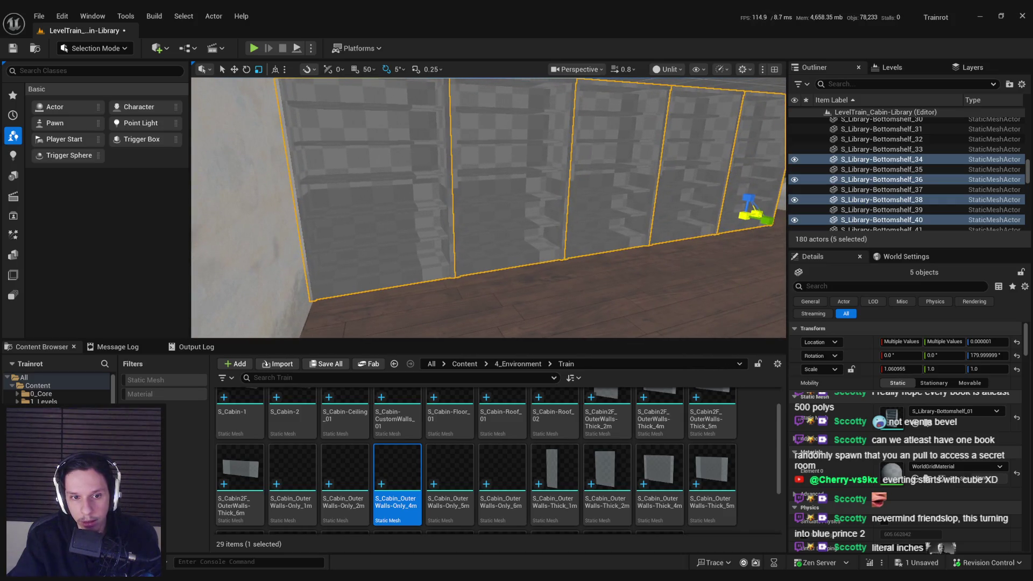
mouse_move(498, 288)
left_mouse_down()
mouse_move(490, 267)
mouse_move(468, 258)
mouse_move(494, 235)
mouse_move(522, 269)
mouse_move(497, 245)
left_mouse_up()
key("ctrl+s")
Check an outer wall section and the cabin floor, then select Blender's thin arched window piece
left_click(494, 235)
left_click(522, 270)
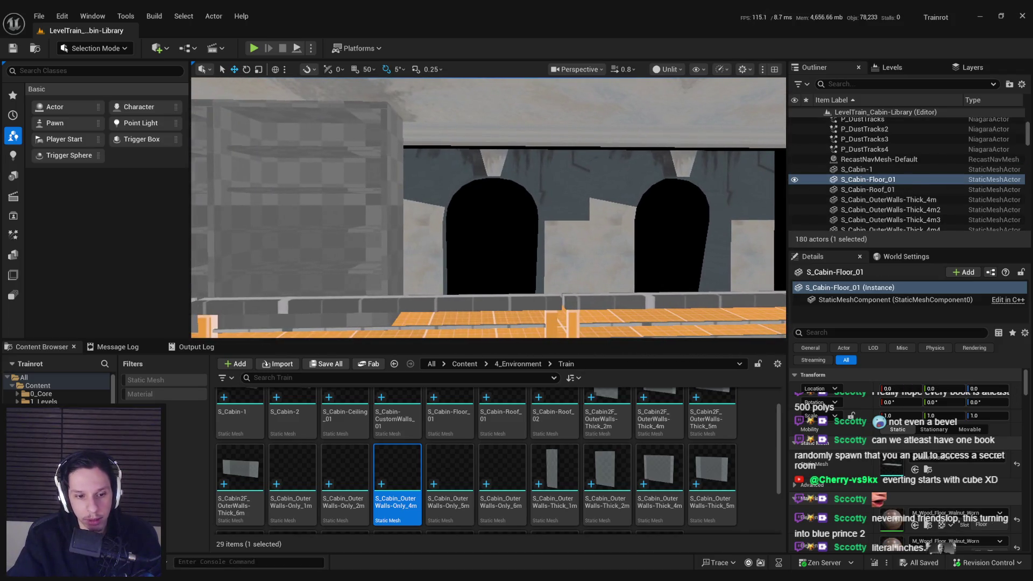
key("alt+Tab")
scroll(459, 320, "down", 4)
mouse_move(485, 318)
left_mouse_down()
mouse_move(538, 354)
mouse_move(425, 279)
mouse_move(382, 299)
mouse_move(253, 224)
mouse_move(386, 244)
mouse_move(421, 263)
mouse_move(391, 293)
mouse_move(353, 294)
left_mouse_up()
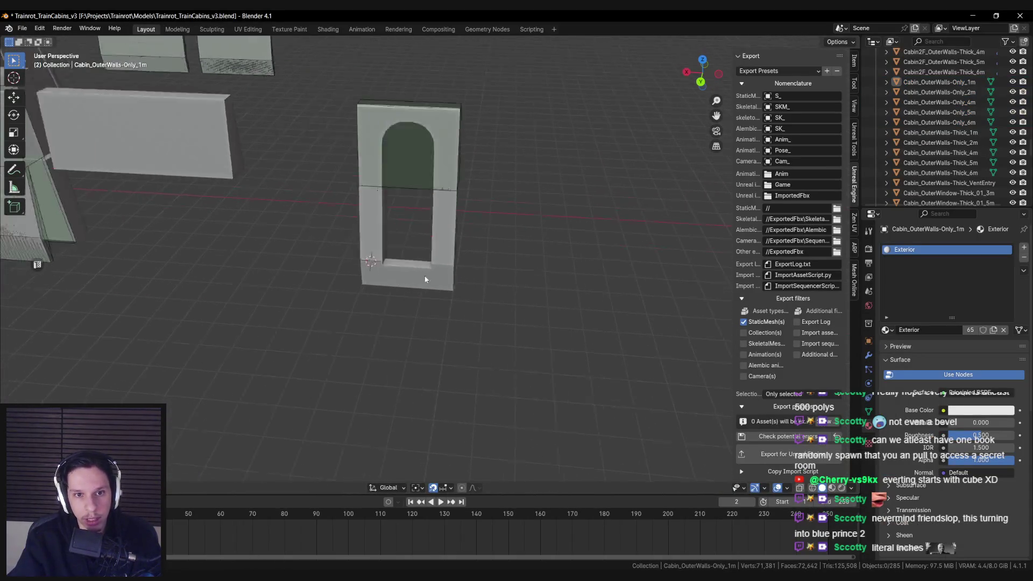
left_click(411, 285)
In Edit Mode, remove the collision block over the window arch and select the arch face loop
key("Tab")
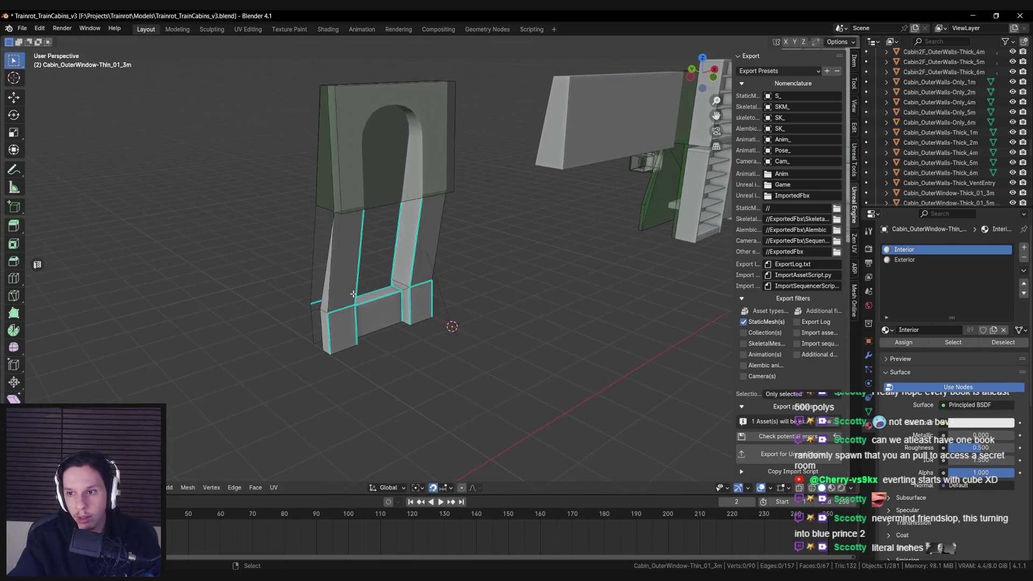
key("ctrl+z")
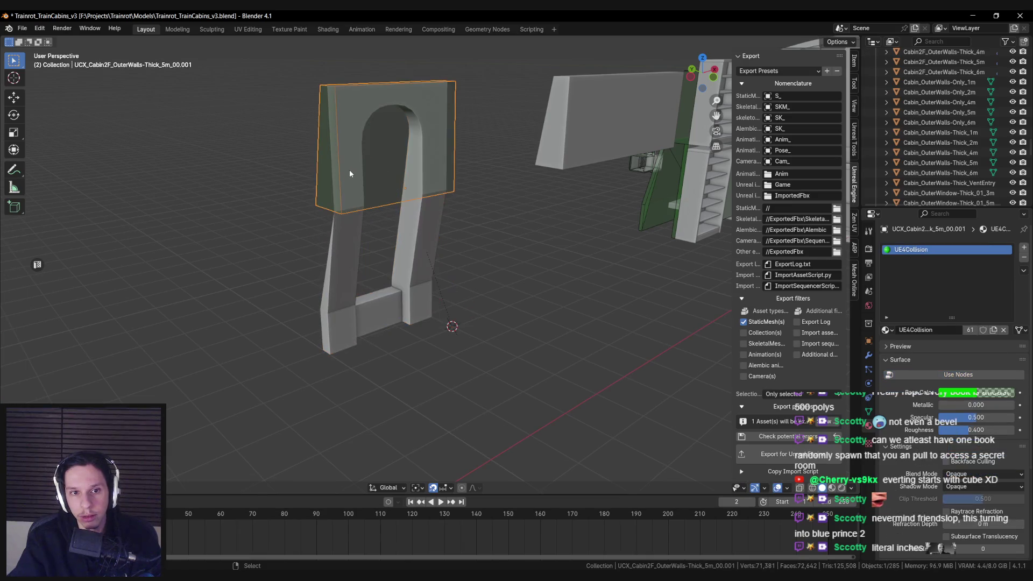
key("Tab")
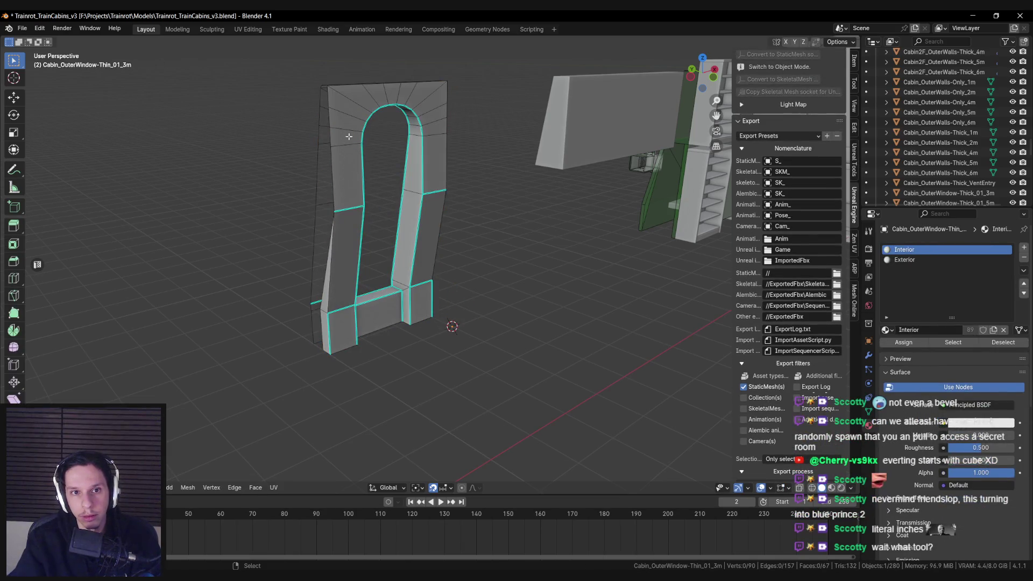
left_click(355, 131, "alt")
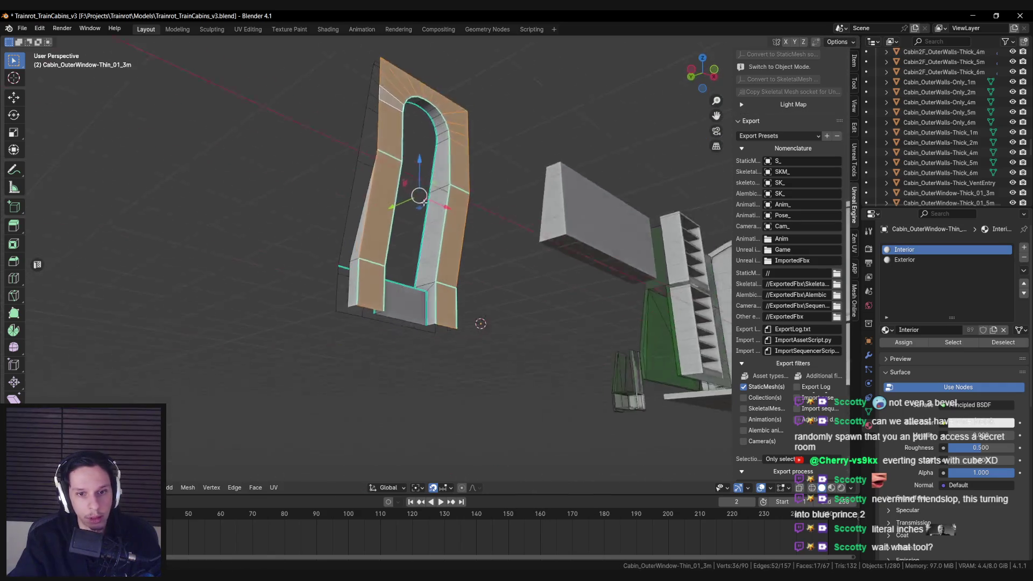
scroll(433, 235, "up", 3)
scroll(433, 235, "down", 3)
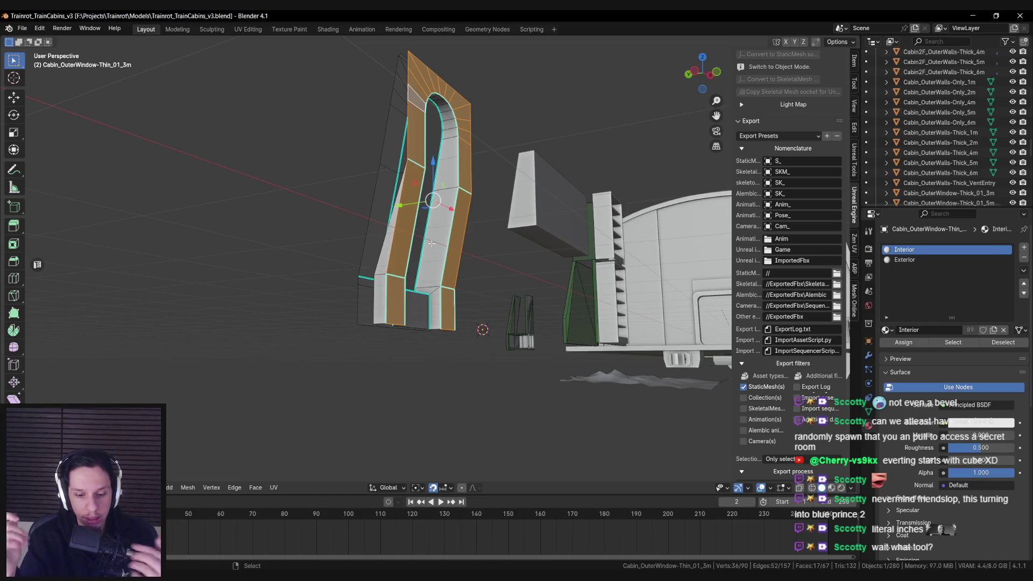
key("alt+Tab")
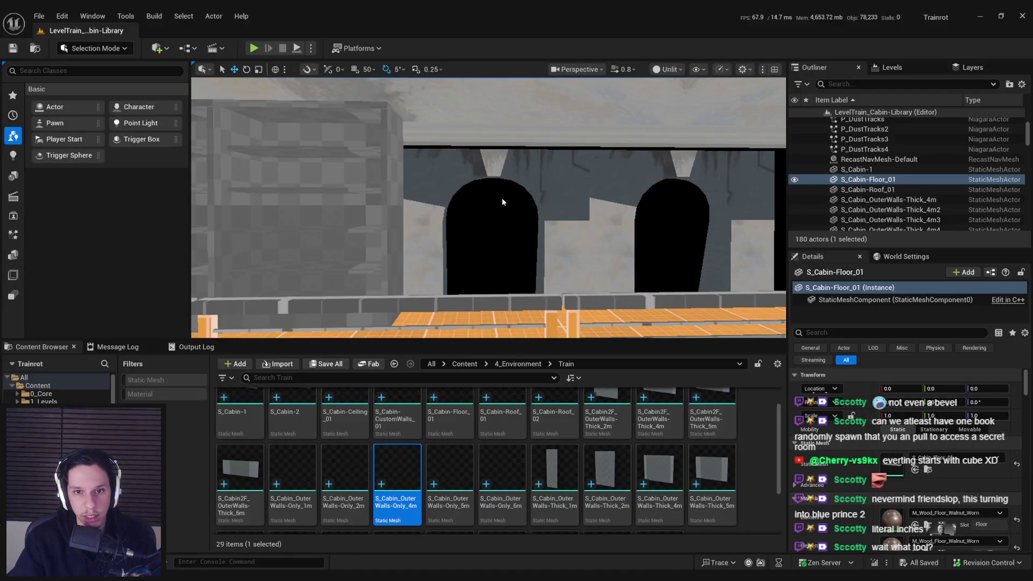
Frame the arched wall S_Cabin_OuterWalls-Thick_4m23 and capture a screenshot of the viewport
left_click(502, 201)
key("f")
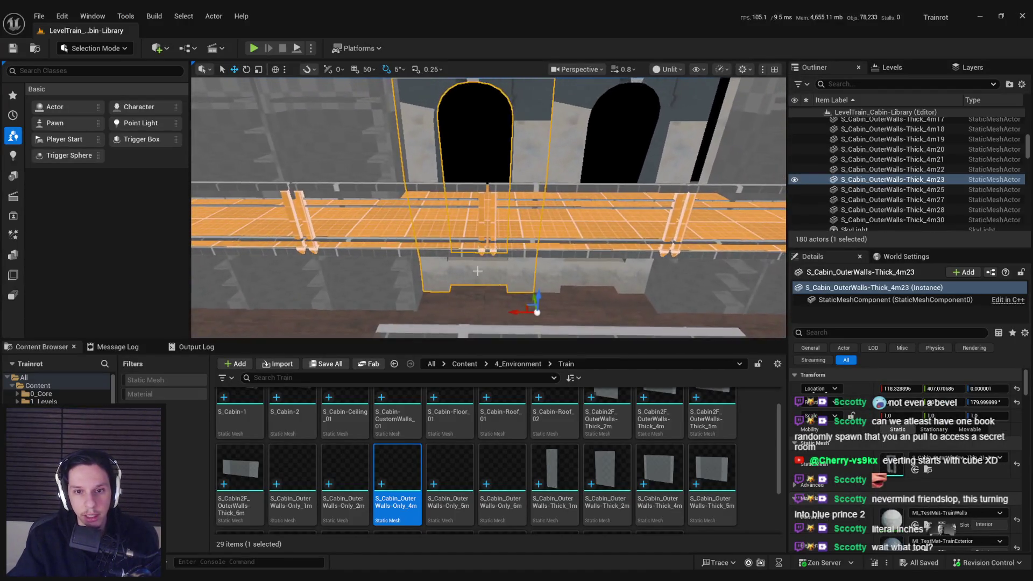
key("Print")
left_click_drag(291, 58, 688, 413)
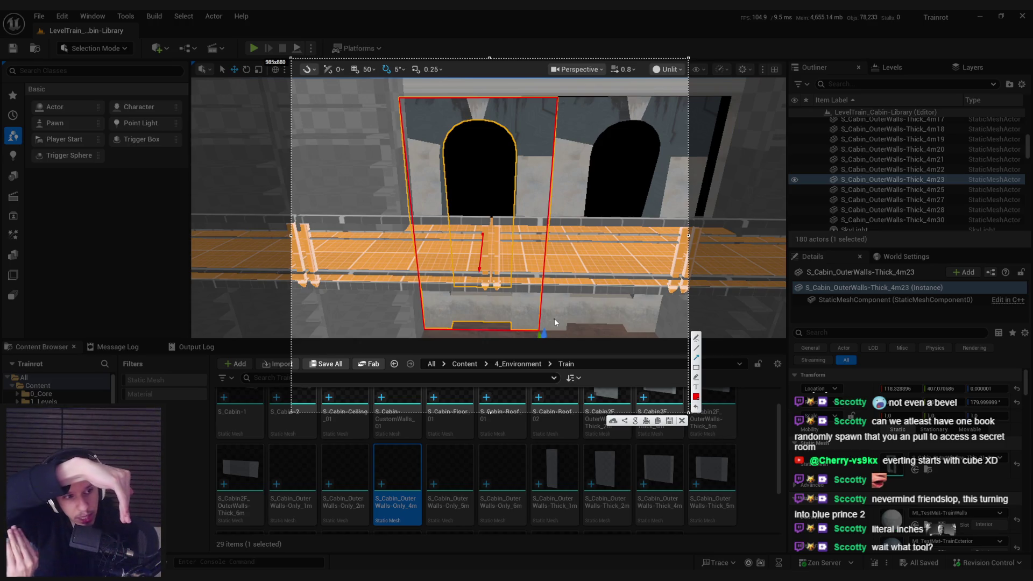
key("Escape")
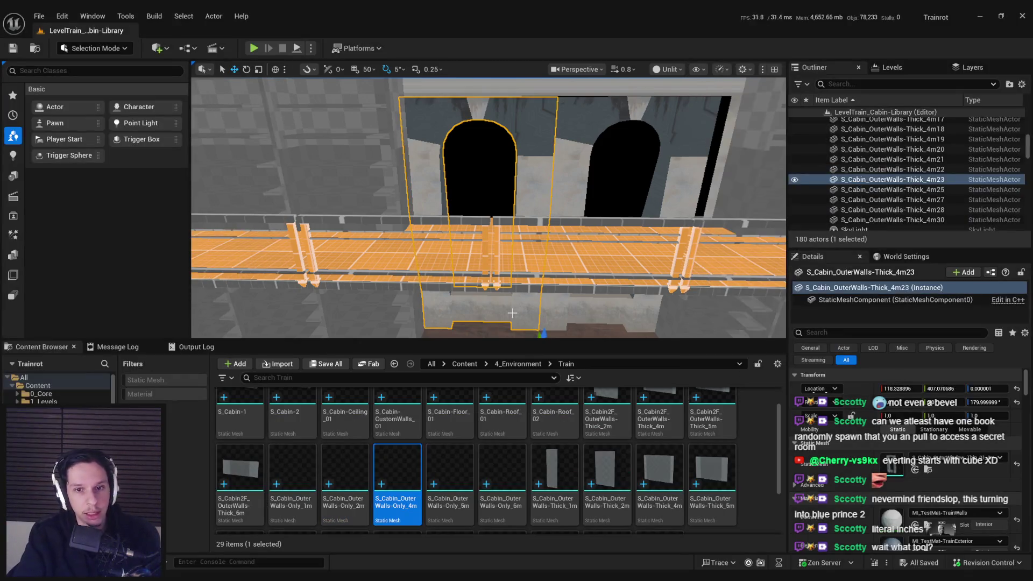
Undo the scale on barriers cm9–cm11 and screenshot them outlined with a red box
scroll(554, 318, "up", 3)
mouse_move(441, 241)
left_mouse_down()
mouse_move(408, 253)
mouse_move(301, 203)
left_mouse_up()
left_click(302, 203)
left_click(339, 208, "ctrl")
left_click(375, 211, "ctrl")
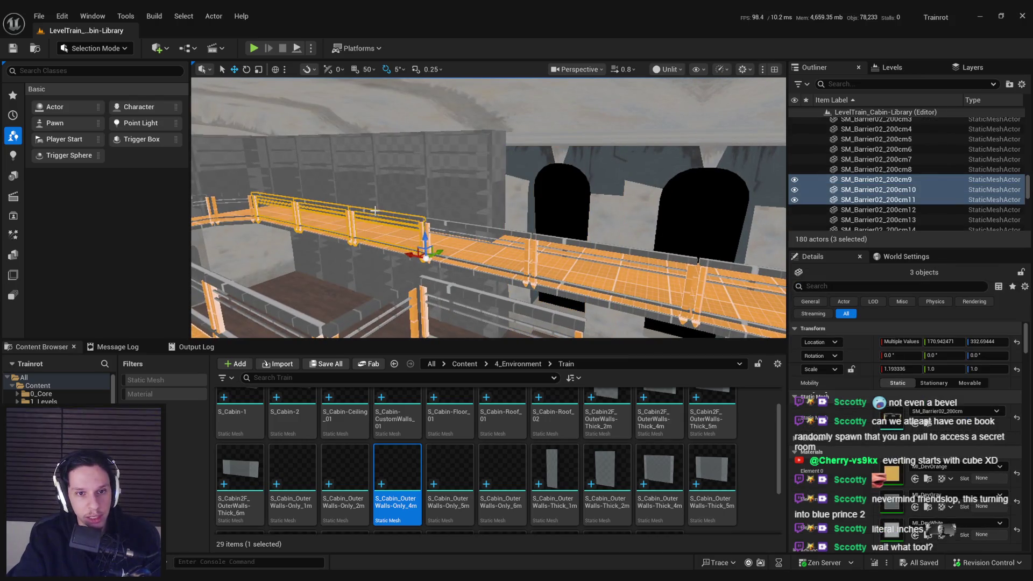
key("ctrl+z")
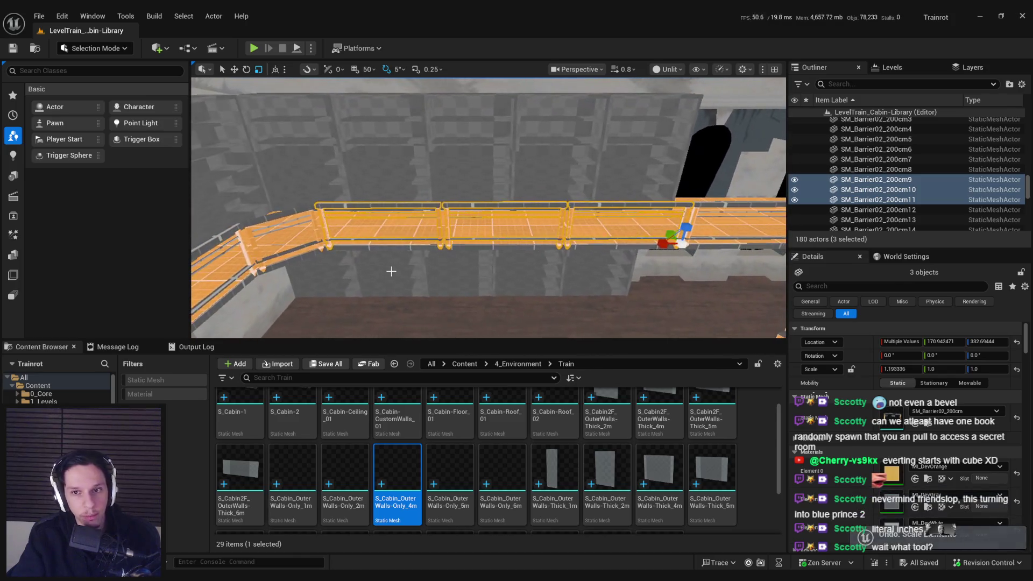
key("Print")
left_click_drag(262, 149, 765, 369)
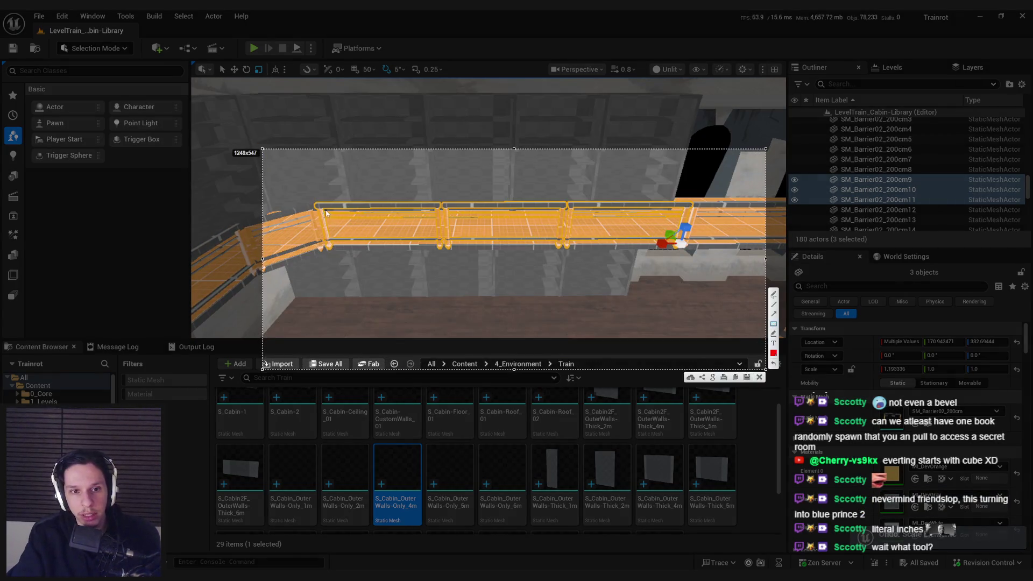
left_click_drag(316, 204, 693, 250)
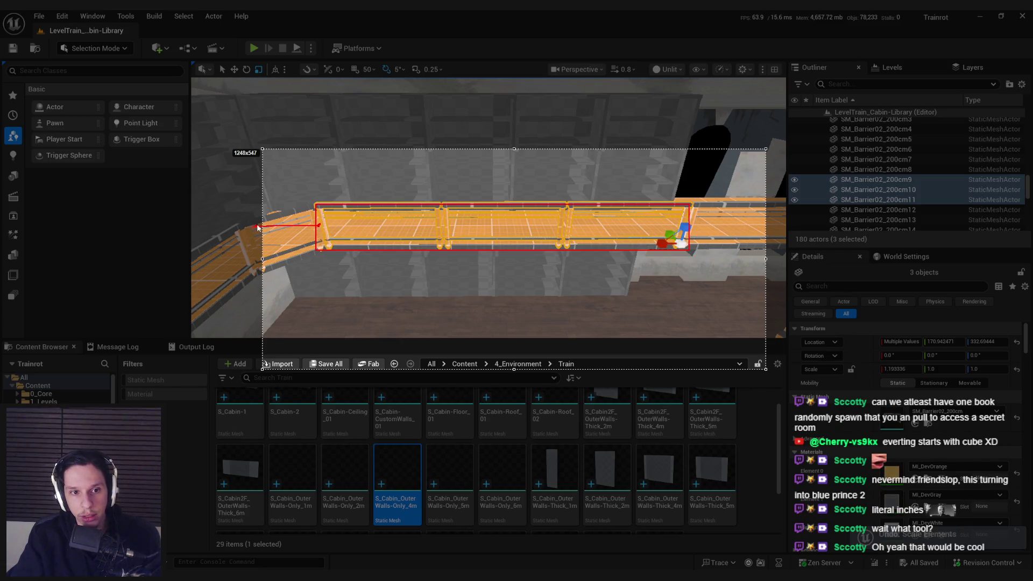
key("ctrl+c")
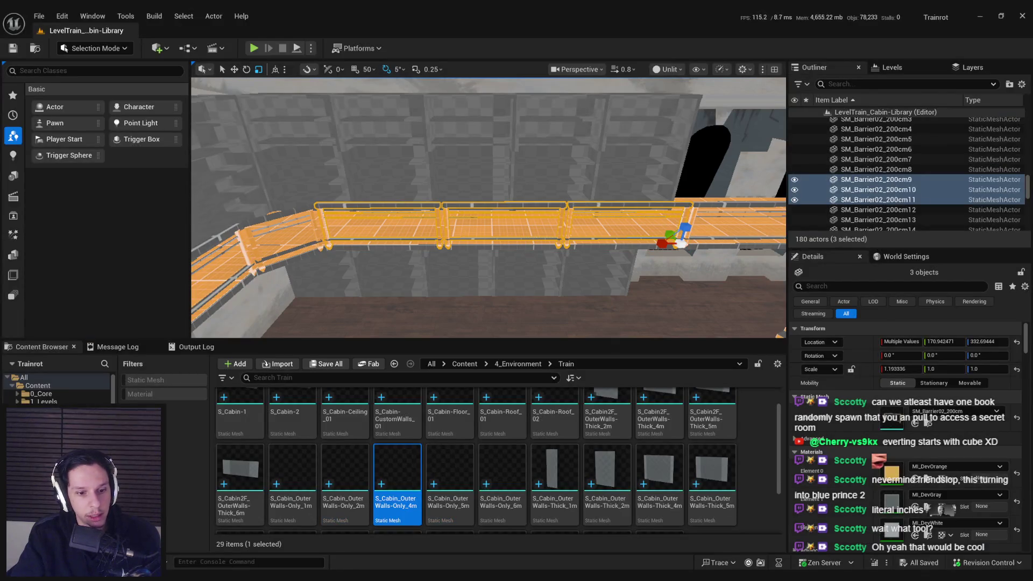
key("alt+Tab")
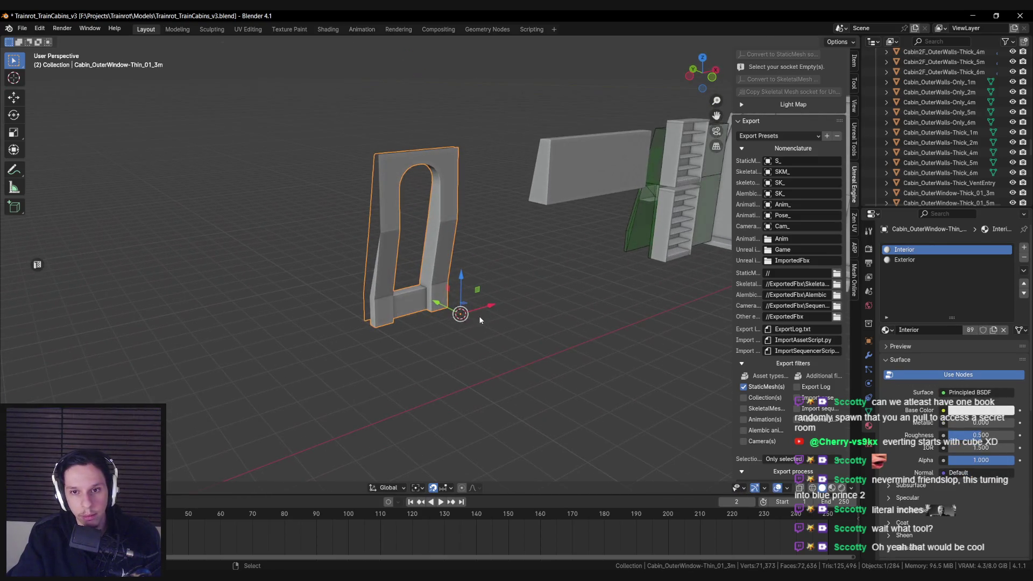
Add a test cube, try moving a face along X, cancel, and delete the cube
key("F3")
type("cu")
left_click(568, 335)
key("Tab")
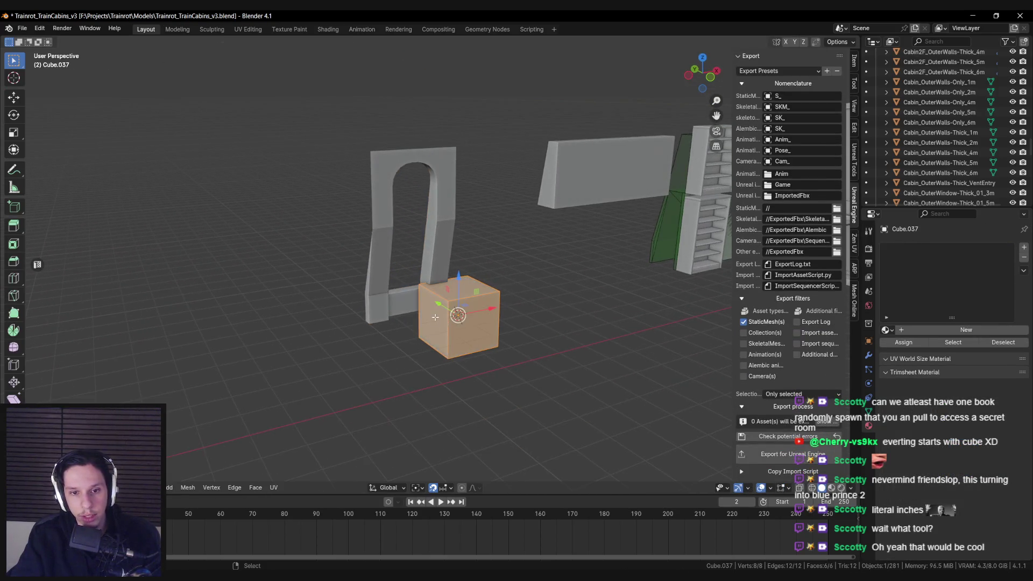
key("g")
key("x")
key("Escape")
scroll(458, 337, "up", 3)
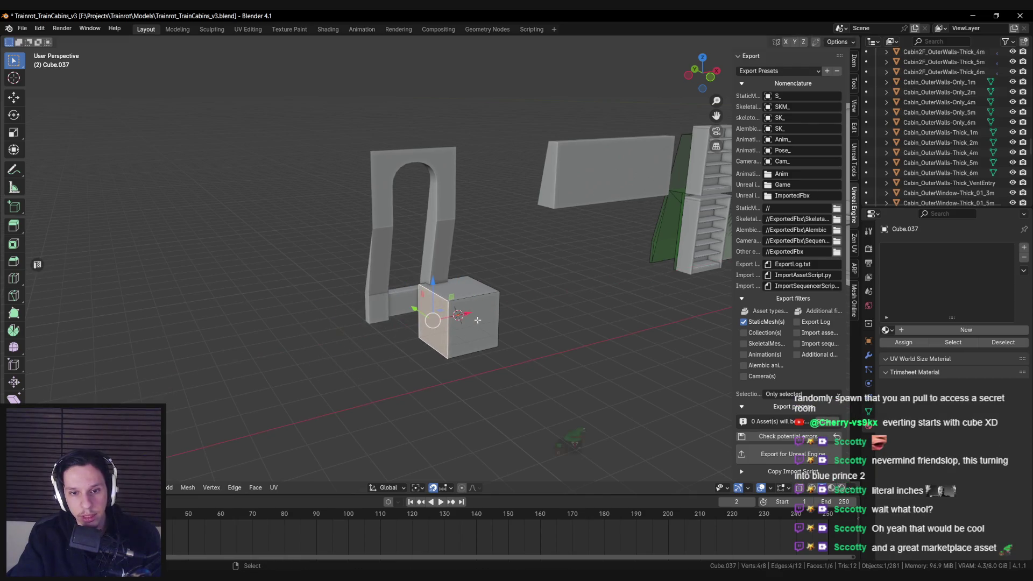
key("Tab")
key("Delete")
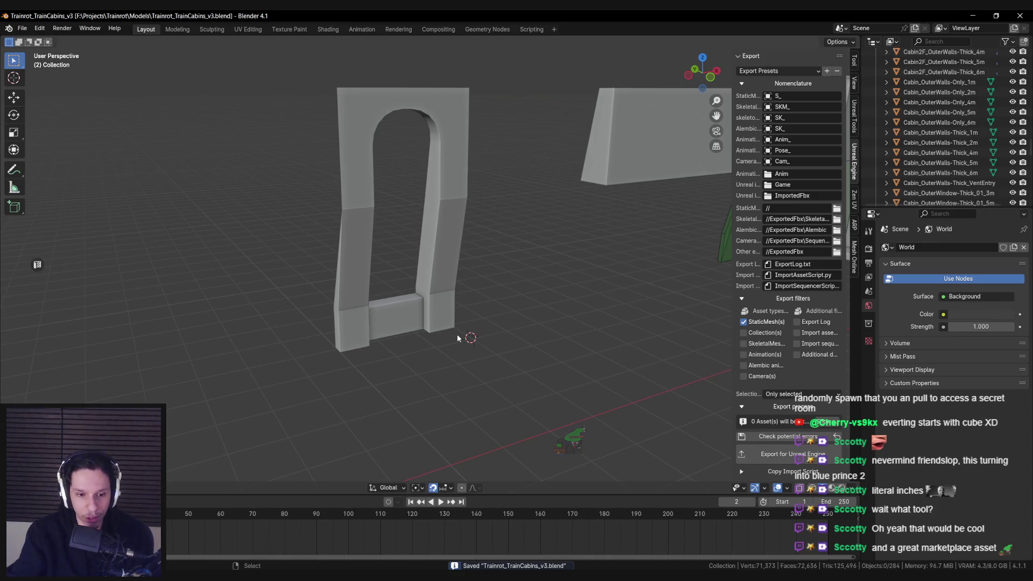
key("alt+Tab")
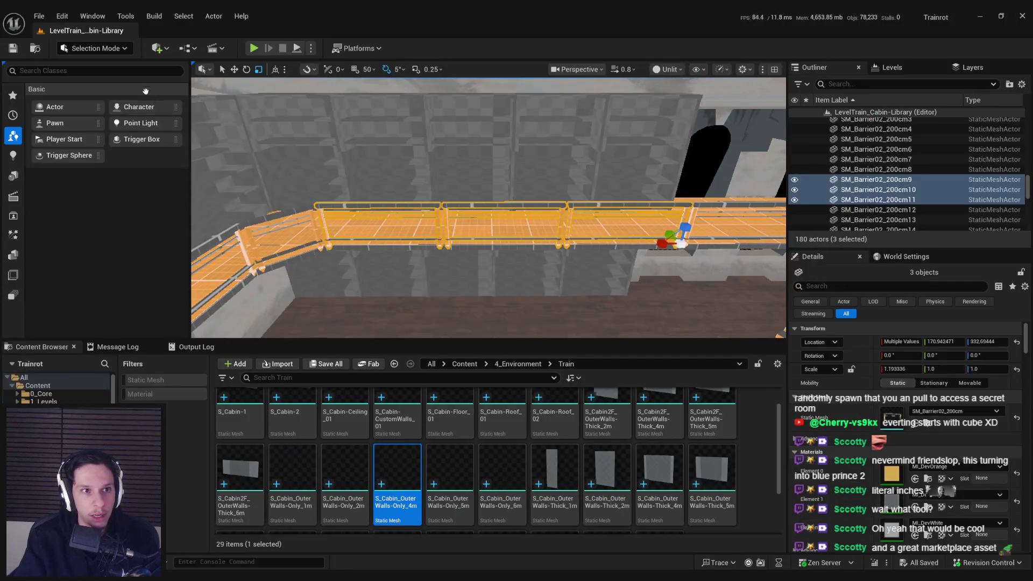
Try the Rotate gizmo and transform options, then switch the editor to Modeling Mode
left_click(109, 51)
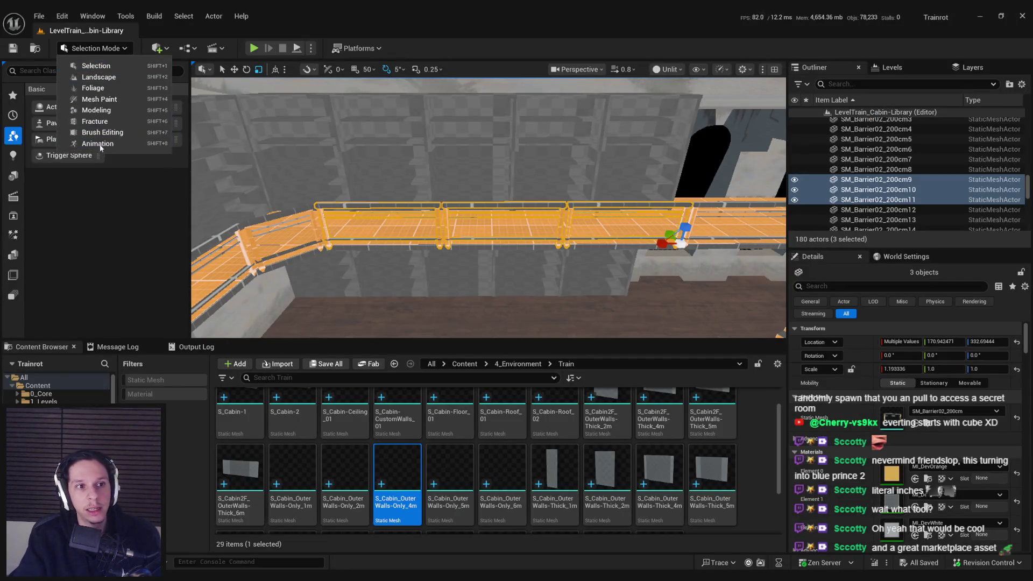
left_click(110, 50)
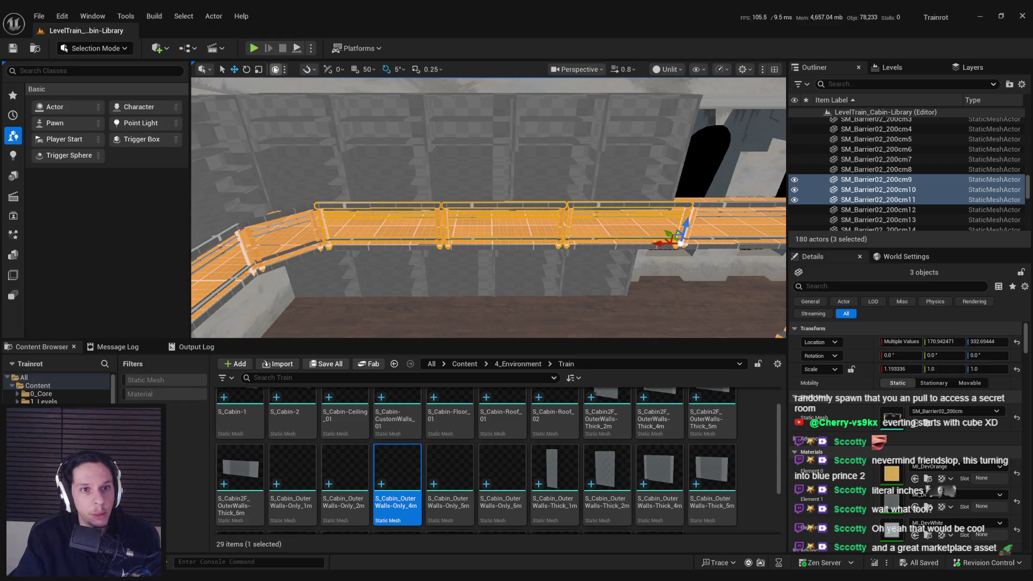
left_click(246, 70)
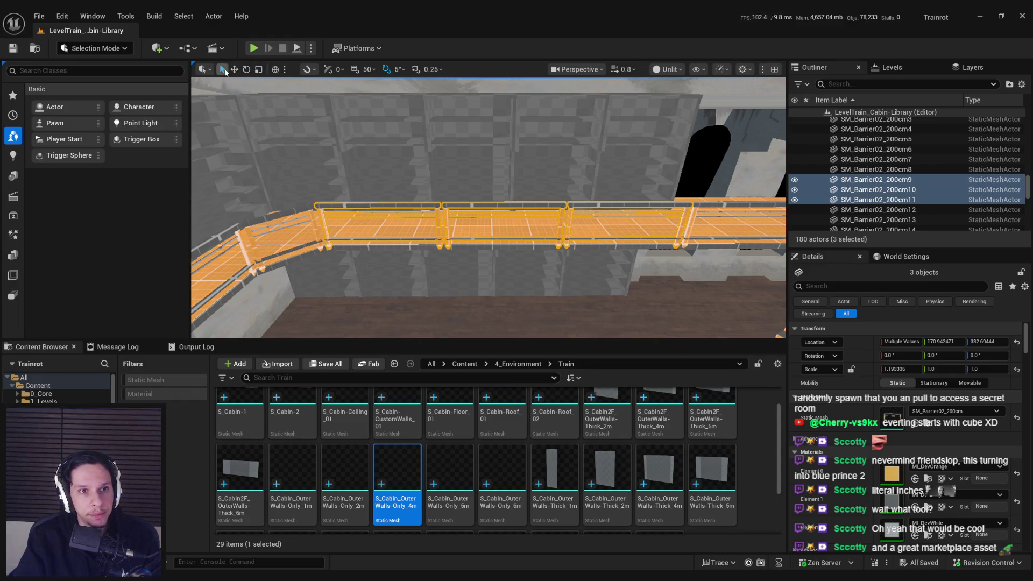
left_click(205, 71)
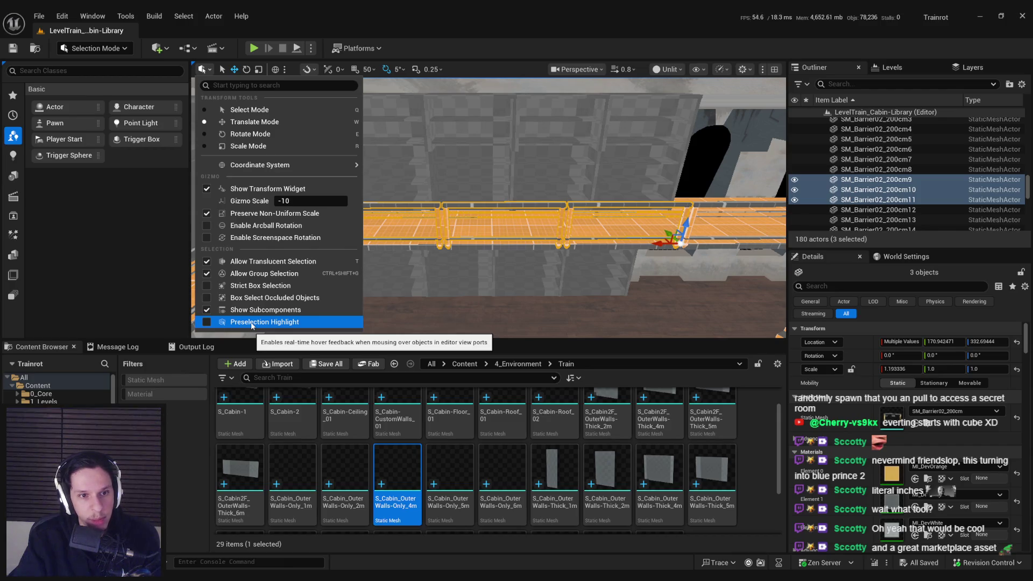
mouse_move(251, 165)
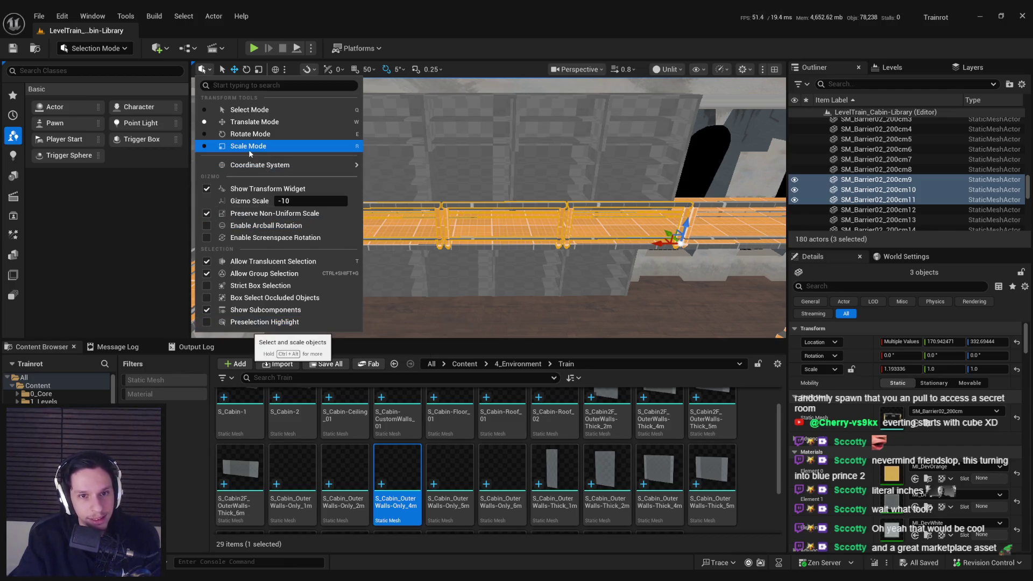
left_click(94, 48)
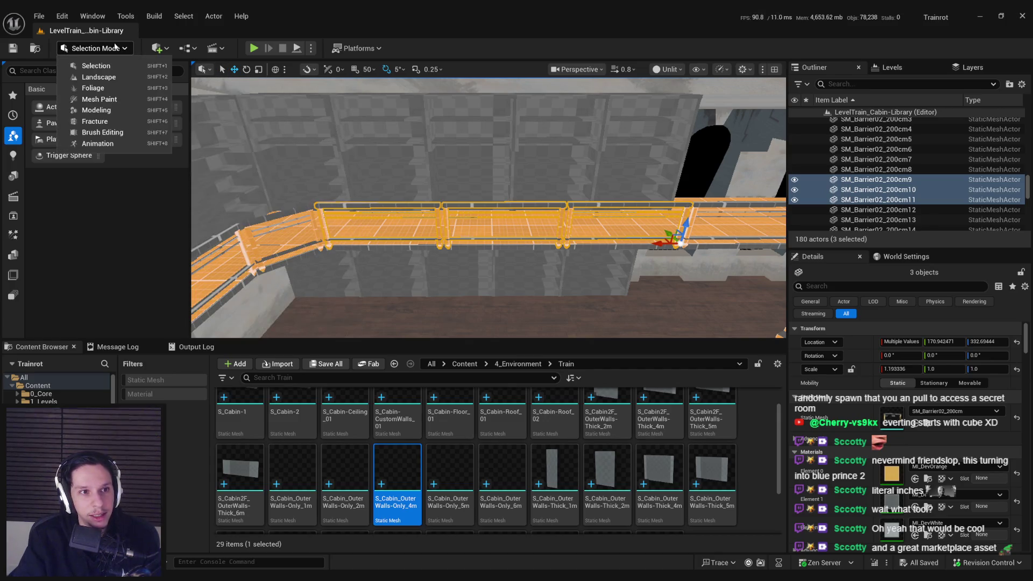
left_click(87, 110)
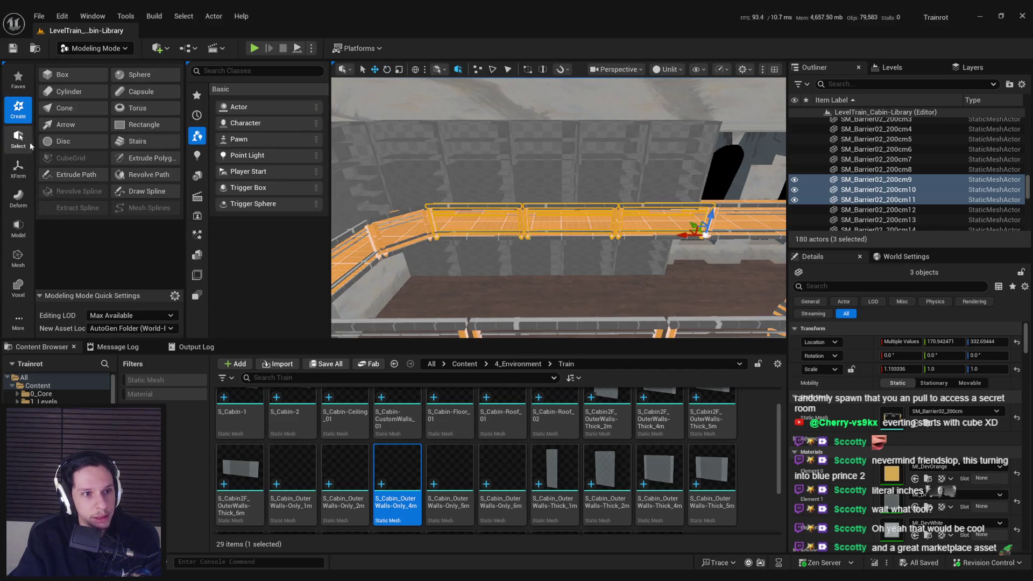
left_click(19, 139)
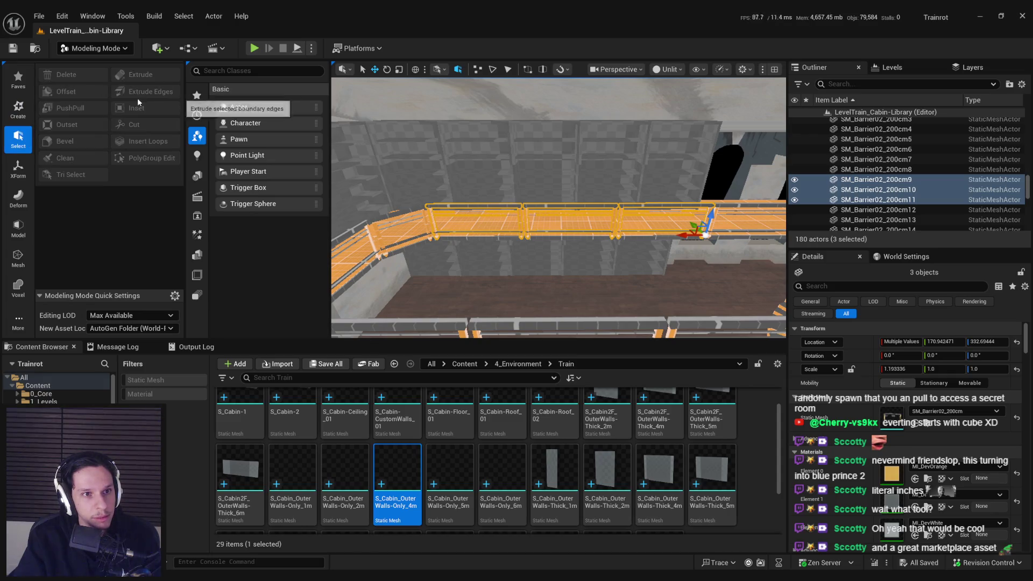
left_click(18, 107)
left_click(19, 80)
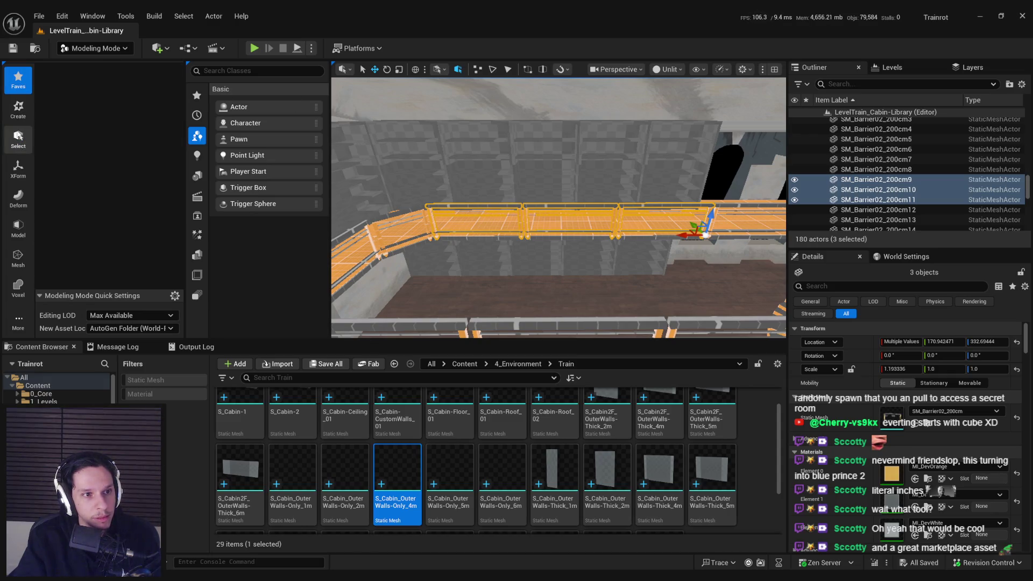
left_click(19, 168)
left_click(20, 199)
left_click(16, 180)
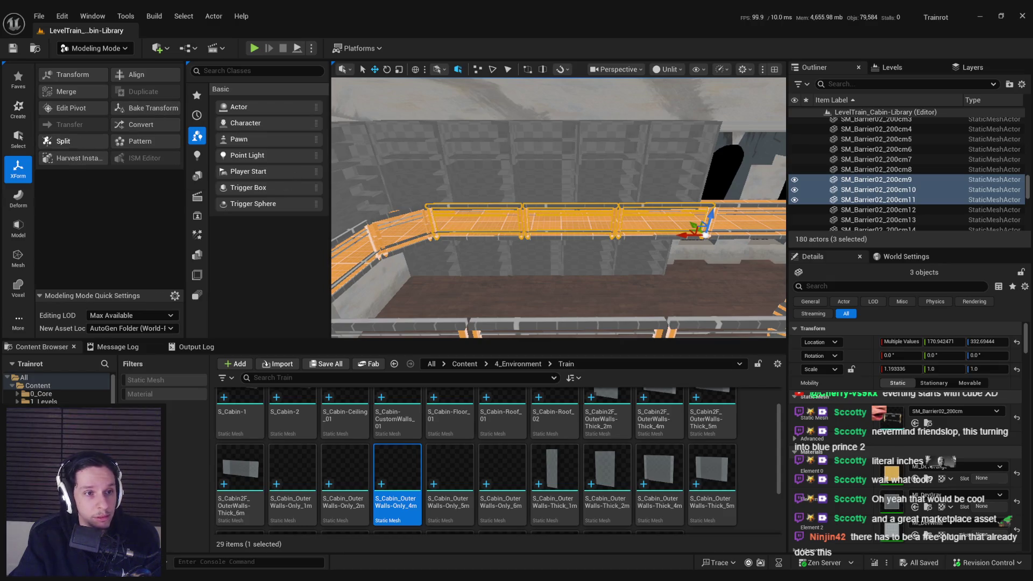
left_click(63, 78)
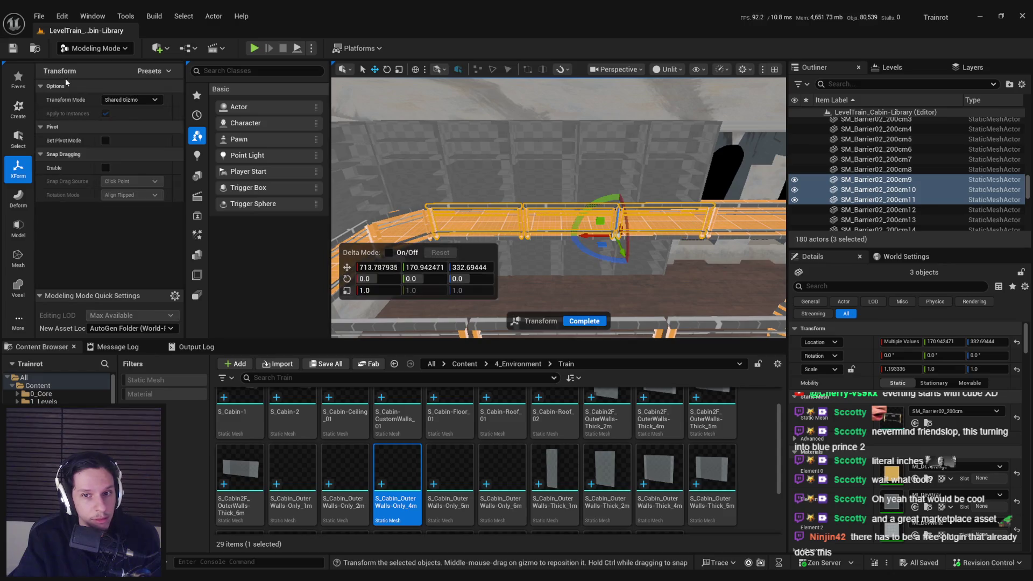
left_click(138, 101)
left_click(132, 122)
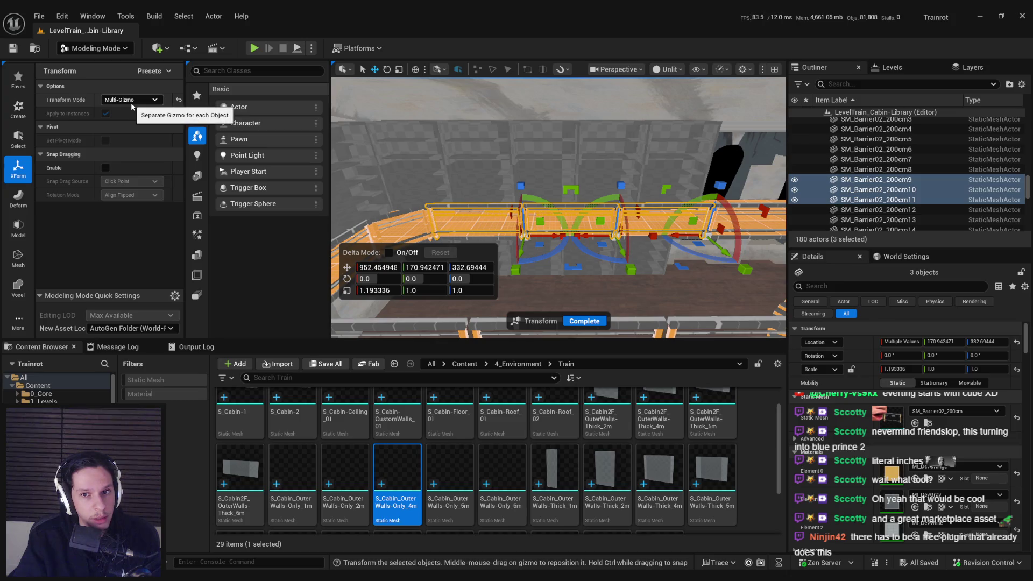
left_click(130, 102)
left_click(131, 111)
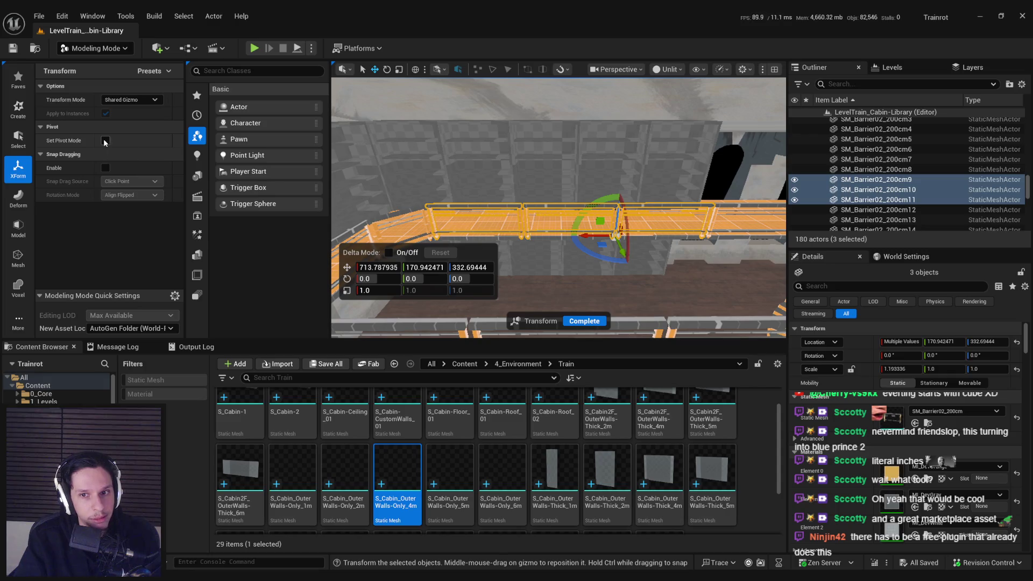
left_click(584, 321)
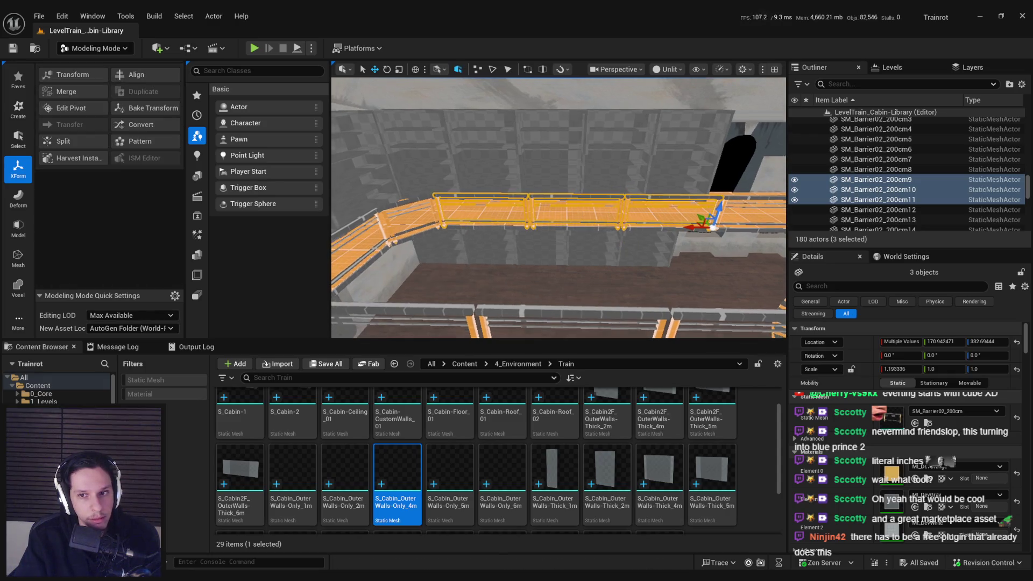
left_click(526, 272)
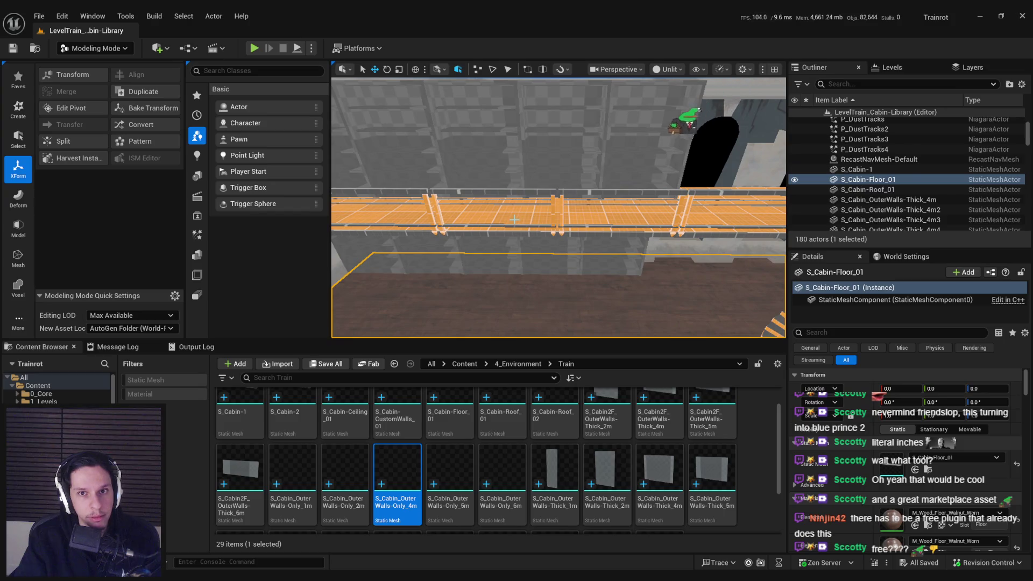
key("ctrl+z")
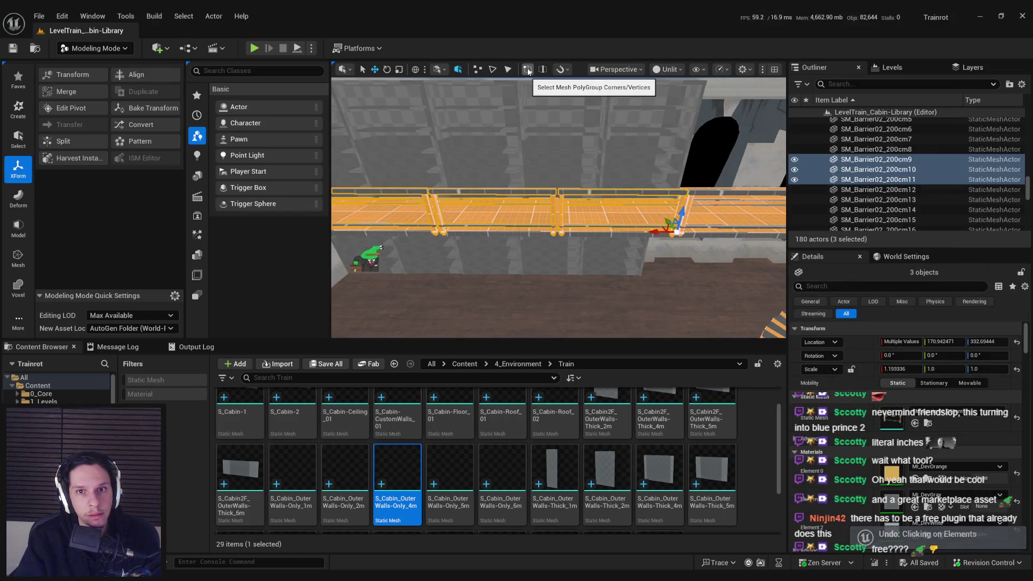
left_click(528, 71)
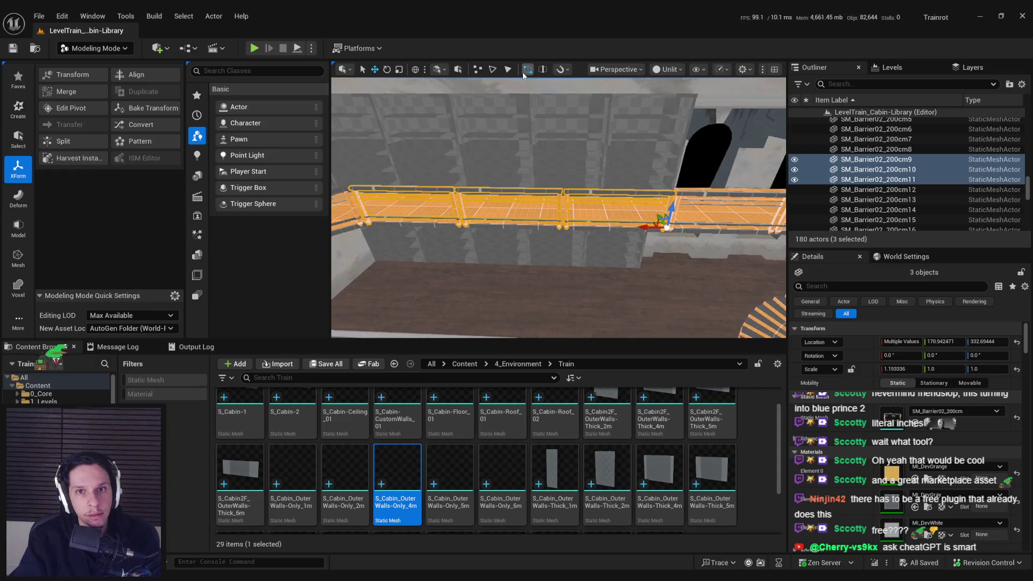
left_click(457, 71)
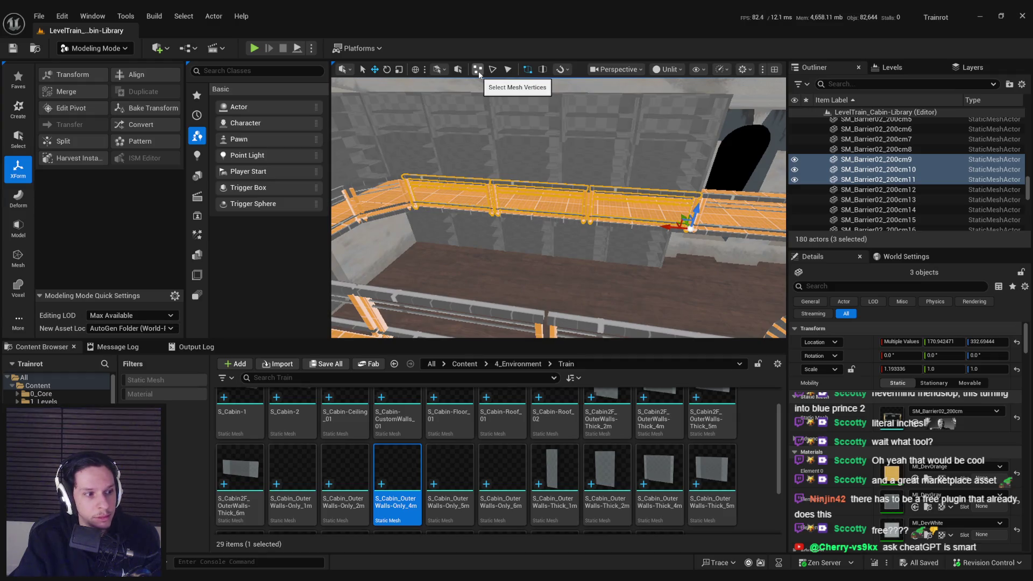
left_click_drag(484, 108, 549, 108)
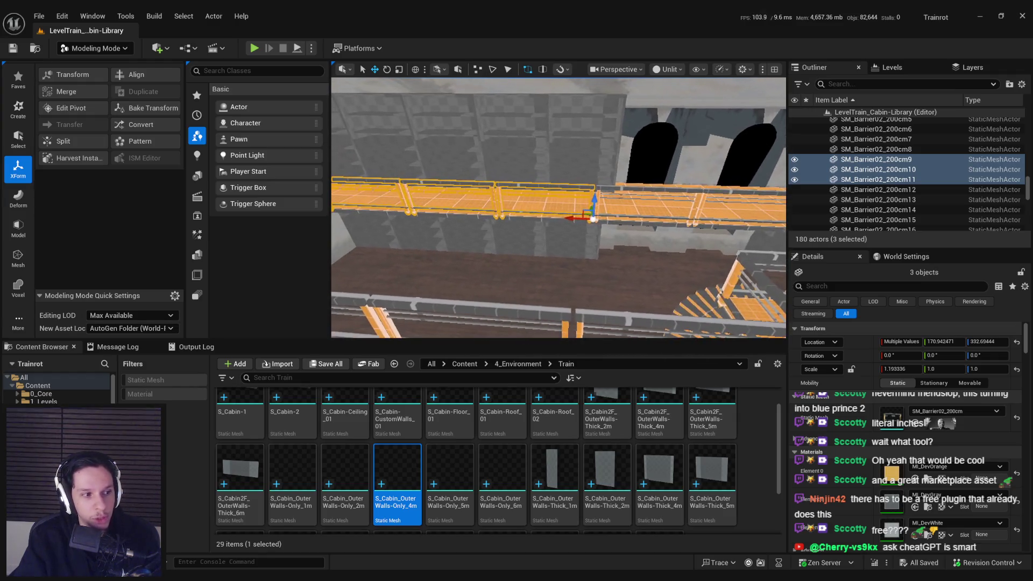
Return the editor to Selection Mode and turn the view toward the library shelves
left_click(108, 49)
left_click(92, 65)
left_click(376, 232)
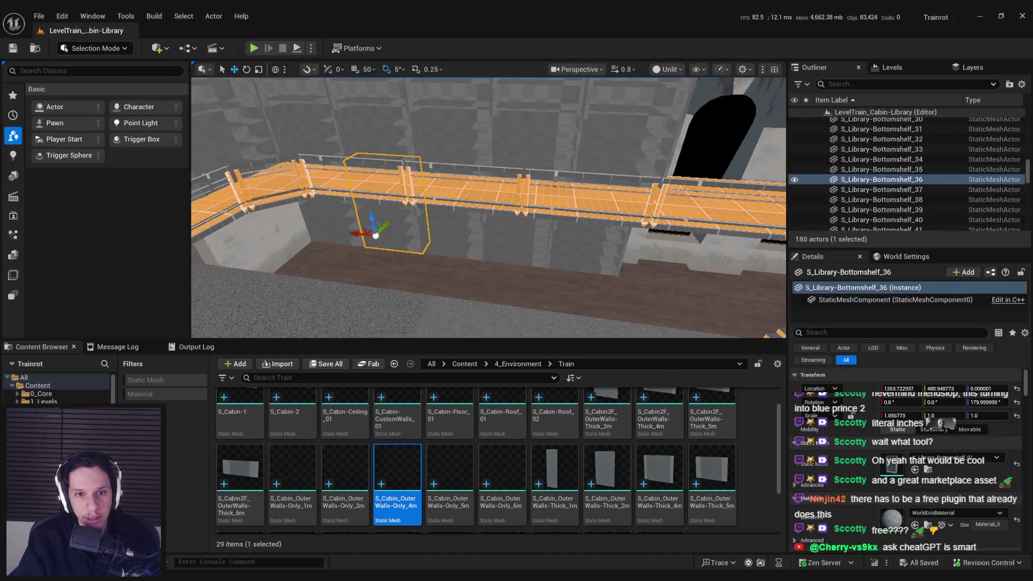
left_click(538, 301)
mouse_move(485, 210)
left_mouse_down()
mouse_move(613, 210)
mouse_move(517, 231)
left_mouse_up()
Select all the S_Library-Bottomshelf actors along the row up to the spiral stairs
left_click(480, 266)
left_click_drag(480, 267, 488, 240)
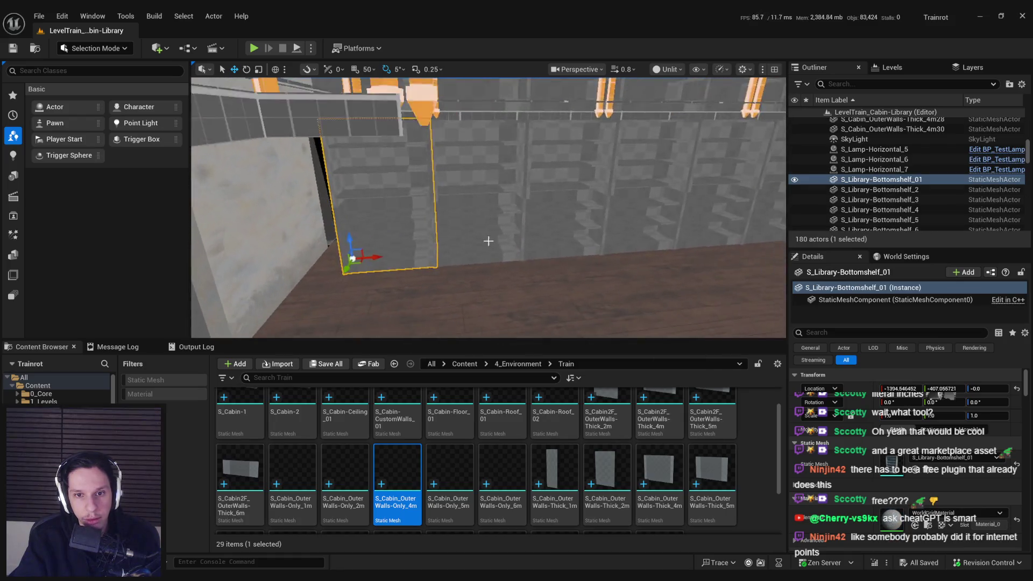
left_click(488, 240, "ctrl")
left_click(559, 194, "ctrl")
left_click_drag(560, 194, 484, 215)
left_click(468, 204, "ctrl")
left_click(538, 204, "ctrl")
left_click(565, 215, "ctrl")
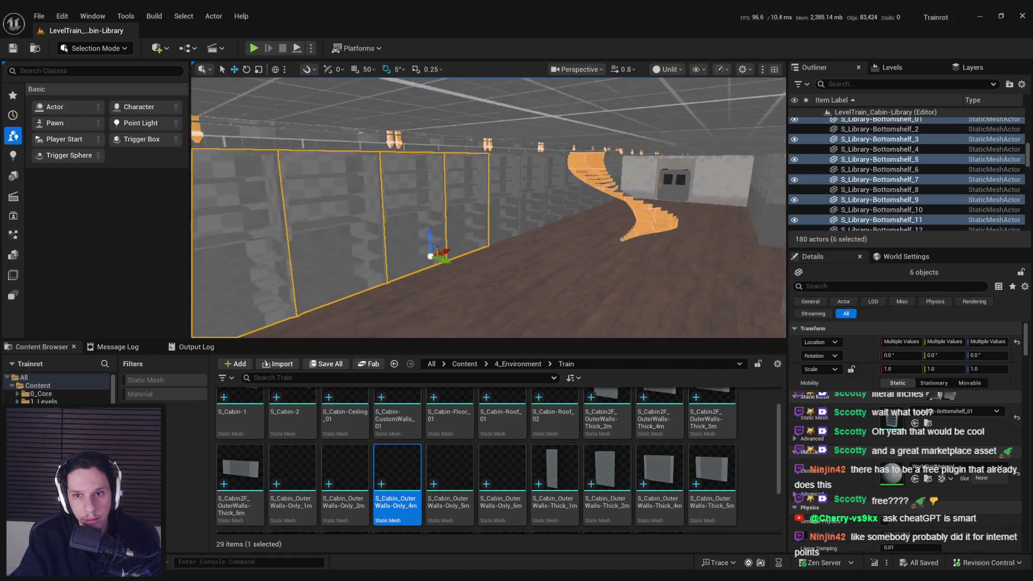
left_click(511, 204, "ctrl")
left_click(592, 204, "ctrl")
mouse_move(591, 204)
left_mouse_down()
mouse_move(461, 228)
mouse_move(462, 205)
mouse_move(415, 196)
mouse_move(449, 239)
mouse_move(430, 226)
mouse_move(474, 216)
mouse_move(452, 220)
mouse_move(391, 201)
mouse_move(425, 204)
mouse_move(397, 192)
mouse_move(385, 200)
mouse_move(434, 187)
mouse_move(458, 216)
left_mouse_up()
left_click(461, 229, "ctrl")
left_click(544, 223, "ctrl")
left_click(583, 219, "ctrl")
left_click(631, 212, "ctrl")
left_click(484, 205, "ctrl")
left_click(591, 204, "ctrl")
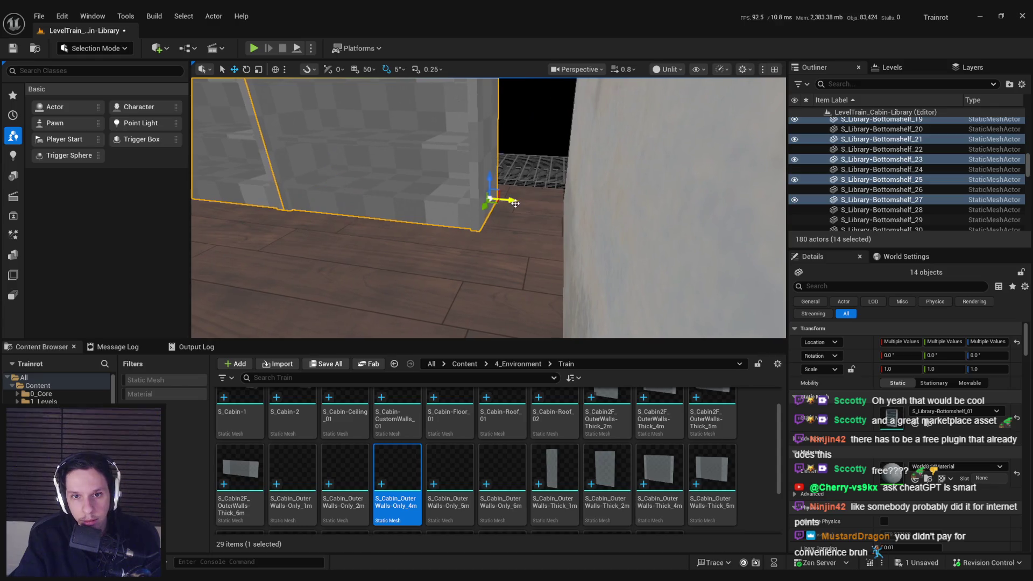
Scale the selected bottom shelves to about 1.05 along X and check them against the wall
mouse_move(574, 207)
left_mouse_down()
mouse_move(593, 211)
mouse_move(585, 202)
left_mouse_up()
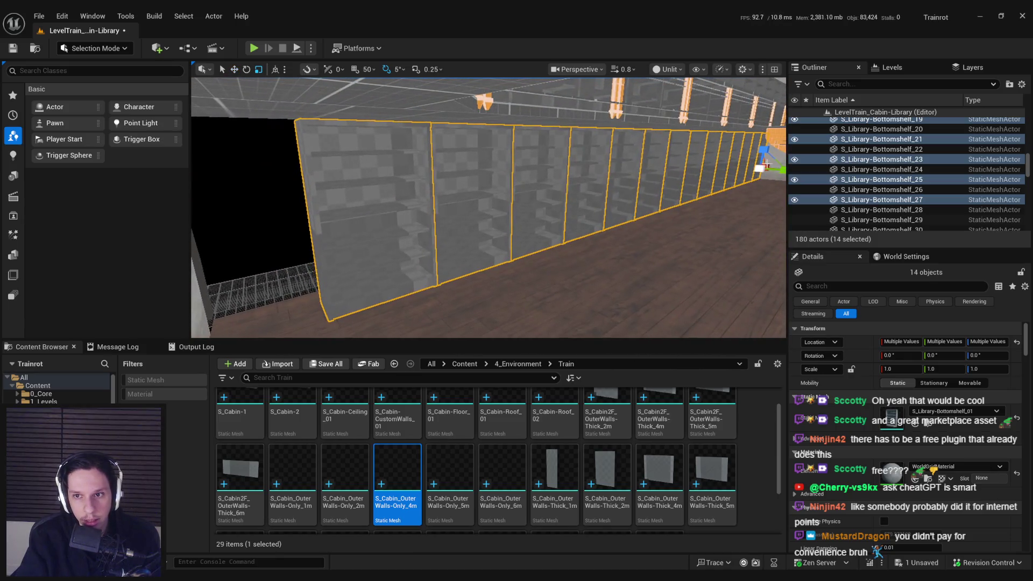
left_click_drag(768, 164, 769, 165)
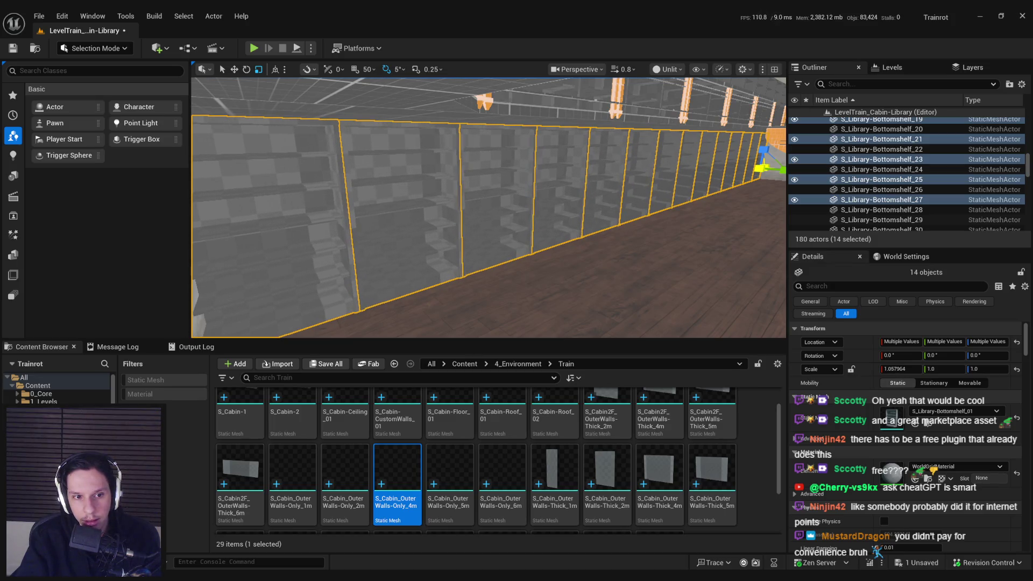
left_click_drag(674, 184, 578, 146)
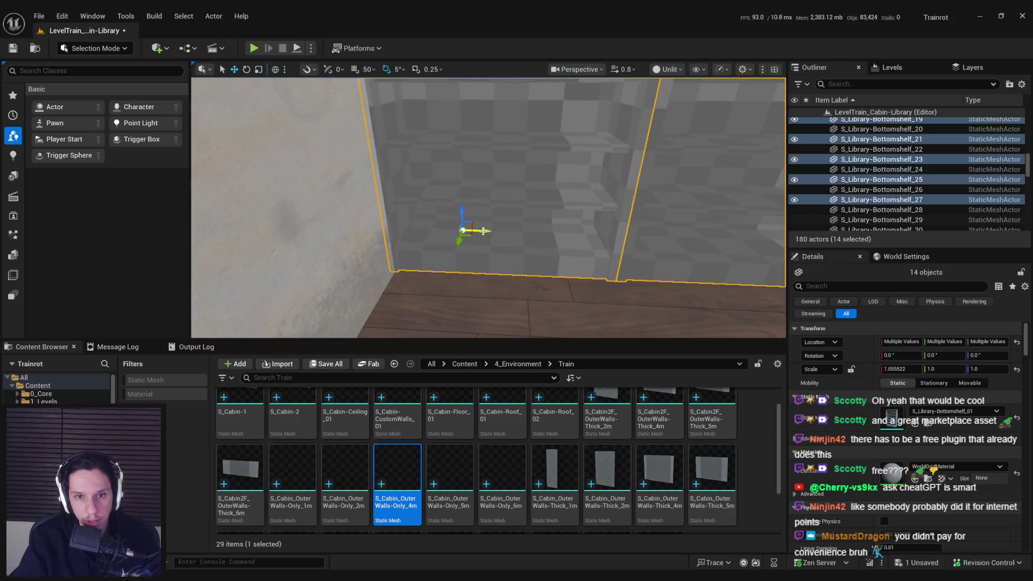
mouse_move(490, 232)
left_mouse_down()
mouse_move(447, 232)
mouse_move(584, 233)
mouse_move(490, 261)
mouse_move(560, 258)
mouse_move(527, 259)
mouse_move(509, 232)
left_mouse_up()
left_click(509, 232)
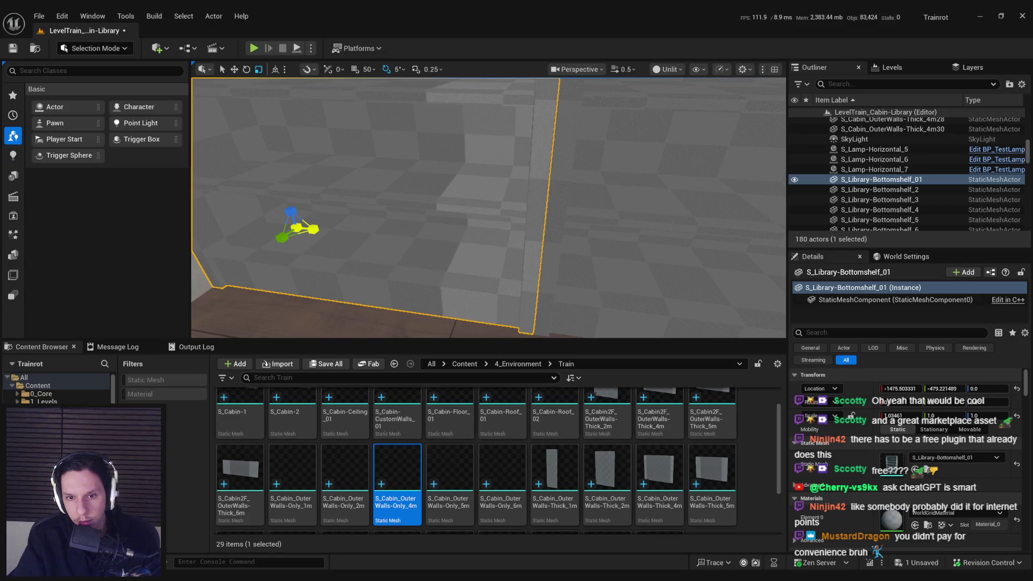
Save the level, fly into the corridor toward the spiral staircase, and switch the viewport to Lit
scroll(443, 251, "down", 10)
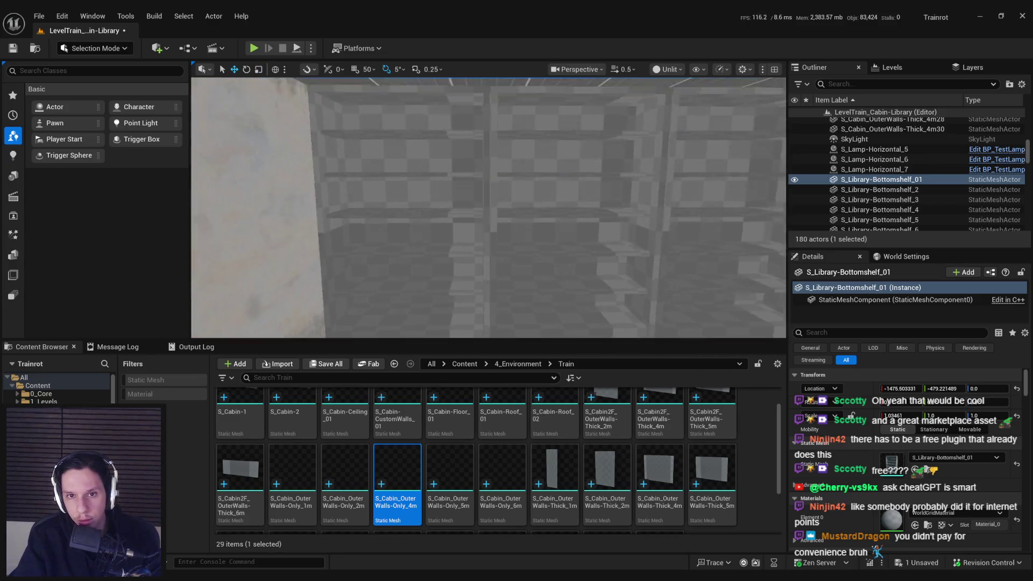
key("ctrl+s")
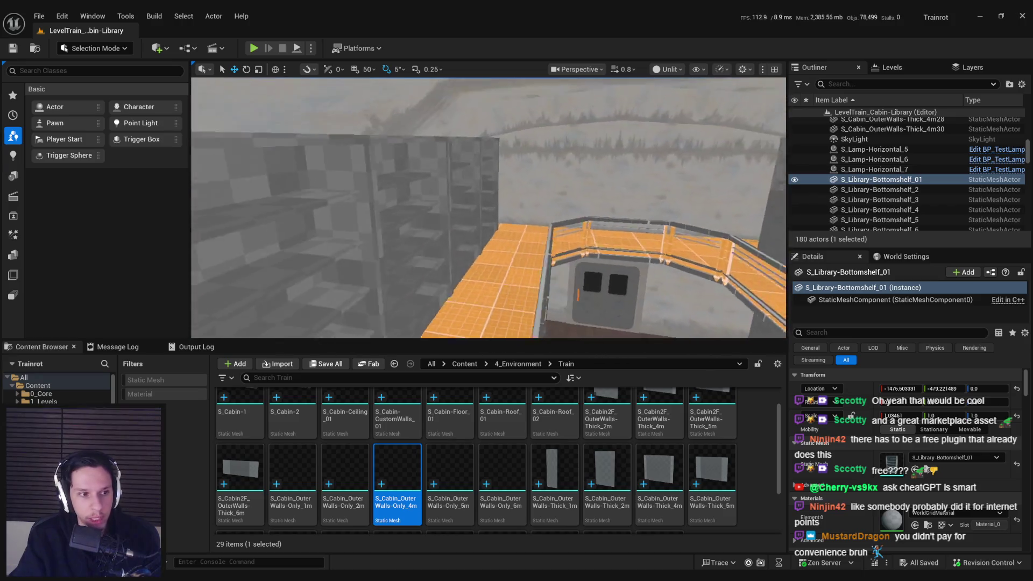
key("s")
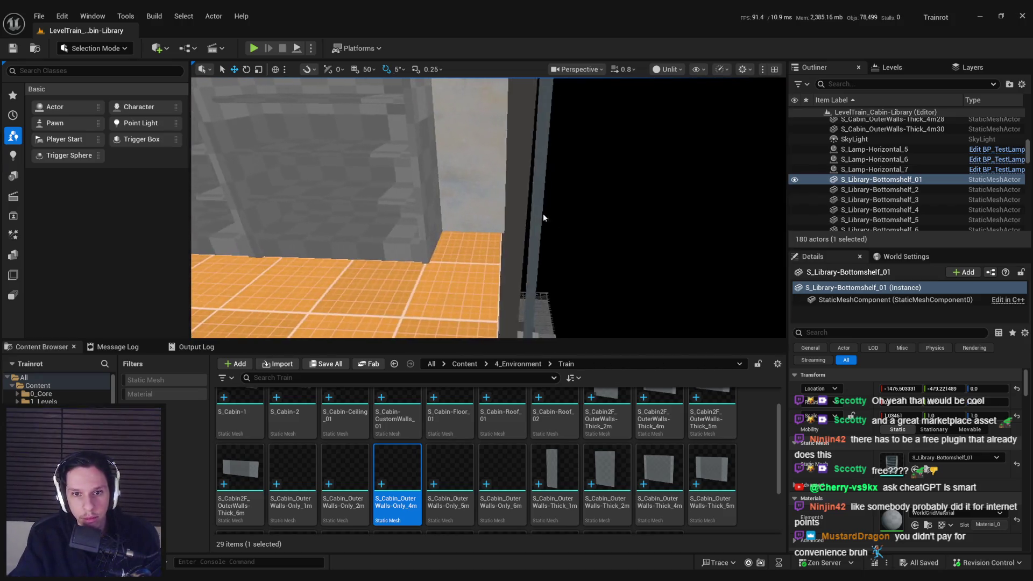
key("w")
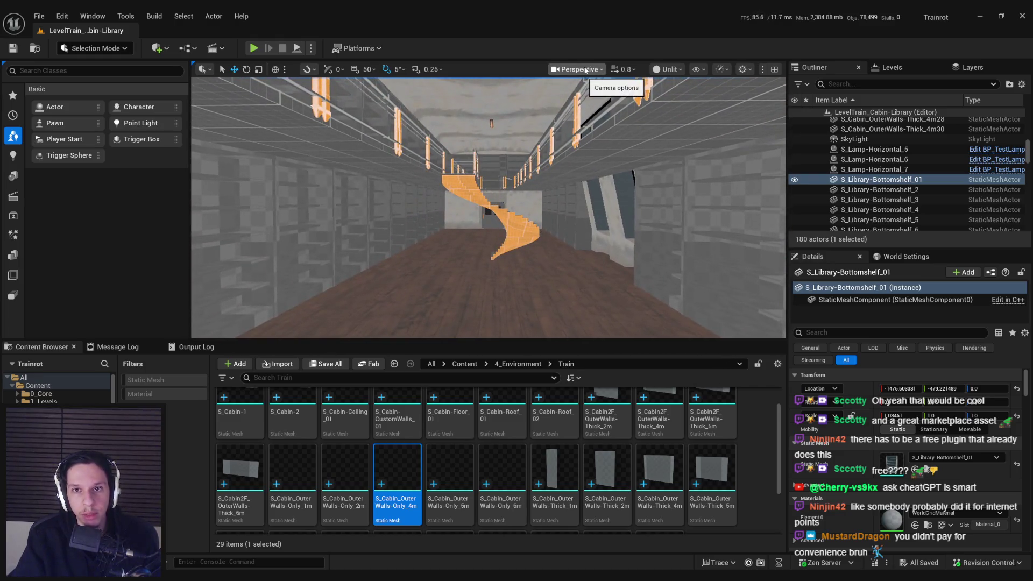
left_click(679, 109)
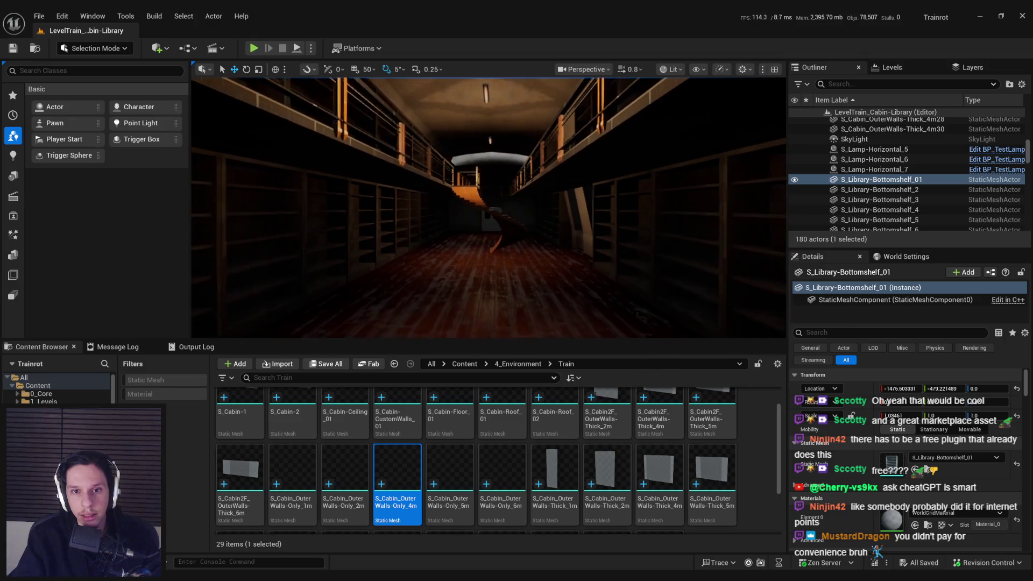
Inspect the bookshelves in Player Collision view, return to Lit, then select Blender's window arch
mouse_move(670, 141)
left_mouse_down()
mouse_move(549, 158)
mouse_move(657, 135)
mouse_move(581, 135)
mouse_move(407, 101)
left_mouse_up()
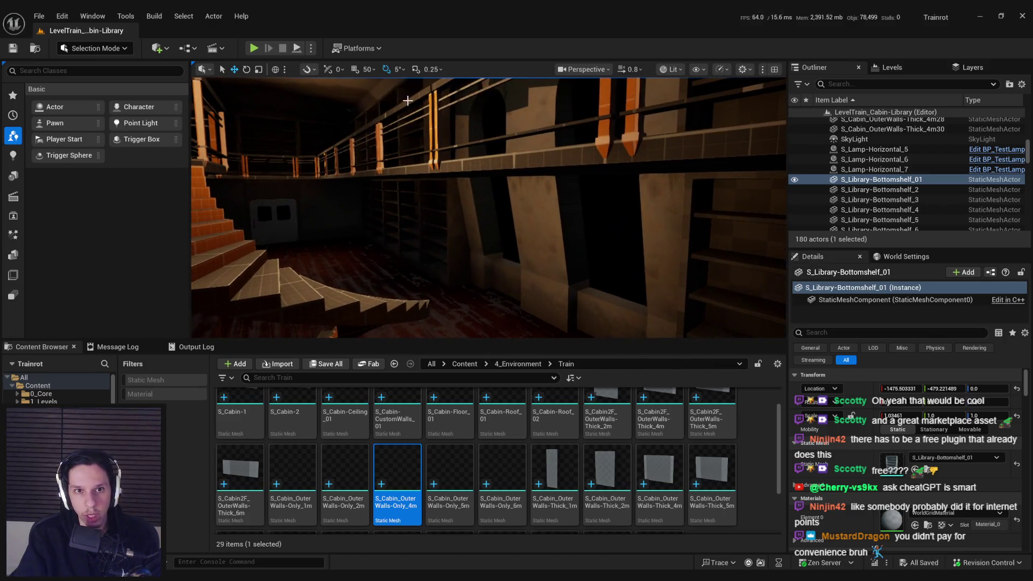
left_click(671, 70)
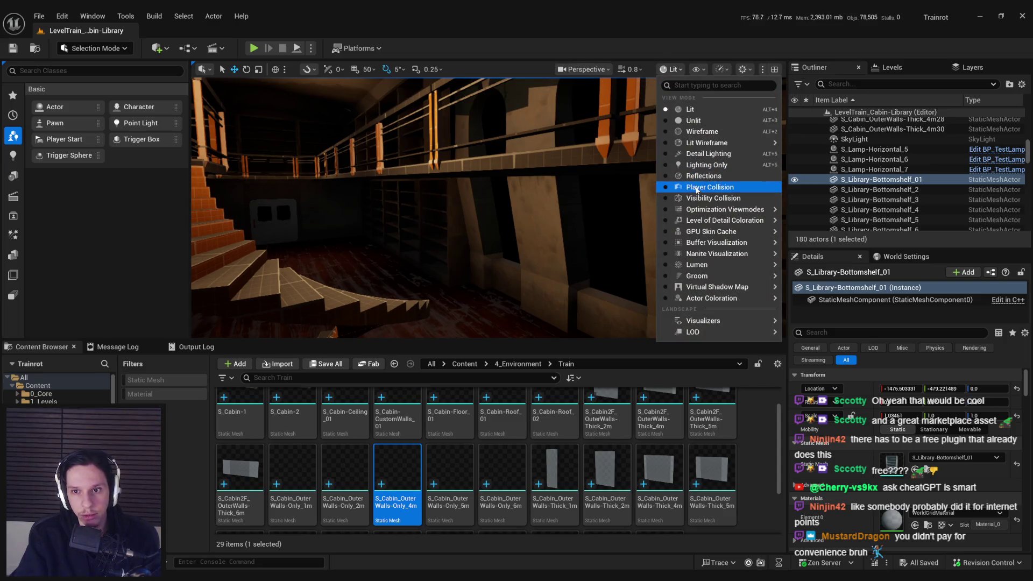
left_click(697, 188)
left_click_drag(498, 233, 538, 229)
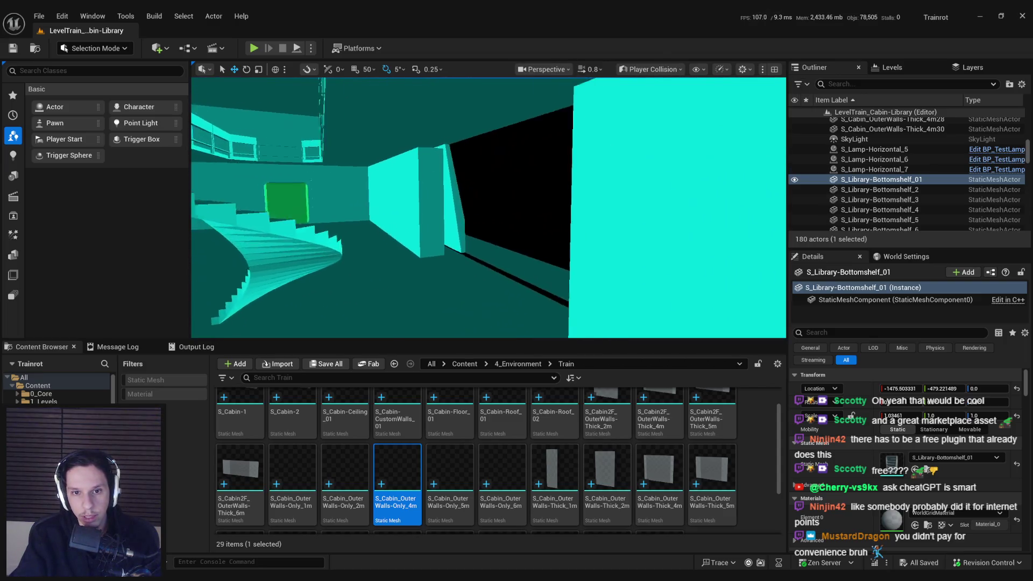
left_click(648, 70)
left_click(592, 97)
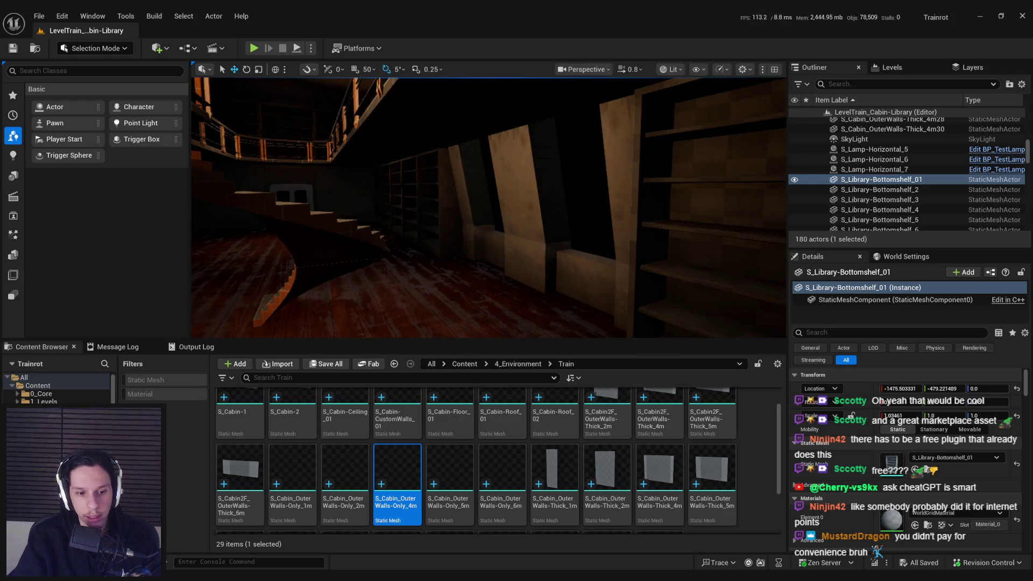
key("alt+Tab")
left_click(446, 237)
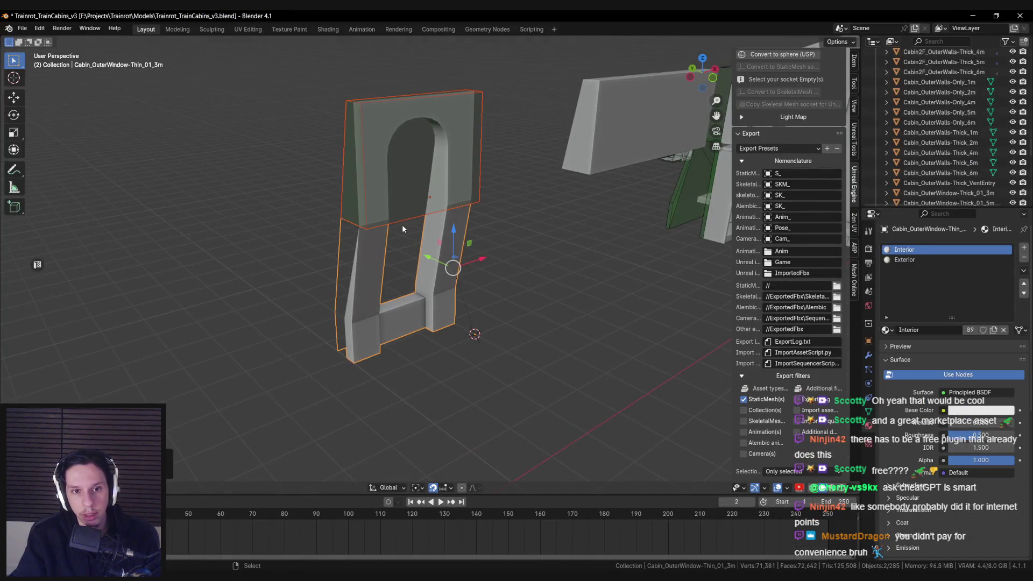
Inspect the wall's UCX collision objects and the collision box above the arch from several angles
left_click(453, 264)
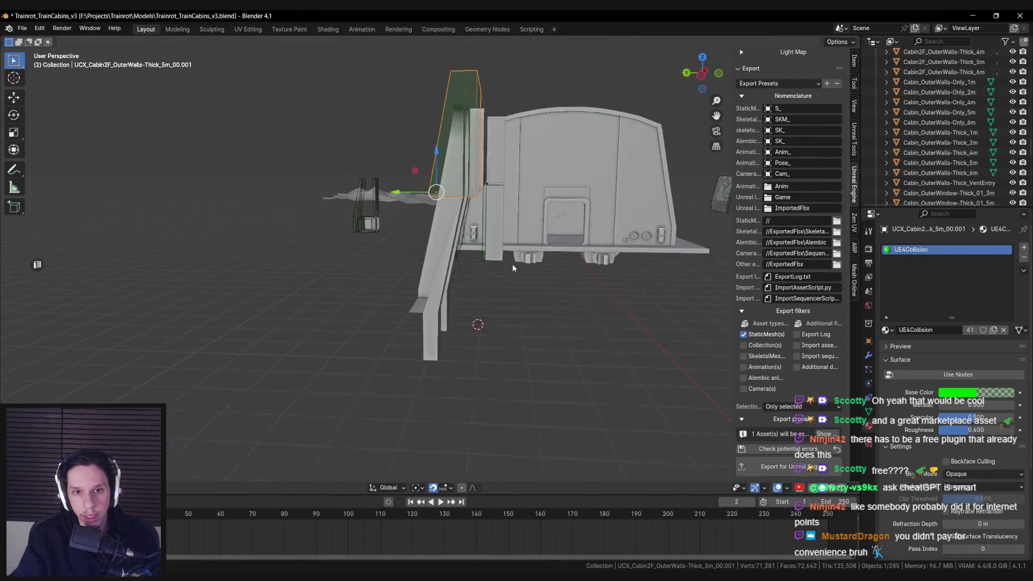
left_click(393, 245)
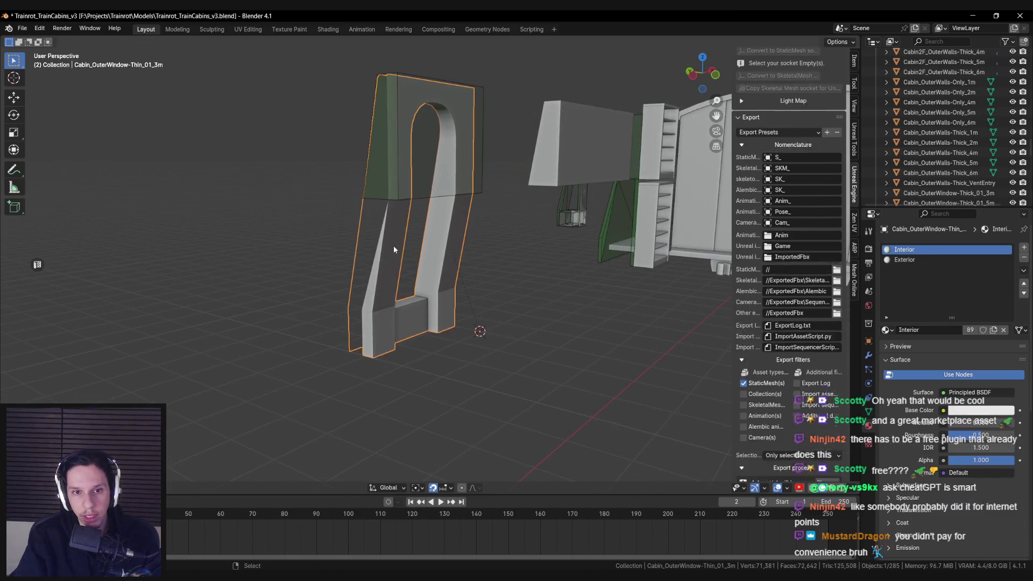
left_click(392, 249)
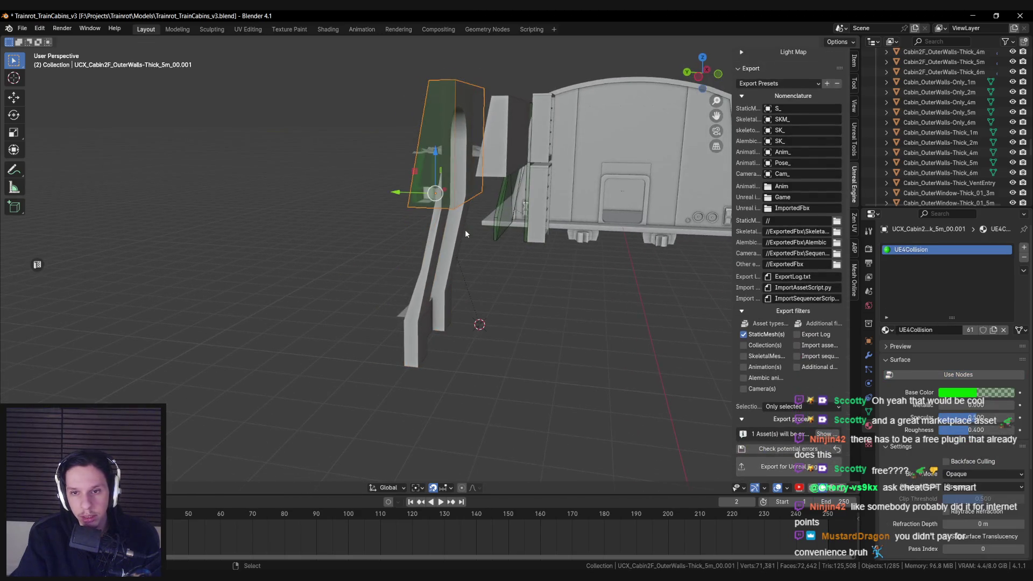
scroll(464, 229, "up", 3)
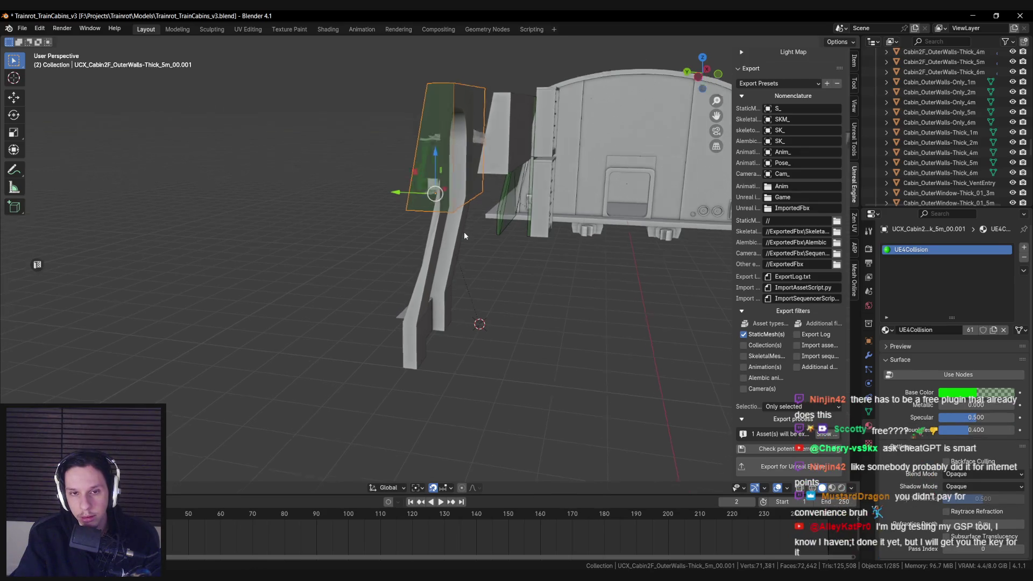
mouse_move(452, 249)
left_mouse_down()
mouse_move(459, 237)
mouse_move(534, 234)
left_mouse_up()
left_click(221, 228)
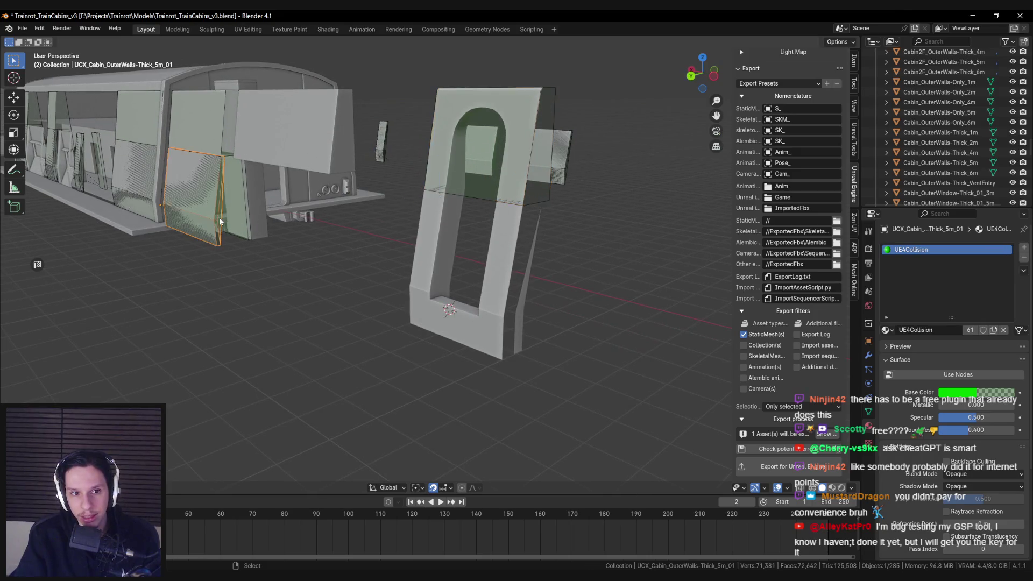
left_click_drag(221, 228, 233, 227)
key("KP_4")
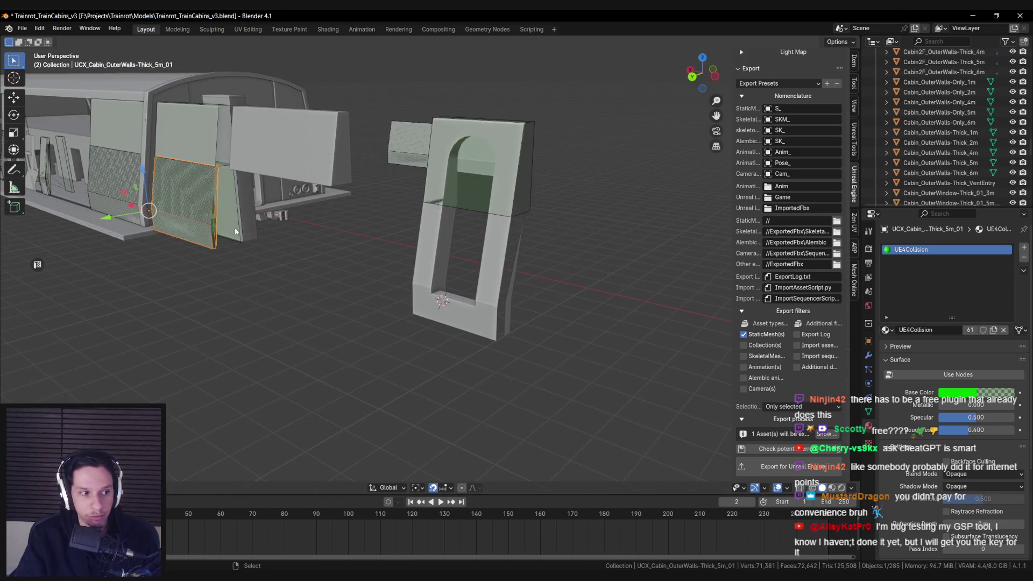
key("KP_4")
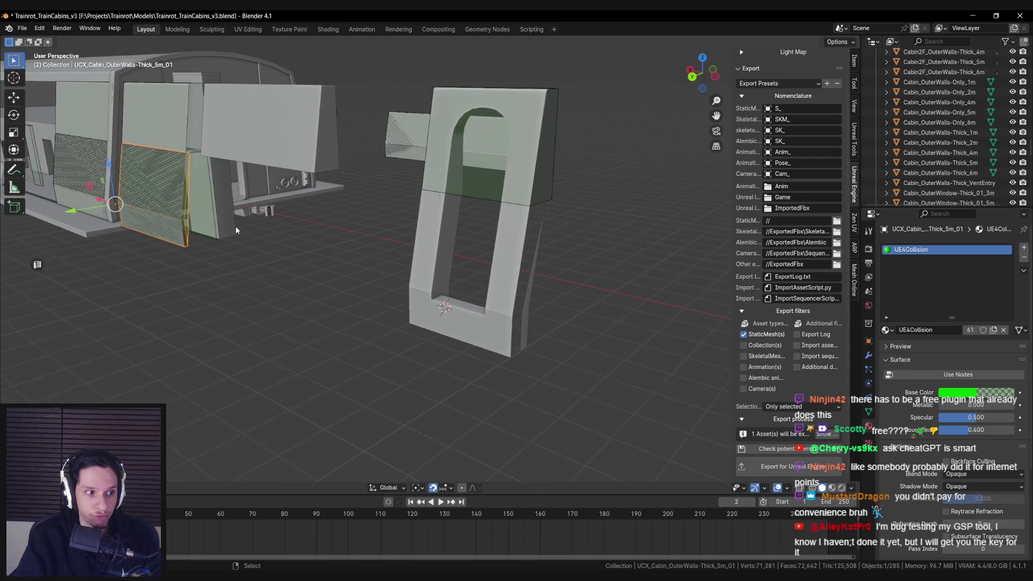
left_click(484, 201)
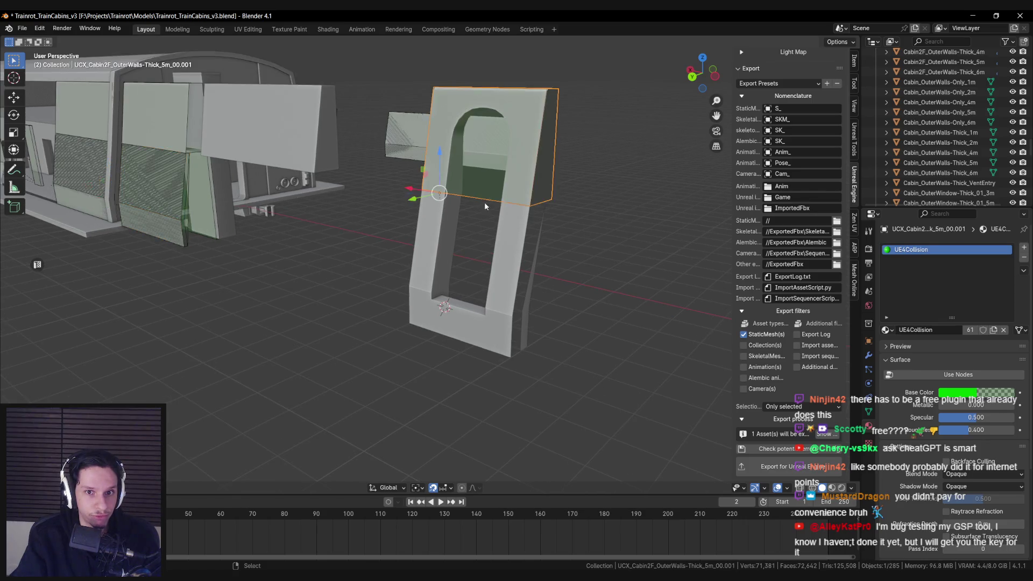
key("KP_4")
key("KP_4")
key("KP_4")
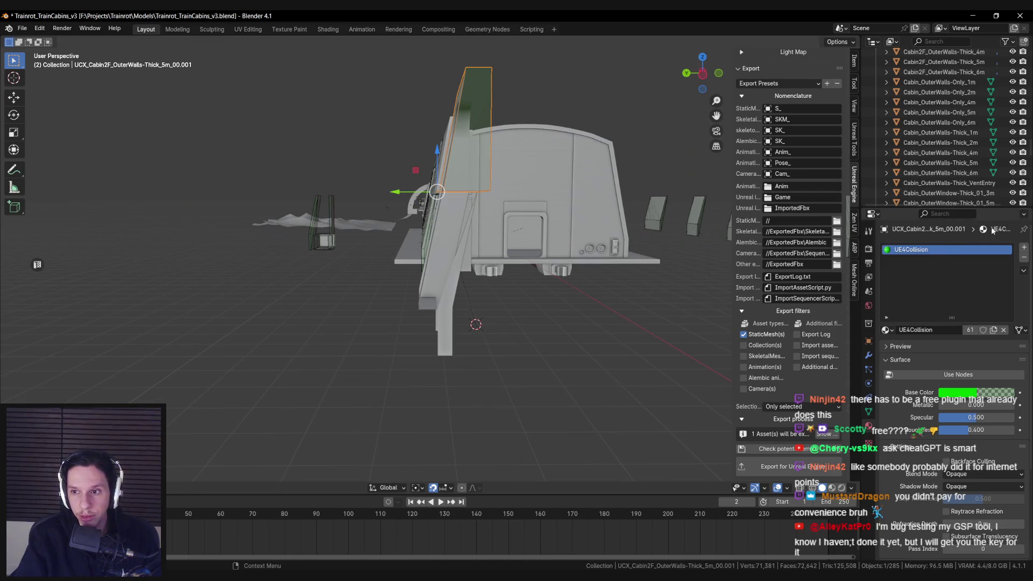
key("KP_4")
key("KP_4")
Generate a convex UCX collision mesh for Cabin_OuterWindow-Thin_01_3m and select it
left_click(465, 261)
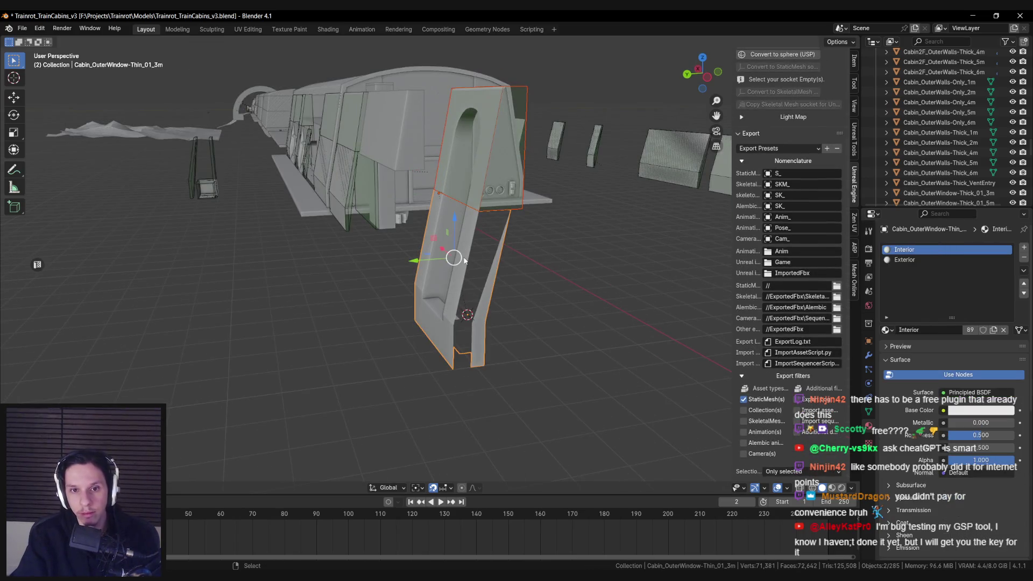
scroll(809, 225, "up", 8)
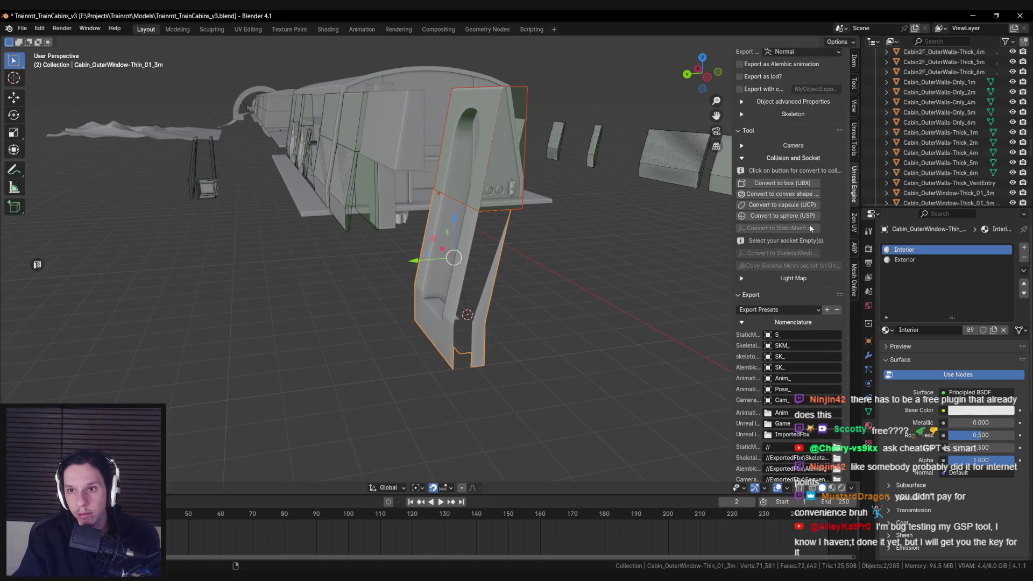
left_click(779, 193)
left_click(503, 203)
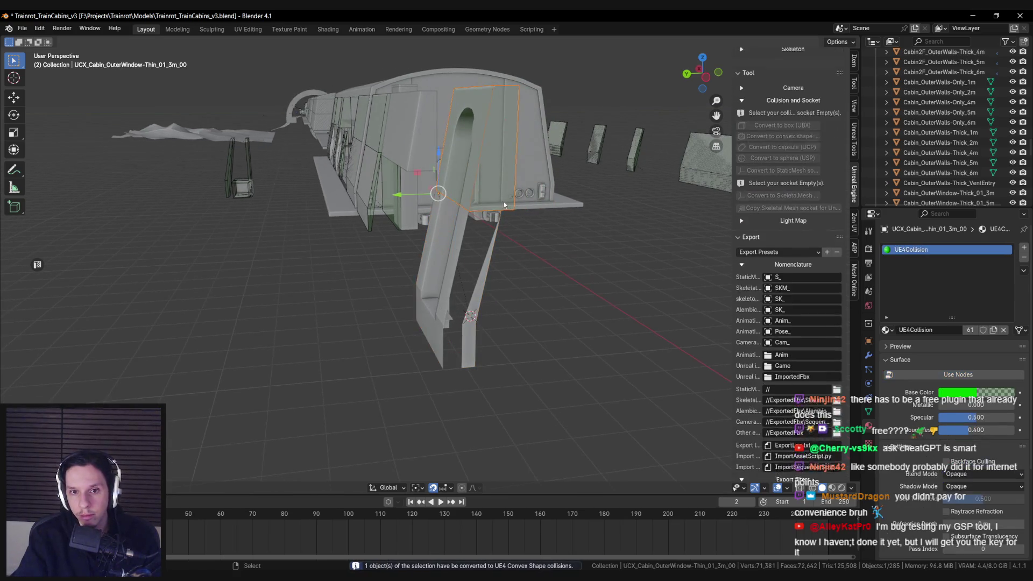
Enter Edit Mode on the UCX window collision and select one of its faces using X-ray
key("KP_4")
key("Tab")
key("KP_6")
key("alt+z")
left_click(421, 178)
key("alt+z")
key("KP_6")
key("KP_4")
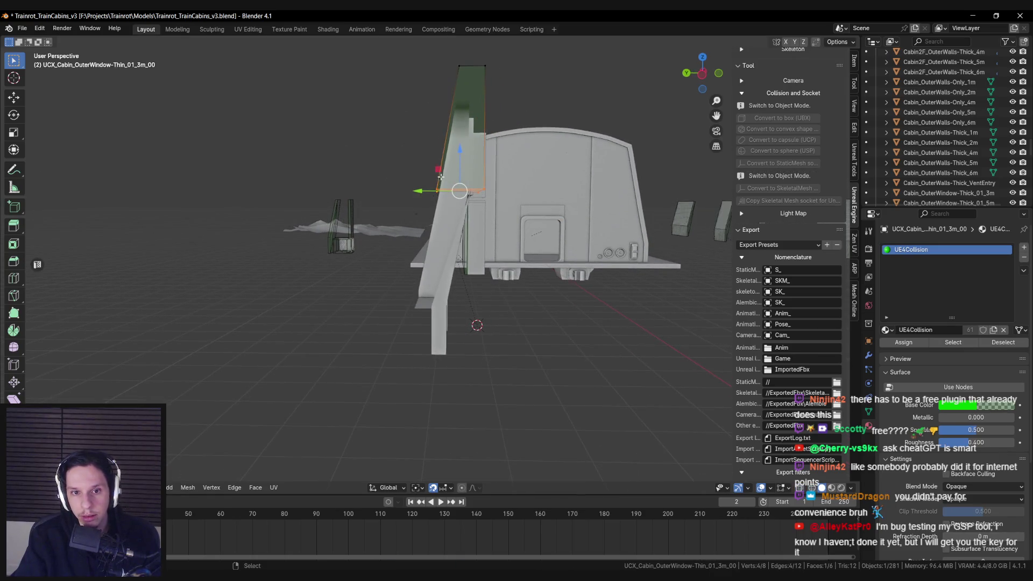
key("KP_4")
Extrude the selected collision face and move it, locked off the X axis, over the window's lower base
key("e")
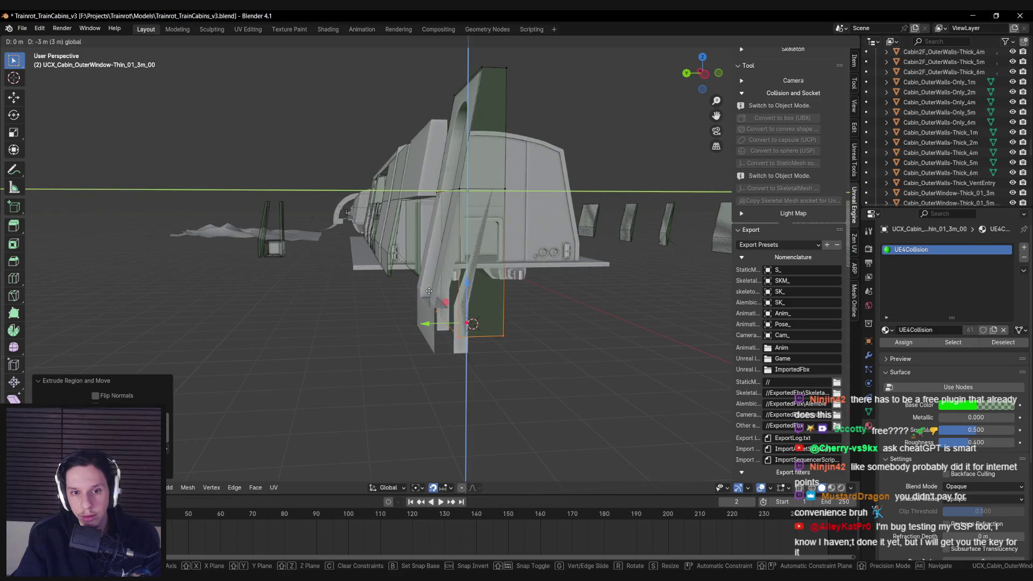
left_click(428, 291)
right_click(443, 342)
key("Escape")
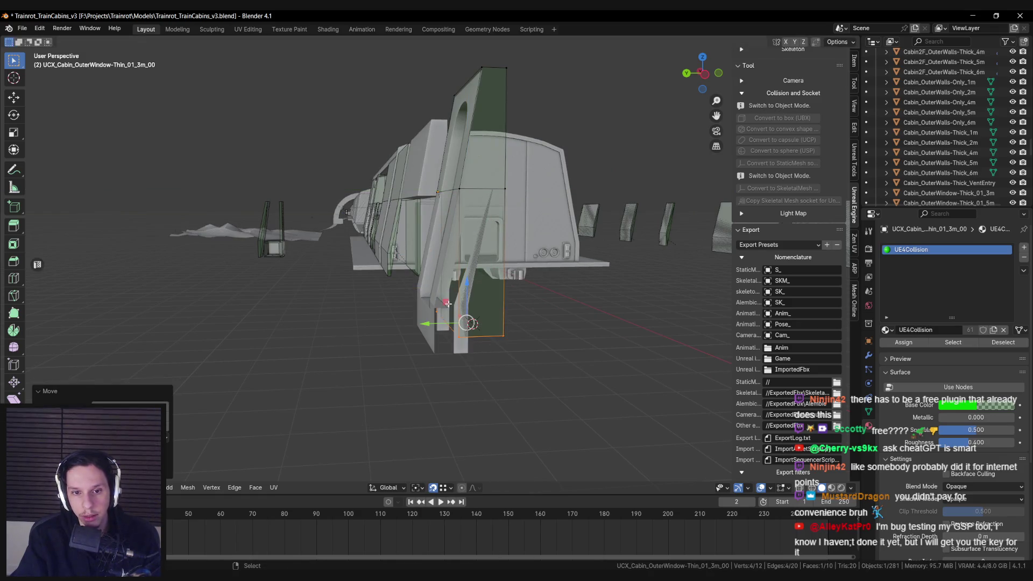
key("g")
key("shift+x")
left_click(419, 289)
Cancel the trial Y-axis moves, return to Object Mode and reselect the thin window mesh
scroll(431, 293, "up", 2)
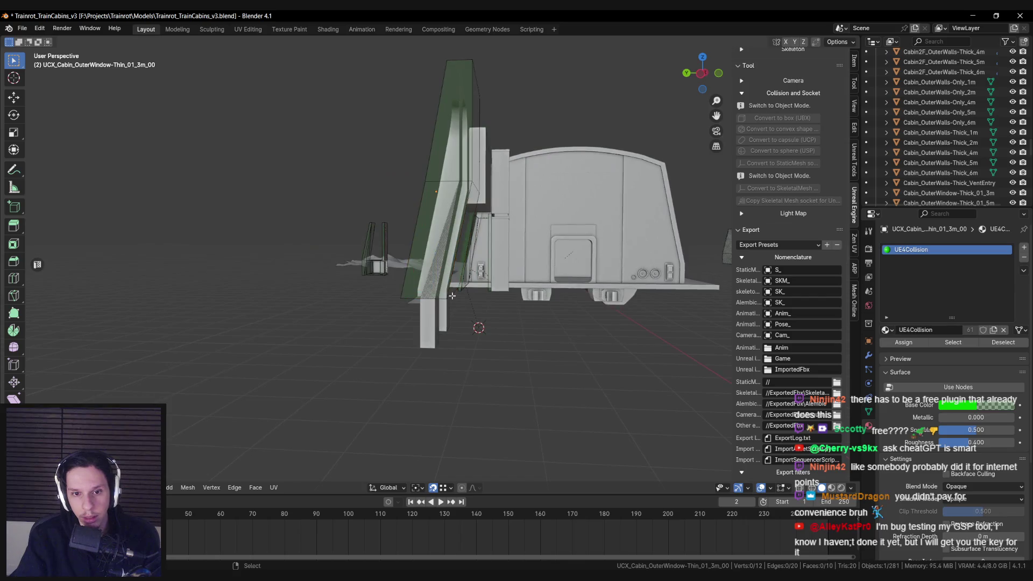
key("g")
key("y")
key("Escape")
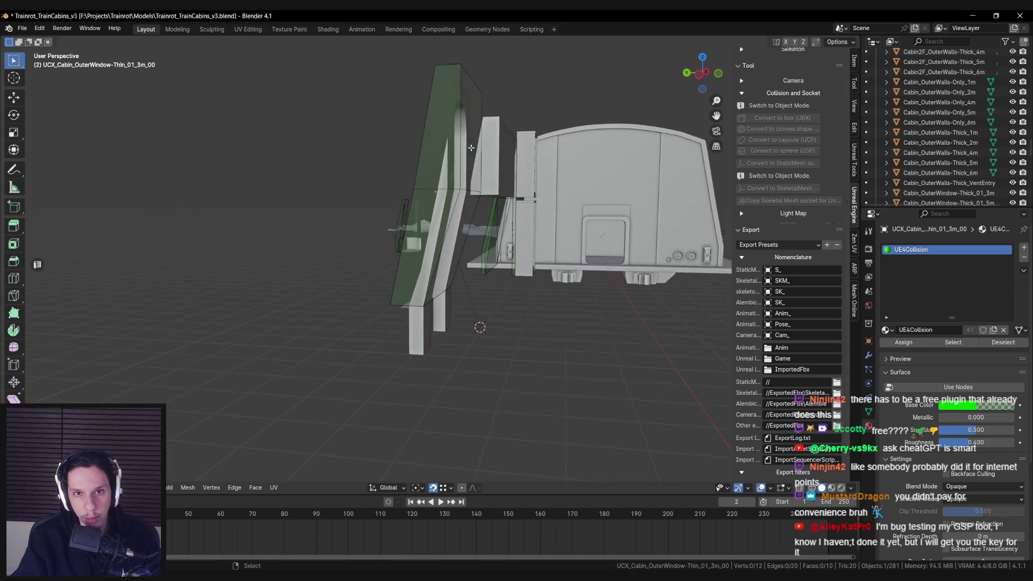
key("g")
key("y")
key("Escape")
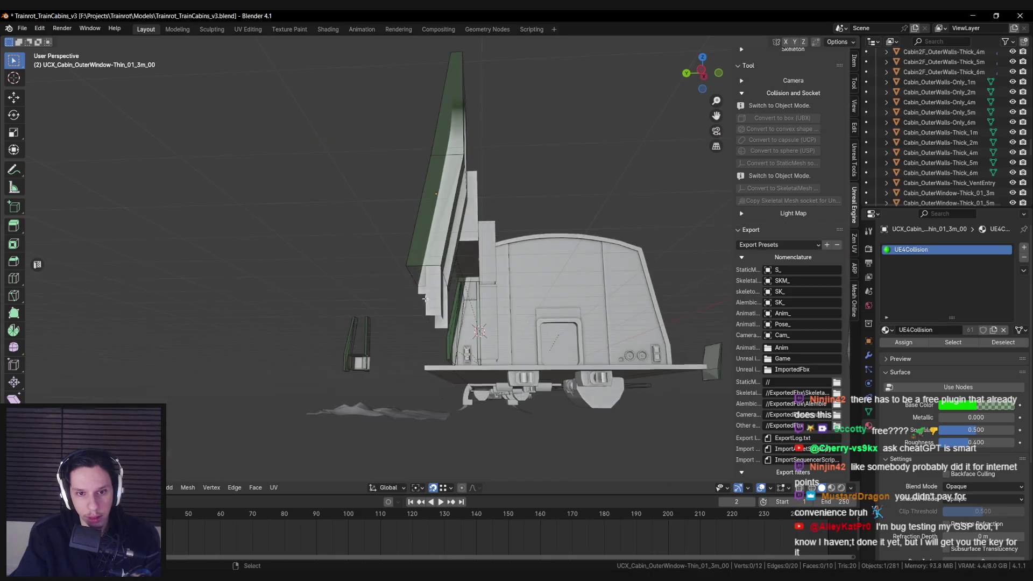
key("Tab")
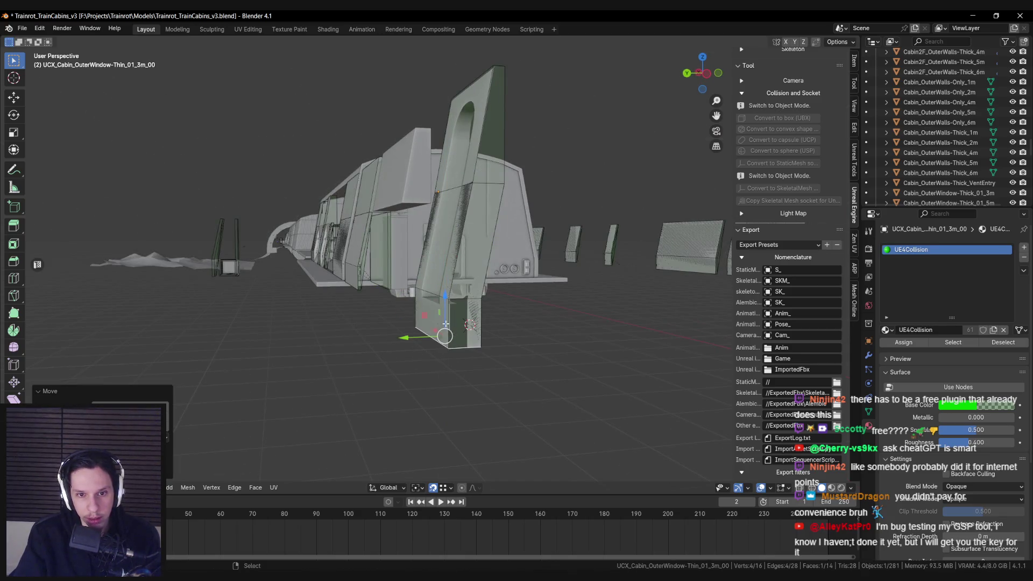
key("shift+z")
left_click(468, 222)
left_click(468, 235)
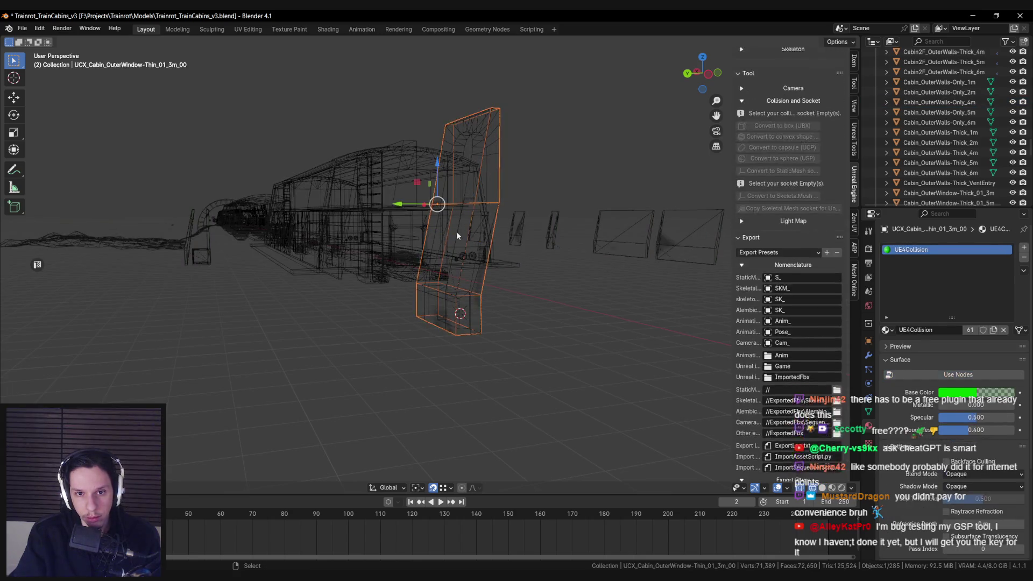
key("shift+z")
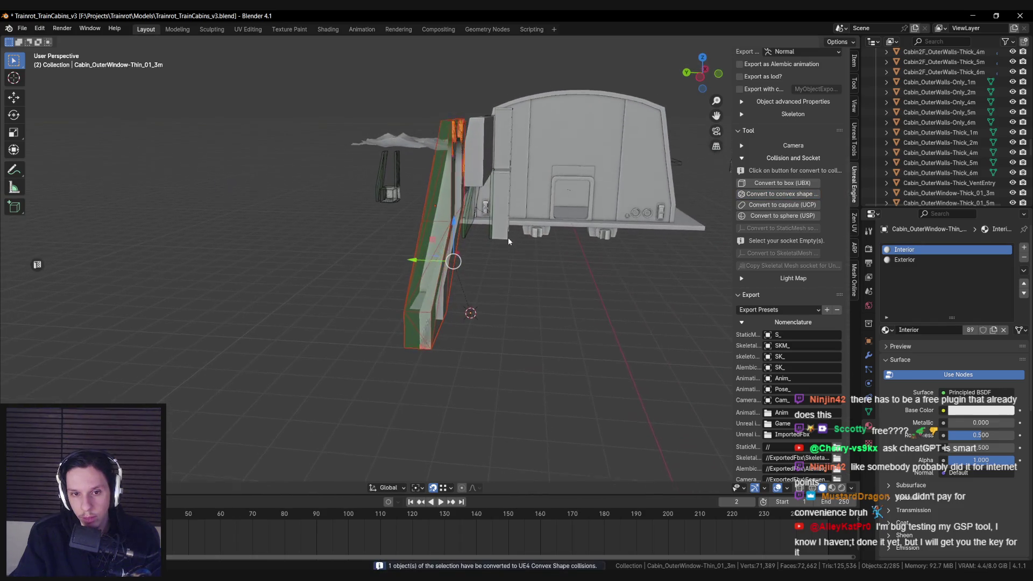
Deselect everything, save the blend file and orbit around the train cabin
scroll(509, 237, "up", 4)
left_click(490, 248)
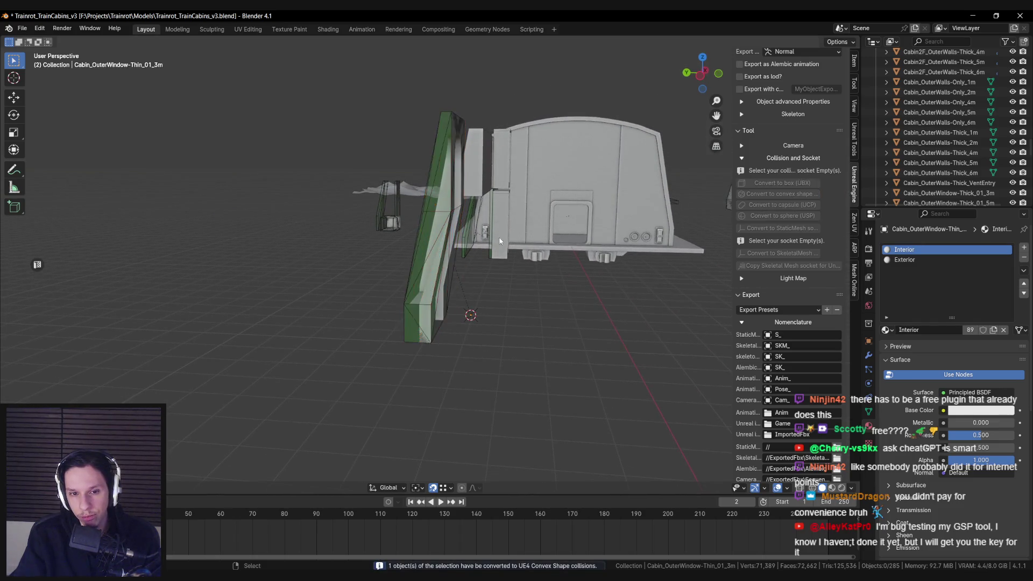
key("ctrl+s")
mouse_move(478, 252)
left_mouse_down()
mouse_move(506, 242)
mouse_move(457, 272)
mouse_move(411, 372)
left_mouse_up()
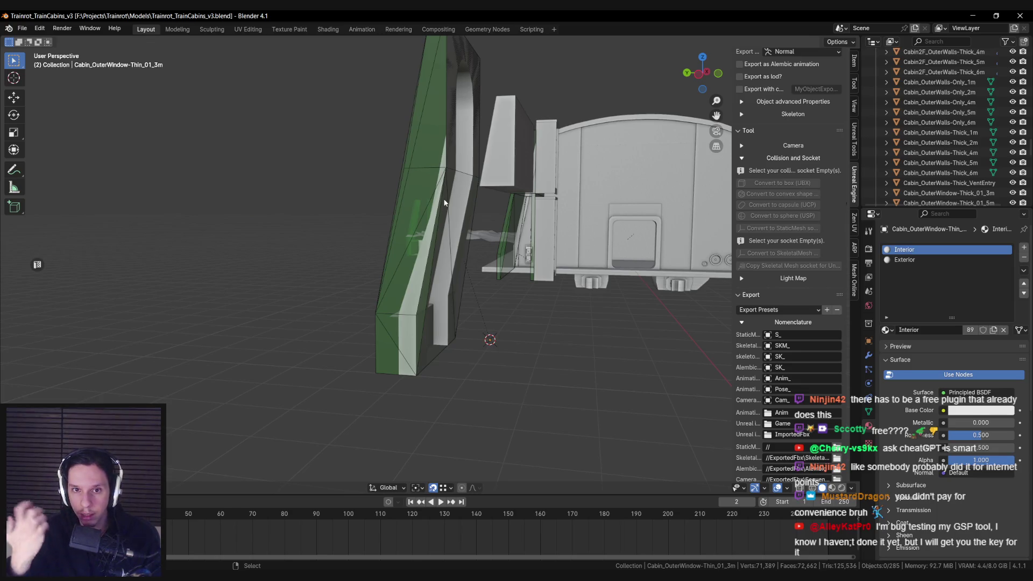
Separate the base part of the window's collision mesh into its own object
key("ctrl+z")
key("ctrl+shift+z")
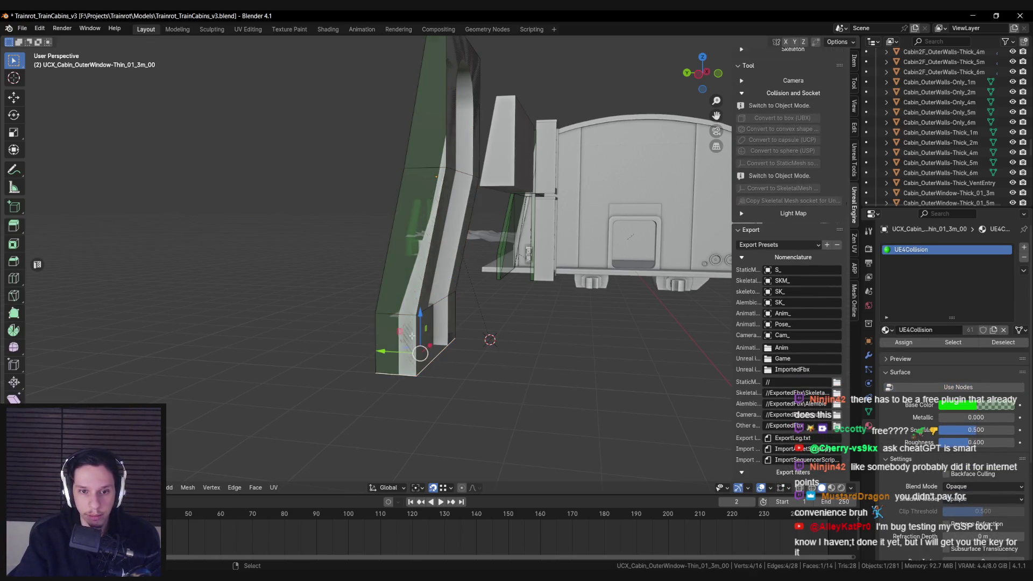
mouse_move(417, 335)
left_mouse_down()
mouse_move(394, 378)
mouse_move(410, 341)
left_mouse_up()
key("alt+z")
key("alt+z")
left_click(365, 341)
key("Tab")
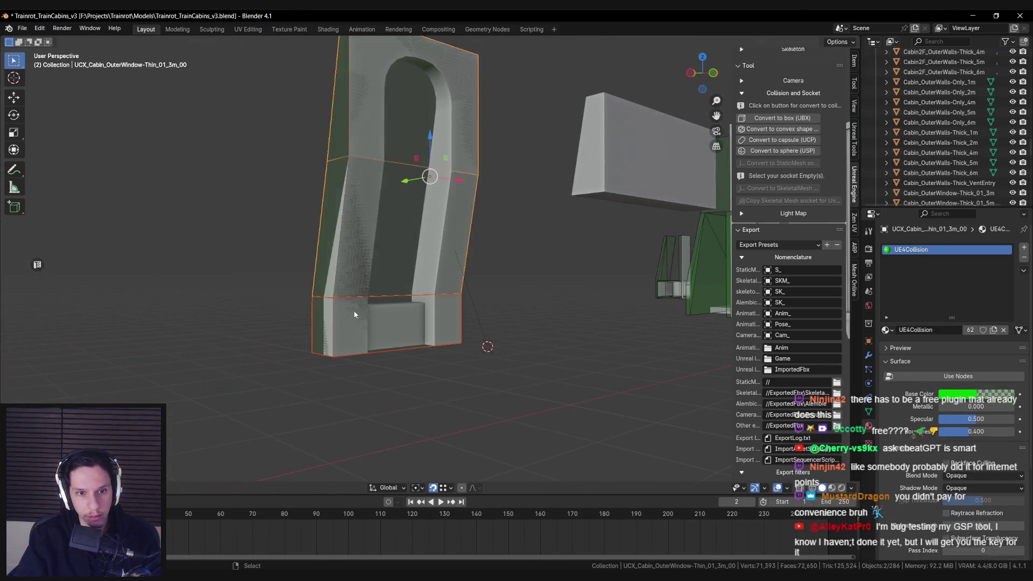
left_click(346, 326)
Convert the separated base into a box (UBX) collision and move it down
left_click(348, 328, "shift")
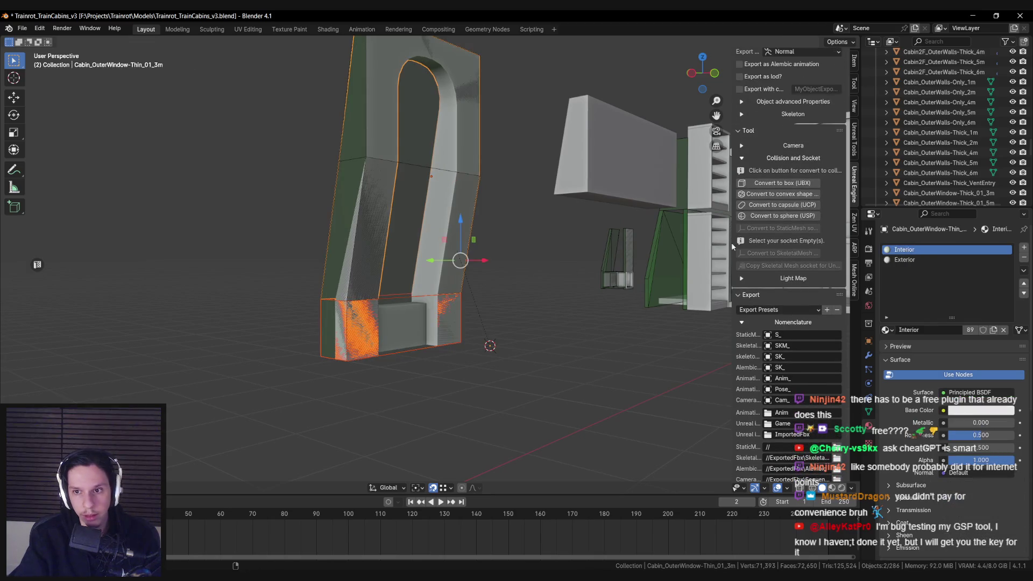
left_click(366, 323)
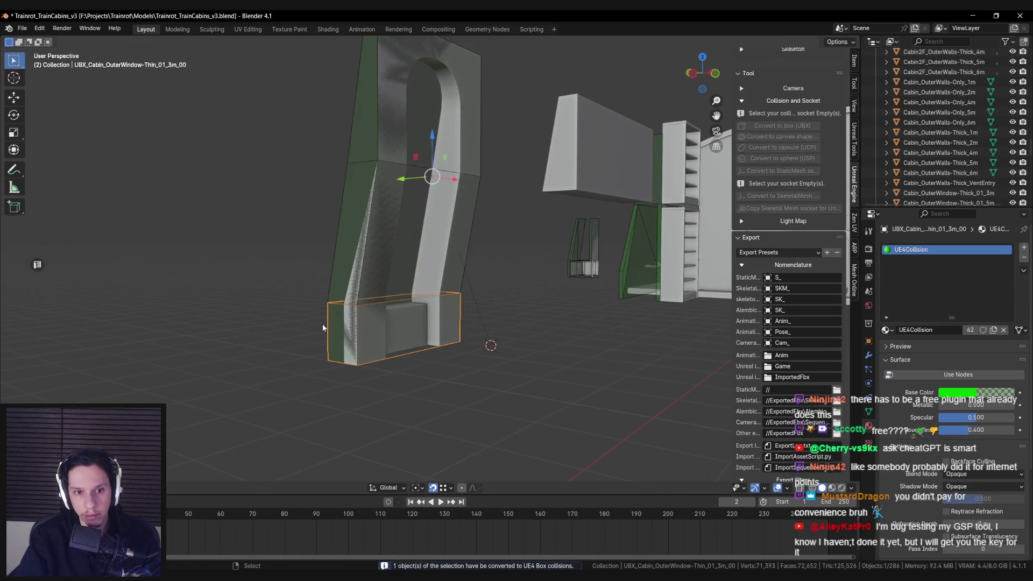
key("g")
left_click(387, 382)
key("alt+a")
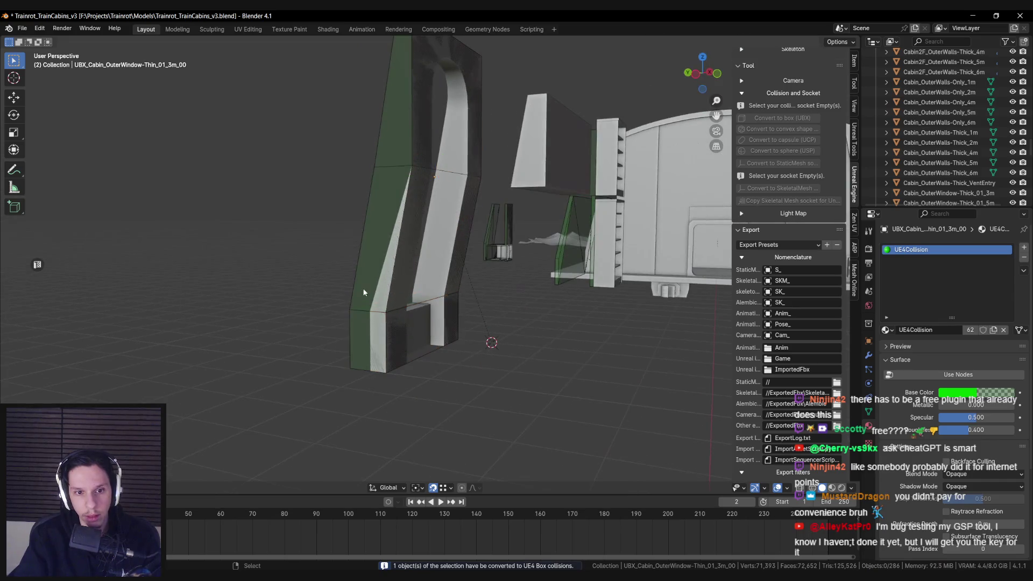
Generate a new convex (UCX) collision for the window's arch from the remaining collision mesh
left_click(395, 274, "shift")
left_click(383, 273, "shift")
left_click(385, 275, "shift")
left_click(372, 262, "shift")
key("shift+z")
left_click(387, 263, "shift")
key("shift+z")
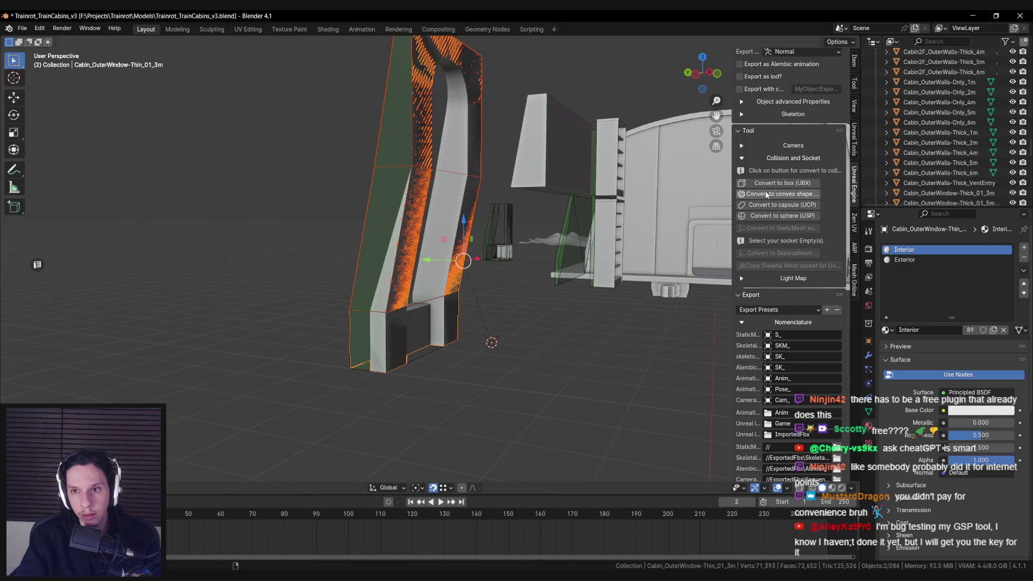
left_click(767, 194)
key("g")
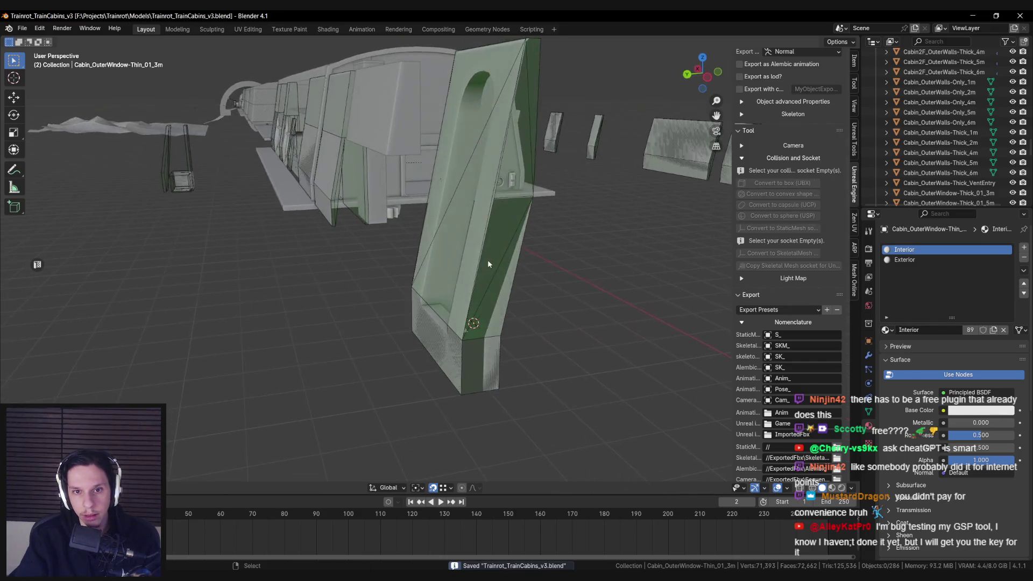
right_click(502, 251)
Check the thin window mesh in wireframe, then switch to Unreal Engine
scroll(512, 259, "up", 3)
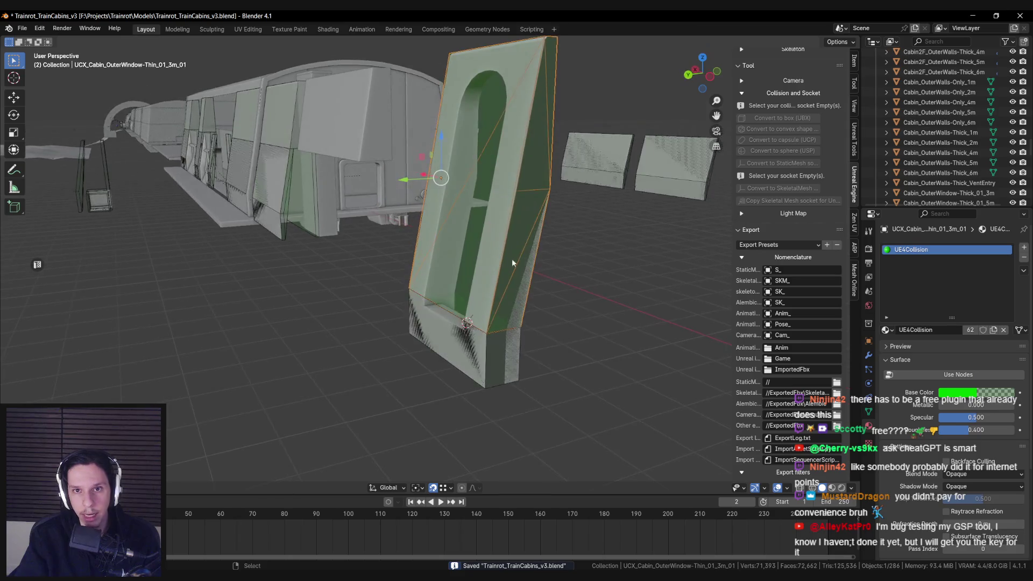
scroll(364, 276, "down", 3)
left_click(379, 251)
key("shift+z")
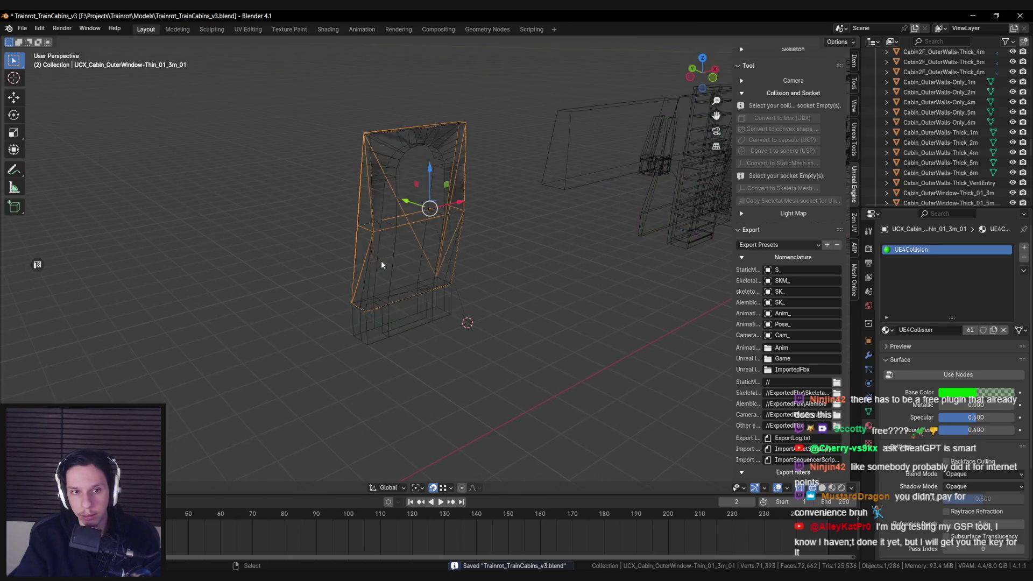
key("shift+z")
scroll(792, 453, "down", 10)
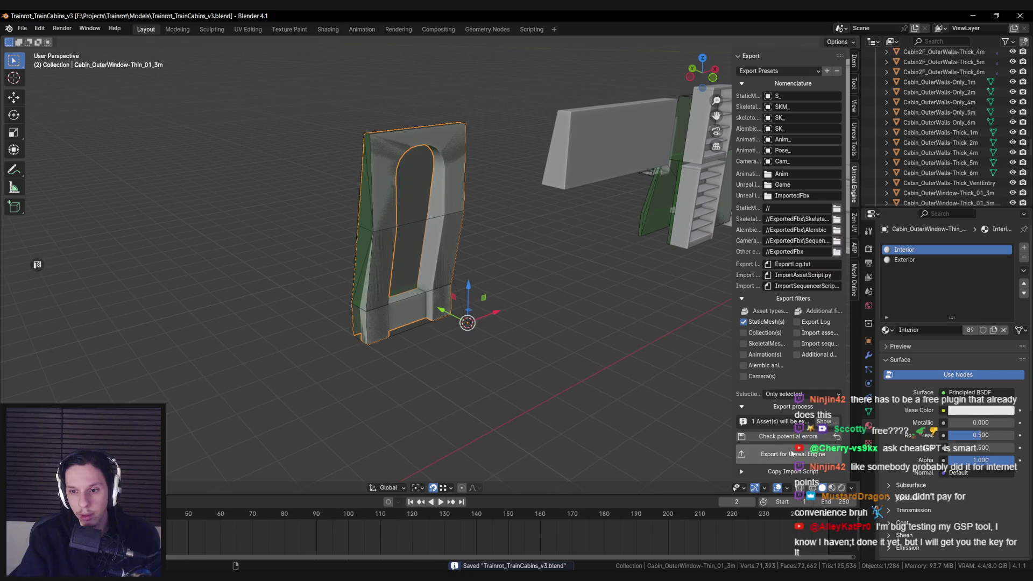
key("alt+Tab")
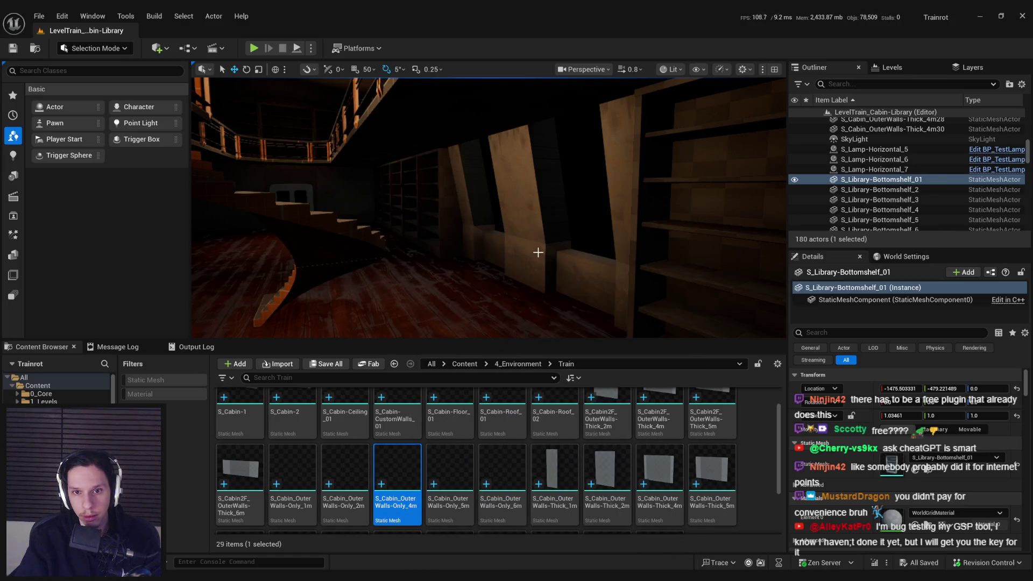
Replace the selected cabin outer wall with S_Cabin_OuterWindow-Thin_01_3m
left_click(533, 264)
scroll(484, 469, "down", 2)
left_click(449, 479)
right_click(457, 215)
left_click(519, 160)
Check the window in Player Collision view, return to Lit, and go back to Blender
left_click(672, 69)
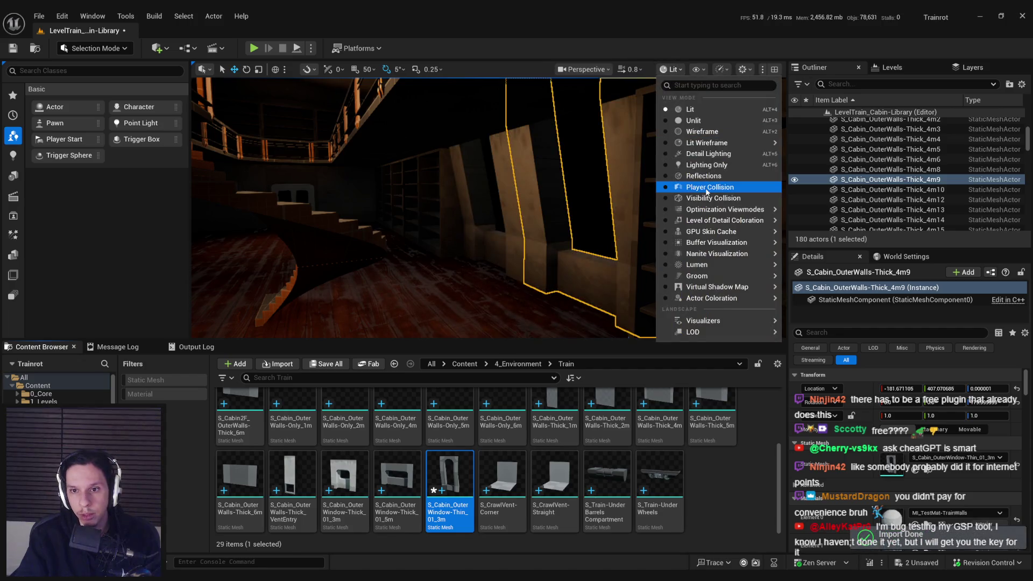
left_click(694, 328)
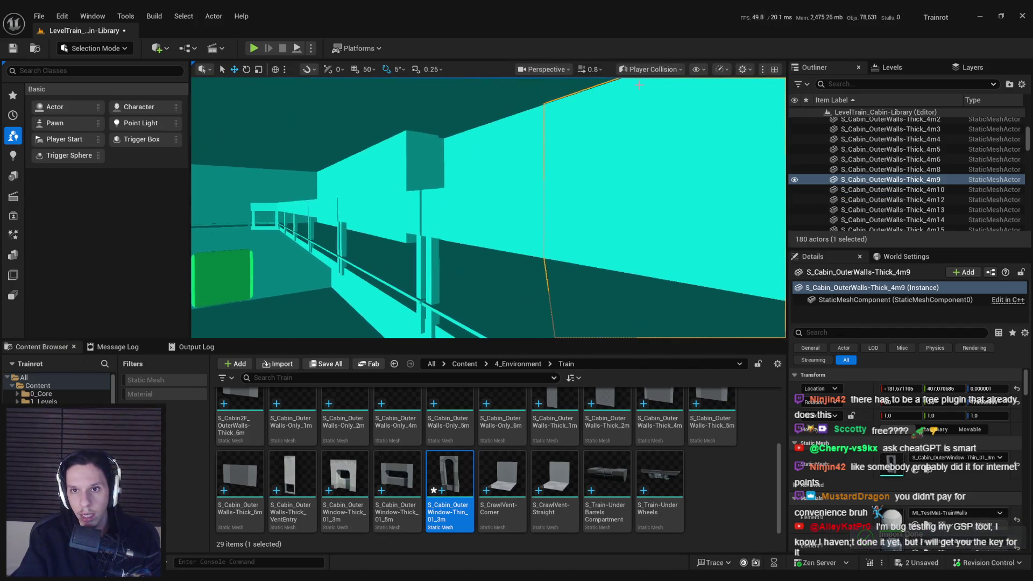
left_click(651, 68)
left_click(645, 110)
key("alt+Tab")
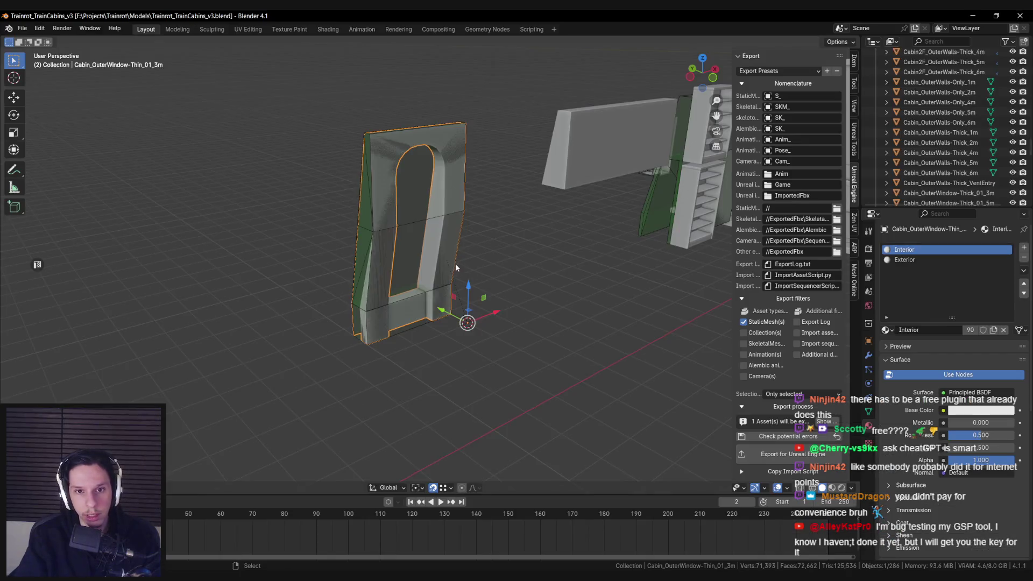
Isolate Cabin_OuterWindow-Thin_01_3m in local view and inspect its faces in Edit Mode
scroll(452, 196, "up", 2)
key("KP_Divide")
key("Tab")
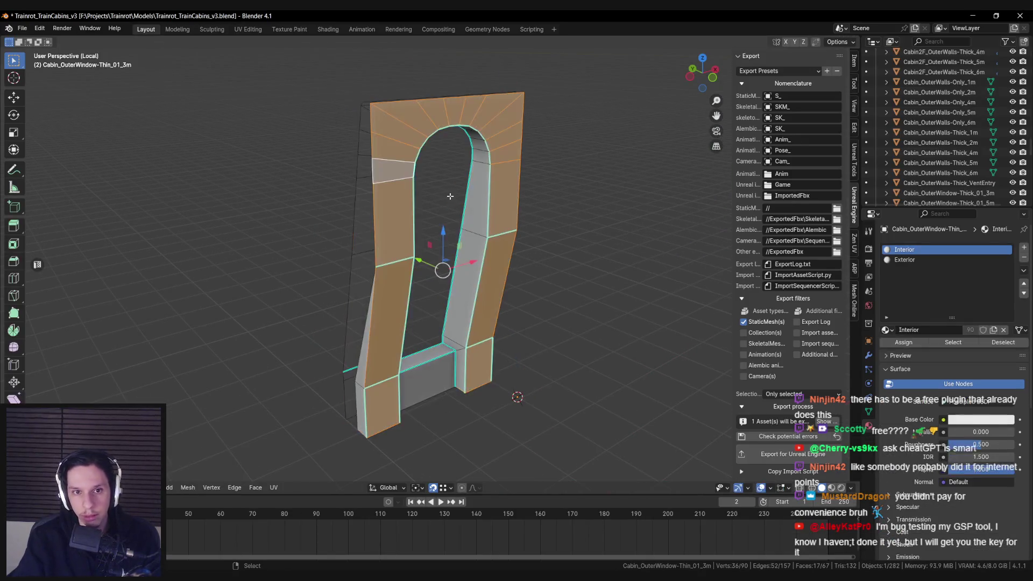
left_click_drag(592, 323, 461, 344)
key("alt+a")
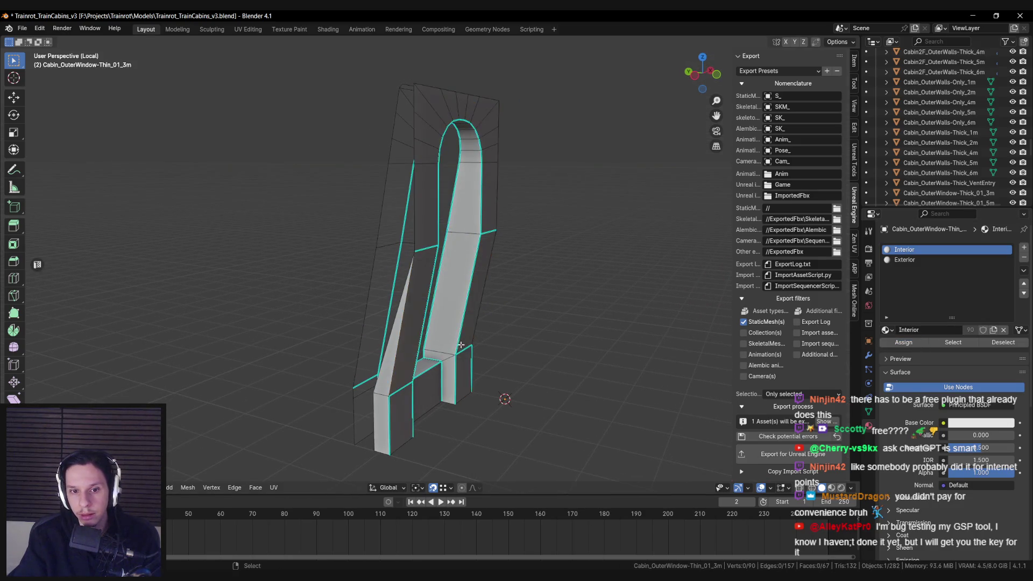
key("alt+Tab")
key("alt+Tab")
Reveal hidden faces, save Trainrot_TrainCabins_v3.blend, exit local view and switch to Unreal
key("ctrl+z")
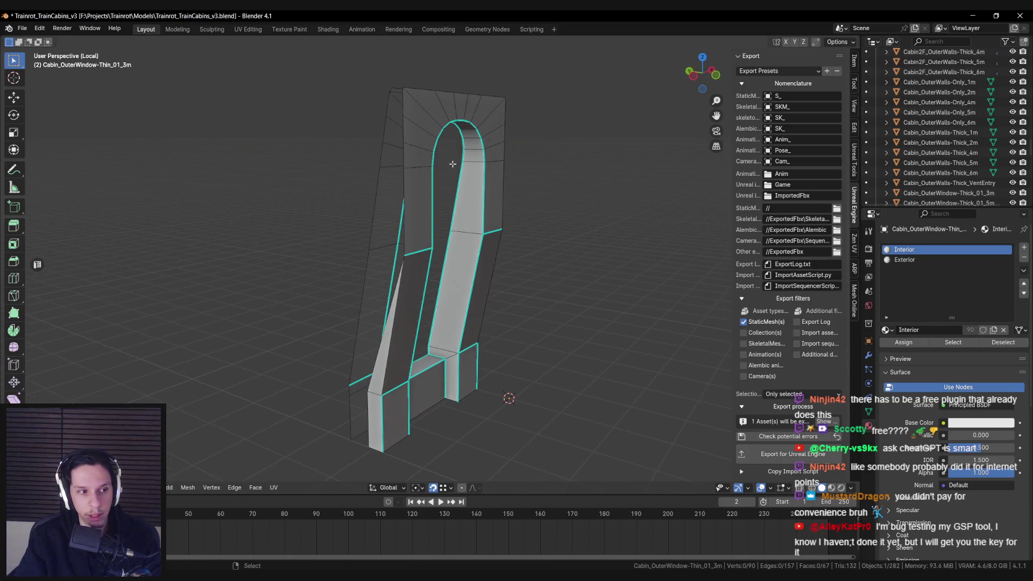
key("Tab")
key("ctrl+s")
scroll(613, 309, "down", 2)
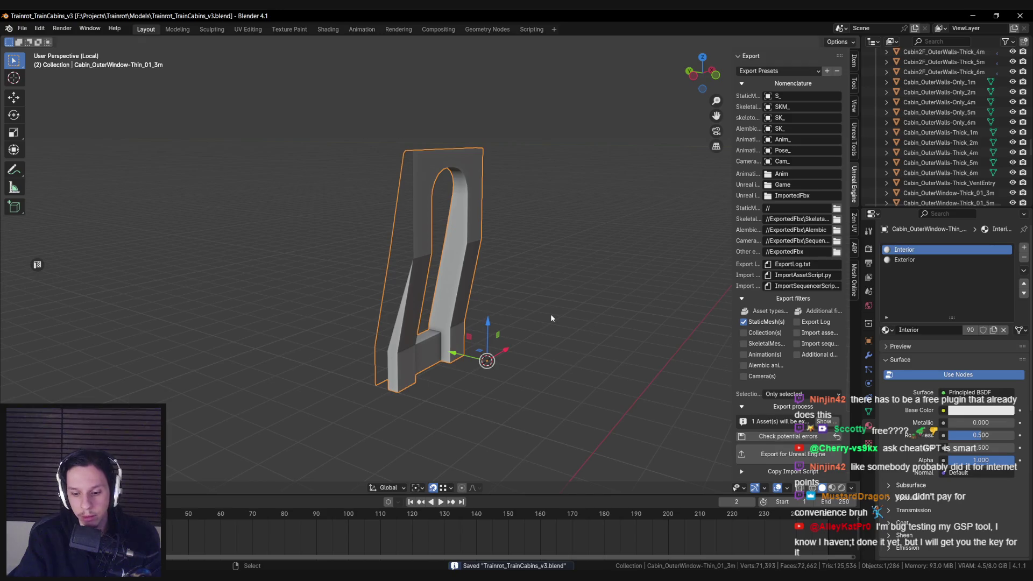
key("KP_Divide")
key("alt+Tab")
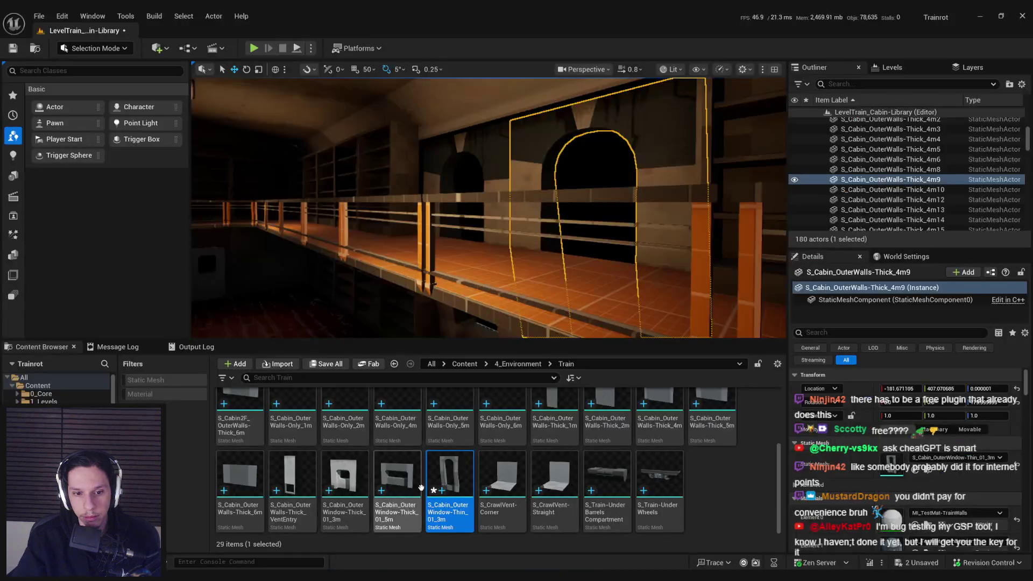
Reimport S_Cabin_OuterWindow-Thin_01_3m and save all changes
right_click(451, 479)
left_click(489, 167)
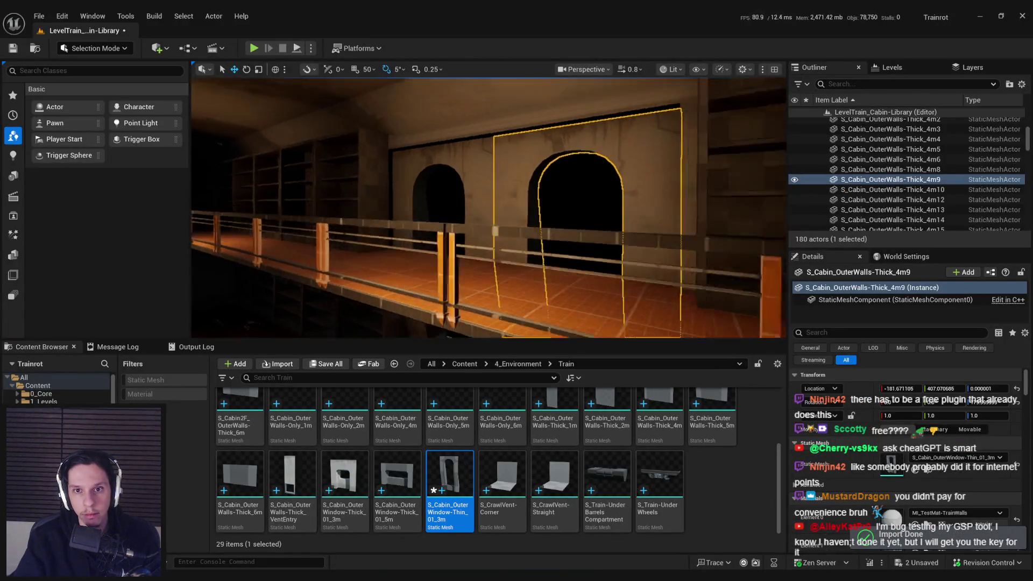
key("ctrl+s")
Fly the camera down the cabin corridor, then orbit out over all cabin parts in Blender
mouse_move(554, 241)
left_mouse_down()
mouse_move(468, 199)
mouse_move(619, 186)
mouse_move(586, 215)
left_mouse_up()
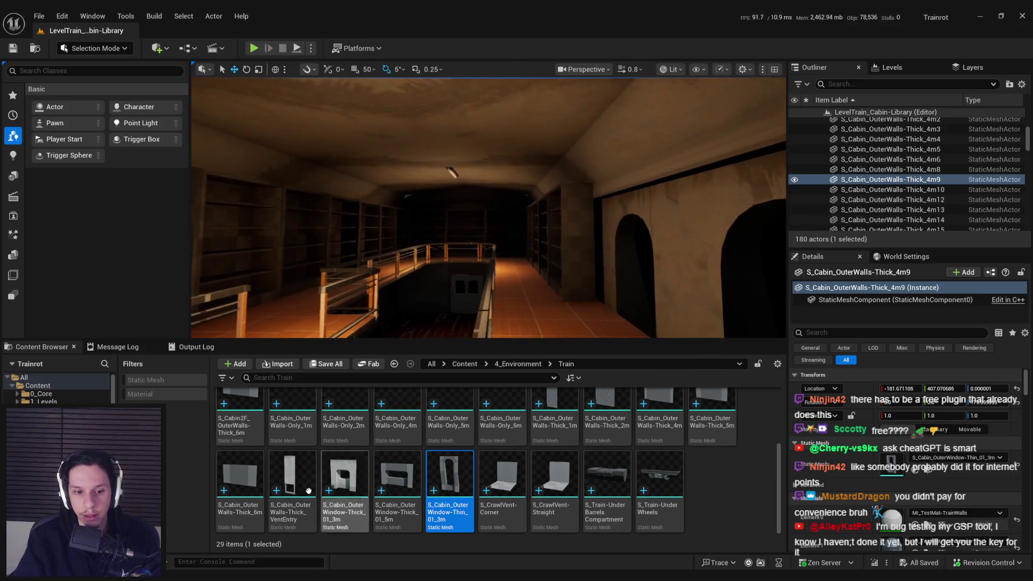
key("alt+Tab")
scroll(571, 266, "down", 5)
mouse_move(571, 265)
left_mouse_down()
mouse_move(443, 305)
mouse_move(389, 302)
mouse_move(326, 249)
left_mouse_up()
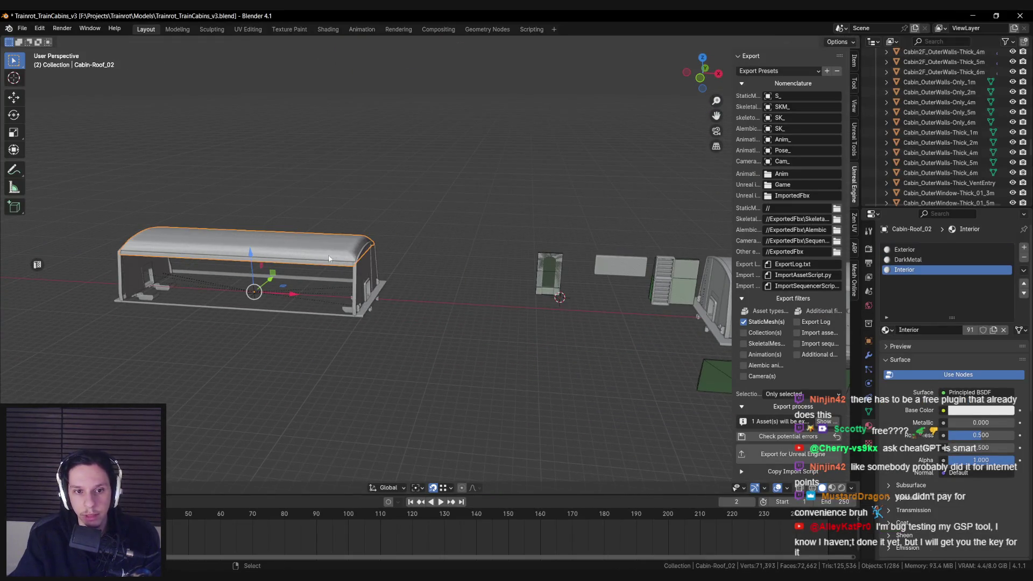
Select a face on the Cabin-Roof_02 edge strip, try moving it, then undo the move
key("Tab")
scroll(377, 280, "up", 8)
left_click_drag(457, 303, 369, 203)
left_click(380, 285)
mouse_move(380, 285)
left_mouse_down()
mouse_move(393, 284)
mouse_move(406, 313)
mouse_move(431, 276)
left_mouse_up()
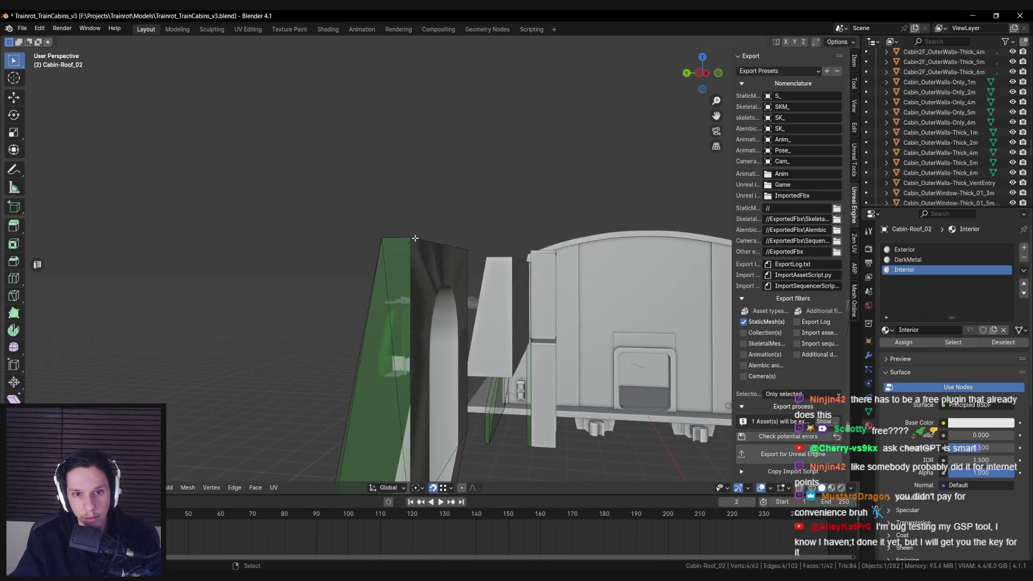
mouse_move(412, 239)
left_mouse_down()
mouse_move(432, 280)
mouse_move(420, 289)
mouse_move(370, 104)
mouse_move(406, 183)
left_mouse_up()
key("g")
left_click(432, 280)
scroll(406, 183, "up", 2)
key("ctrl+z")
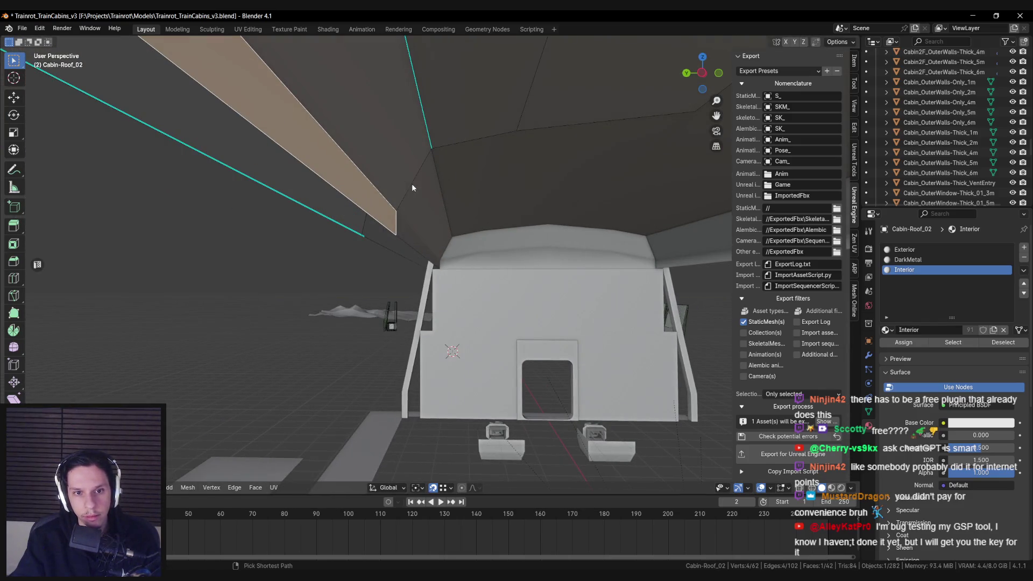
Review the roof strip in wireframe and save the train cabins file
mouse_move(412, 202)
left_mouse_down()
mouse_move(392, 219)
mouse_move(397, 238)
mouse_move(495, 273)
mouse_move(569, 276)
mouse_move(574, 251)
mouse_move(571, 299)
left_mouse_up()
key("ctrl+s")
key("shift+z")
key("shift+z")
key("Tab")
key("Tab")
key("ctrl+s")
key("Tab")
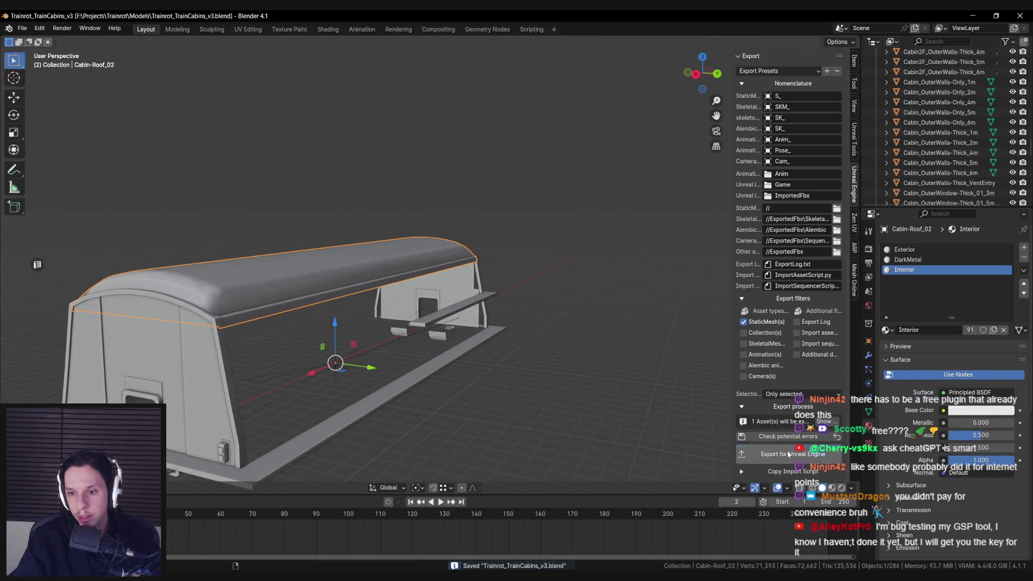
Reimport the updated S_Cabin-Roof_02 mesh in Unreal Engine
key("alt+Tab")
scroll(506, 411, "up", 3)
right_click(566, 419)
mouse_move(617, 226)
left_click(609, 248)
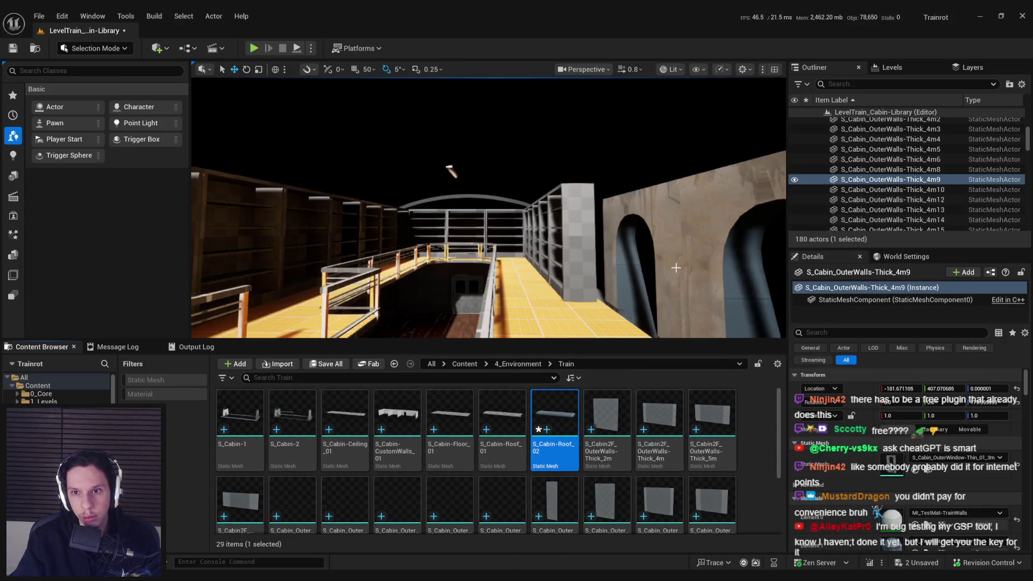
Fly through the cabin, select an outer wall, and save all changes
mouse_move(489, 208)
left_mouse_down()
mouse_move(548, 210)
mouse_move(599, 230)
mouse_move(450, 242)
mouse_move(444, 255)
left_mouse_up()
left_click(450, 242)
key("ctrl+shift+s")
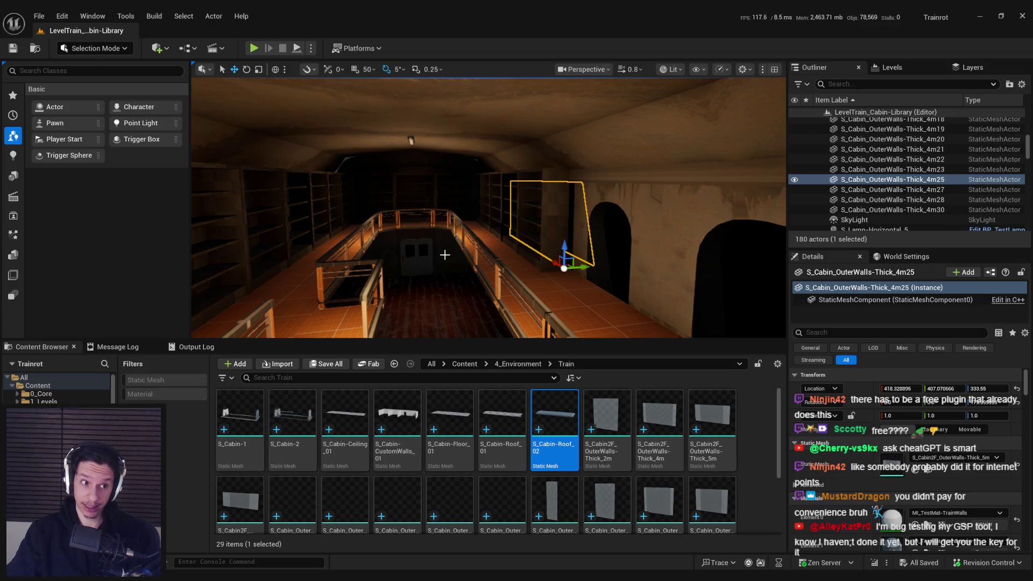
Fly outside the train and select wall panels and library shelves to inspect them
mouse_move(444, 254)
left_mouse_down()
mouse_move(587, 193)
mouse_move(560, 204)
mouse_move(580, 212)
mouse_move(554, 238)
mouse_move(607, 249)
mouse_move(555, 188)
left_mouse_up()
left_click(587, 193)
left_click(587, 193)
key("Escape")
left_click(557, 227)
left_click(554, 238)
left_click(555, 189)
left_click(555, 188)
key("Escape")
left_click(555, 188)
key("Escape")
Check a train-side wall panel and the arched wall, then view the outer wall in Blender
left_click_drag(555, 188, 542, 185)
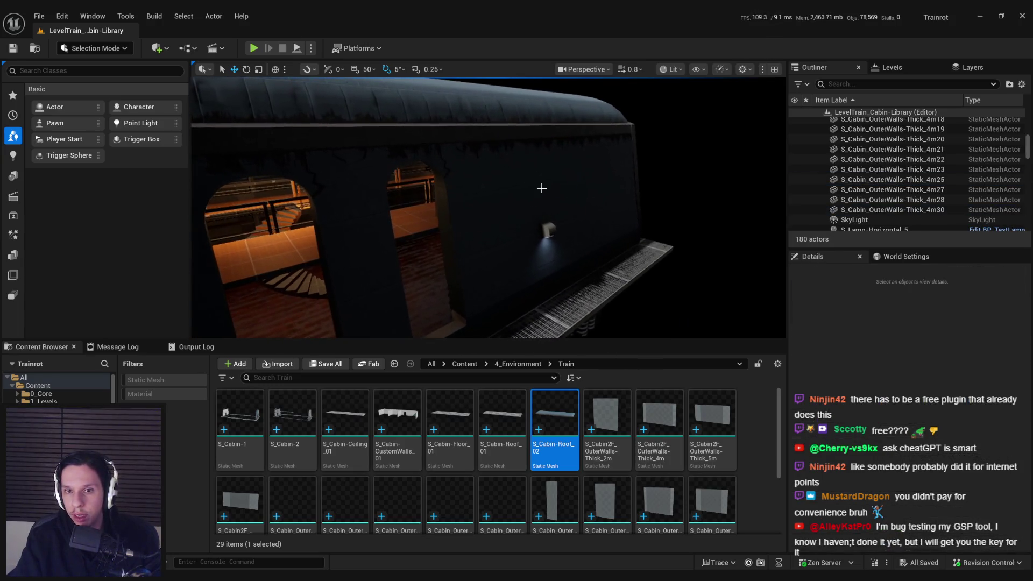
left_click(542, 186)
key("Escape")
scroll(546, 223, "up", 10)
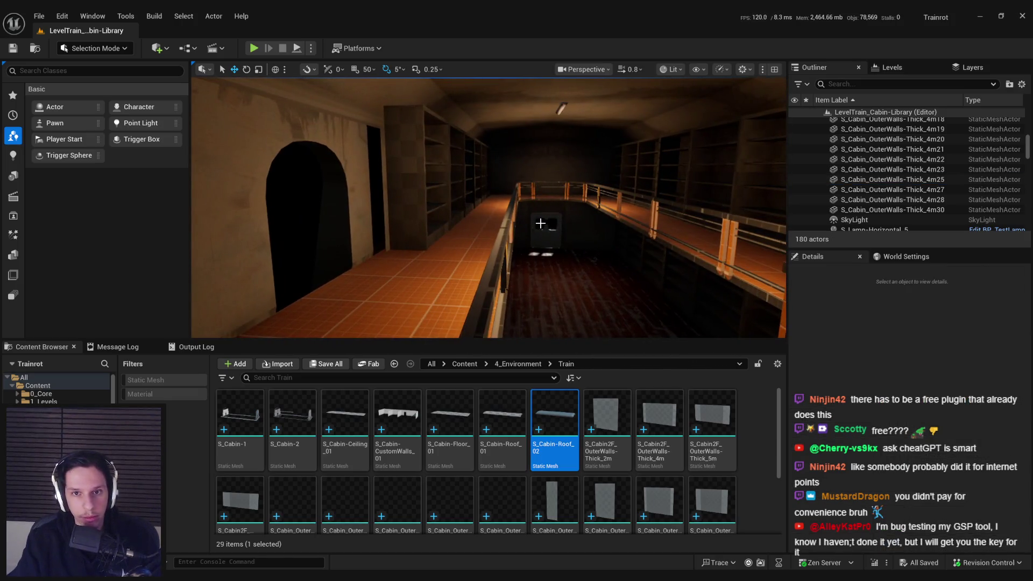
left_click_drag(540, 223, 503, 245)
key("alt+Tab")
scroll(388, 272, "down", 2)
left_click_drag(389, 271, 453, 262)
scroll(453, 262, "up", 2)
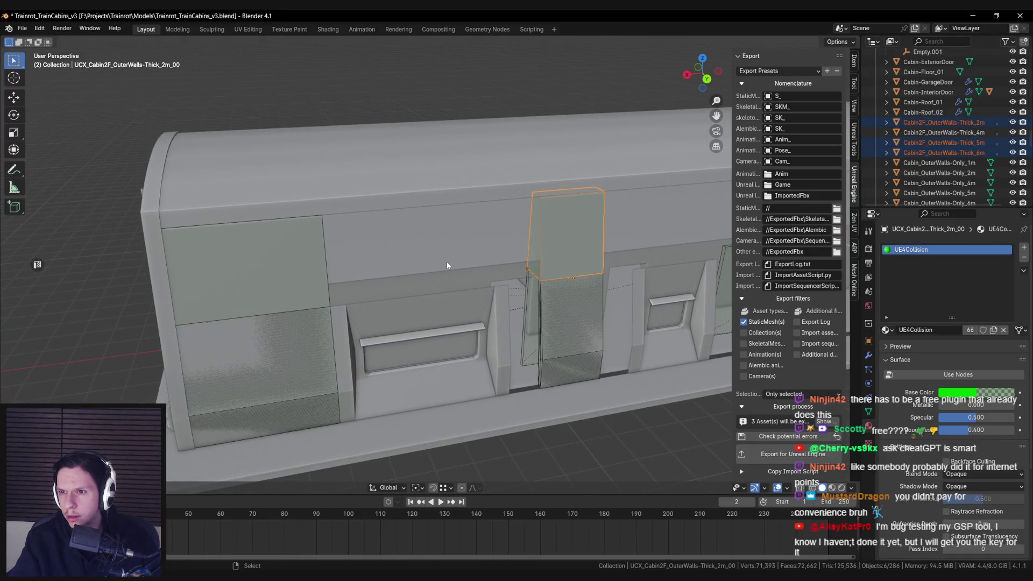
In wireframe, add the Cabin2F Thick_4m outer wall to the selected collision box
scroll(446, 266, "down", 2)
left_click_drag(457, 266, 466, 263)
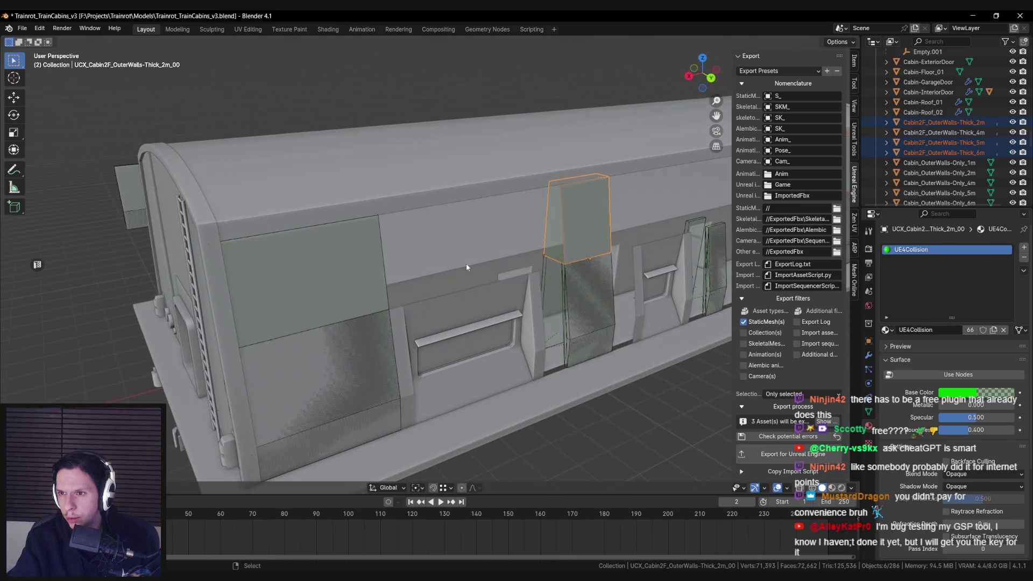
scroll(465, 264, "up", 2)
key("shift+z")
mouse_move(344, 206)
left_mouse_down()
mouse_move(393, 196)
mouse_move(395, 173)
left_mouse_up()
left_click(396, 174, "shift")
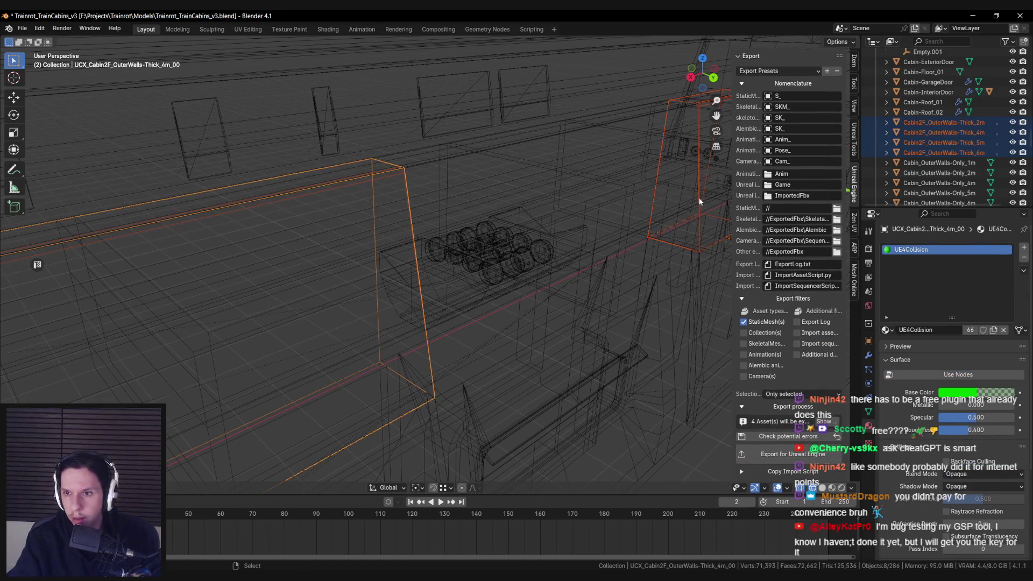
scroll(958, 151, "down", 2)
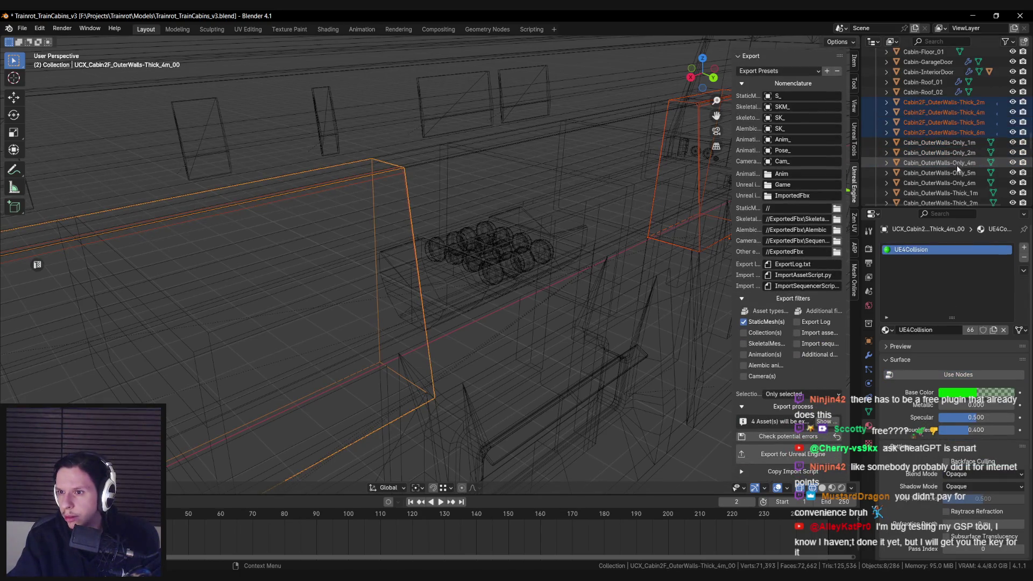
key("shift+z")
scroll(570, 214, "down", 6)
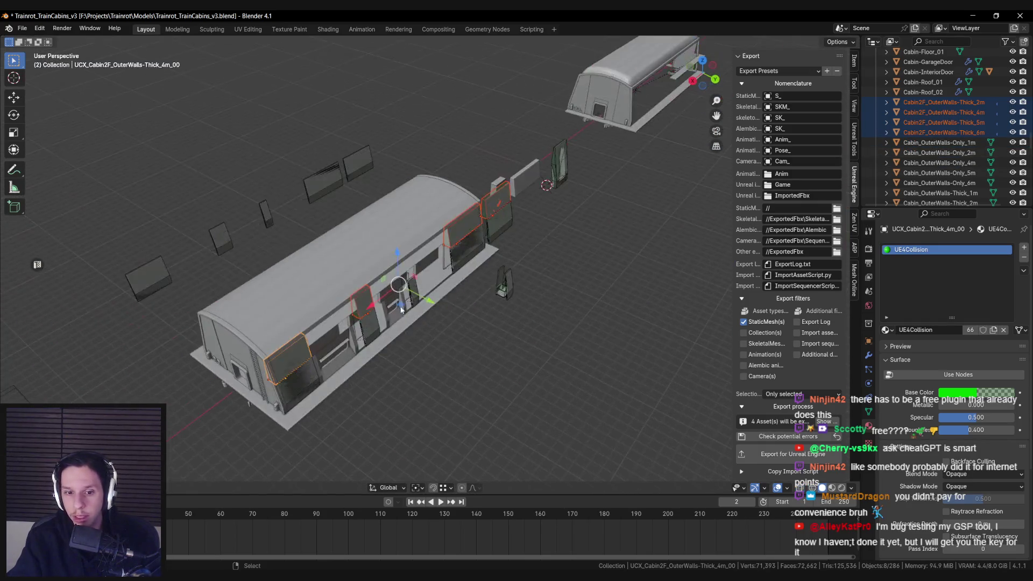
With snapping on, duplicate the walls and collision boxes and move the copies along Y
key("shift+Tab")
left_click(442, 487)
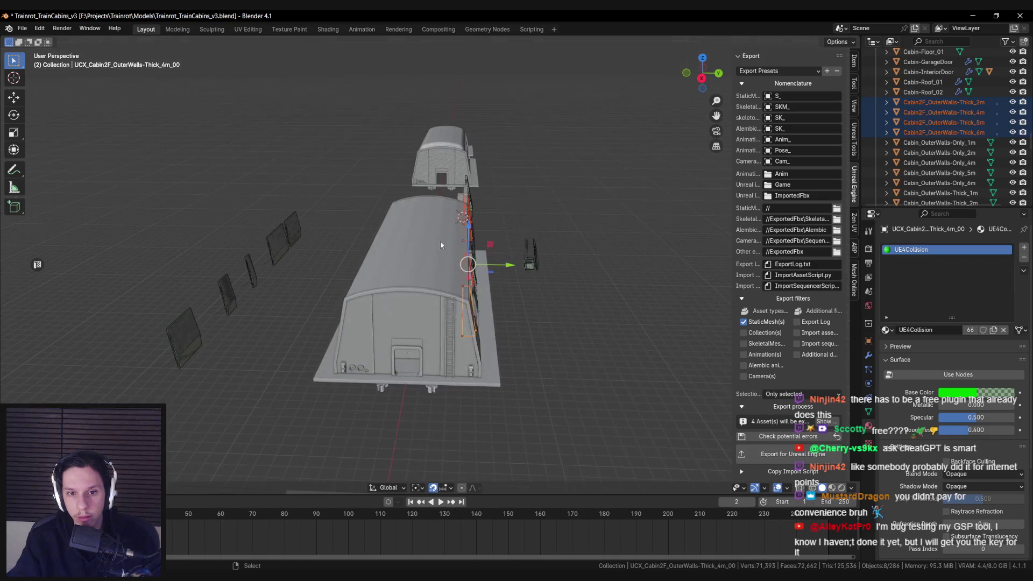
key("shift+d")
key("y")
left_click(300, 256)
key("KP_Decimal")
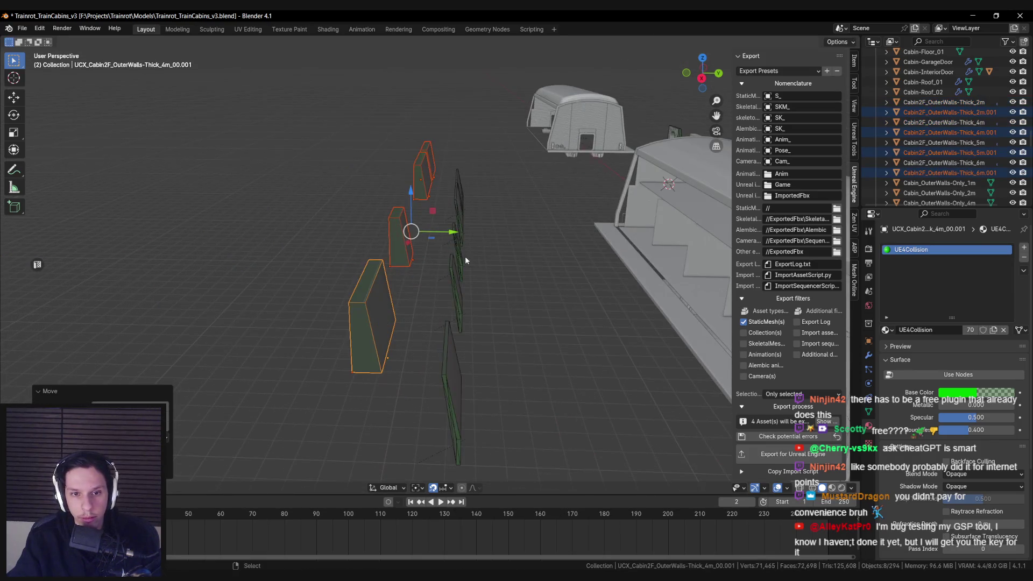
Thin the copied collision box by moving its face about 0.288 m along Y
left_click(386, 306)
key("KP_Decimal")
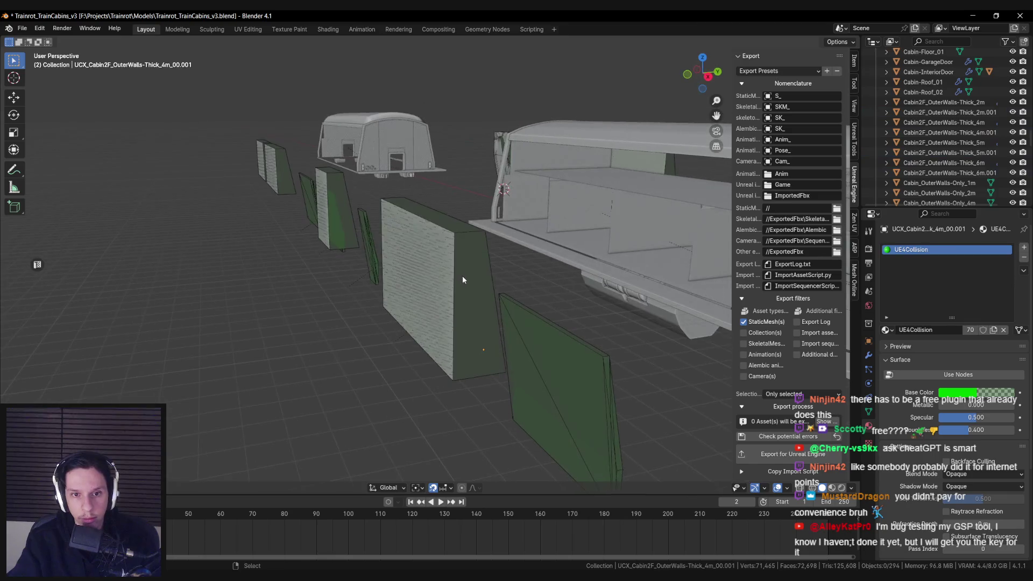
key("Tab")
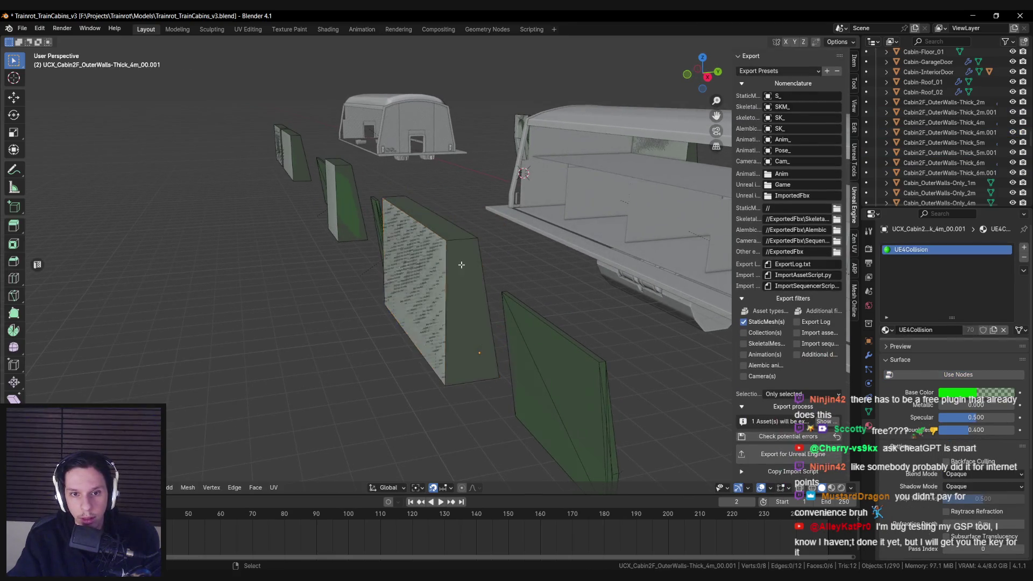
key("KP_4")
left_click_drag(440, 278, 457, 274)
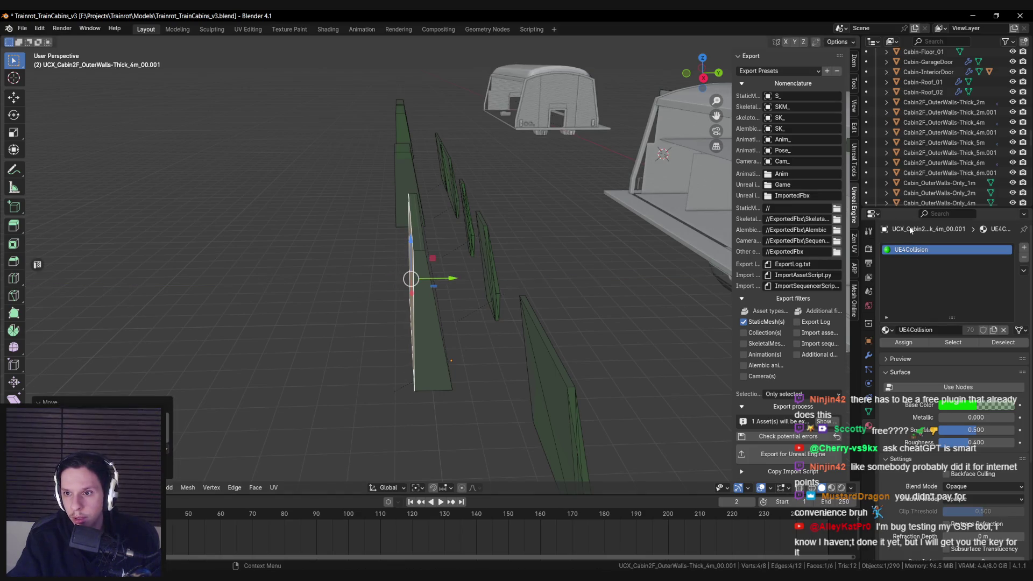
key("KP_6")
left_click_drag(457, 334, 476, 334)
key("KP_6")
Rename the wall copy Cabin2F_OuterWalls-Only_4m.001
left_click(415, 278)
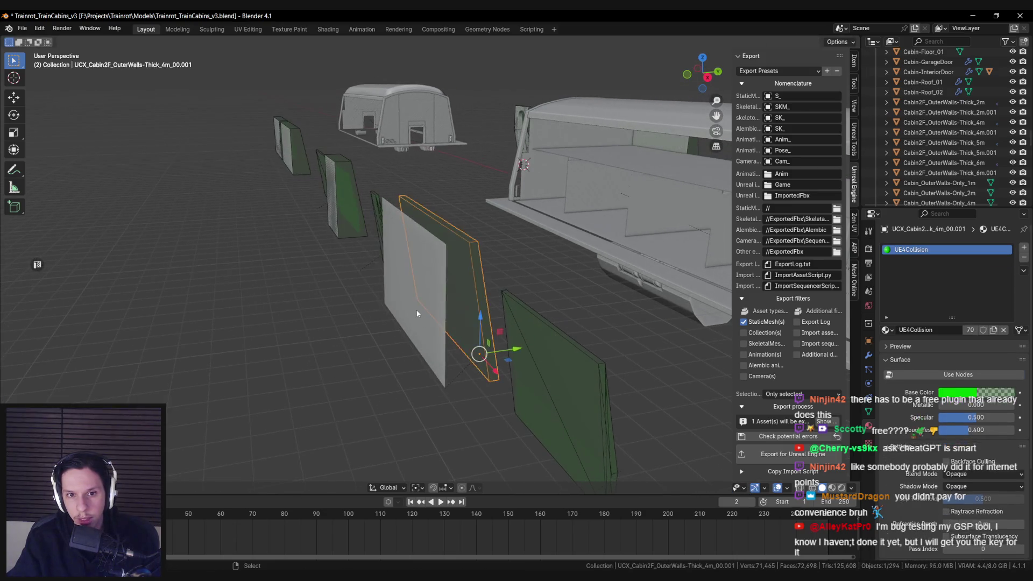
right_click(413, 277)
left_click(417, 287)
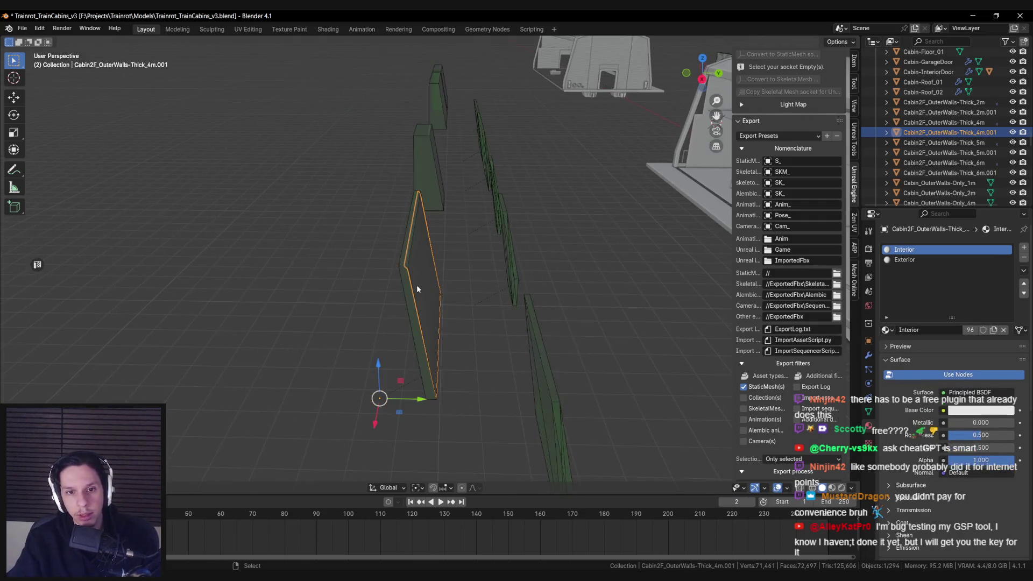
double_click(957, 133)
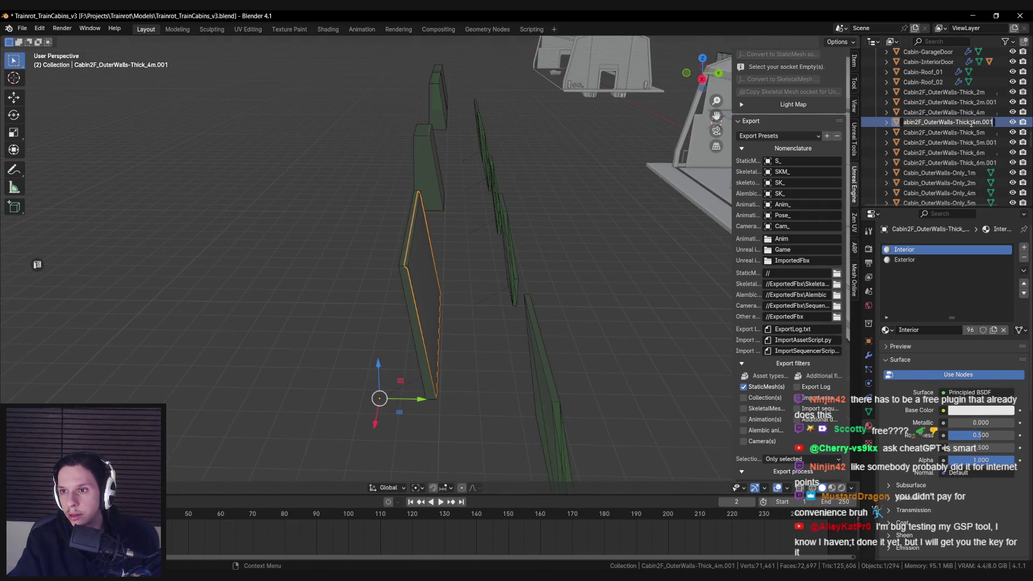
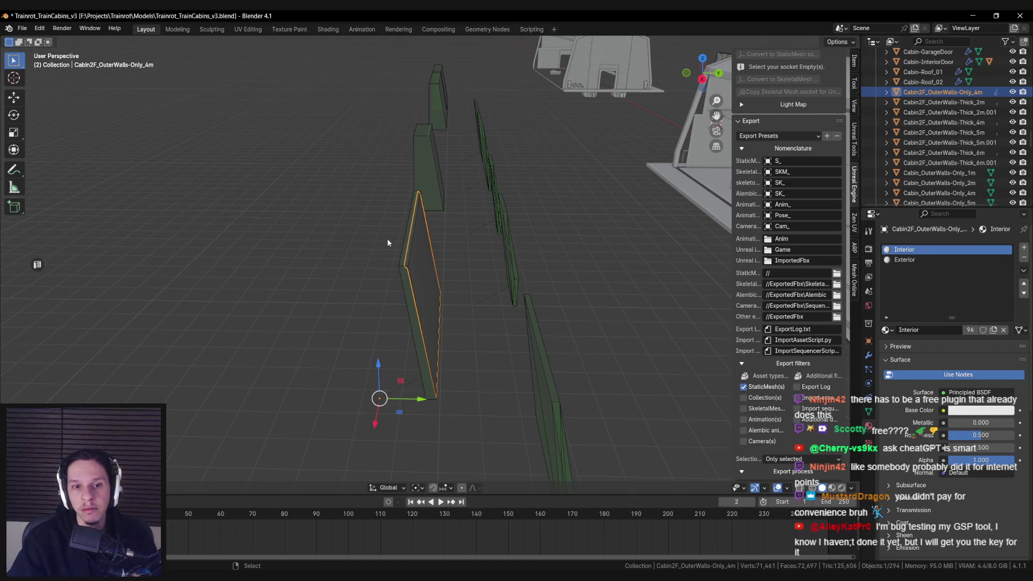
Select the Cabin2F_OuterWalls-Only_4m wall on its own and save the blend file
key("ctrl+s")
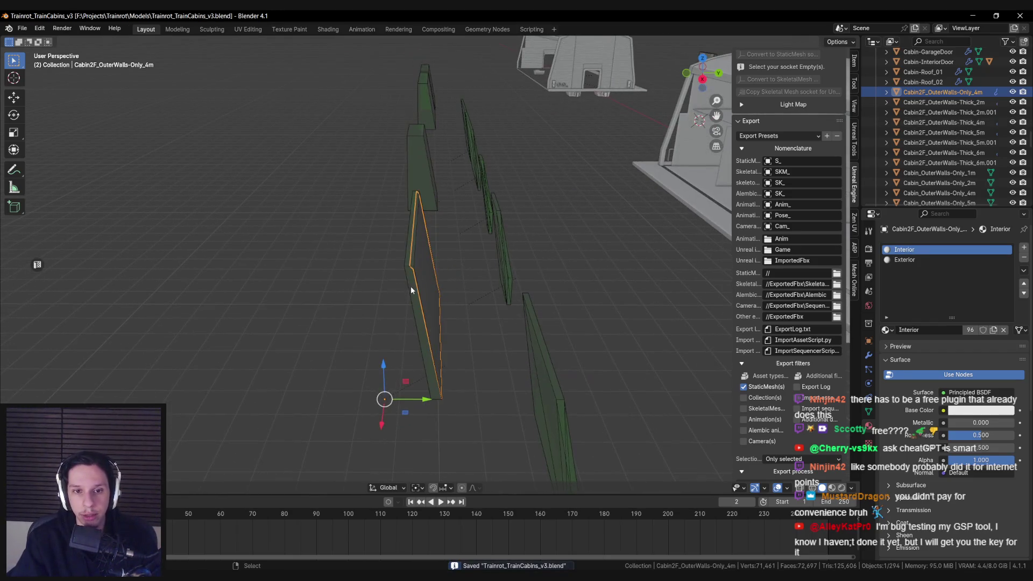
left_click(414, 280, "shift")
scroll(778, 226, "up", 5)
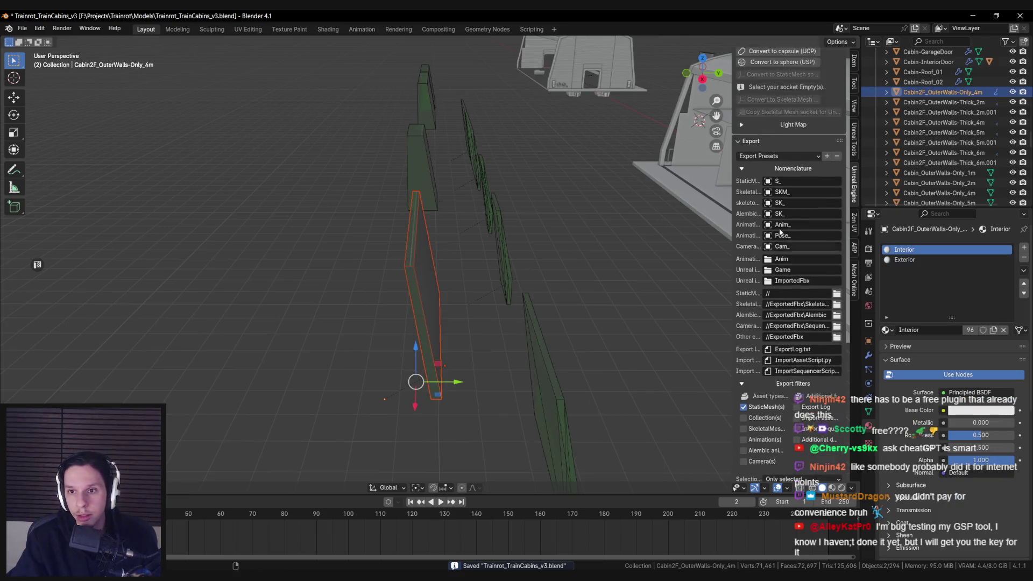
left_click_drag(729, 170, 550, 231)
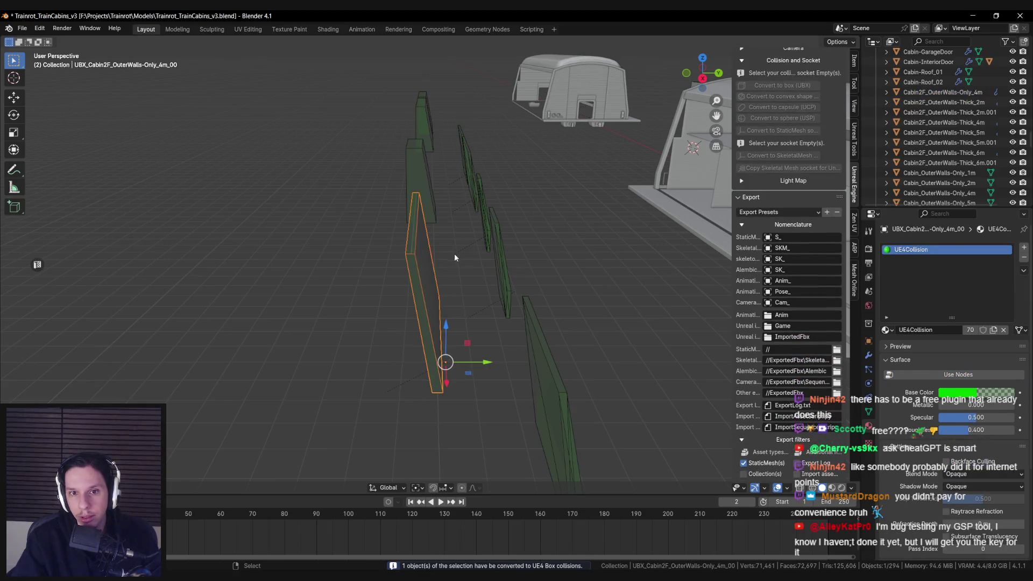
left_click(409, 260)
left_click(411, 252)
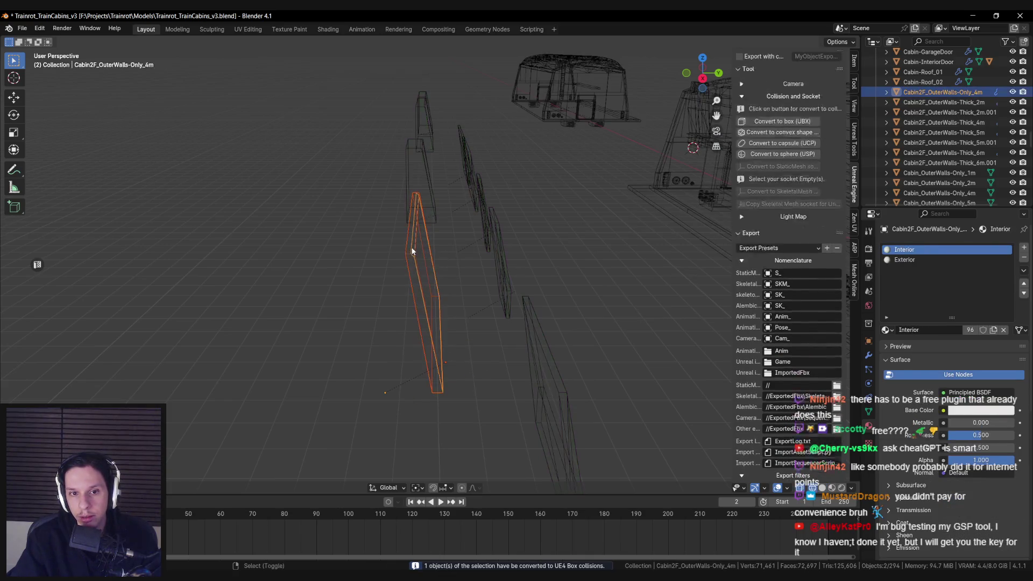
left_click(473, 262)
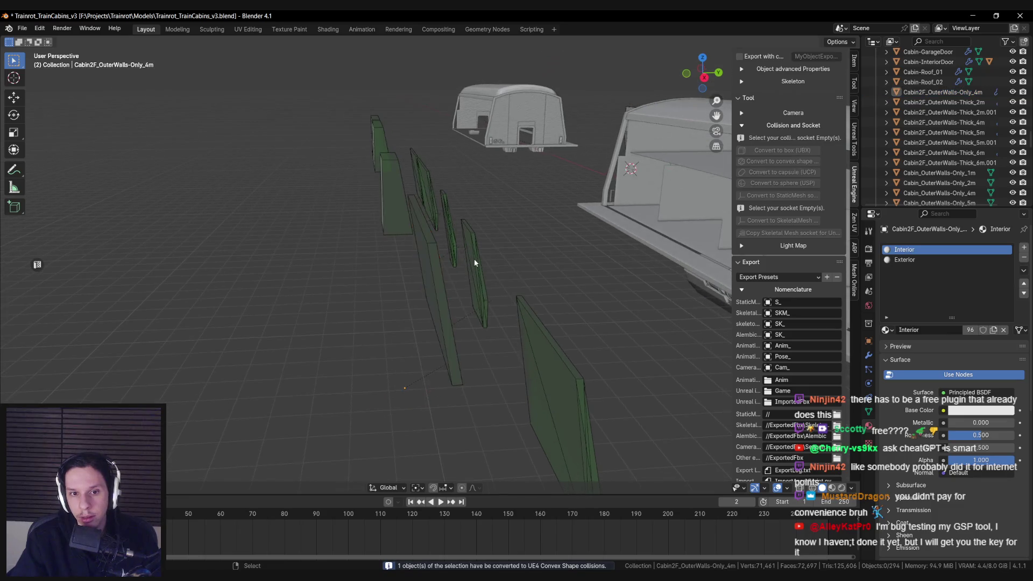
key("ctrl+s")
Inspect the 4m wall's collision mesh and select the Cabin2F_OuterWalls-Thick_2m.001 wall
left_click(387, 280)
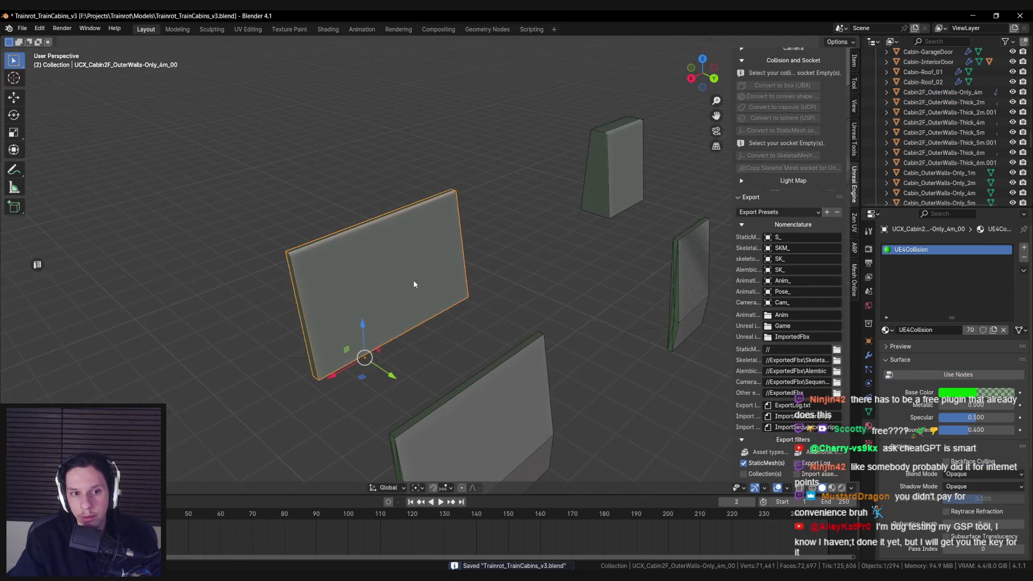
left_click(670, 168)
scroll(415, 266, "down", 3)
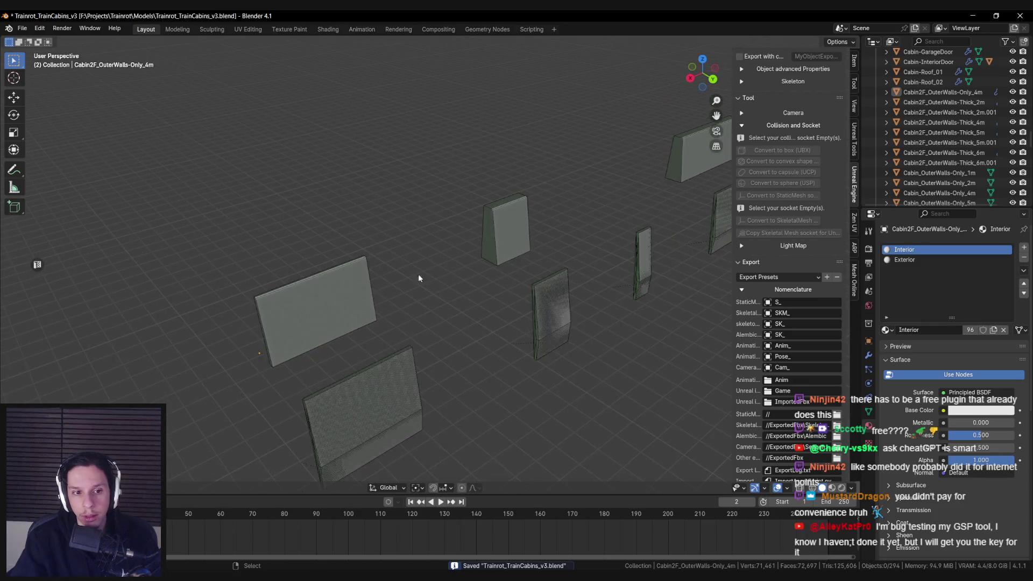
scroll(450, 272, "up", 4)
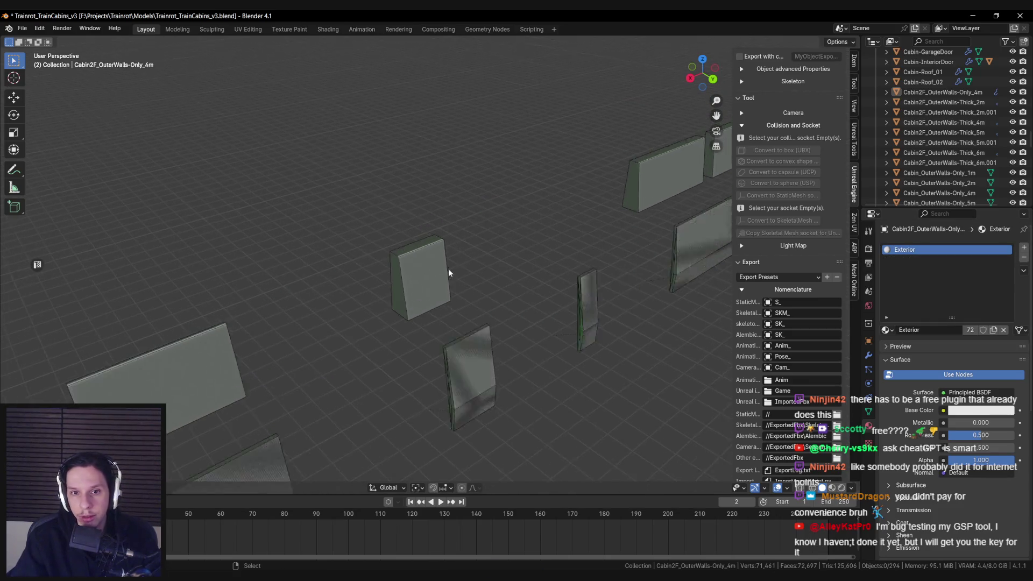
left_click(399, 257)
left_click(425, 264)
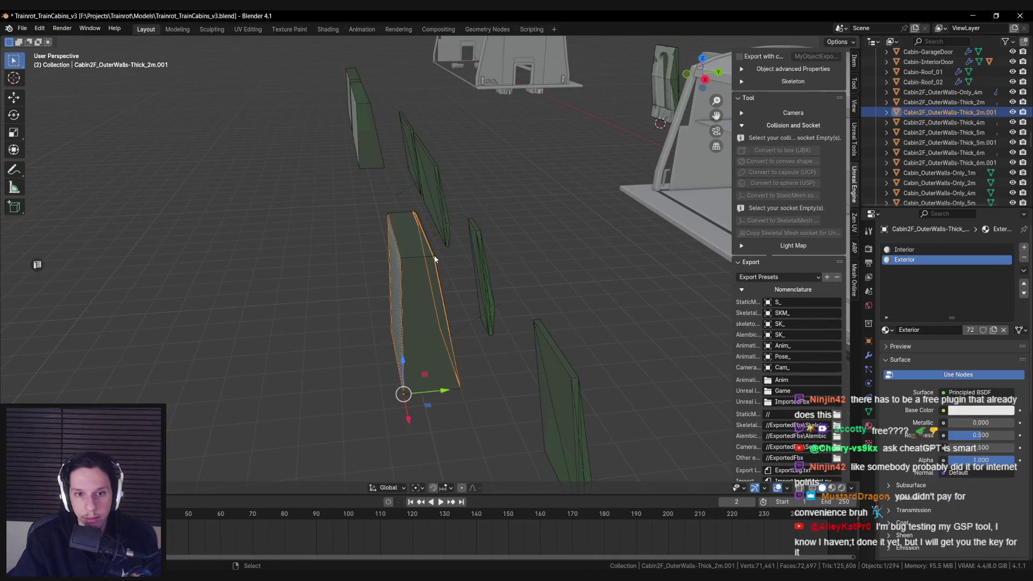
Delete the thick 2m wall's selected faces and rename it Cabin2F_OuterWalls-Only_2m
key("Tab")
key("x")
left_click(394, 280)
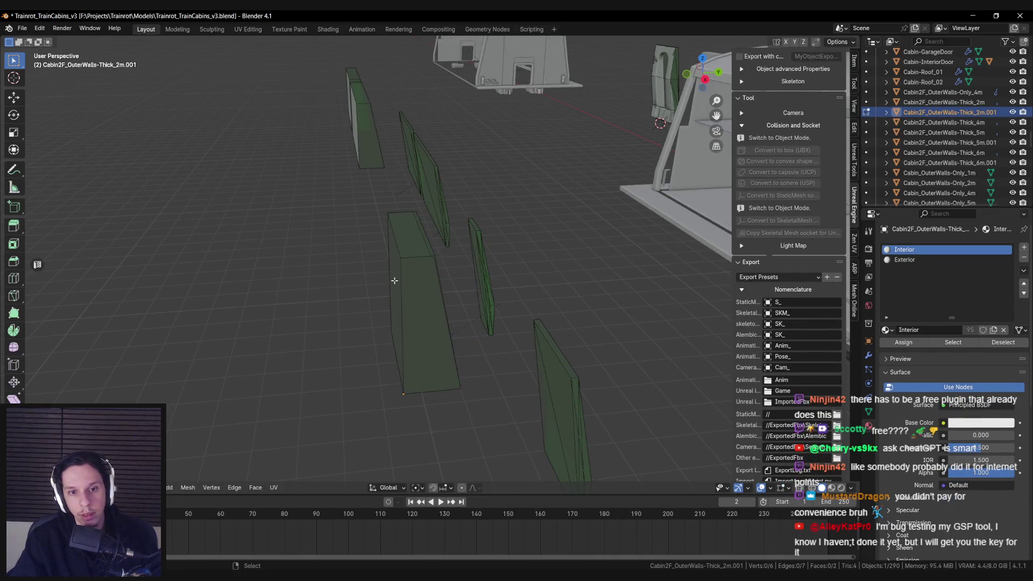
key("Tab")
scroll(976, 113, "up", 1)
double_click(984, 122)
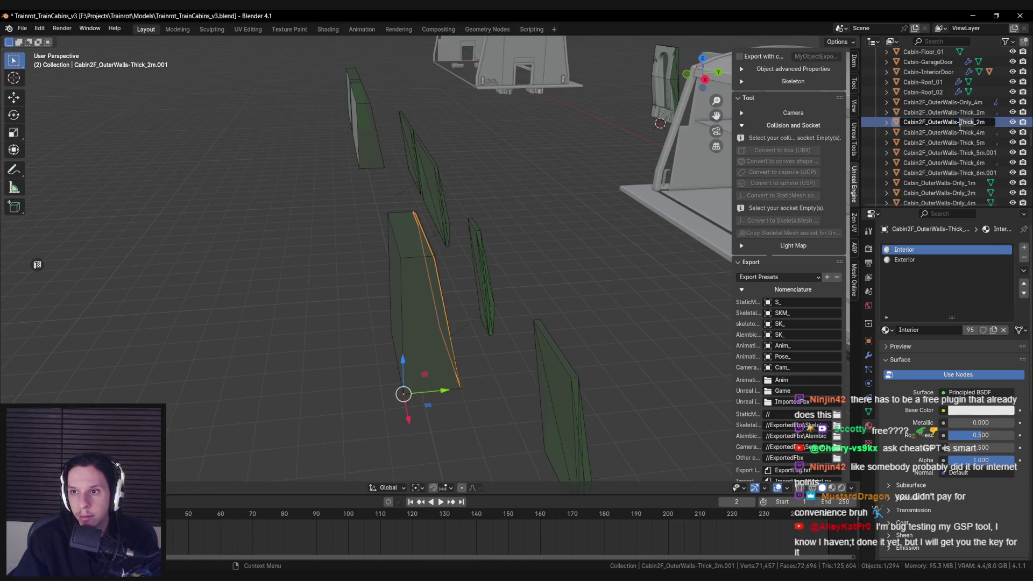
type("nly")
key("Return")
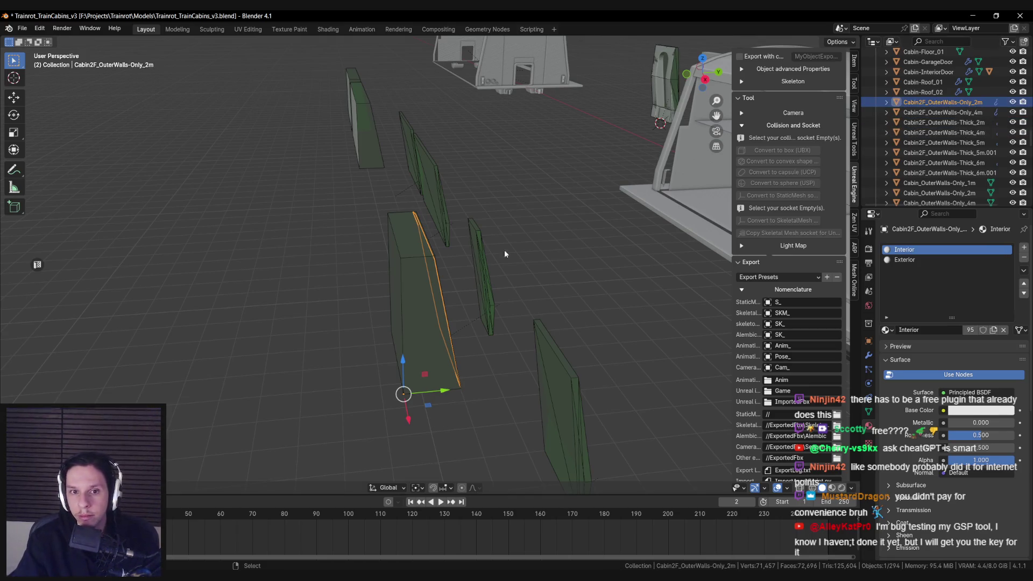
Reshape the wall's UCX collision mesh by moving and extruding faces along Y
left_click(414, 301)
key("Tab")
left_click_drag(451, 295, 463, 295)
left_click_drag(456, 355, 476, 347)
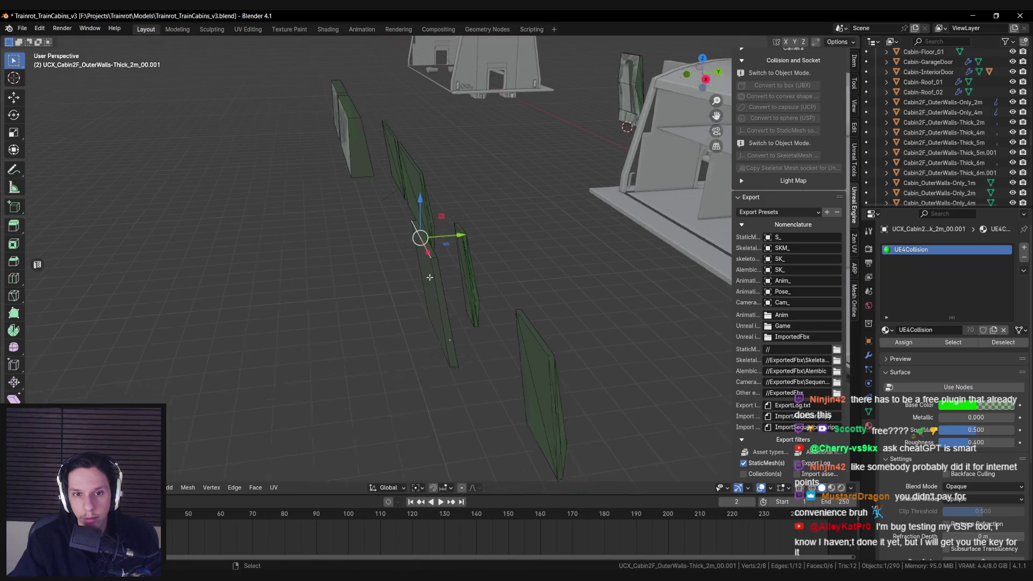
right_click(436, 202)
left_click(447, 215)
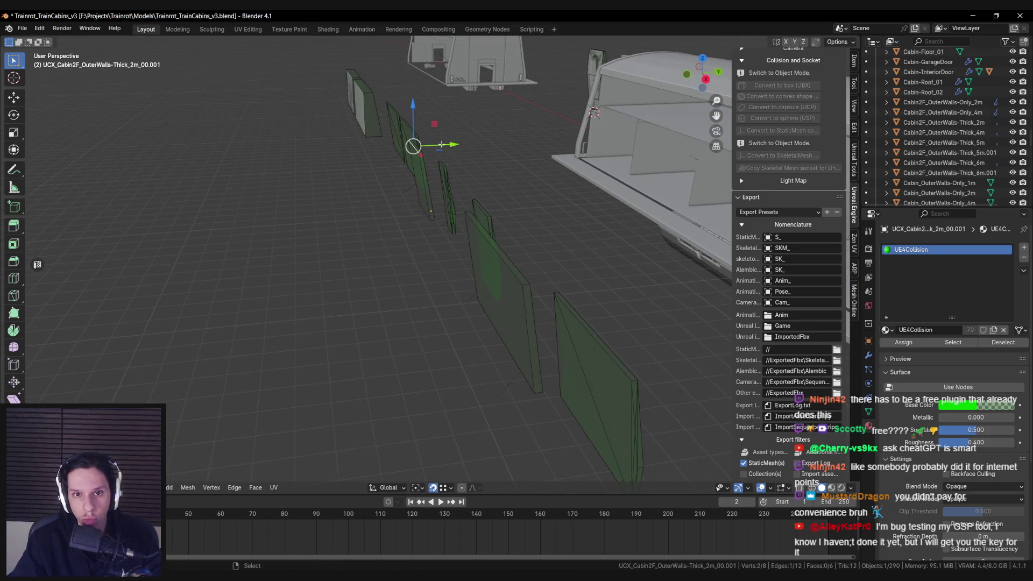
key("y")
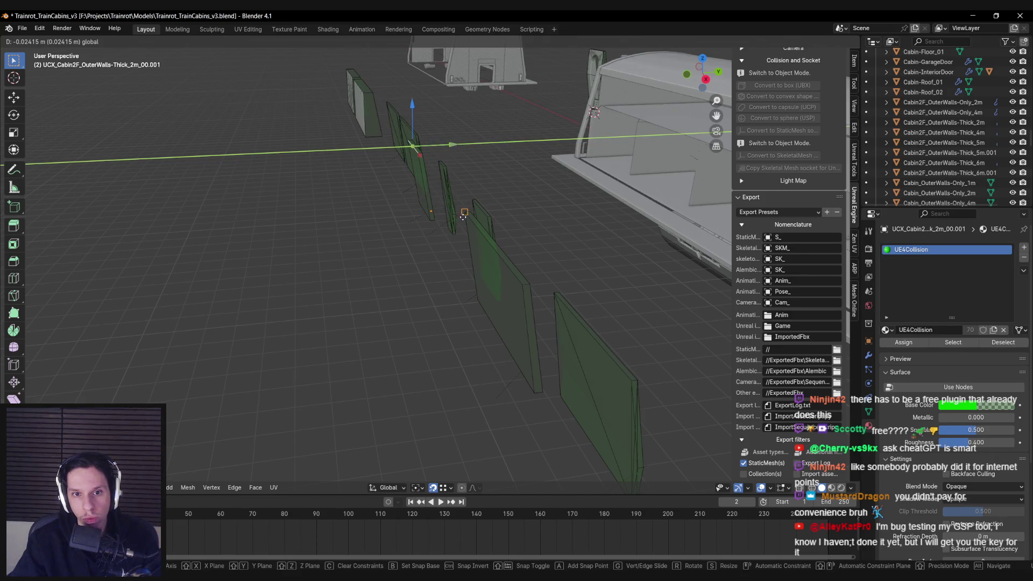
key("Escape")
key("Tab")
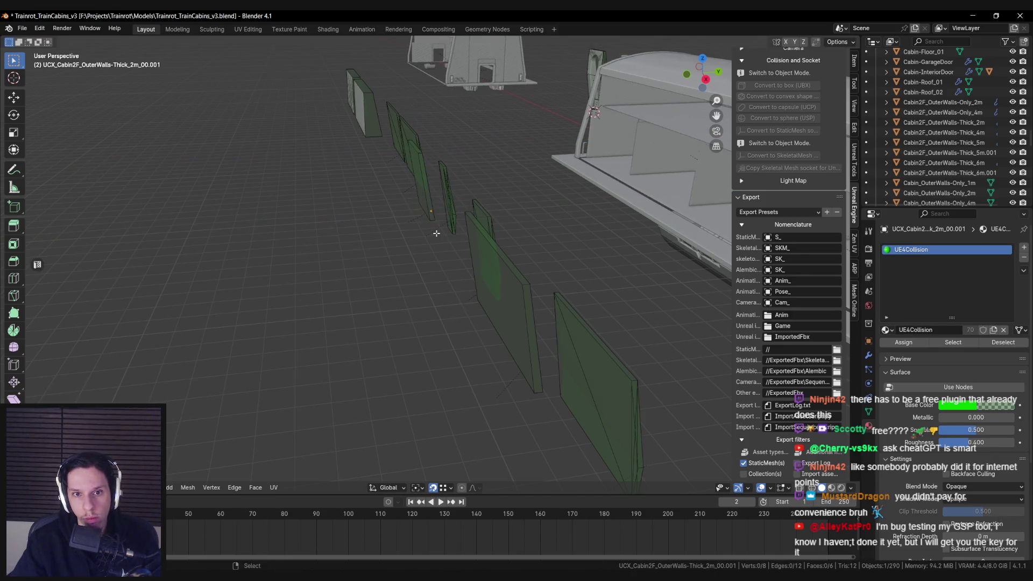
left_click(427, 251, "shift")
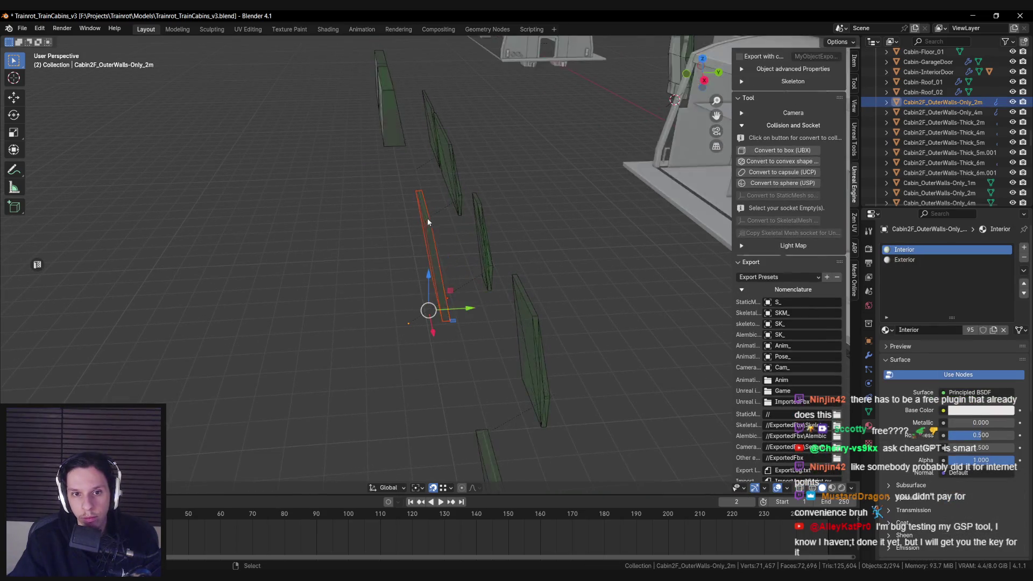
Save and generate a UCX convex collision for Cabin2F_OuterWalls-Only_2m
key("ctrl+s")
left_click(780, 162)
left_click(405, 192)
scroll(404, 193, "down", 3)
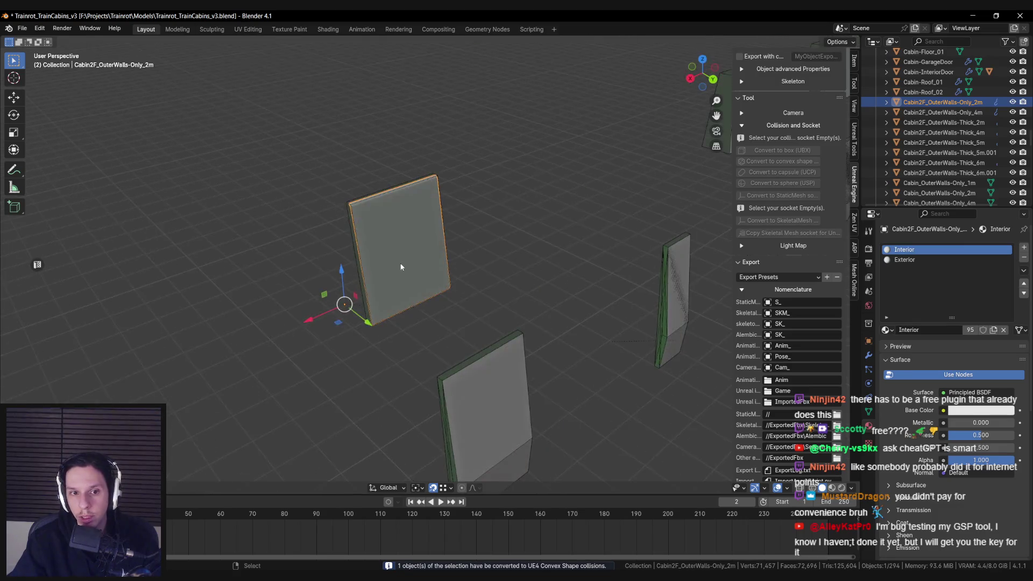
scroll(555, 187, "up", 3)
Move an edge of the thick 6m wall's collision mesh along Y to fit
left_click(426, 250)
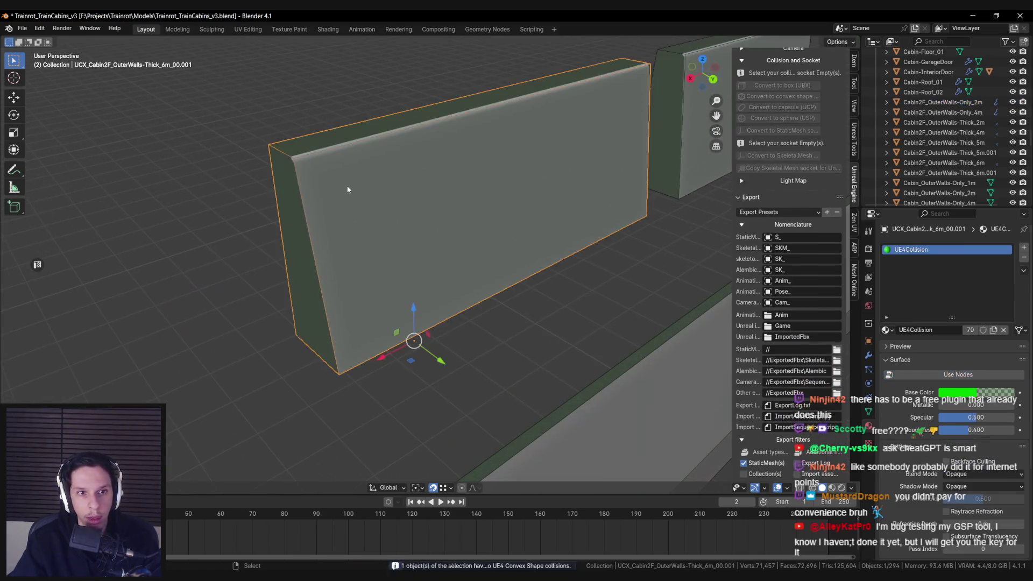
key("Tab")
left_click(393, 223)
scroll(390, 215, "down", 6)
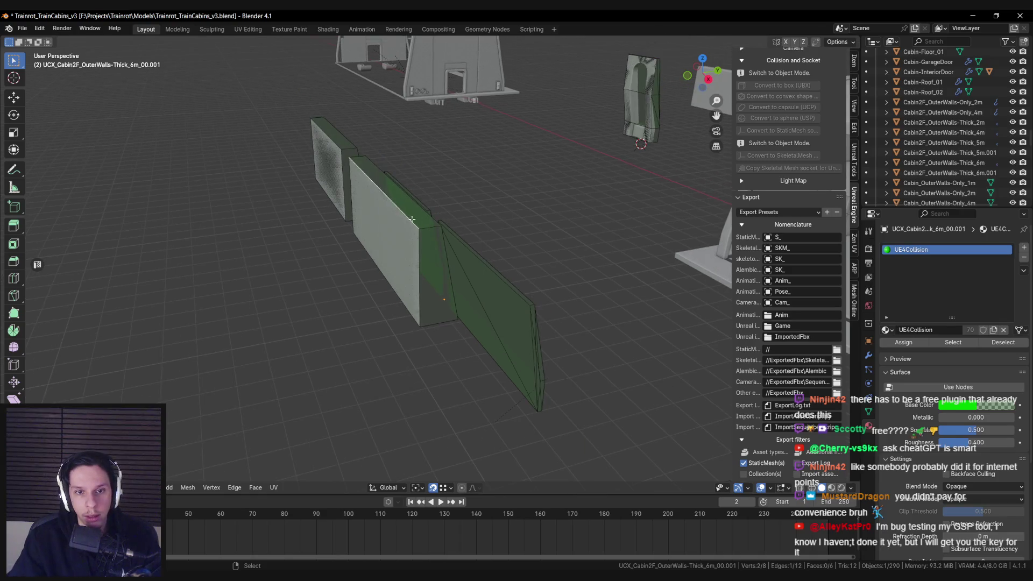
scroll(385, 193, "up", 6)
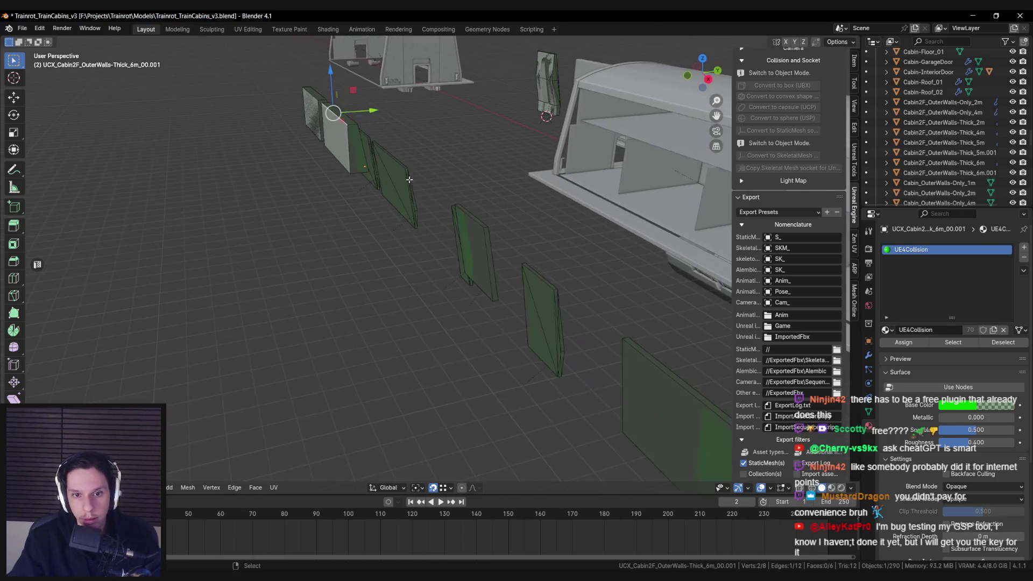
key("g")
key("y")
left_click(436, 166)
left_click(312, 121)
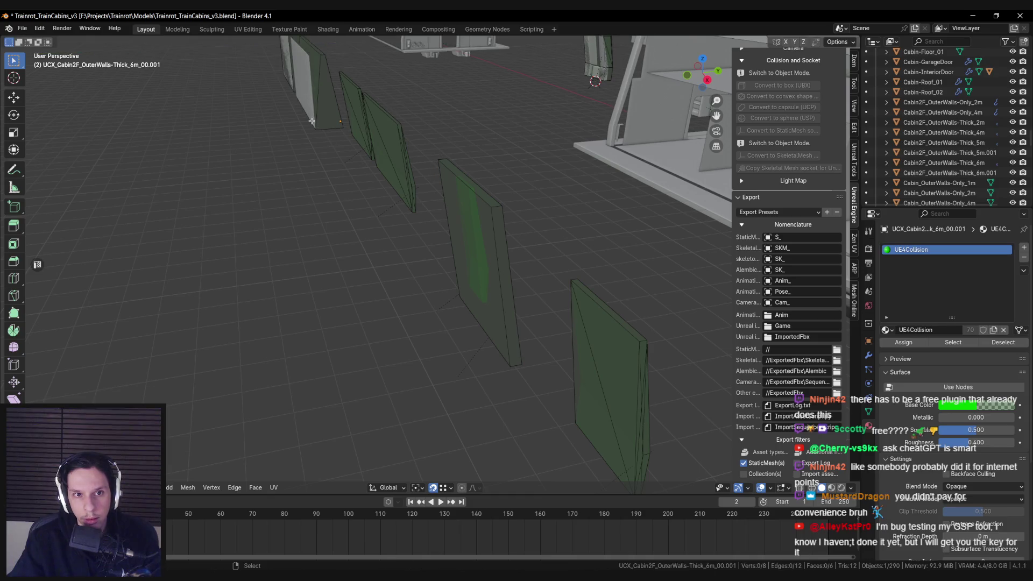
key("Tab")
key("KP_Decimal")
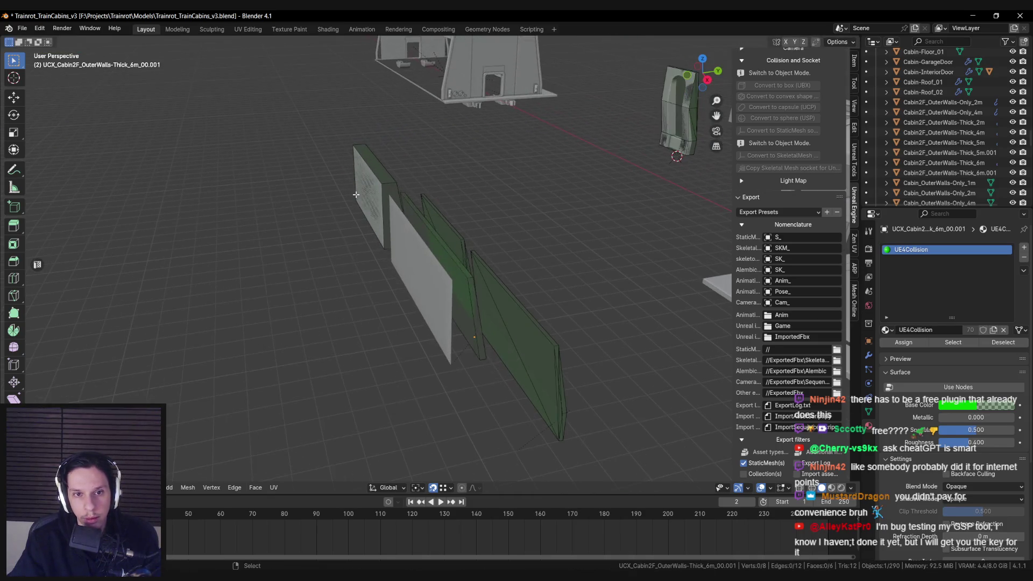
Delete the selected faces from the thick 6m wall and reselect the Only_2m wall
key("Tab")
key("alt+q")
key("x")
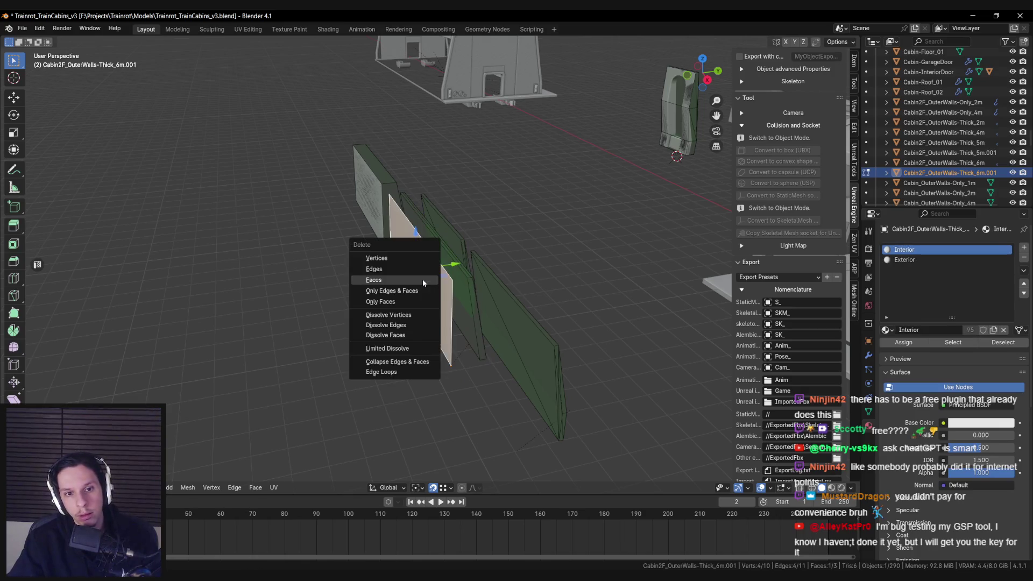
key("Tab")
left_click(443, 272)
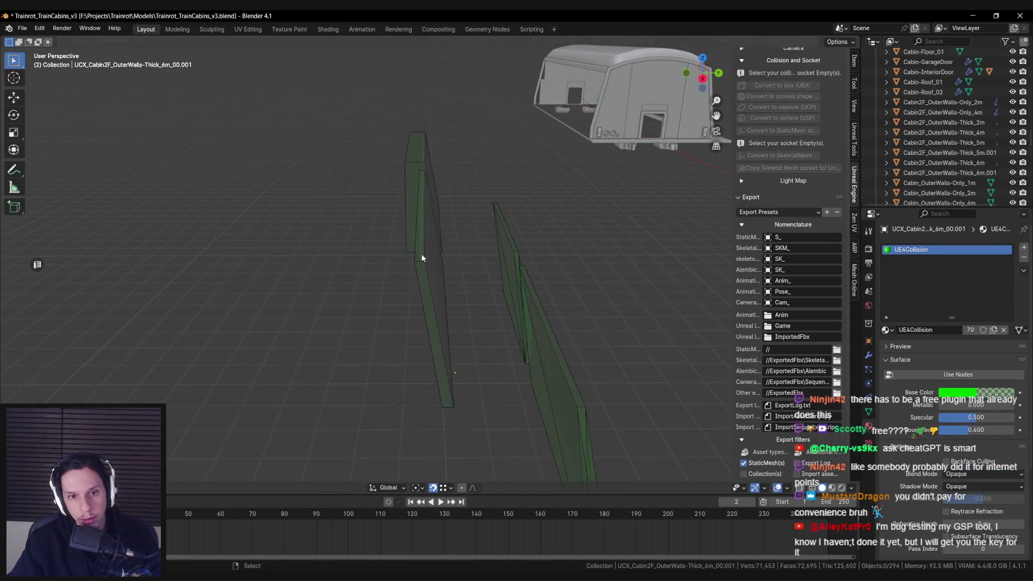
left_click(419, 263)
scroll(438, 267, "down", 3)
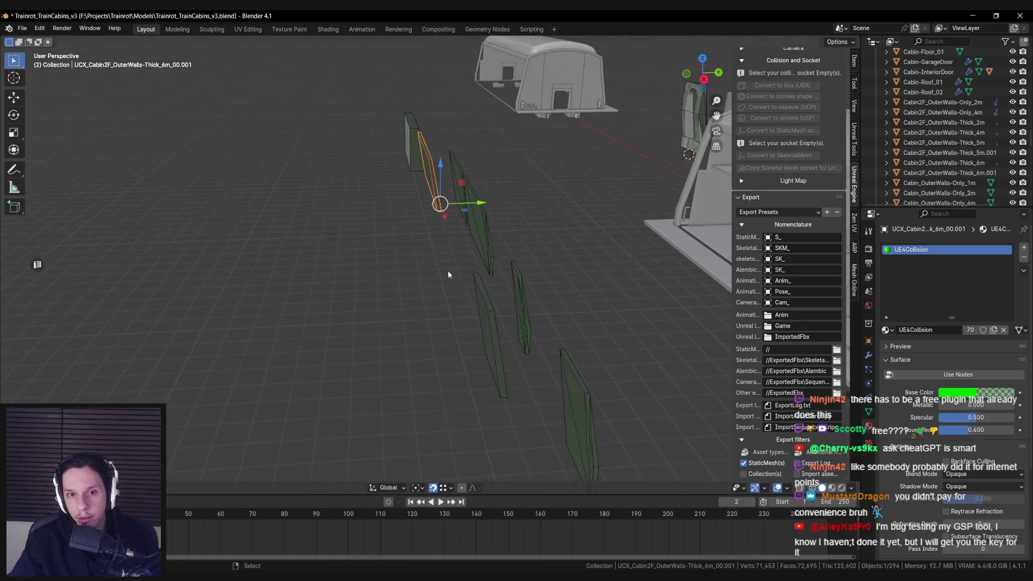
scroll(489, 317, "up", 3)
left_click(554, 295)
scroll(554, 295, "down", 3)
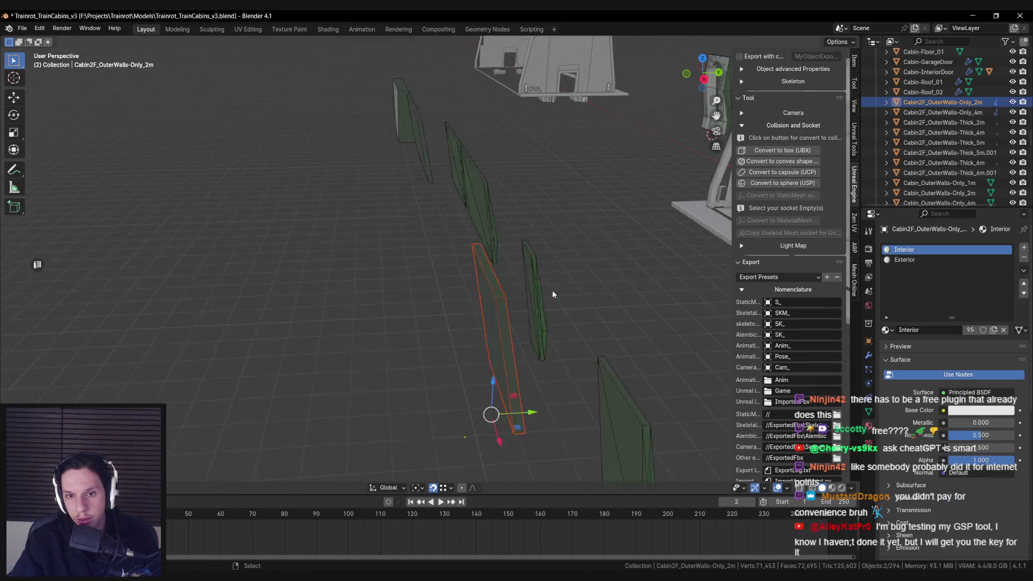
Add a convex collision and rename the thick 6m wall to Cabin2F_OuterWalls-Only_6m
left_click(782, 162)
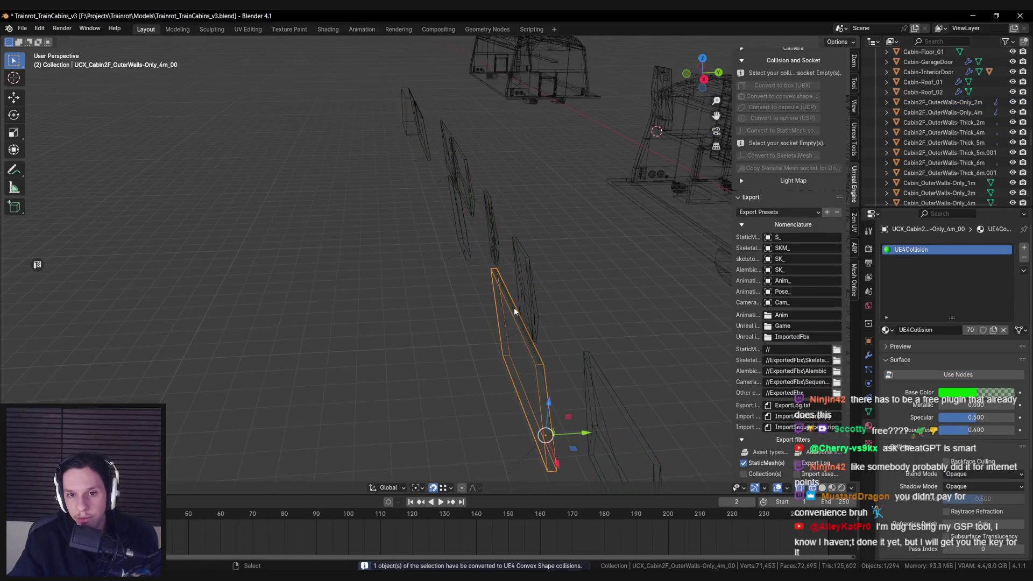
left_click_drag(580, 277, 505, 254)
mouse_move(417, 130)
left_mouse_down()
mouse_move(403, 211)
mouse_move(431, 219)
left_mouse_up()
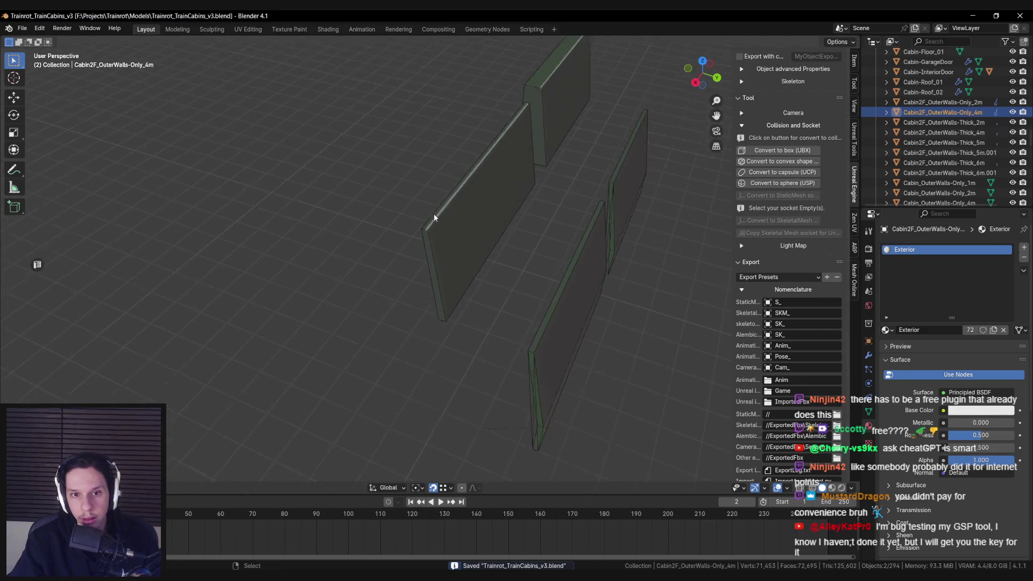
left_click(429, 219)
key("F2")
scroll(976, 178, "down", 3)
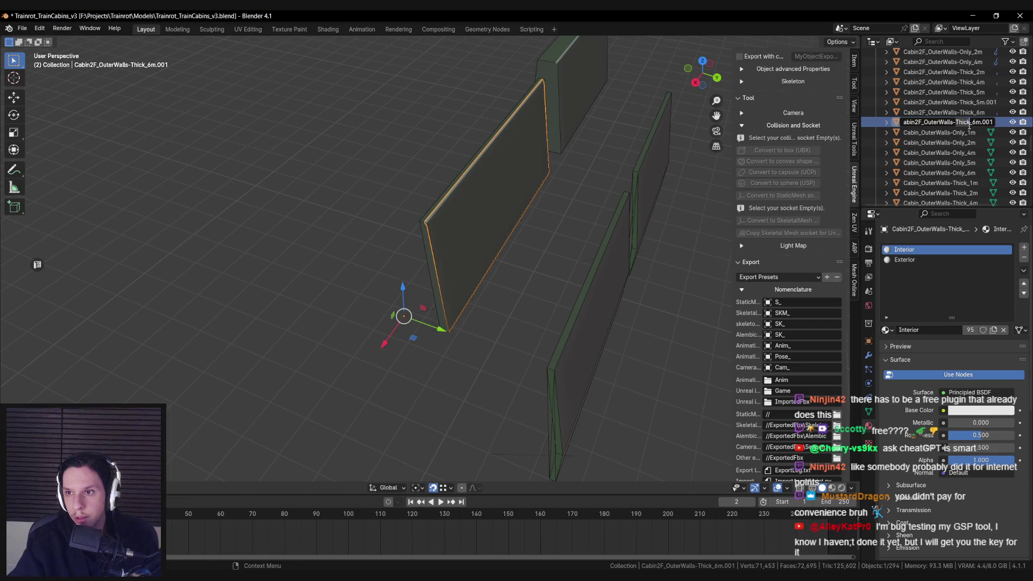
key("BackSpace")
key("BackSpace")
key("BackSpace")
key("Return")
Reselect the Only_6m wall, briefly including its collision box, then keep only the wall
left_click_drag(511, 248, 435, 203)
left_click(412, 200)
left_click(415, 198)
left_click(425, 188, "shift")
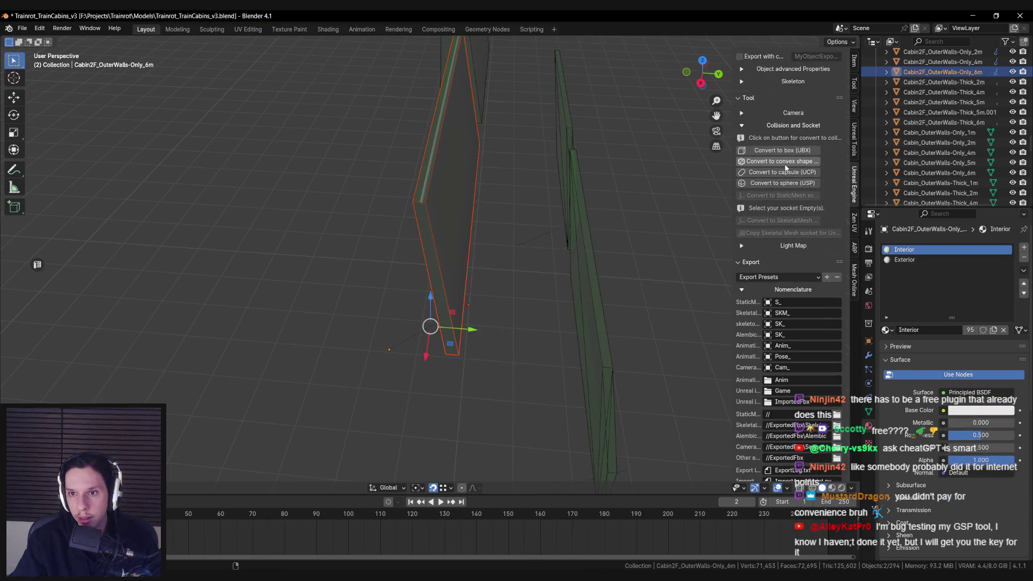
left_click(412, 262)
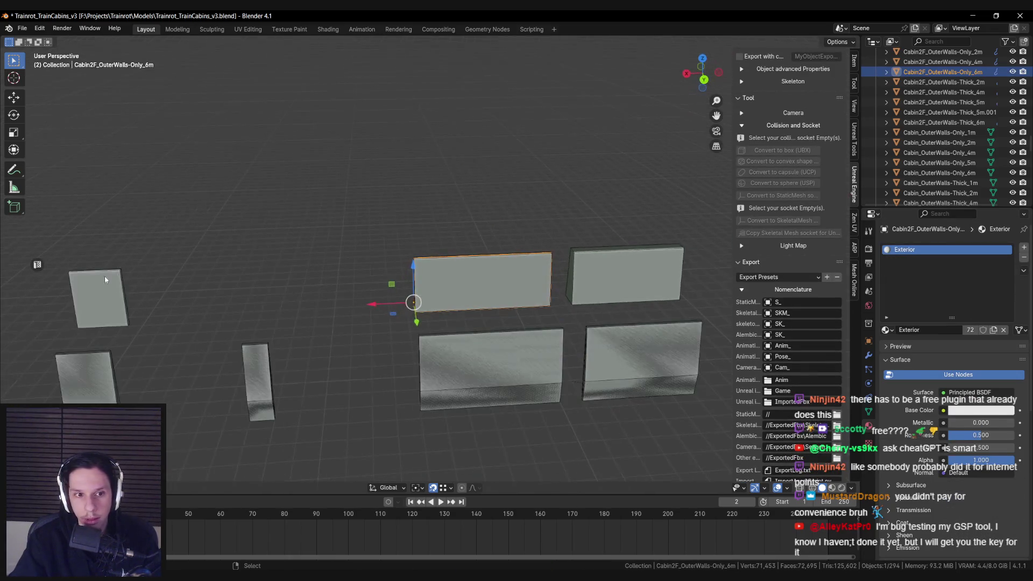
Remove the Interior material from the 2m outer wall and select the 4m and thick 5m walls
left_click(100, 274)
left_click(1023, 258)
left_click(140, 290)
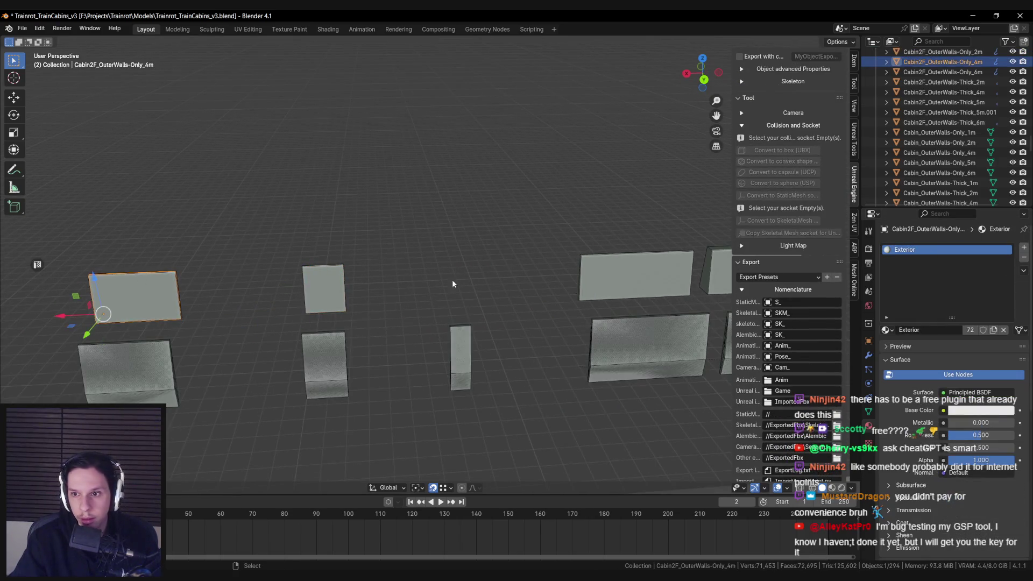
left_click(508, 271)
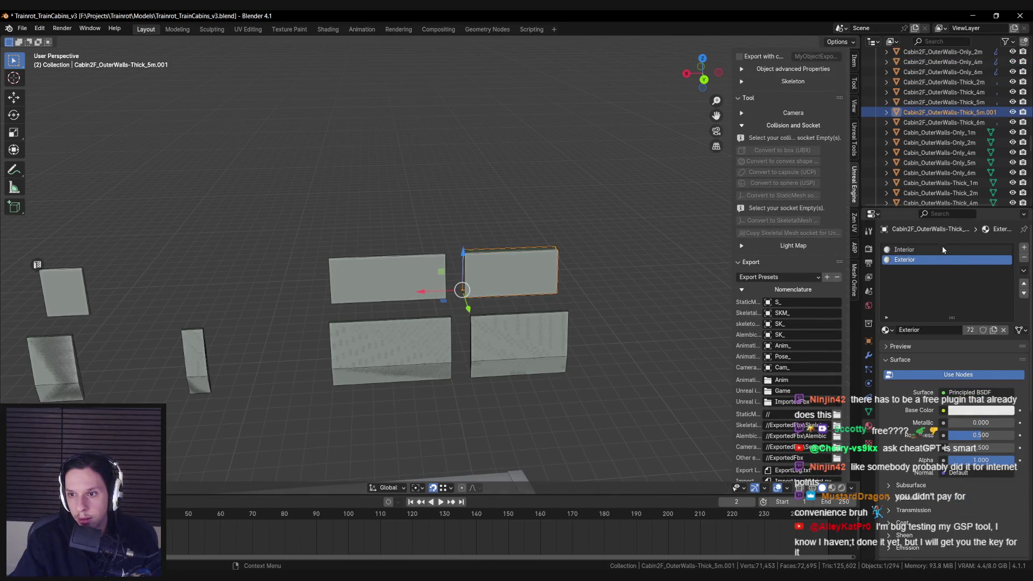
Remove the 5m wall's Interior material, fit its collision face along Y, and save
left_click(1024, 257)
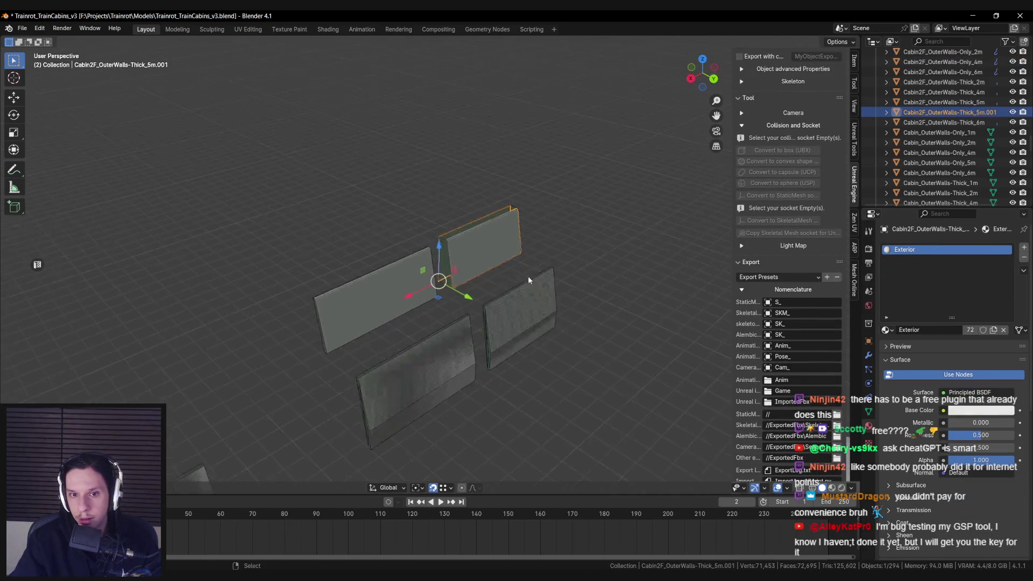
key("Tab")
key("Tab")
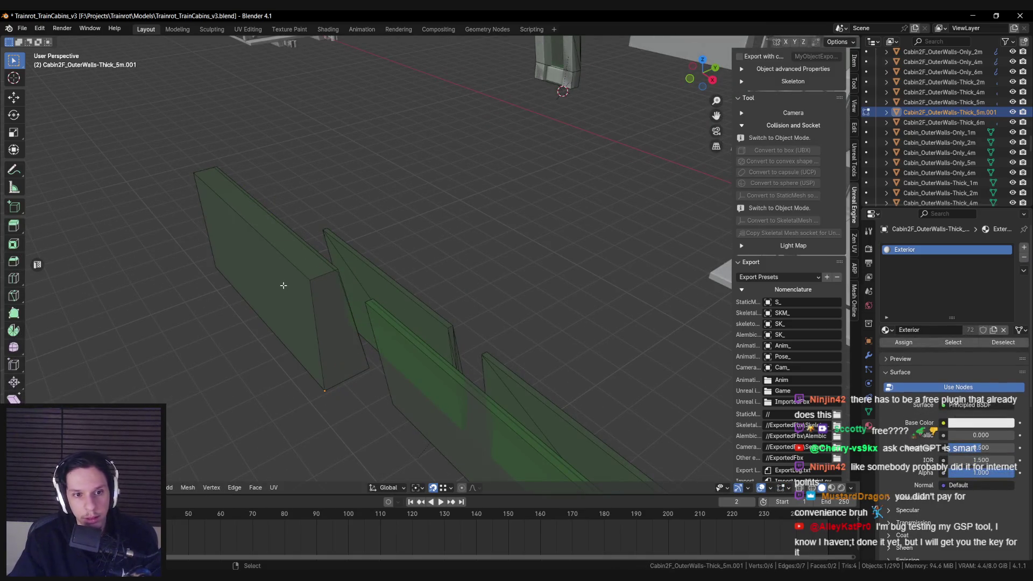
left_click(350, 280)
key("Tab")
mouse_move(340, 214)
left_mouse_down()
mouse_move(330, 210)
mouse_move(358, 254)
mouse_move(385, 240)
mouse_move(347, 253)
mouse_move(415, 277)
mouse_move(436, 298)
mouse_move(421, 296)
mouse_move(473, 277)
left_mouse_up()
left_click(356, 298)
key("Tab")
left_click(506, 232)
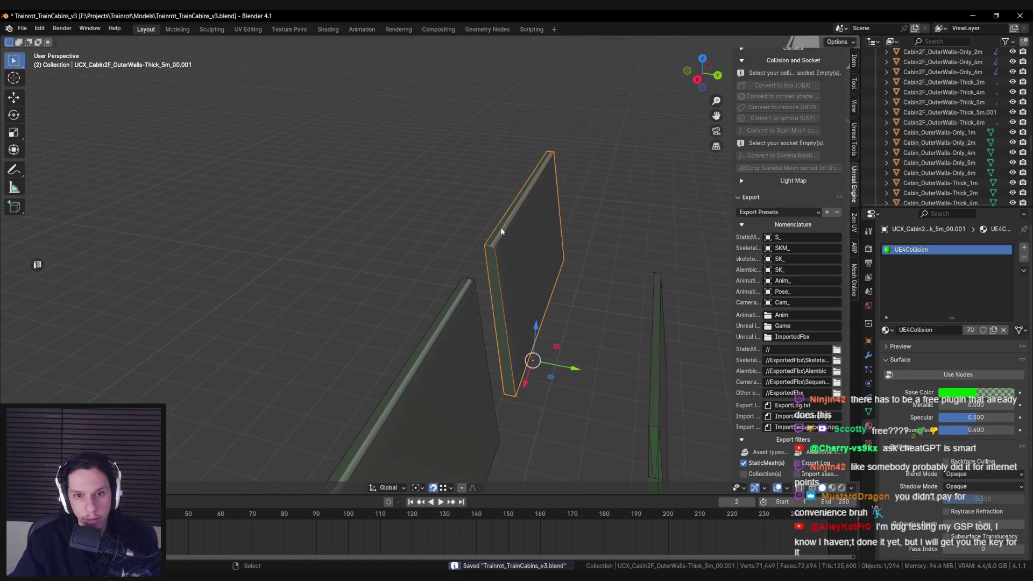
key("ctrl+s")
Rename the thick 5m wall to Cabin2F_OuterWalls-Only_5m
scroll(967, 117, "up", 1)
double_click(972, 122)
type("Only")
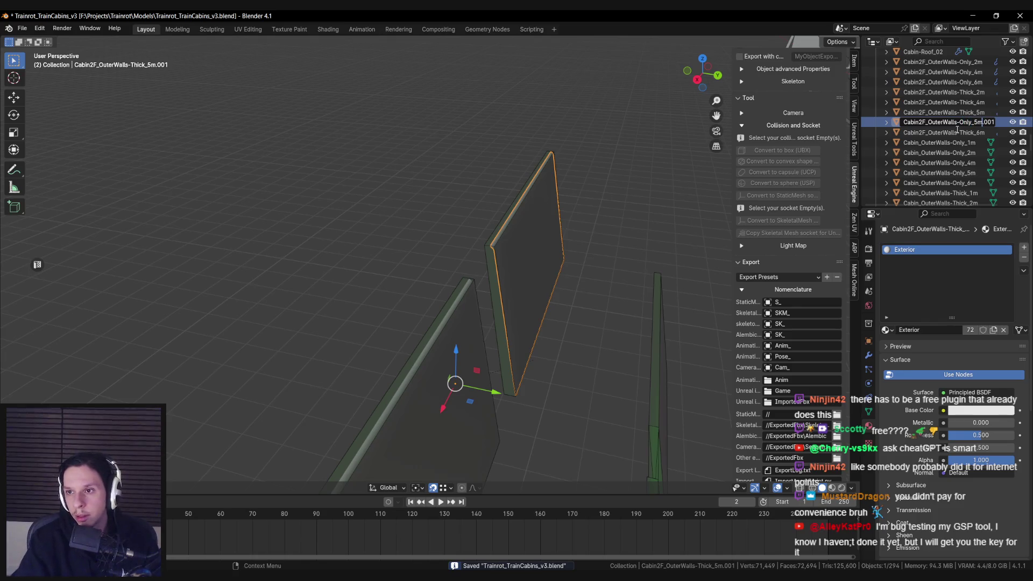
key("BackSpace")
key("BackSpace")
key("BackSpace")
key("Return")
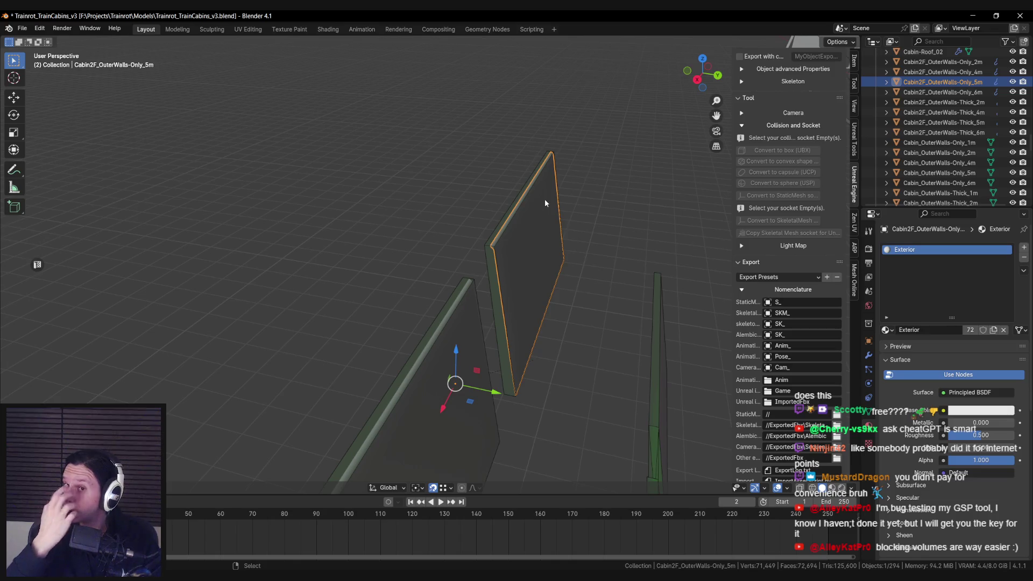
scroll(487, 269, "up", 3)
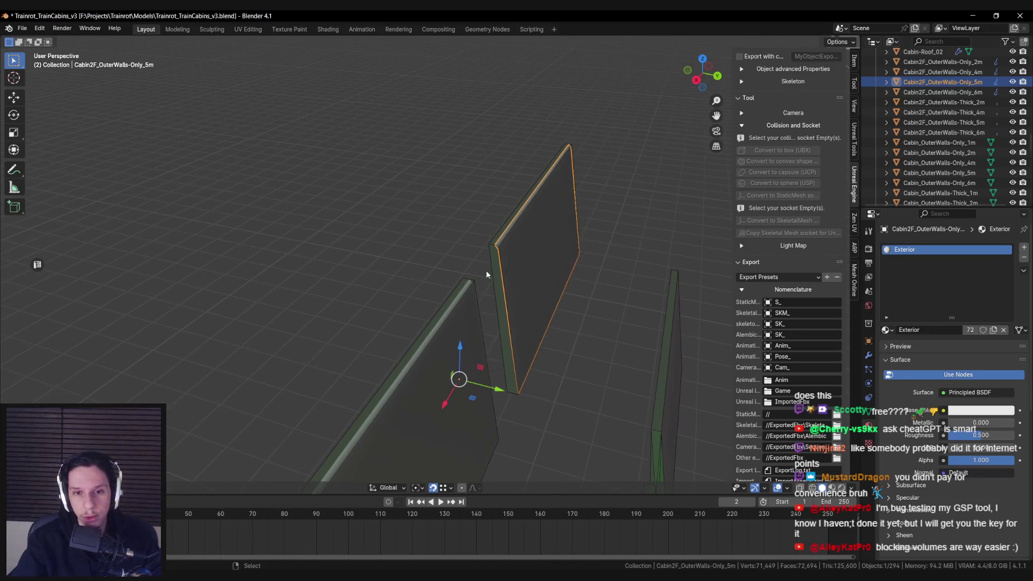
scroll(484, 283, "down", 6)
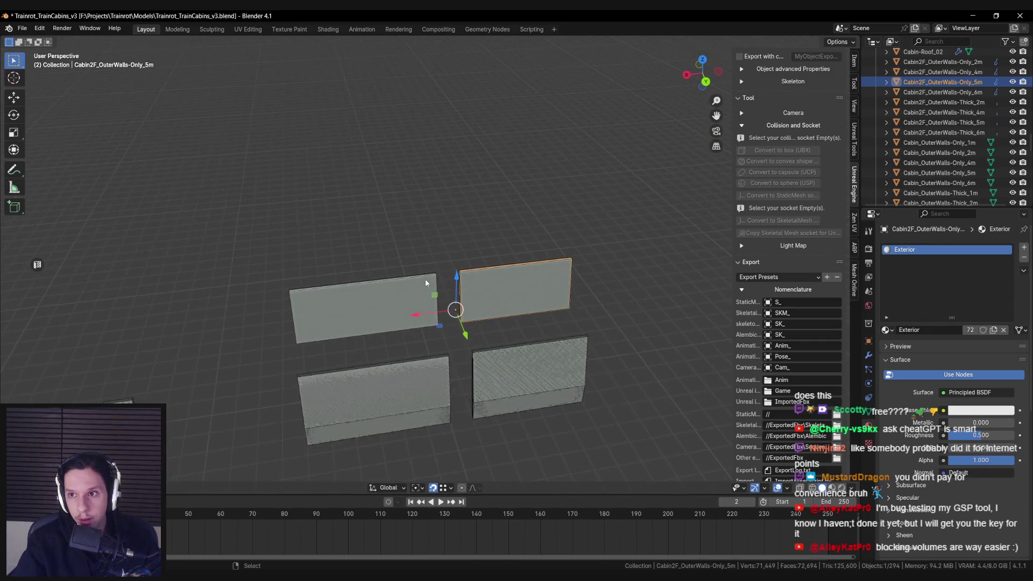
scroll(425, 280, "up", 3)
Give the Only_5m wall a convex collision and save the blend file
left_click_drag(423, 282, 502, 259)
left_click(499, 261)
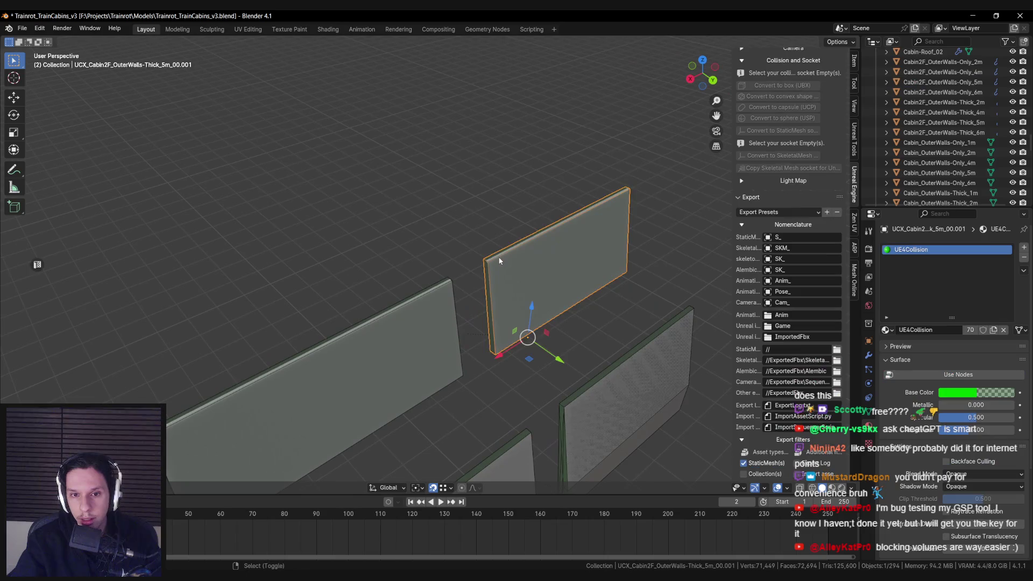
left_click(490, 257, "shift")
key("ctrl+s")
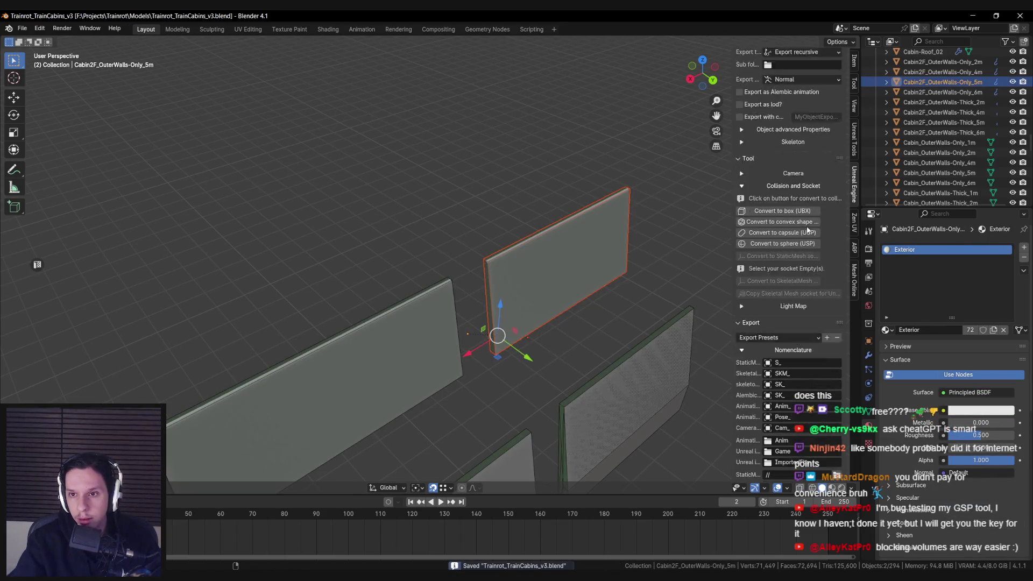
left_click_drag(601, 266, 631, 237)
key("alt+a")
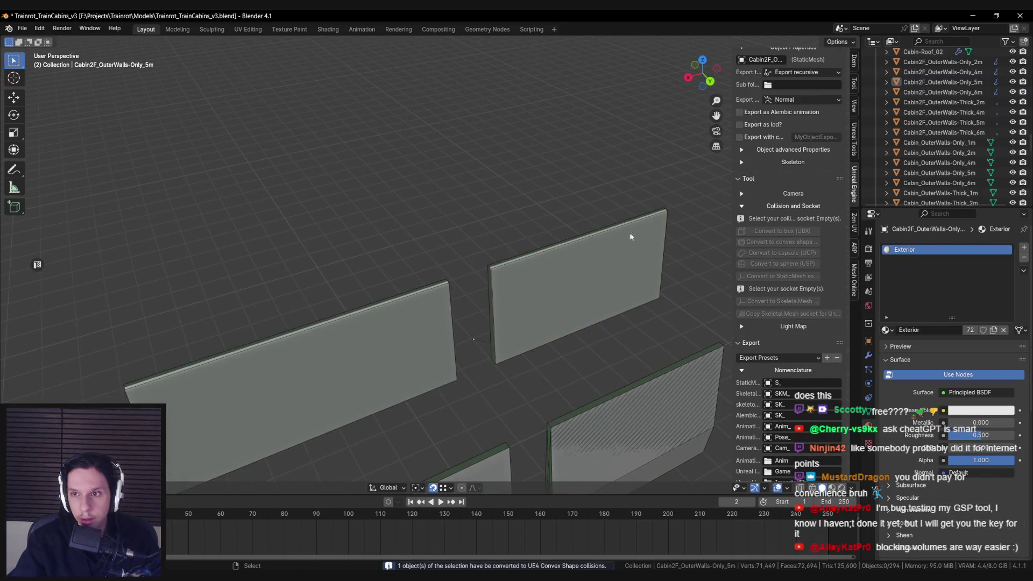
Export the 2m to 6m OuterWalls-Only meshes for Unreal Engine after saving
left_click(962, 93, "shift")
key("ctrl+s")
scroll(786, 376, "down", 12)
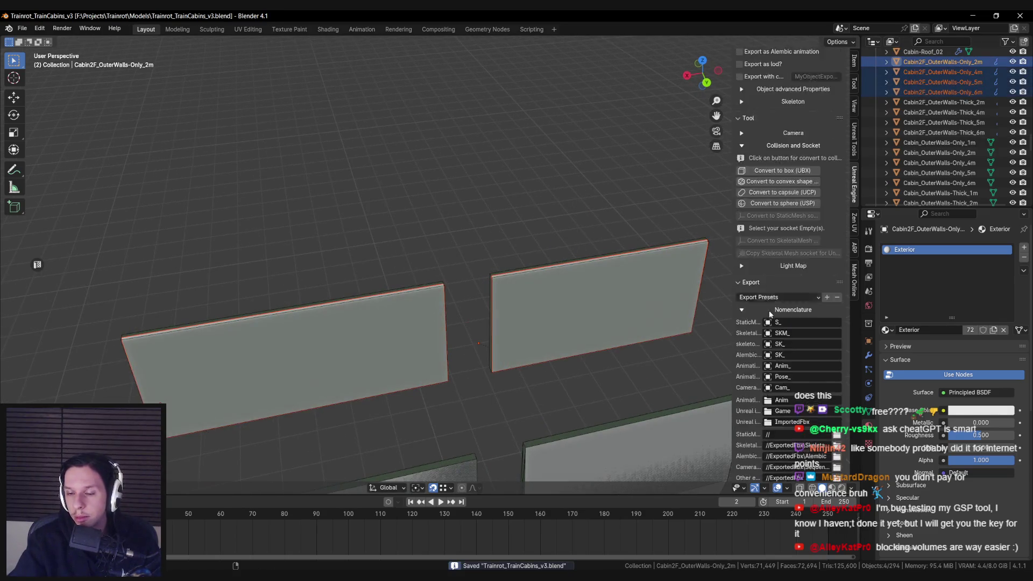
left_click(779, 456)
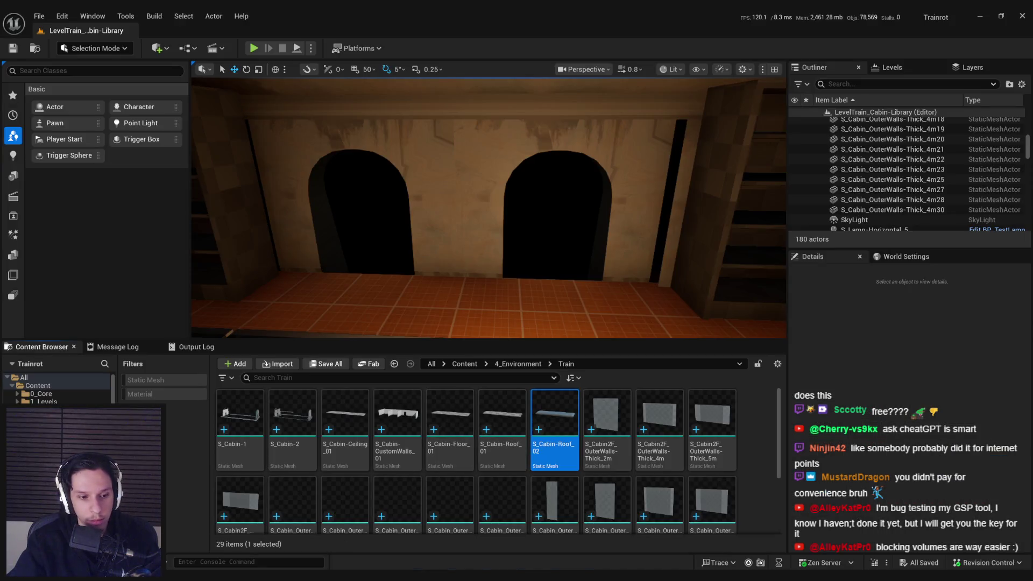
Import the four OuterWalls-Only fbx files (2m, 4m, 5m, 6m) into Unreal's Train folder
key("alt+Tab")
left_click(258, 129)
left_click(242, 160, "shift")
left_click_drag(242, 162, 573, 322)
left_click_drag(435, 517, 424, 512)
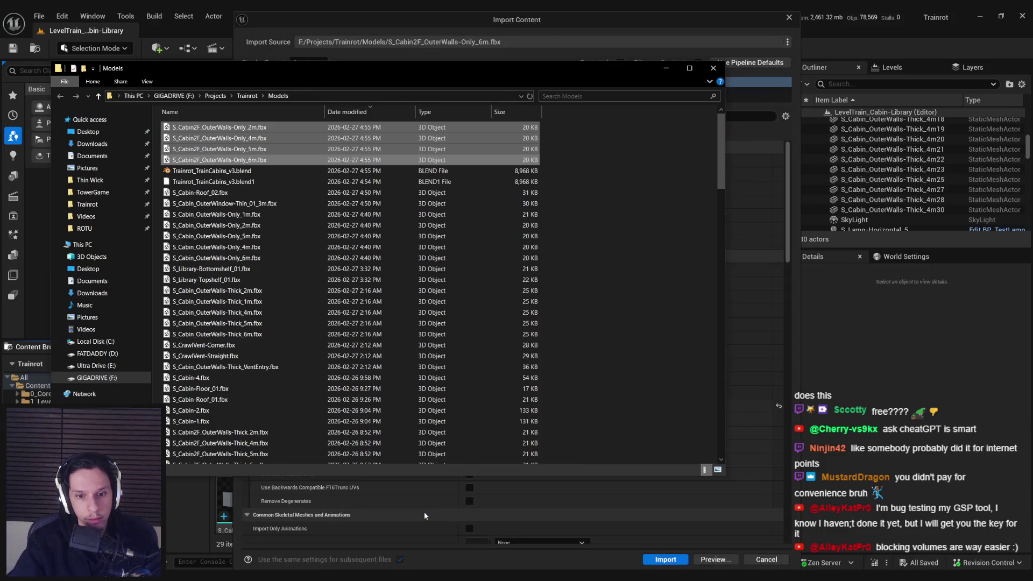
left_click(665, 560)
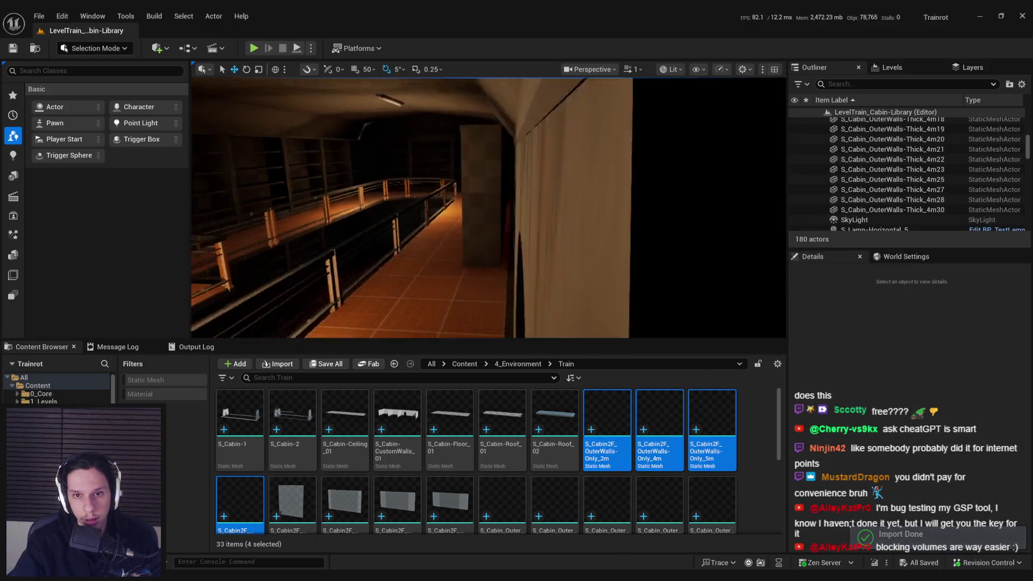
Swap two side wall panels to the Only_5m and Only_6m meshes
left_click(554, 210)
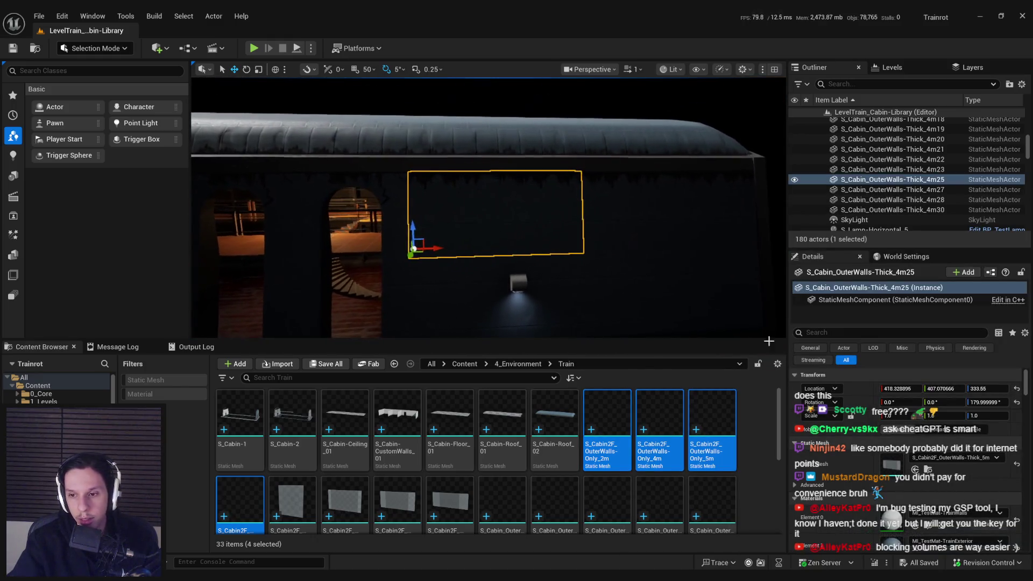
left_click(712, 425)
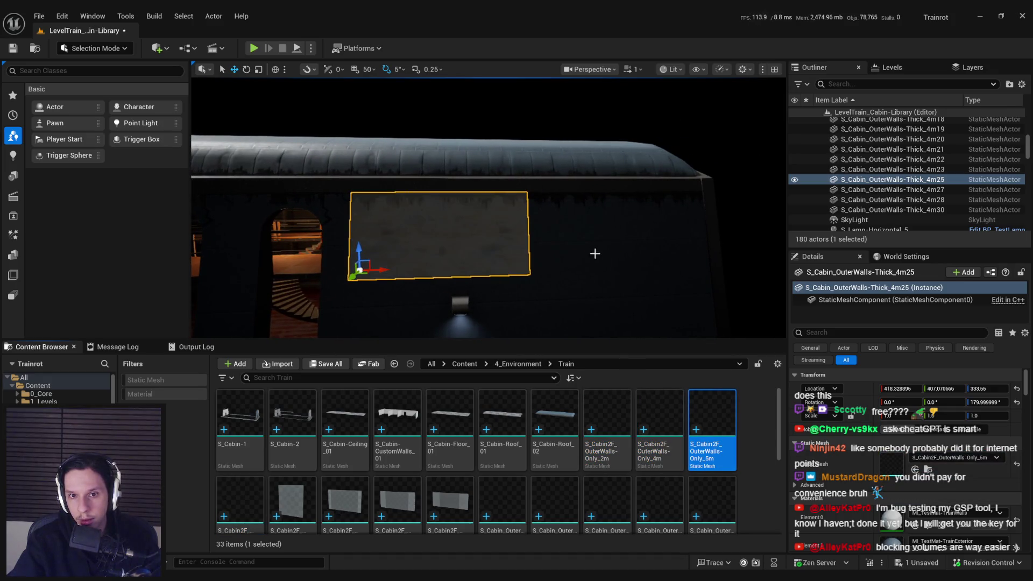
left_click(578, 252)
mouse_move(239, 503)
left_mouse_down()
mouse_move(377, 431)
mouse_move(585, 275)
left_mouse_up()
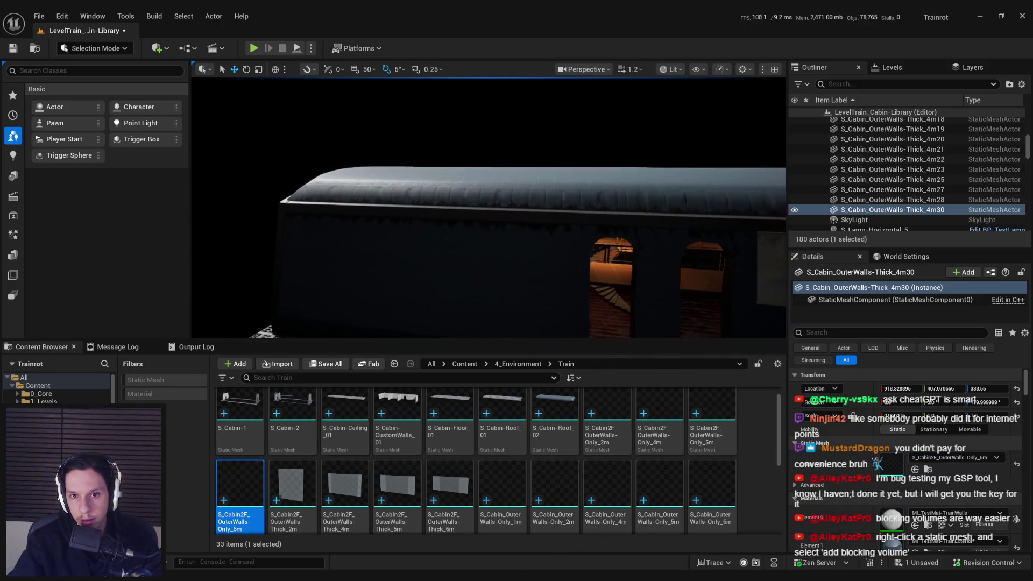
Give five upper wall panels the Only_5m mesh and the end panel the Only_6m mesh
left_click(466, 258)
left_click(486, 268, "ctrl")
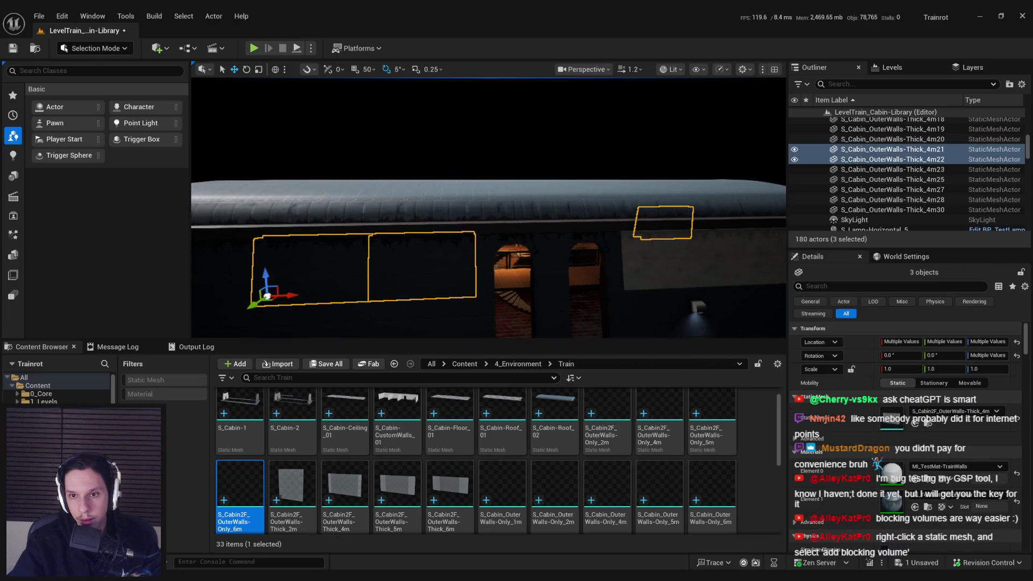
scroll(874, 412, "down", 1)
scroll(627, 499, "up", 1)
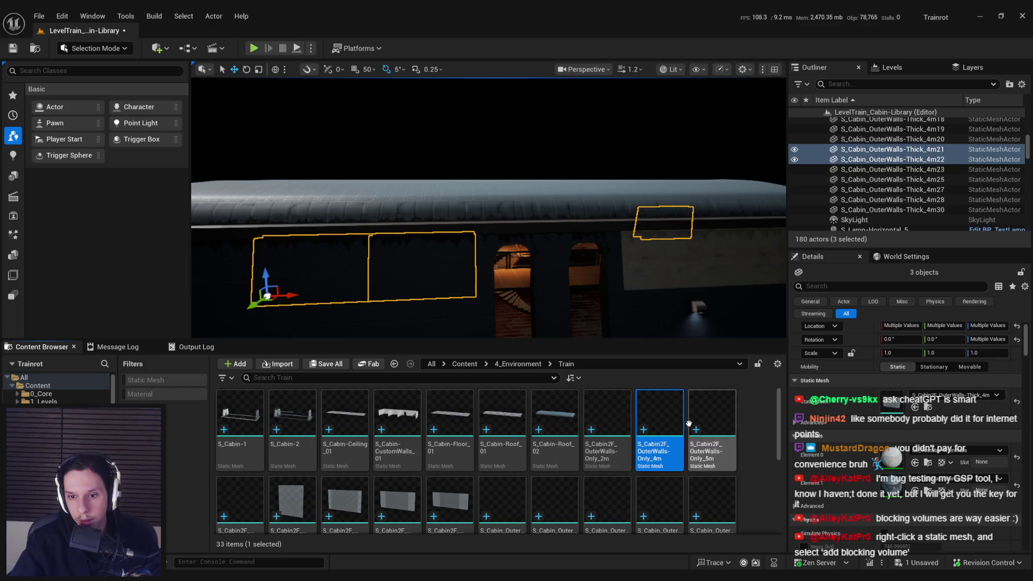
left_click(396, 253)
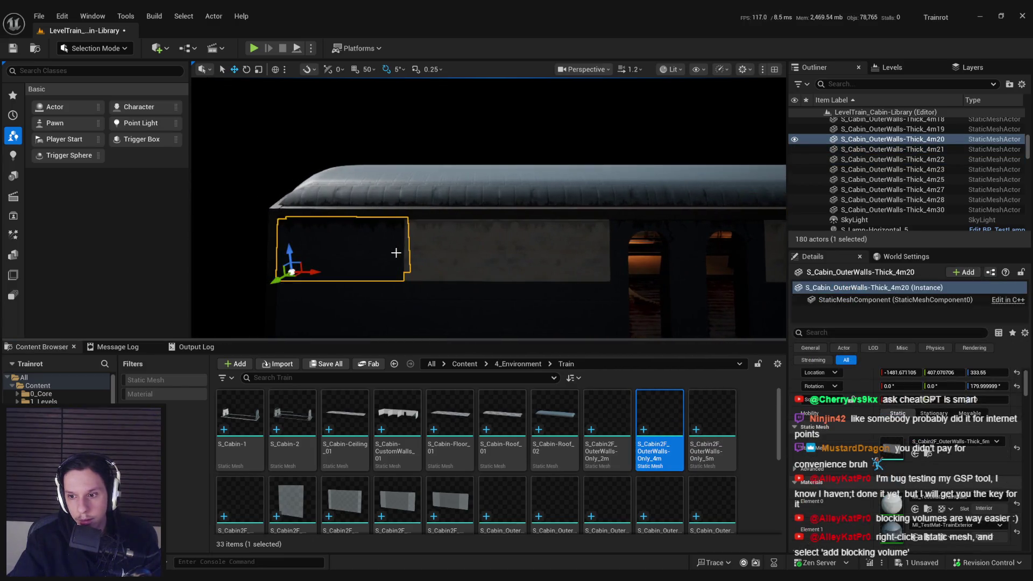
left_click(711, 430)
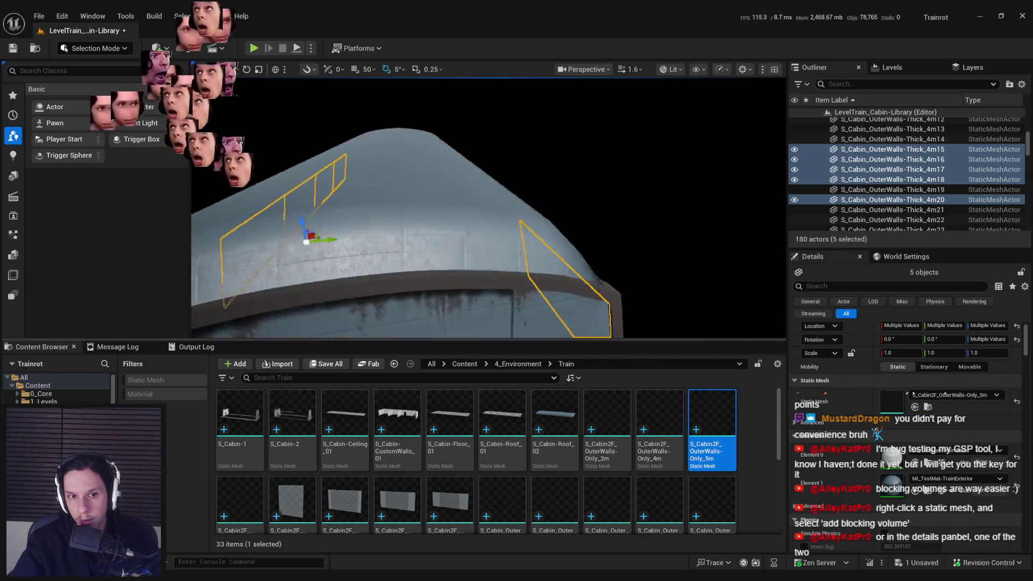
left_click(541, 230)
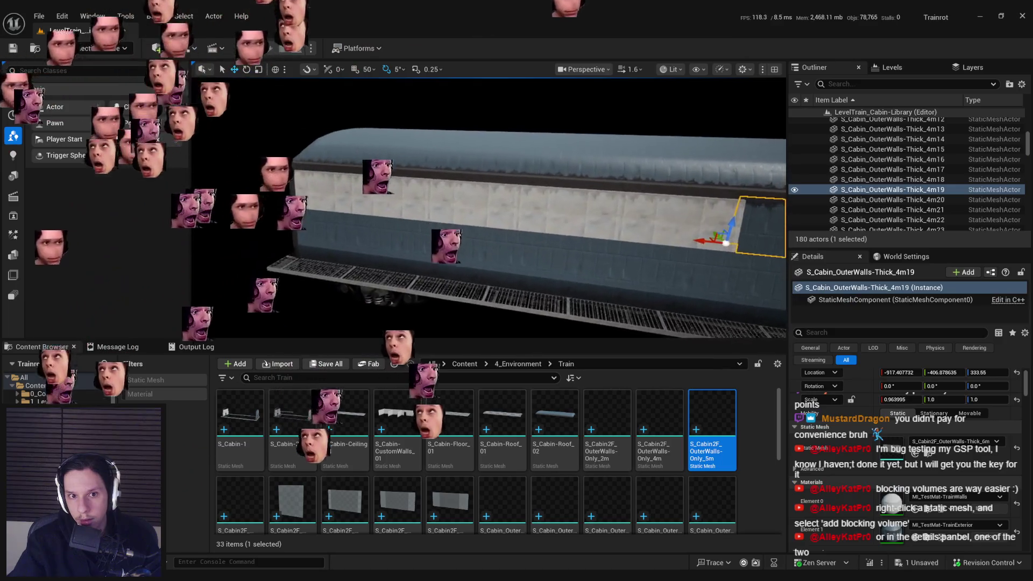
scroll(430, 457, "down", 1)
left_click(251, 471)
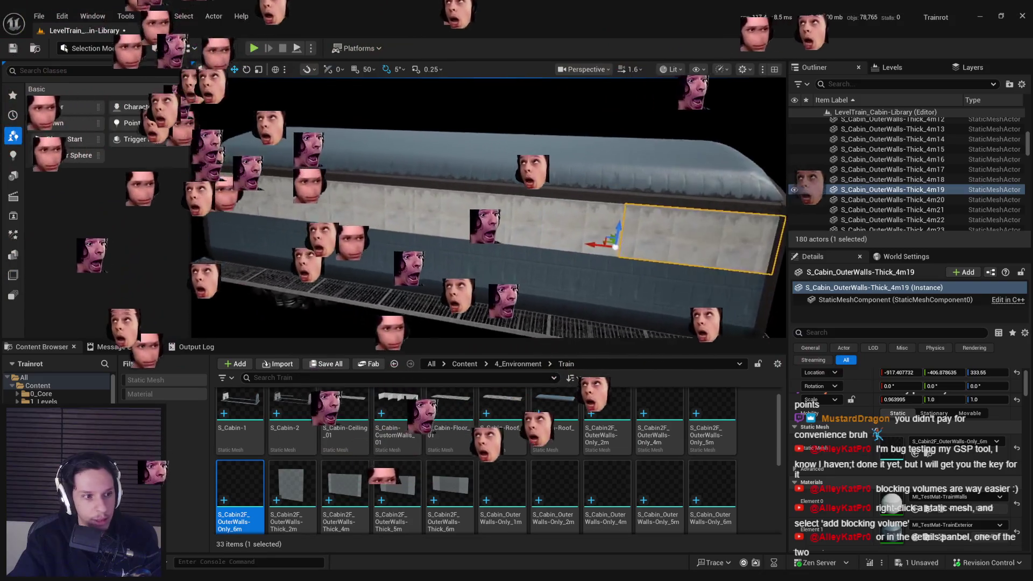
Select wall panels 4m15 through 4m19 and locate their exterior material in the Content Browser
left_click(893, 149, "shift")
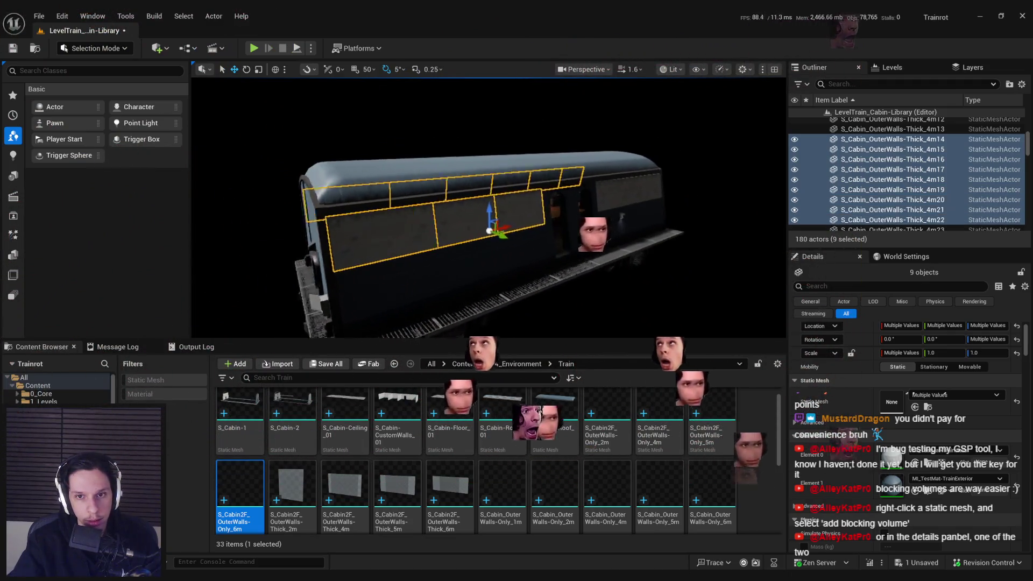
left_click(624, 197, "ctrl")
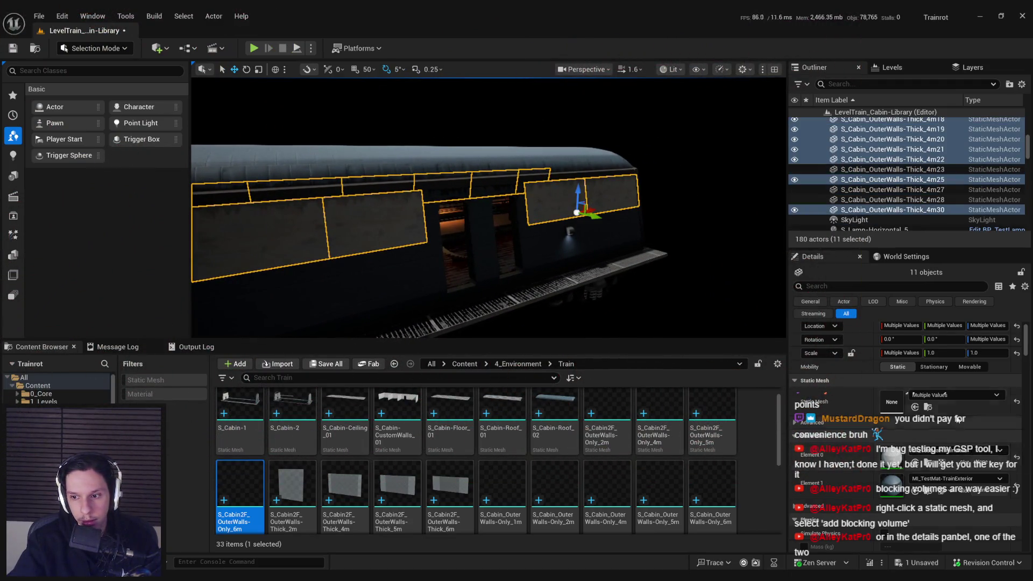
scroll(417, 434, "down", 1)
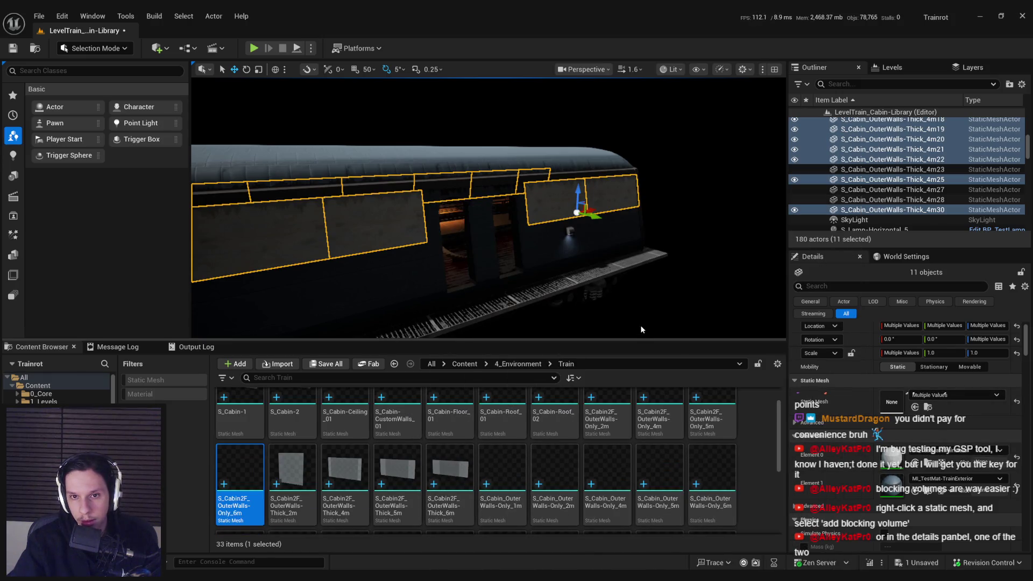
scroll(640, 325, "up", 2)
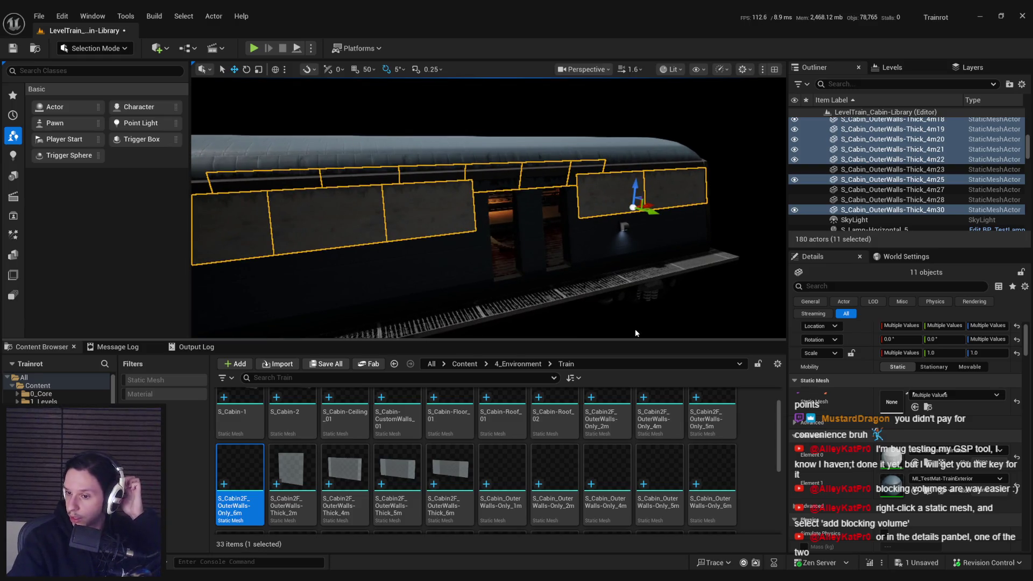
left_click(929, 491)
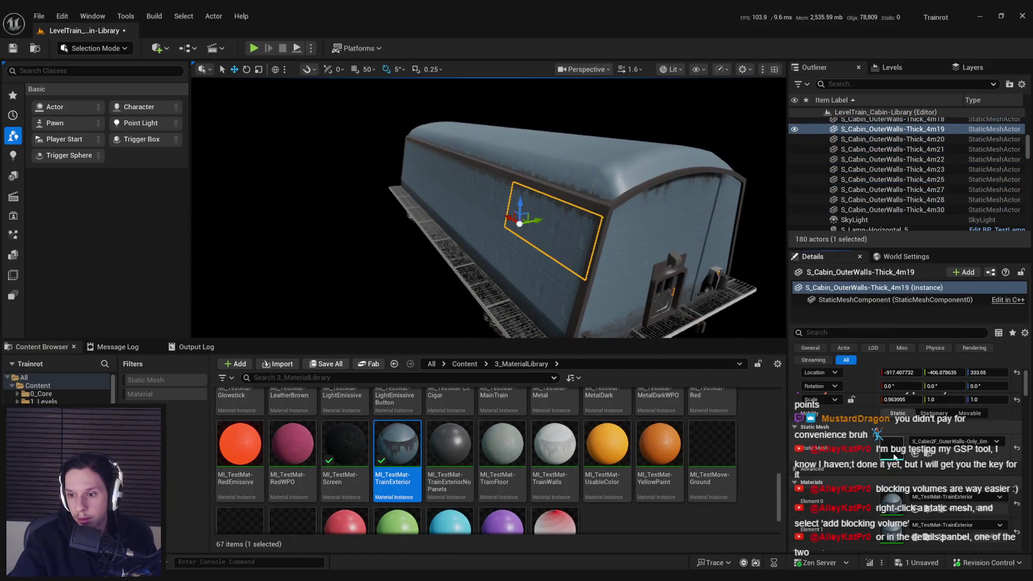
Remove the UE4Collision material slot from the 6m and 5m OuterWalls-Only meshes and save them
double_click(894, 456)
left_click(973, 172)
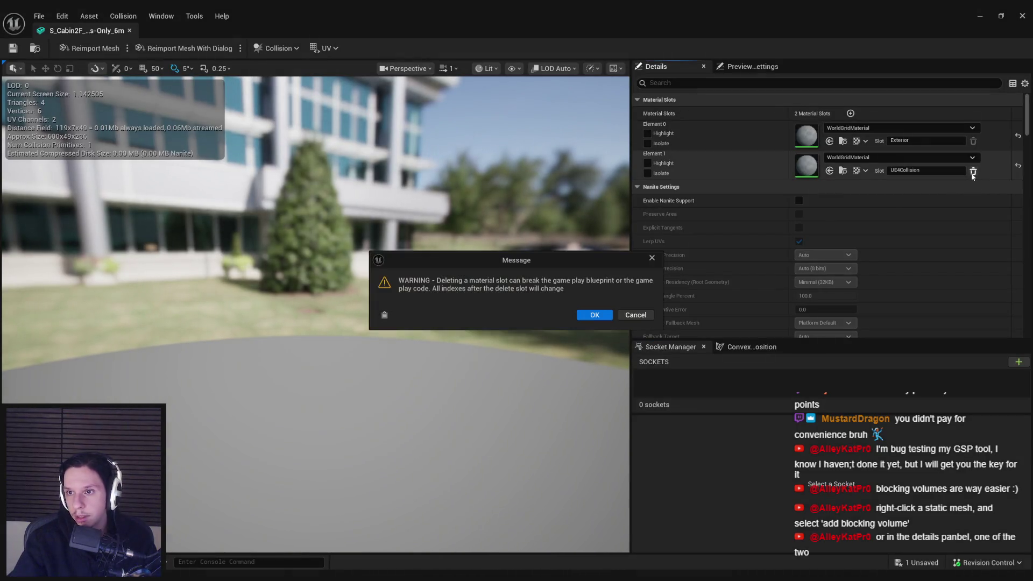
left_click(592, 315)
key("ctrl+s")
left_click(129, 31)
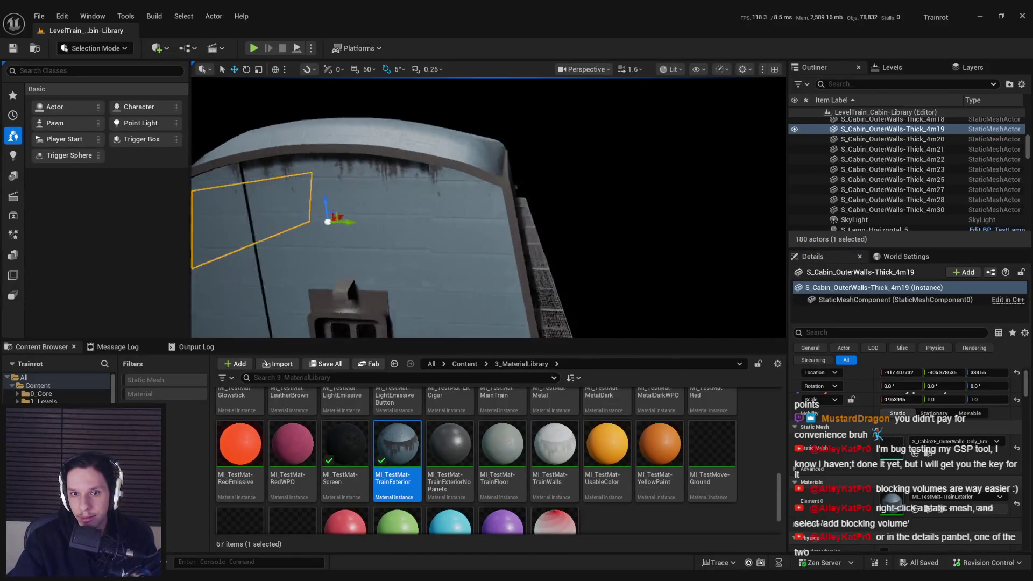
key("ctrl+b")
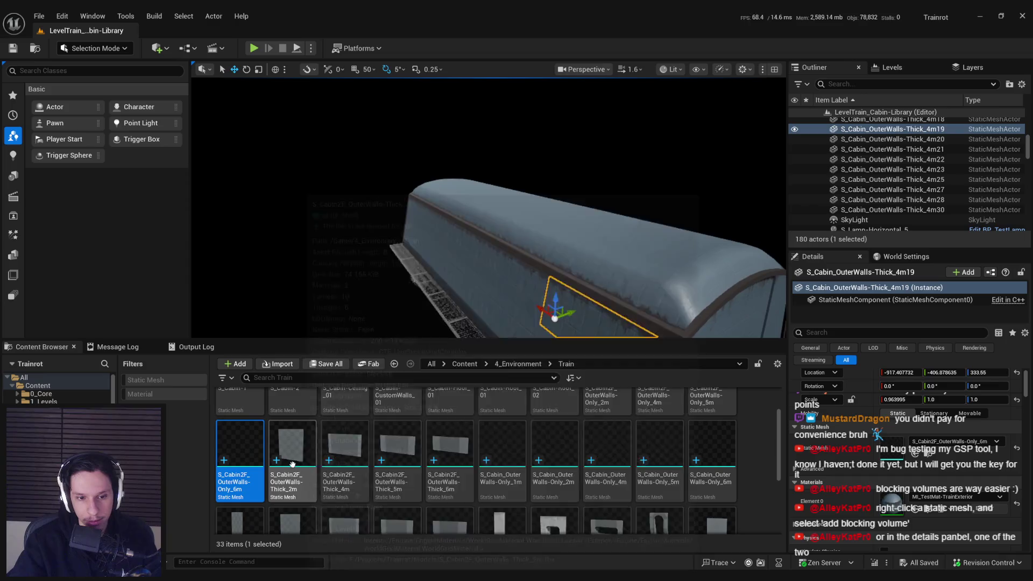
scroll(643, 458, "up", 1)
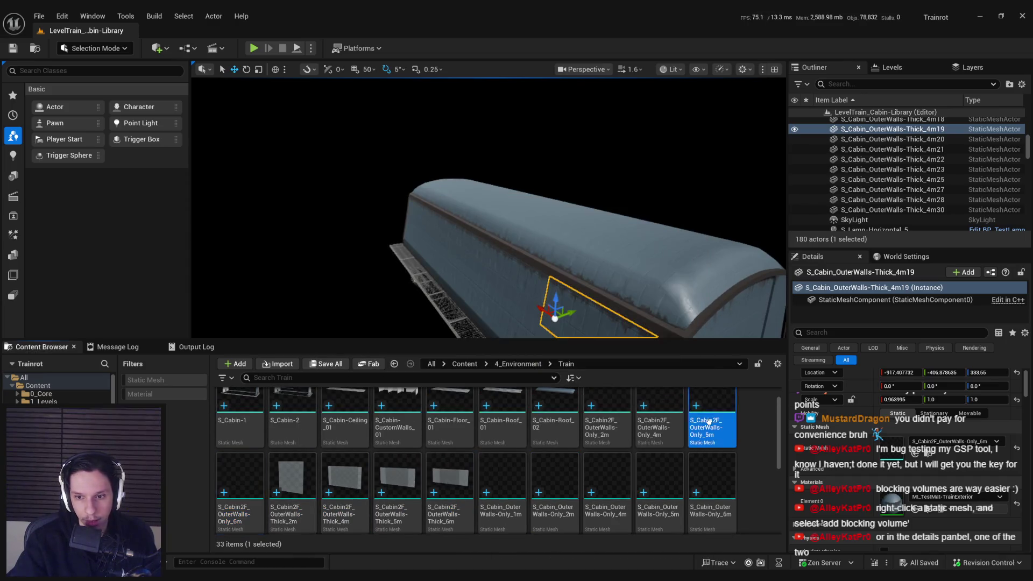
double_click(709, 423)
left_click(973, 171)
left_click(596, 315)
left_click(130, 30)
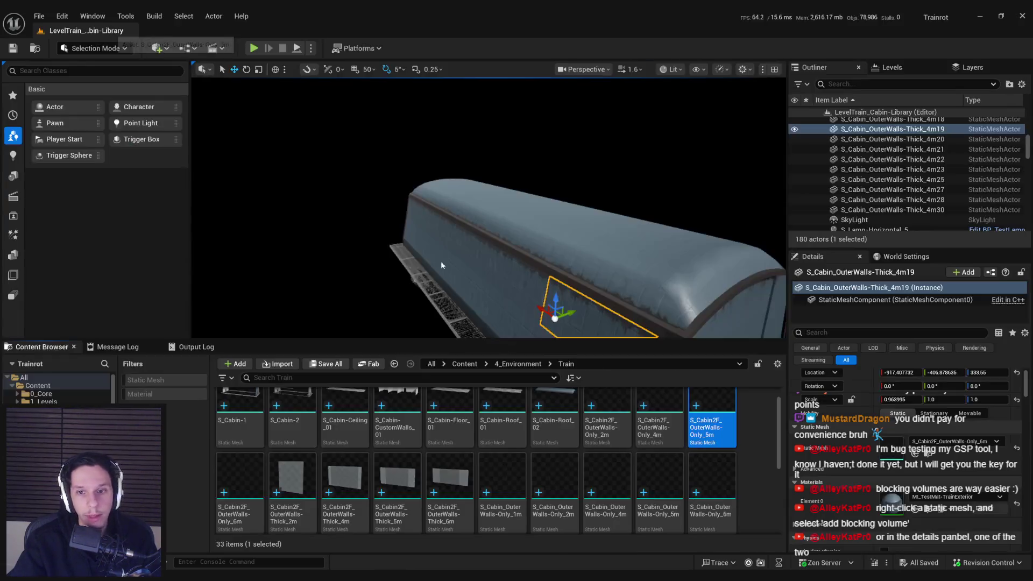
Strip the UE4Collision slot from the 4m and 2m OuterWalls-Only meshes, leaving only Exterior
double_click(657, 431)
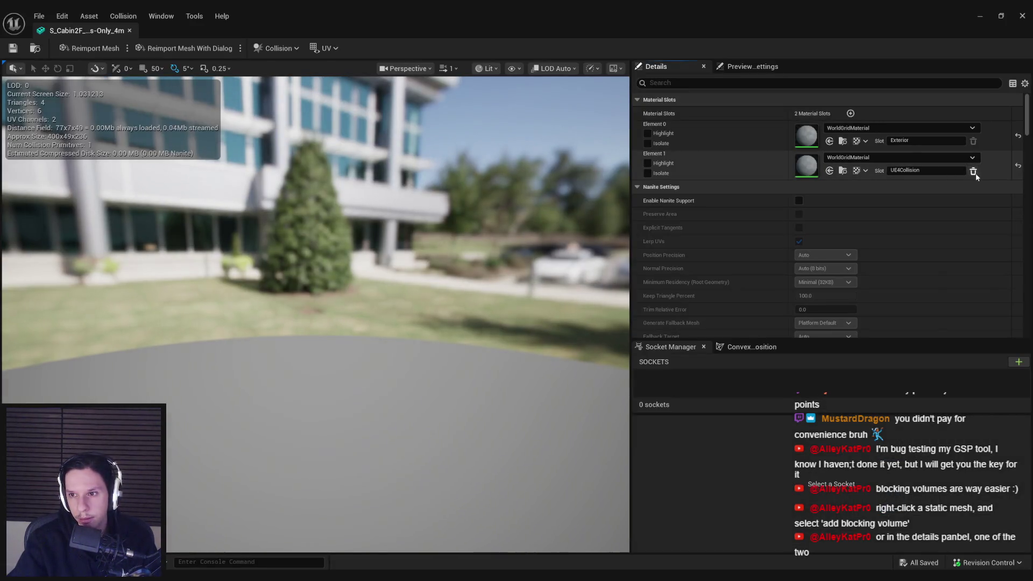
left_click(973, 171)
left_click(592, 314)
left_click(129, 31)
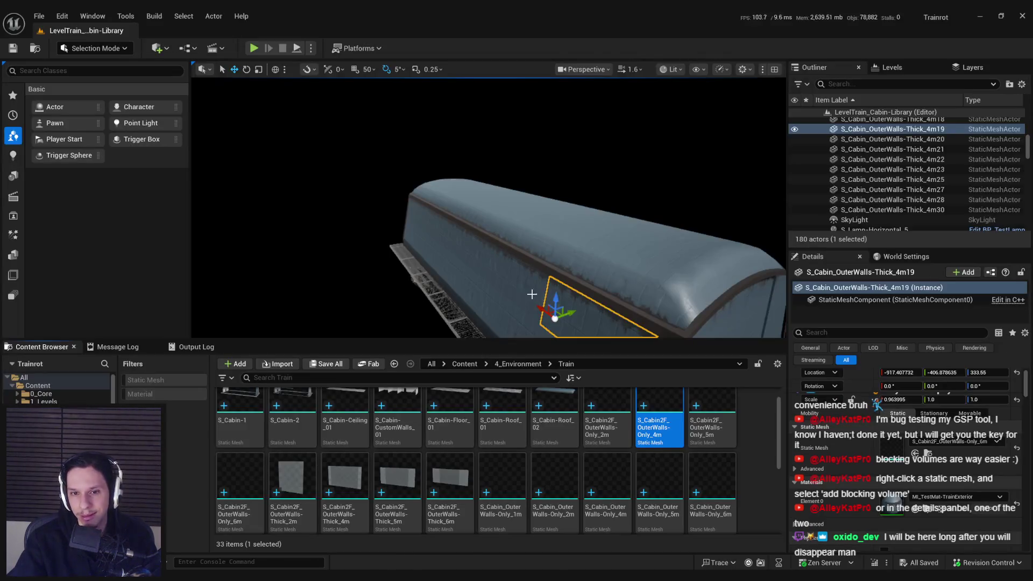
double_click(675, 430)
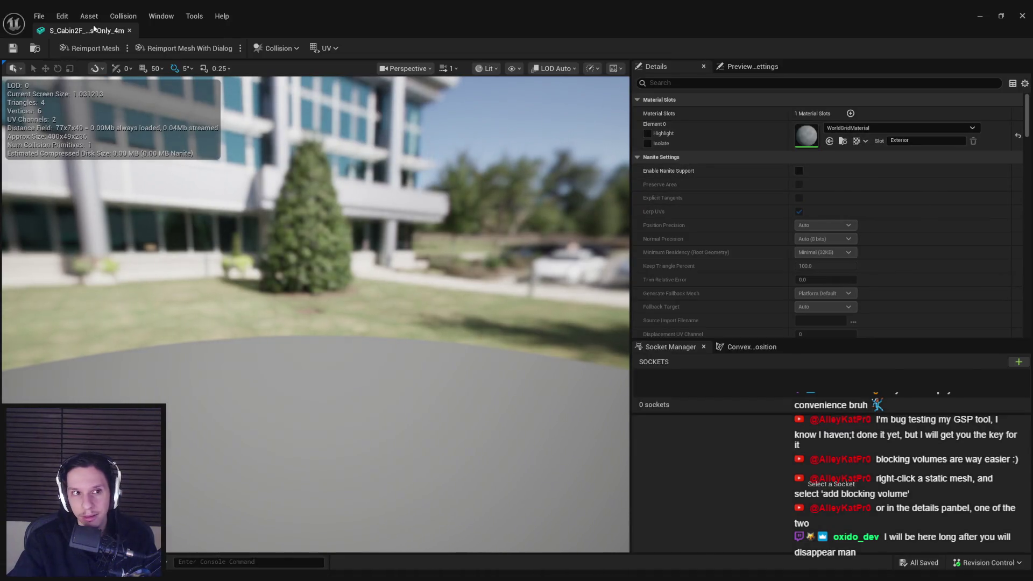
left_click_drag(94, 28, 612, 427)
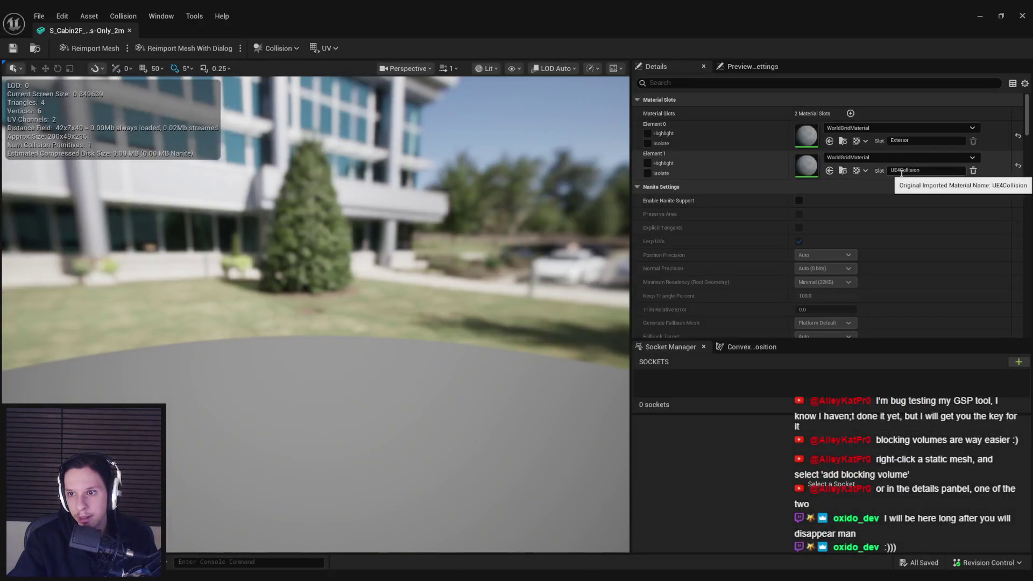
left_click(972, 171)
left_click(602, 318)
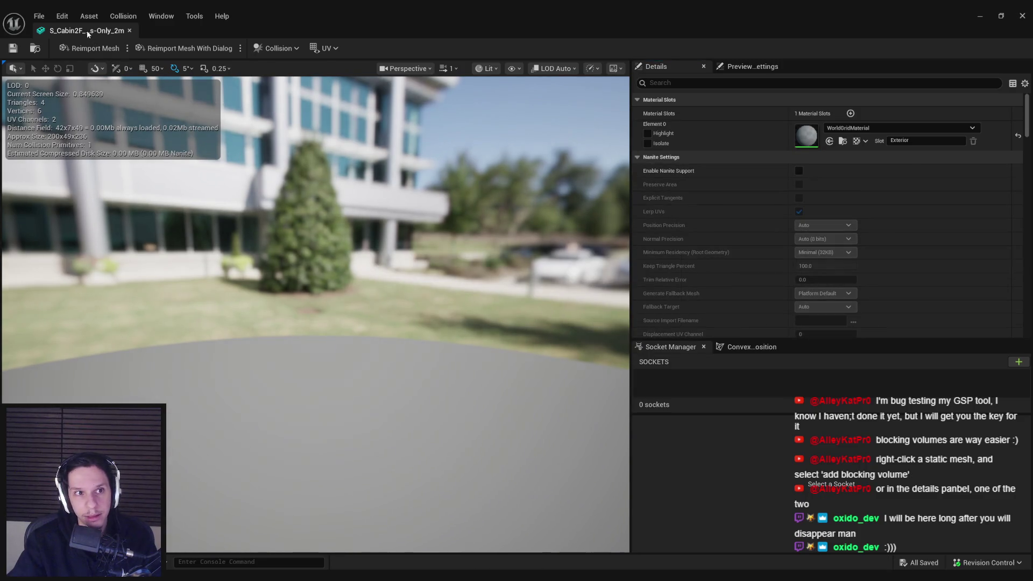
left_click(129, 30)
left_click_drag(488, 231, 530, 225)
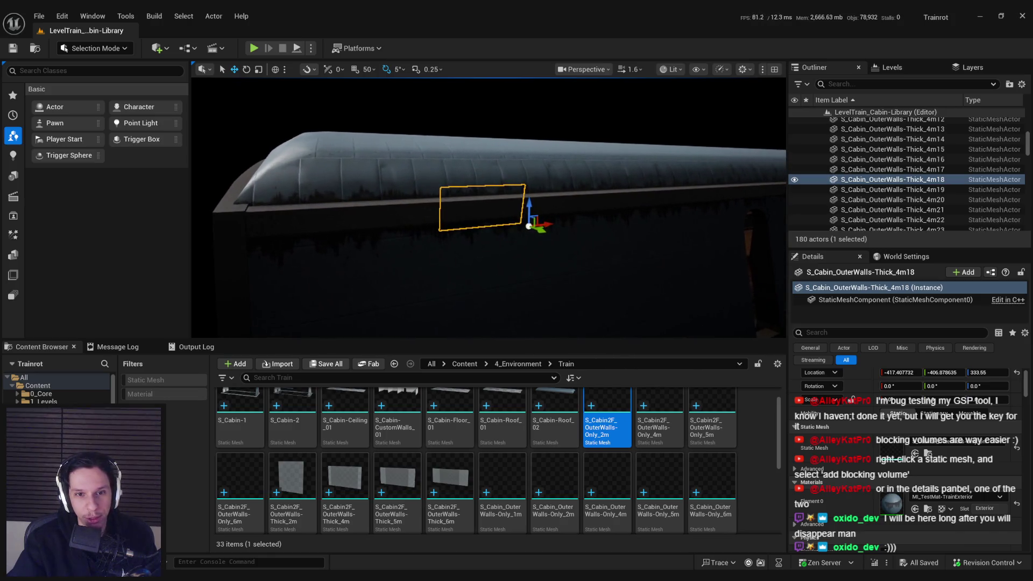
Select both door wall sections and hide them with H to open the cabin
left_click(459, 263)
left_click(595, 252, "ctrl")
left_click_drag(649, 250, 592, 247)
left_click(538, 253)
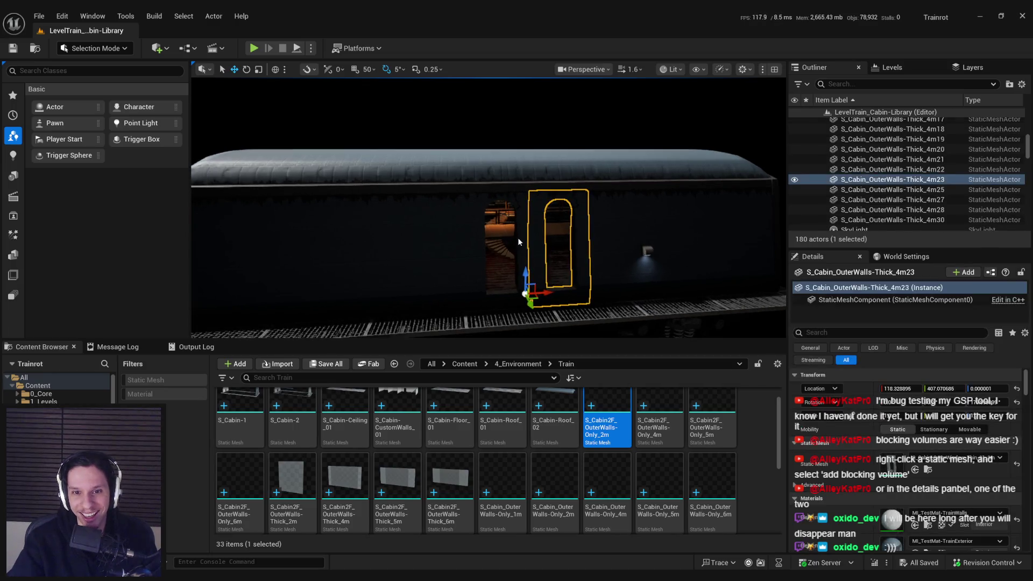
left_click(484, 265, "ctrl")
key("h")
Fly inside and select four bookshelves along the upper gallery wall
key("w")
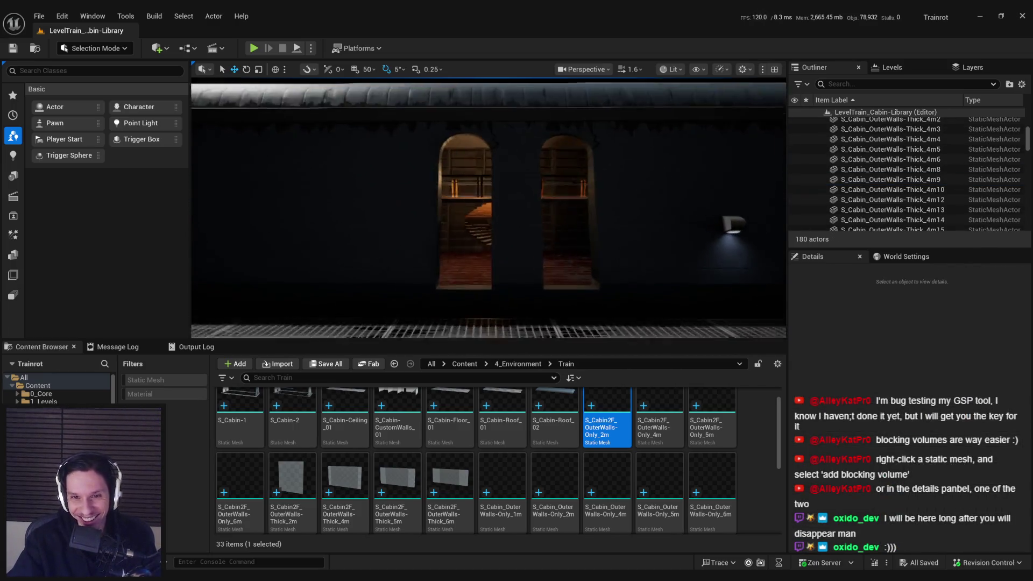
key("w")
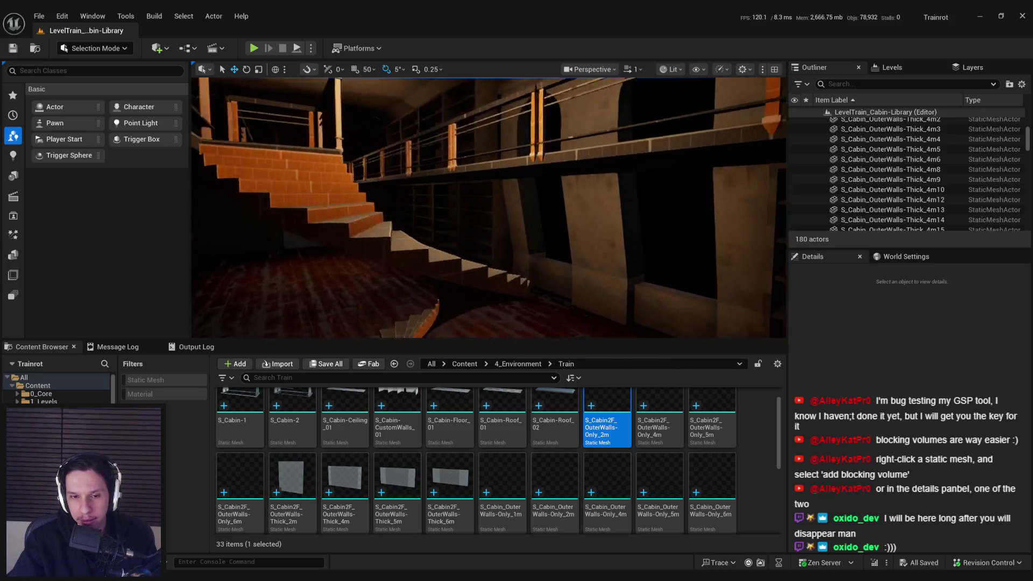
left_click(499, 220)
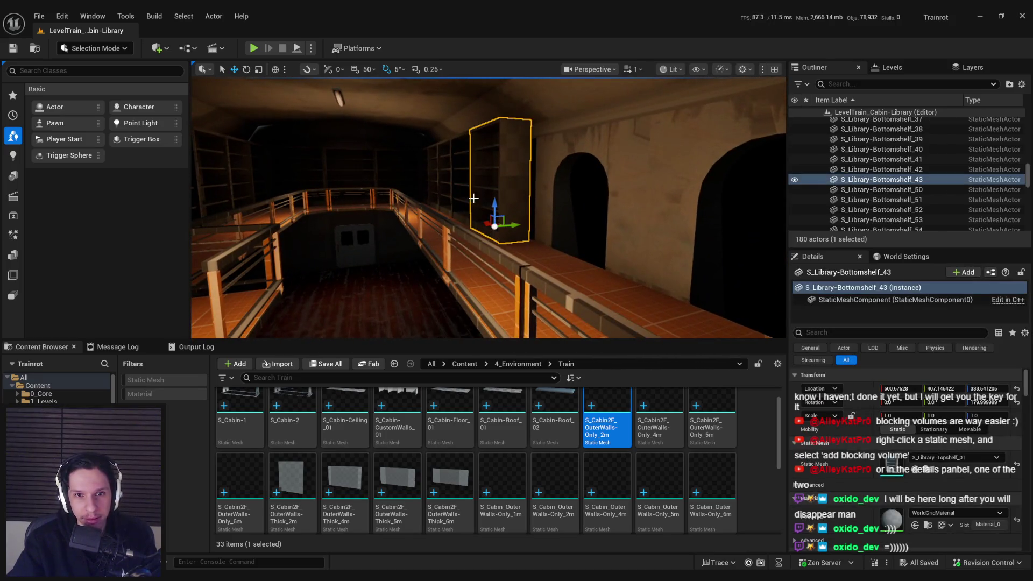
key("shift+e")
key("ctrl+z")
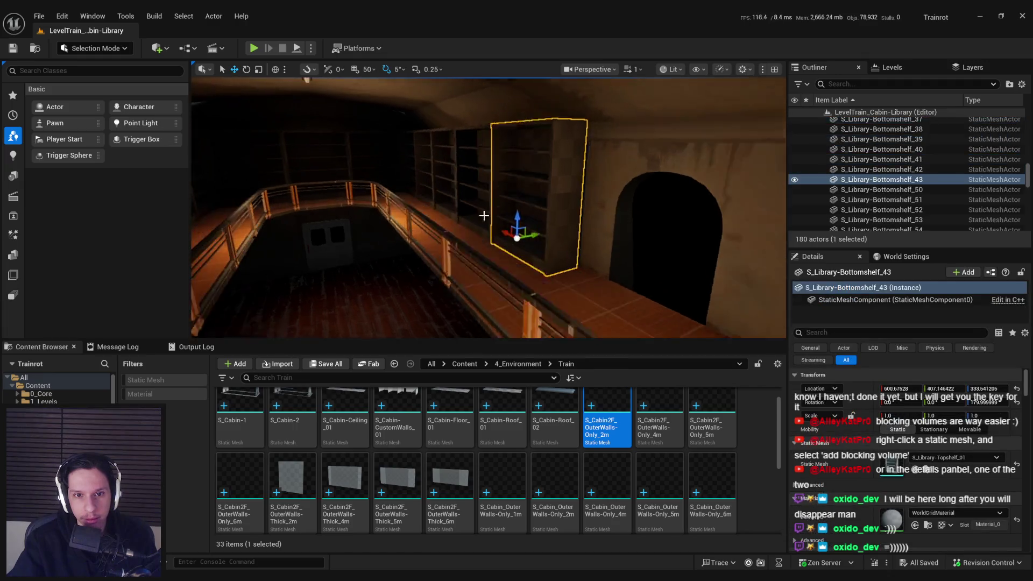
left_click(488, 236, "ctrl")
left_click(451, 213, "ctrl")
left_click(433, 207, "ctrl")
left_click(417, 200, "ctrl")
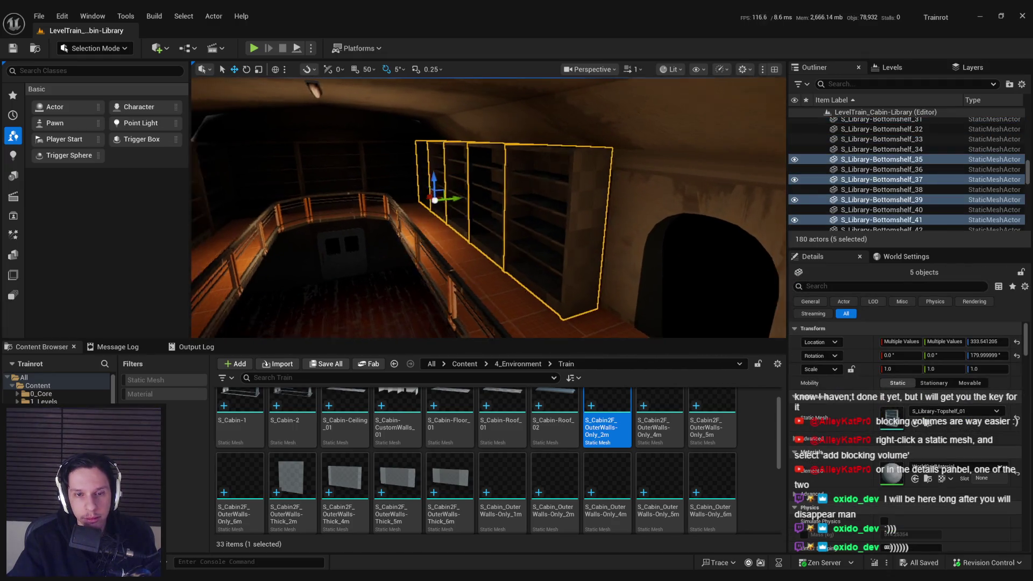
Switch the viewport to Unlit and slide the selected shelves sideways along the wall
left_click(662, 69)
left_click(692, 124)
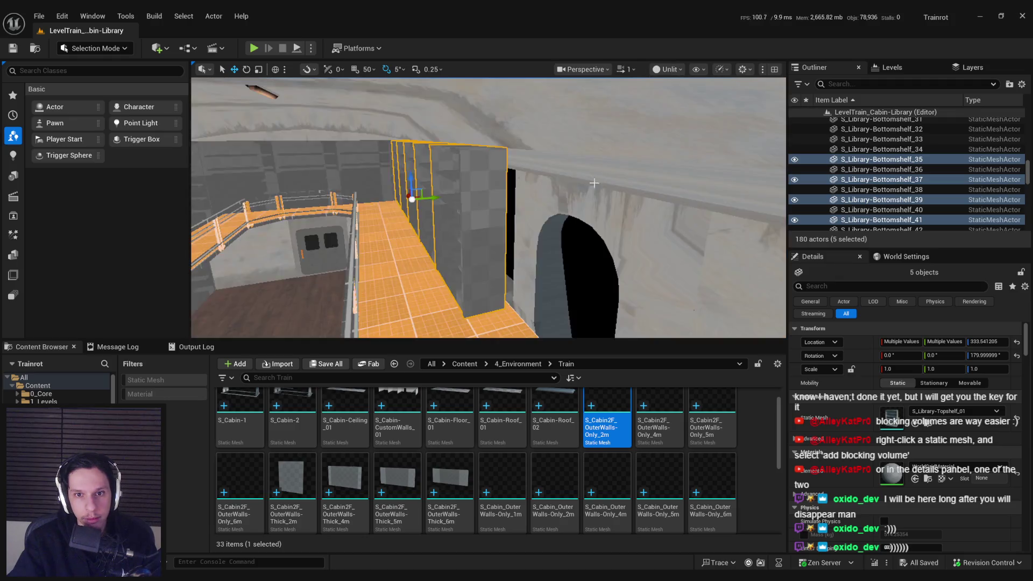
left_click_drag(474, 188, 484, 192)
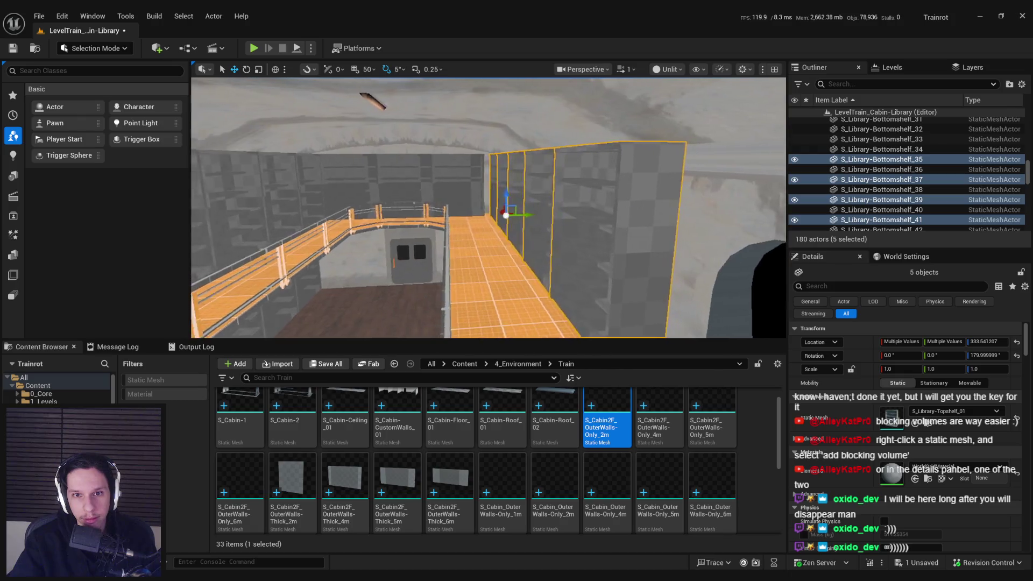
Select the row of shelves on the opposite wall and frame them in view
left_click(417, 235)
left_click(596, 216, "ctrl")
left_click(600, 188, "ctrl")
left_click(654, 183, "ctrl")
left_click(697, 177, "ctrl")
left_click(735, 172, "ctrl")
key("f")
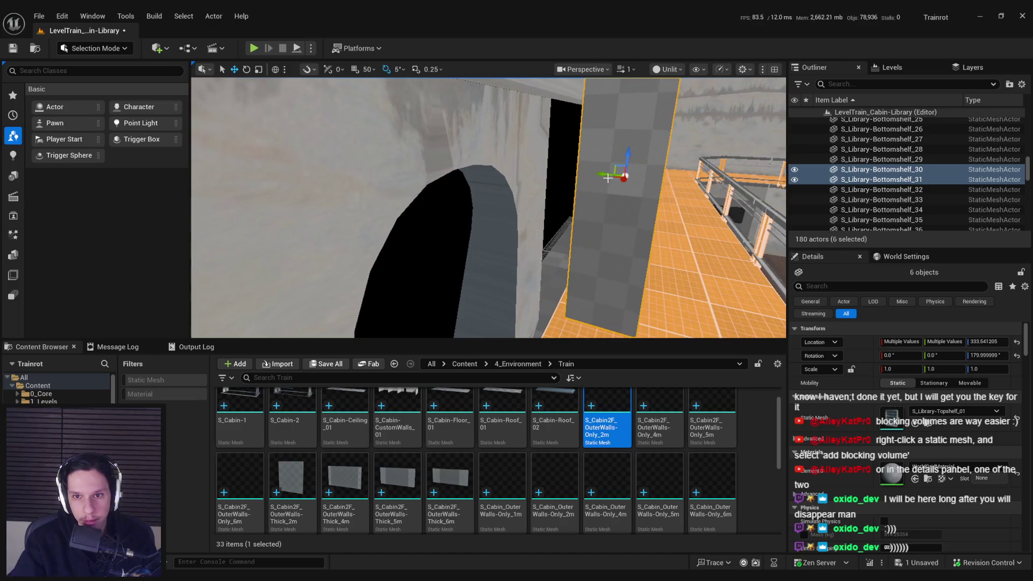
mouse_move(597, 180)
left_mouse_down()
mouse_move(447, 226)
mouse_move(447, 204)
mouse_move(474, 215)
mouse_move(474, 226)
left_mouse_up()
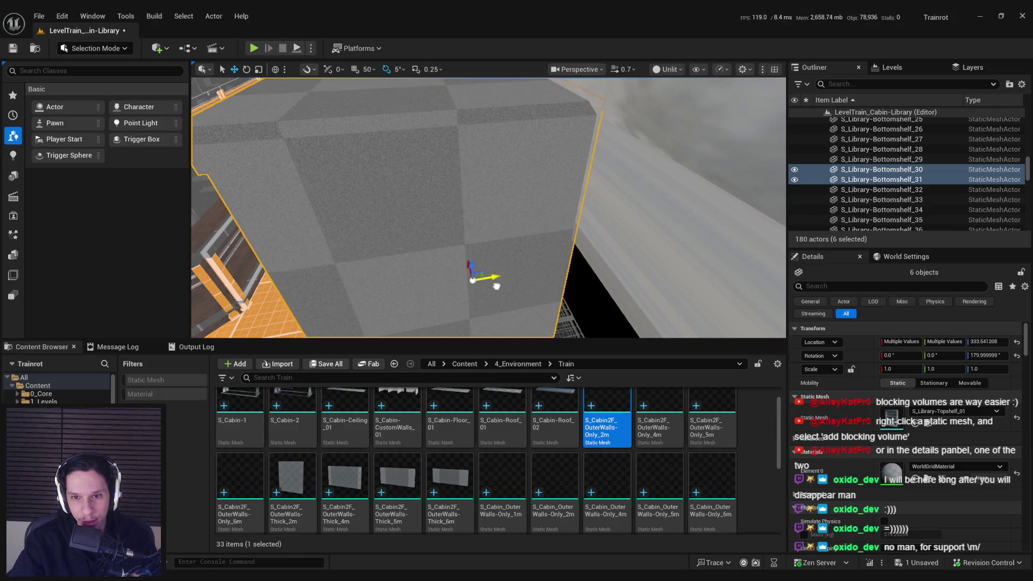
scroll(473, 221, "up", 3)
left_click_drag(474, 226, 490, 210)
left_click_drag(539, 254, 524, 258)
scroll(524, 259, "down", 2)
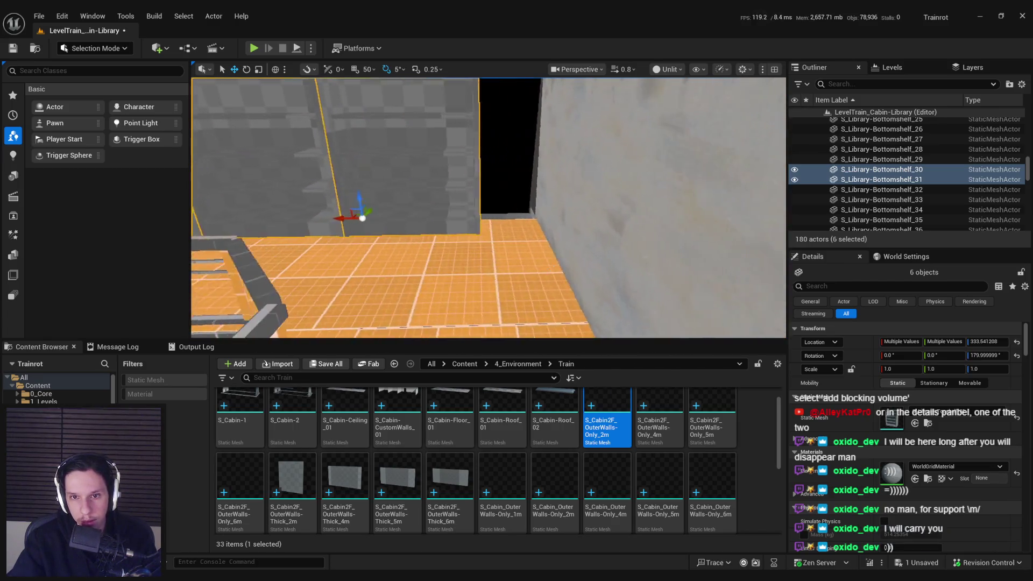
Select Bottomshelf_30 and Bottomshelf_31, cut them, then undo to restore the shelves
left_click(547, 236)
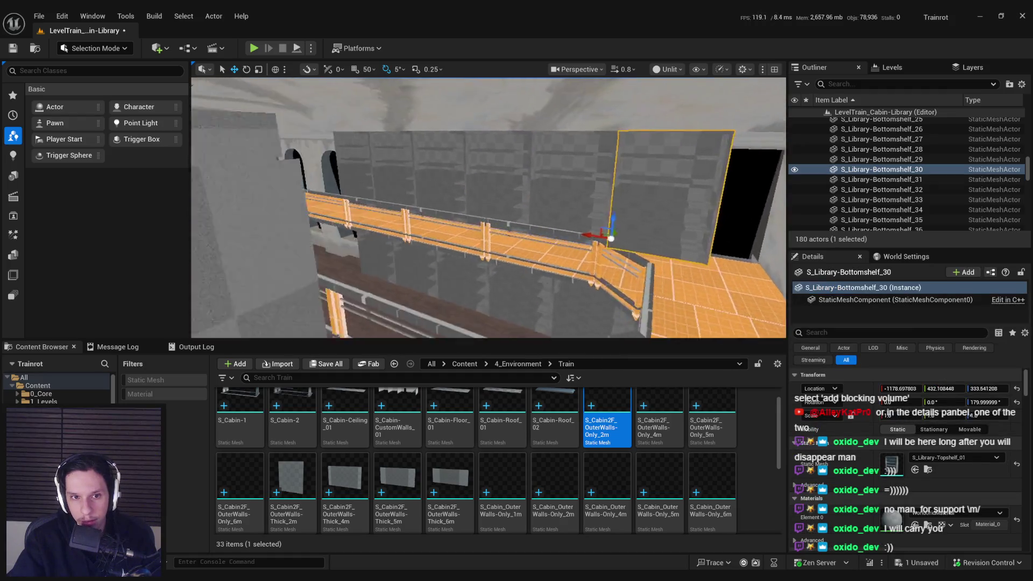
left_click(532, 252, "ctrl")
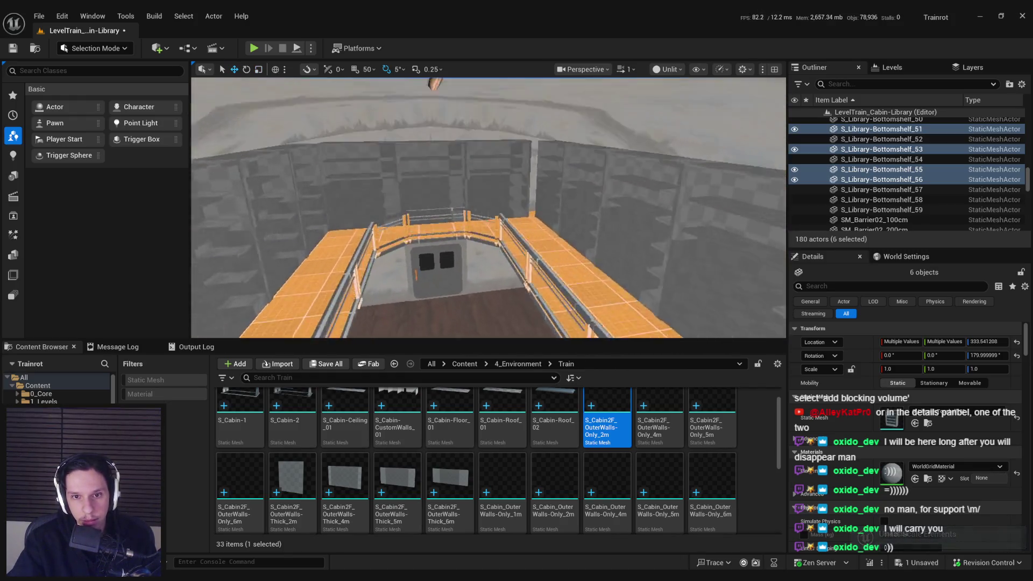
key("ctrl+z")
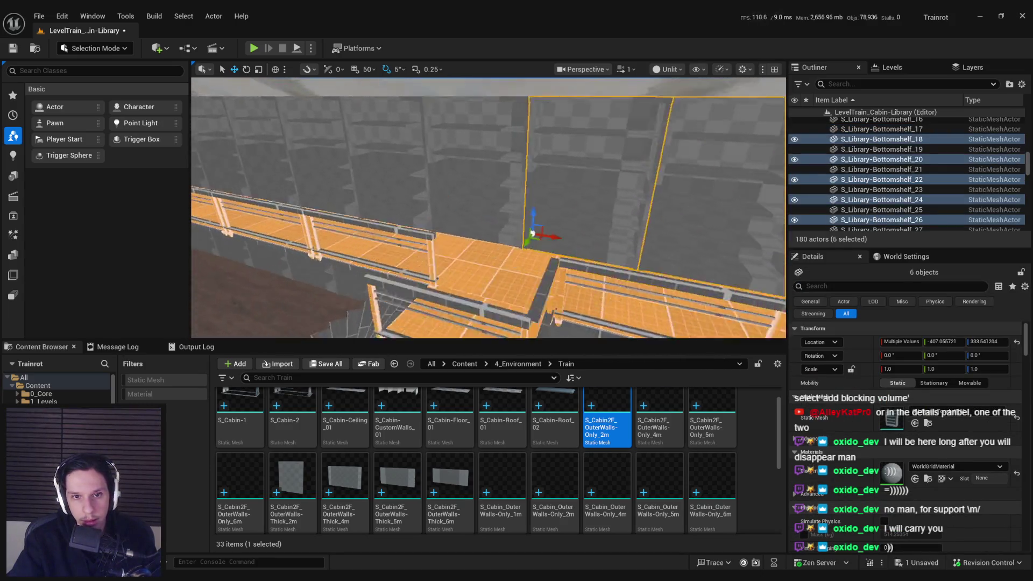
key("ctrl+z")
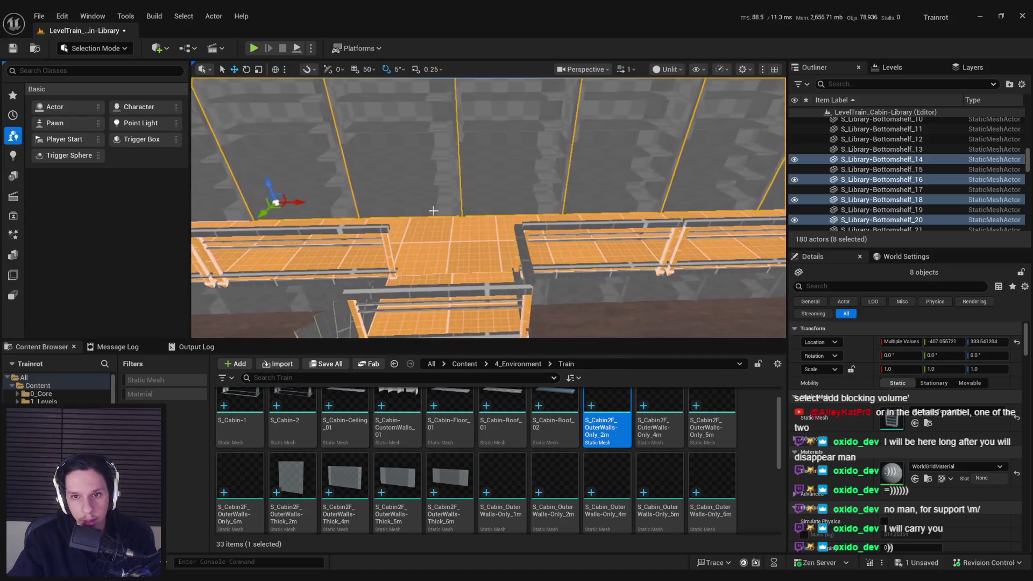
key("ctrl+z")
key("ctrl+z")
mouse_move(488, 208)
left_mouse_down()
mouse_move(549, 199)
mouse_move(511, 221)
mouse_move(476, 212)
left_mouse_up()
key("ctrl+z")
left_click(410, 199, "ctrl")
Add more gallery shelves along the wall, including Bottomshelf_2, to the selection
left_click(546, 202, "ctrl")
mouse_move(547, 203)
left_mouse_down()
mouse_move(610, 208)
mouse_move(383, 224)
mouse_move(452, 247)
mouse_move(329, 217)
left_mouse_up()
left_click(503, 215, "ctrl")
left_click(533, 212, "ctrl")
left_click(487, 223, "ctrl")
left_click(383, 224, "ctrl")
left_click(452, 247, "ctrl")
left_click(329, 218, "ctrl")
left_click(267, 200, "ctrl")
mouse_move(268, 200)
left_mouse_down()
mouse_move(355, 221)
mouse_move(527, 197)
mouse_move(518, 197)
left_mouse_up()
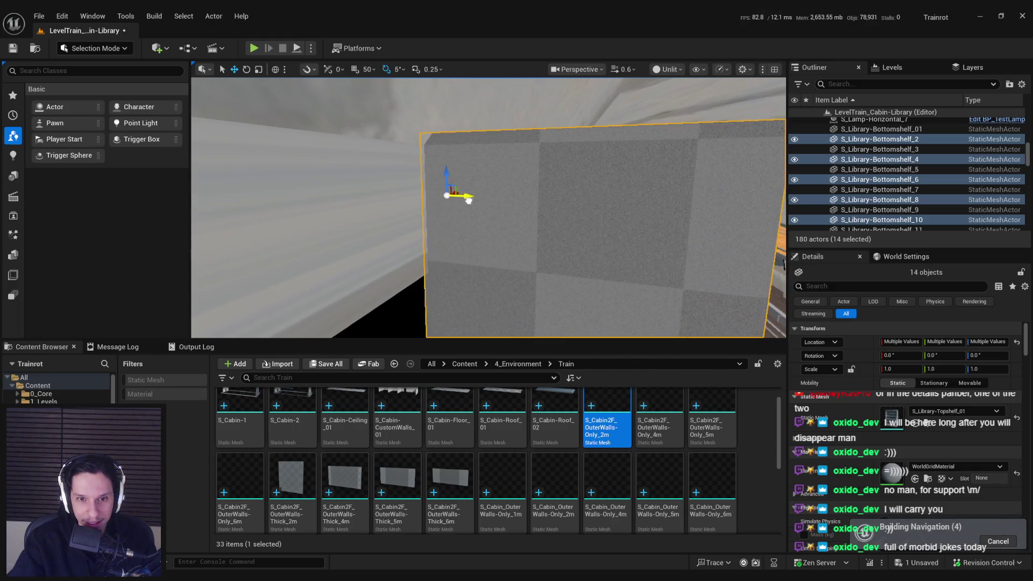
mouse_move(471, 200)
left_mouse_down()
mouse_move(441, 210)
mouse_move(555, 231)
mouse_move(519, 218)
mouse_move(542, 229)
left_mouse_up()
Select the shelves at the wall's end, including Bottomshelf_59
left_click(554, 249)
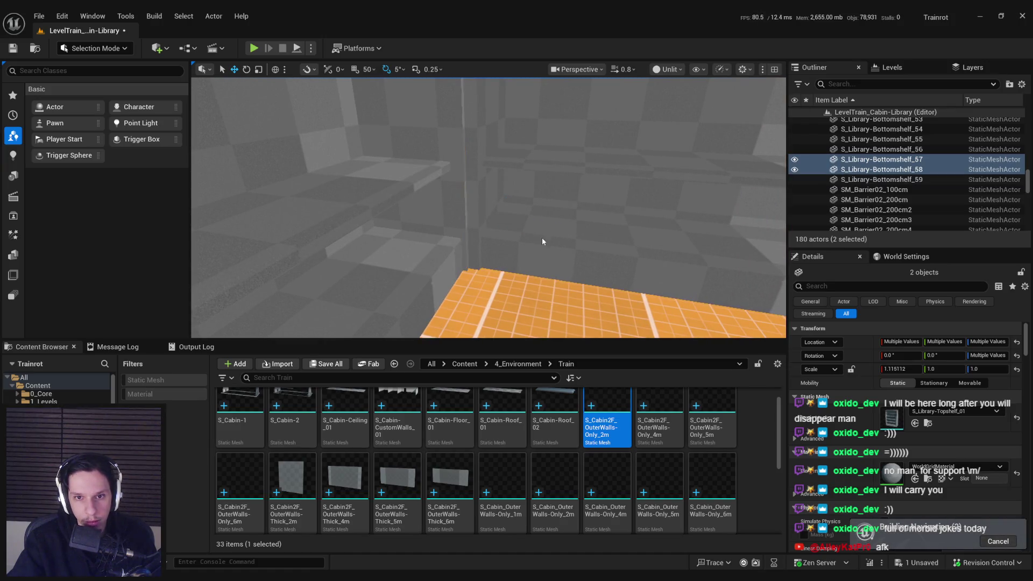
left_click(542, 241, "ctrl")
left_click_drag(542, 242, 533, 232)
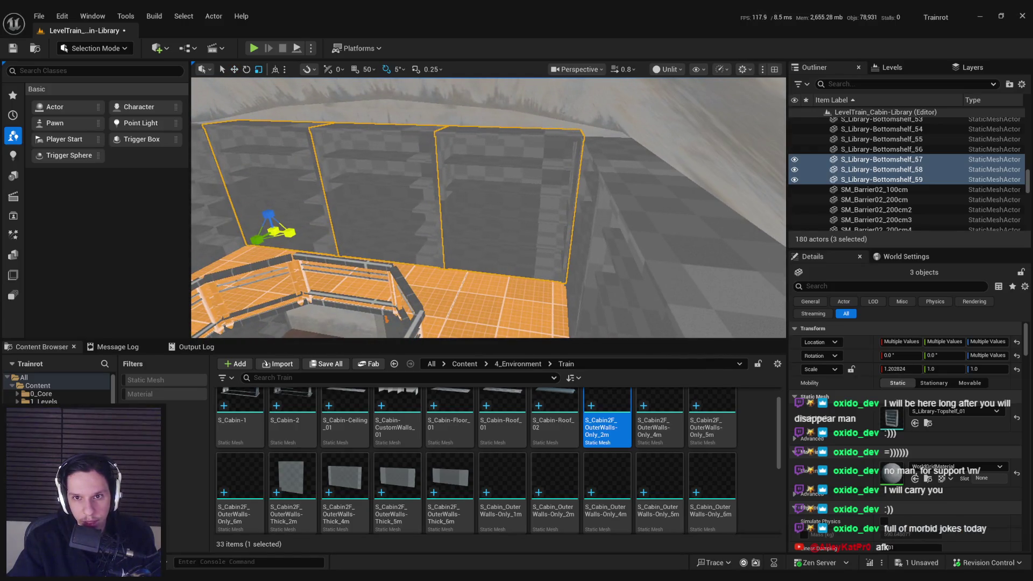
mouse_move(532, 232)
left_mouse_down()
mouse_move(496, 336)
mouse_move(526, 270)
mouse_move(635, 255)
mouse_move(517, 259)
mouse_move(559, 280)
left_mouse_up()
Select two bottom bookshelves in the corridor and delete them
left_click(530, 266)
left_click(576, 255, "ctrl")
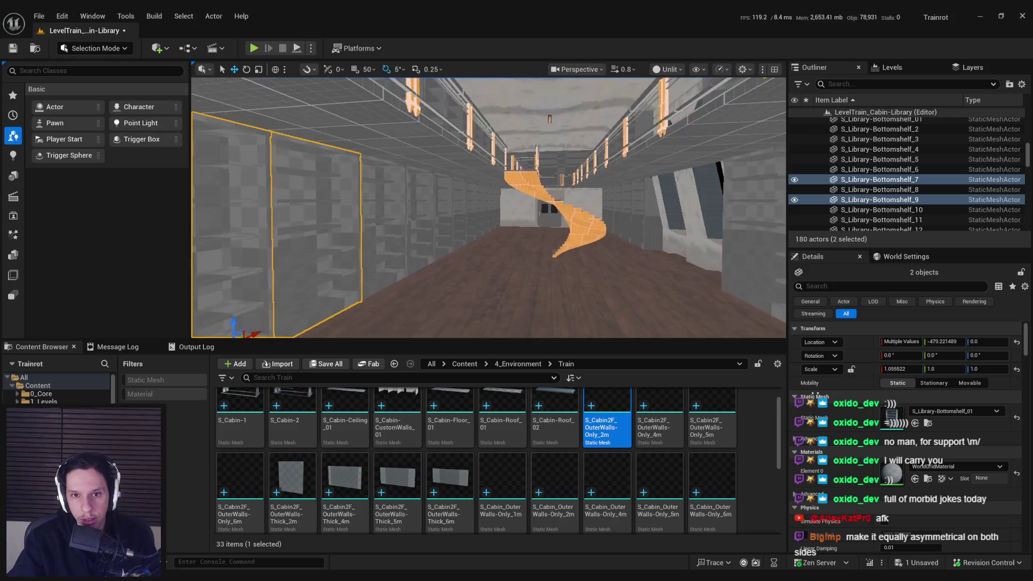
key("f")
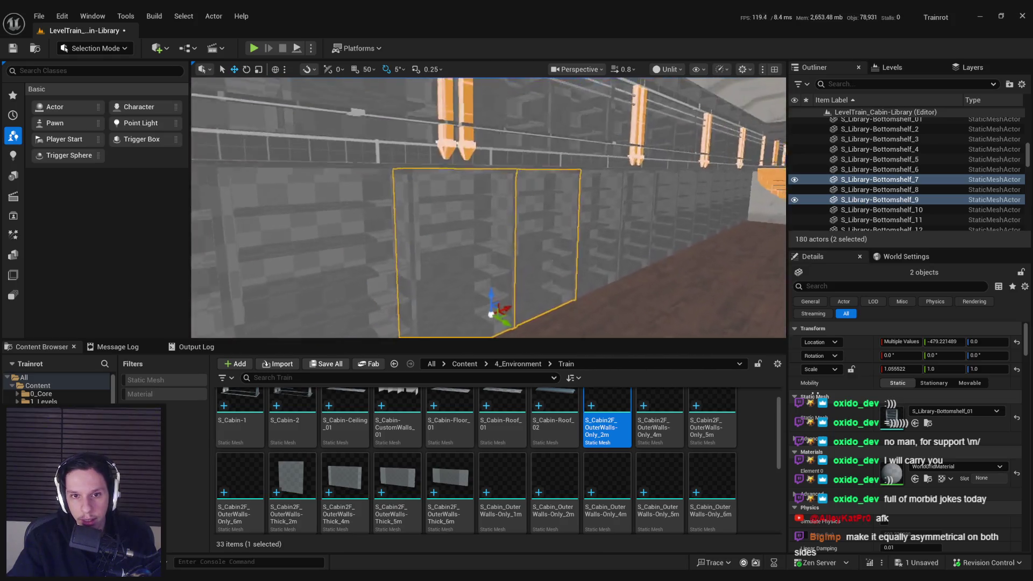
key("Delete")
Delete the next bookshelf wall beside the spiral staircase
mouse_move(599, 280)
left_mouse_down()
mouse_move(527, 283)
mouse_move(581, 284)
mouse_move(538, 282)
mouse_move(533, 272)
left_mouse_up()
left_click(461, 277)
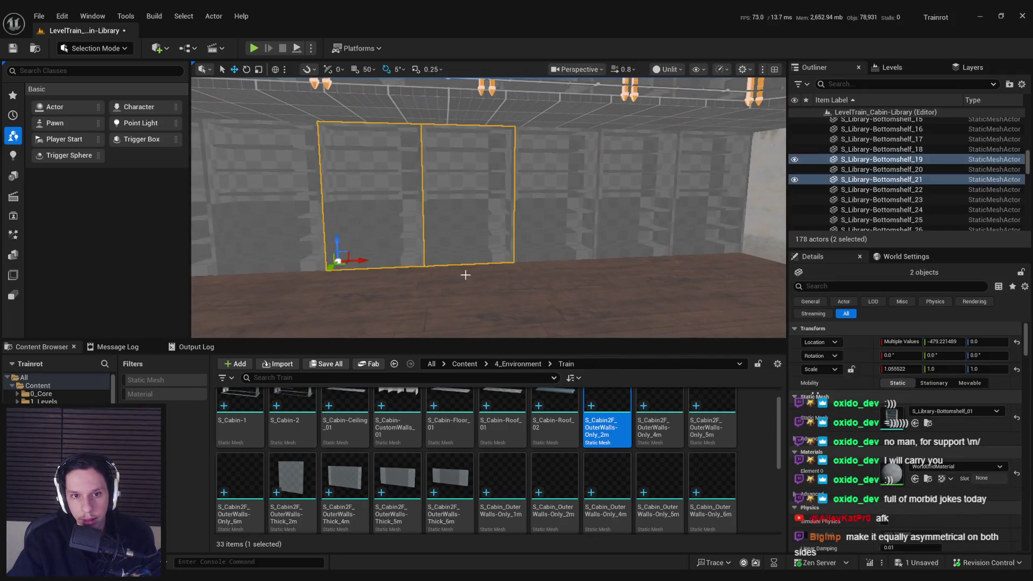
key("Delete")
left_click_drag(461, 277, 570, 277)
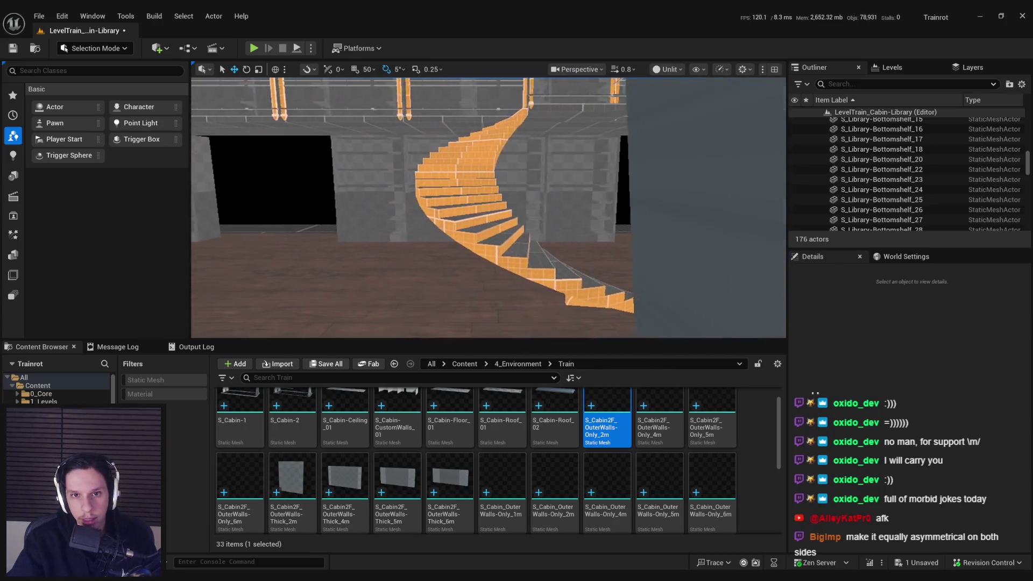
left_click_drag(571, 277, 570, 266)
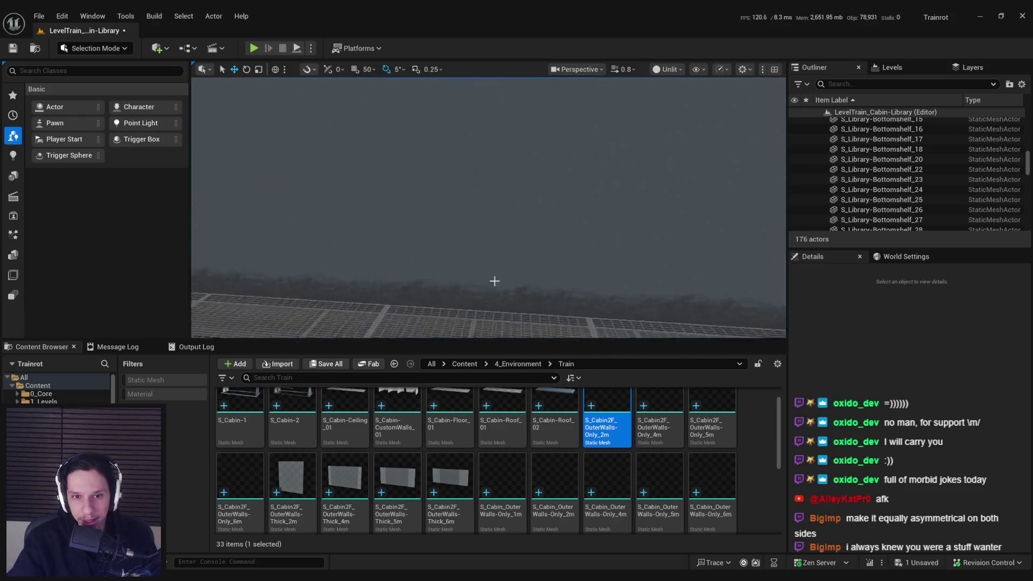
left_click(495, 252)
scroll(589, 427, "down", 3)
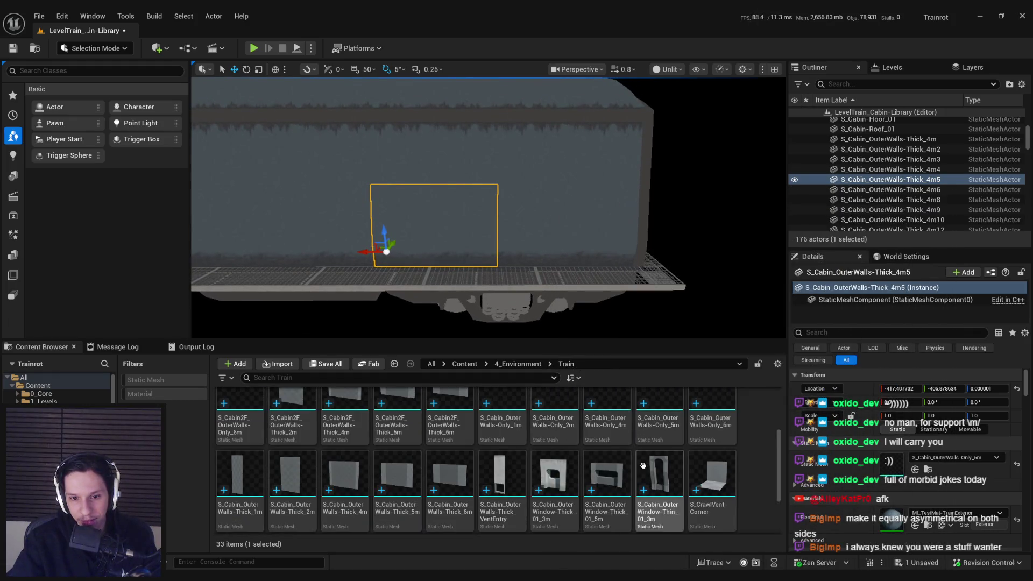
Frame the car-side wall pieces, test-deleting them and restoring with undo
scroll(608, 458, "down", 3)
left_click_drag(659, 430, 876, 462)
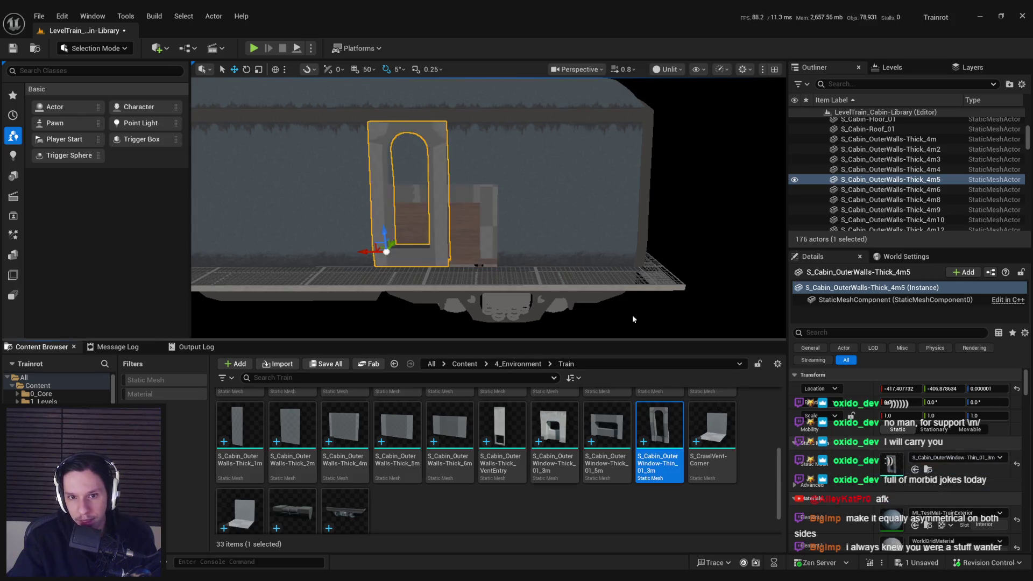
key("f")
key("Delete")
key("ctrl+z")
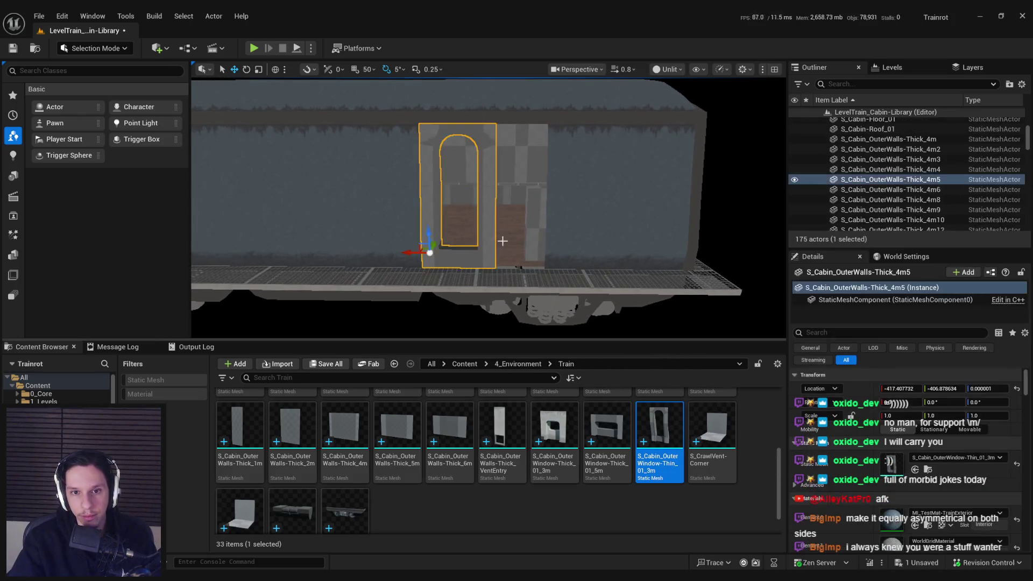
left_click_drag(419, 245, 419, 245)
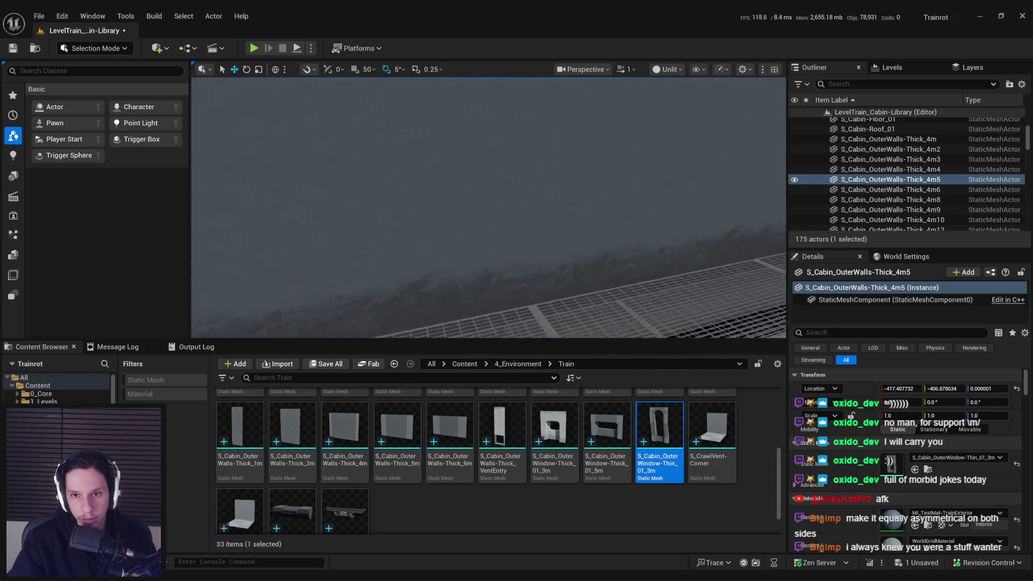
key("Delete")
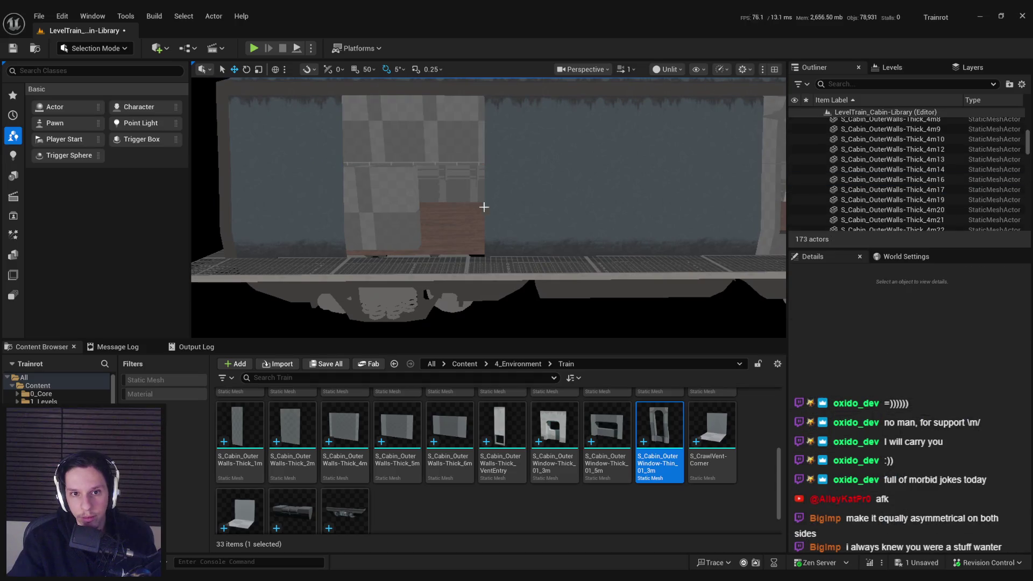
key("ctrl+z")
key("ctrl+z")
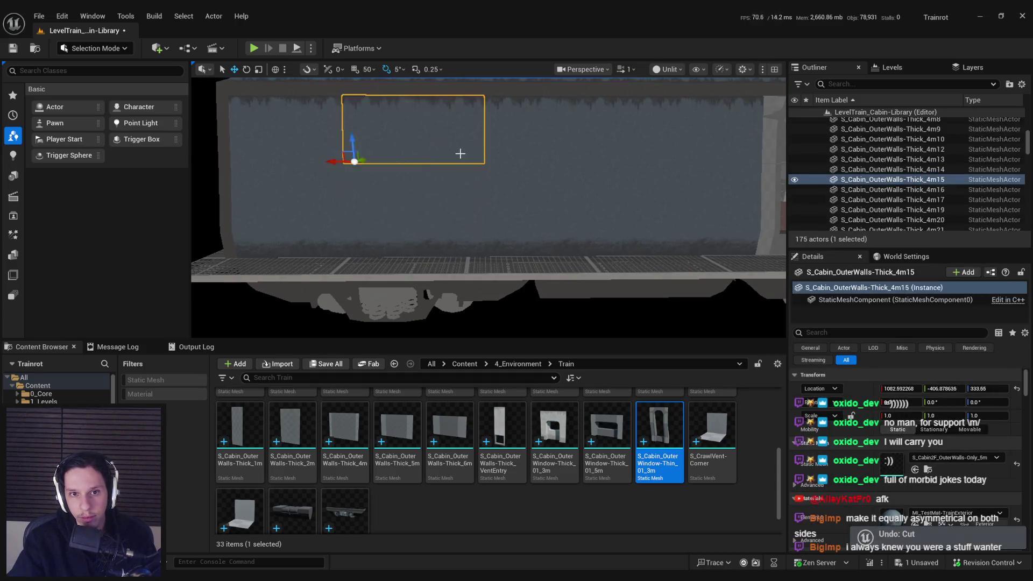
key("ctrl+z")
Swap the wall's mesh to S_Cabin_OuterWindow-Thin_01_3m and slide it 200 units along X
left_click(915, 470)
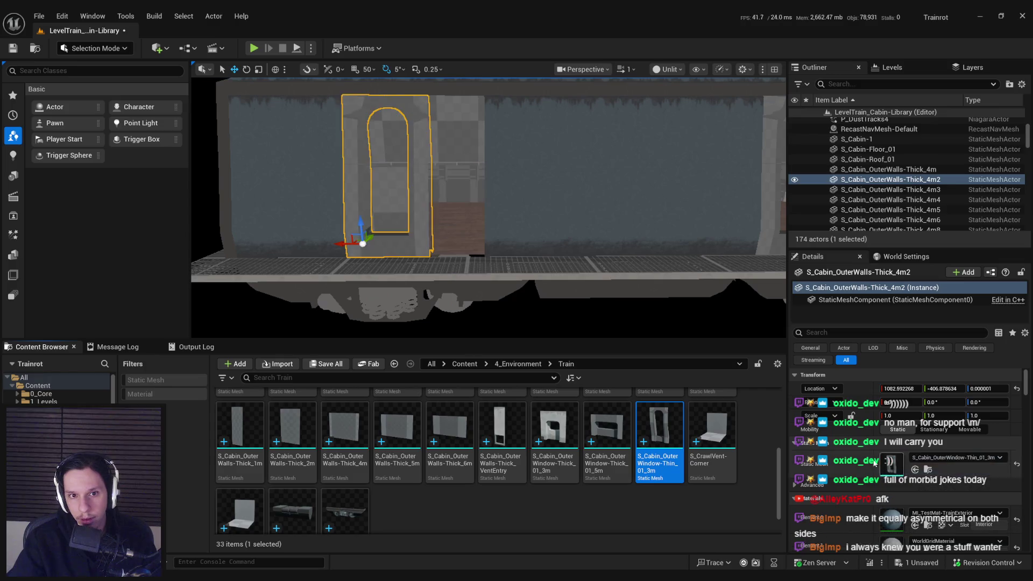
scroll(350, 87, "up", 2)
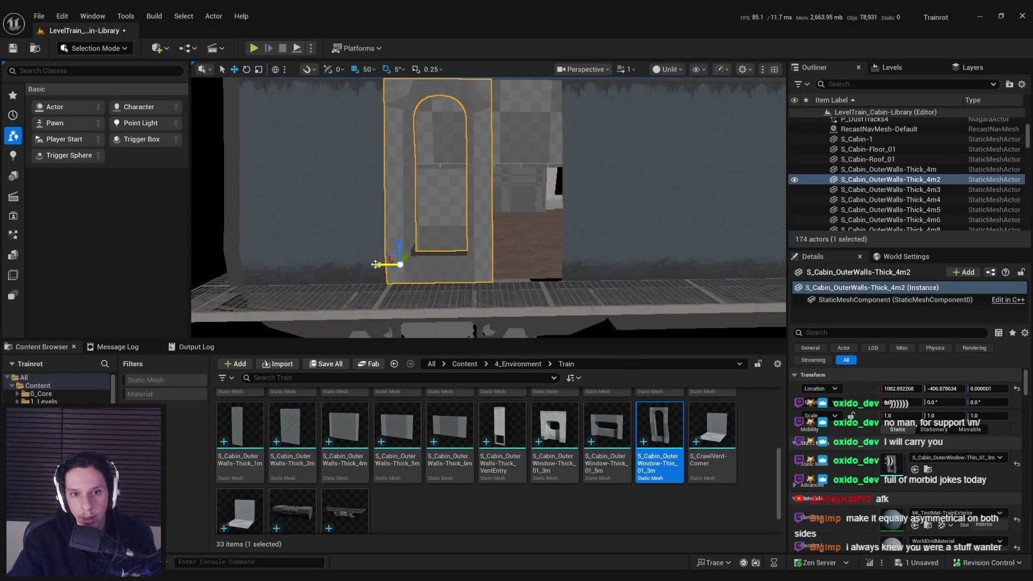
left_click_drag(375, 264, 421, 265)
scroll(421, 265, "up", 3)
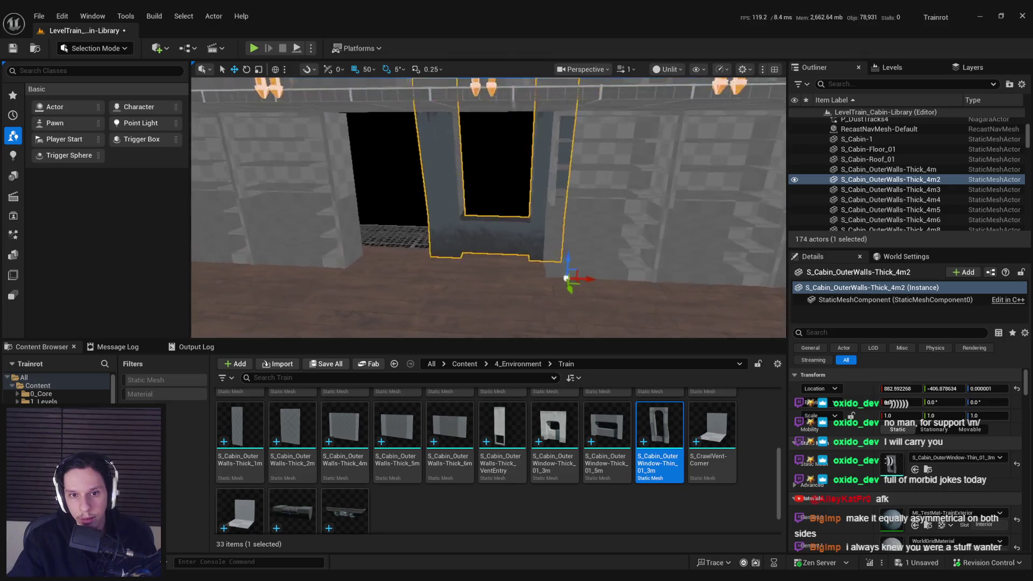
left_click_drag(592, 270, 633, 270)
Fine-tune the window wall's X position in 50-unit steps until it lines up
left_click_drag(607, 282, 598, 287)
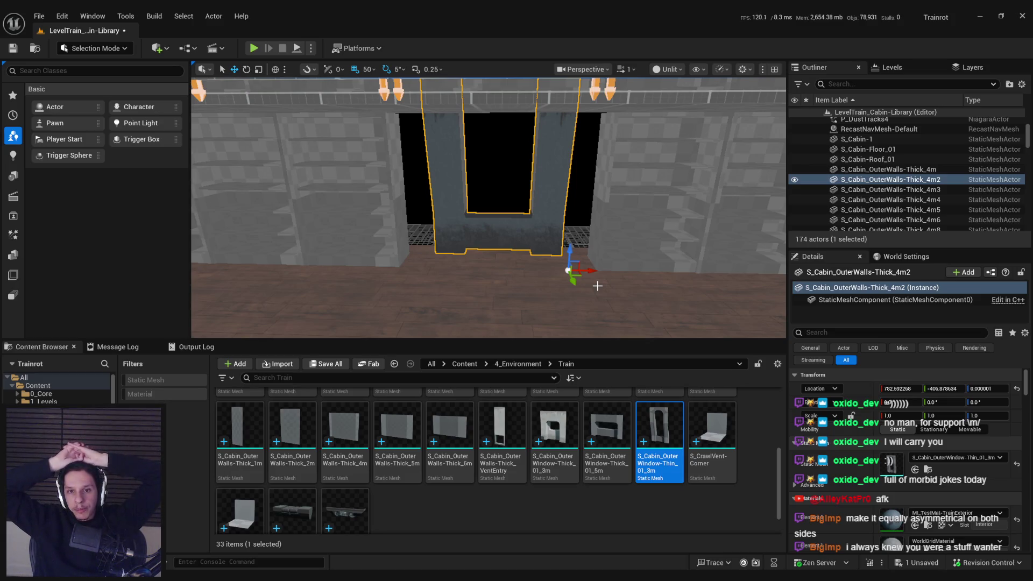
left_click_drag(592, 271, 653, 269)
key("f")
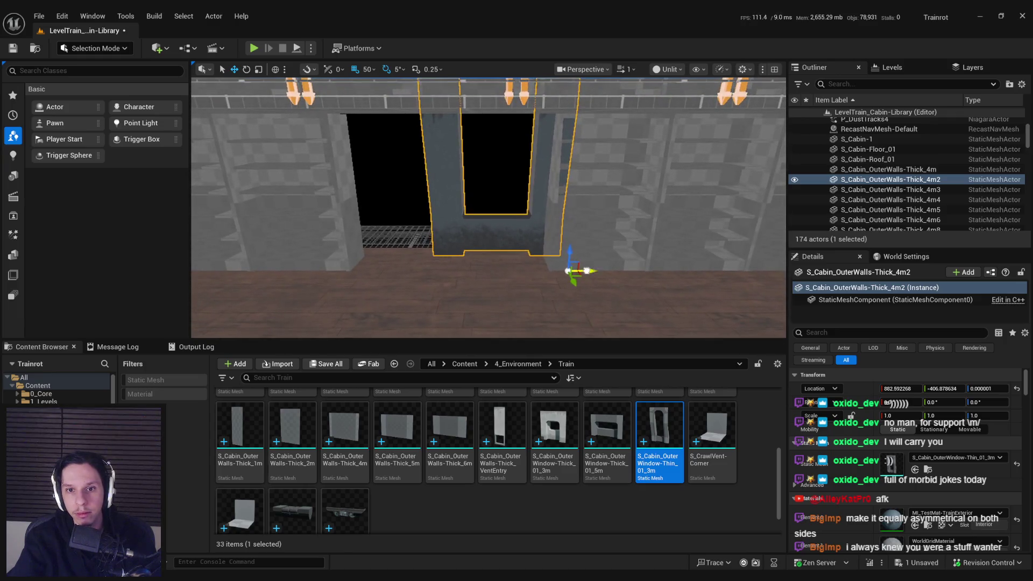
left_click_drag(562, 272, 538, 271)
left_click_drag(484, 215, 544, 209, "alt")
left_click(560, 280)
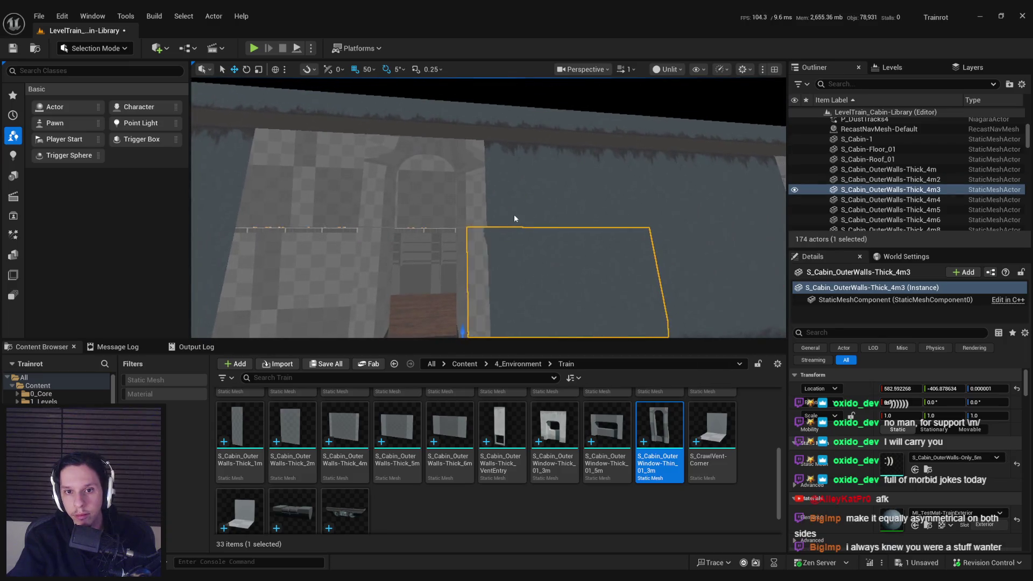
Select a second outer wall piece and delete both selected walls
left_click(514, 214, "ctrl")
mouse_move(416, 198)
left_mouse_down("alt")
mouse_move(366, 204)
mouse_move(373, 197)
mouse_move(425, 212)
mouse_move(409, 220)
mouse_move(431, 216)
mouse_move(403, 247)
left_mouse_up("alt")
key("Delete")
Select and frame the arched window wall, then move the view to another window wall
left_click(431, 215)
left_click(541, 259)
mouse_move(542, 258)
left_mouse_down("alt")
mouse_move(520, 262)
mouse_move(546, 283)
mouse_move(493, 283)
mouse_move(484, 258)
left_mouse_up("alt")
key("f")
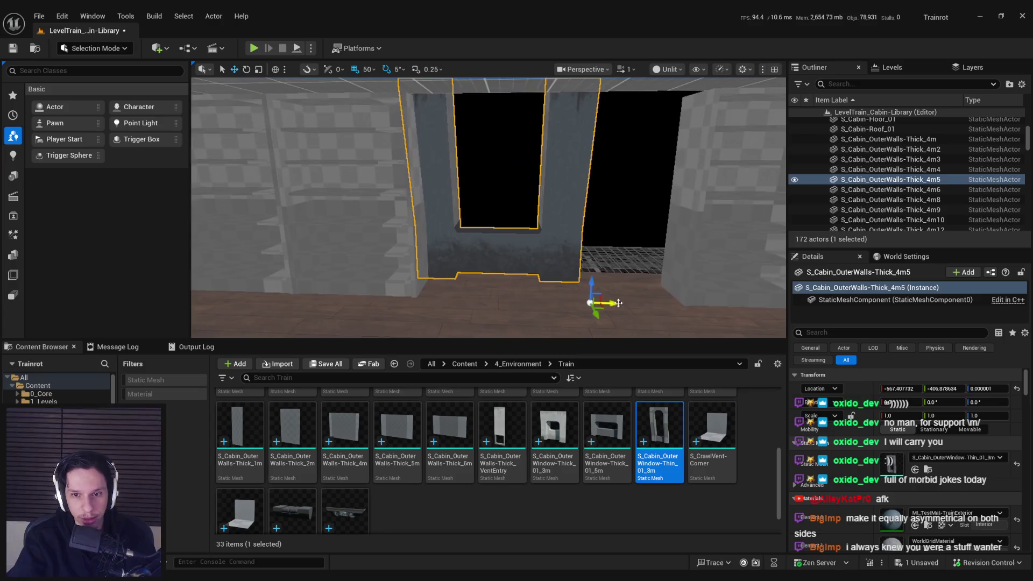
mouse_move(622, 302)
left_mouse_down()
mouse_move(512, 295)
mouse_move(604, 293)
mouse_move(439, 267)
left_mouse_up()
scroll(425, 250, "down", 3)
Select a lower and upper wall pair and Alt-drag to duplicate them along Y
left_click(410, 215)
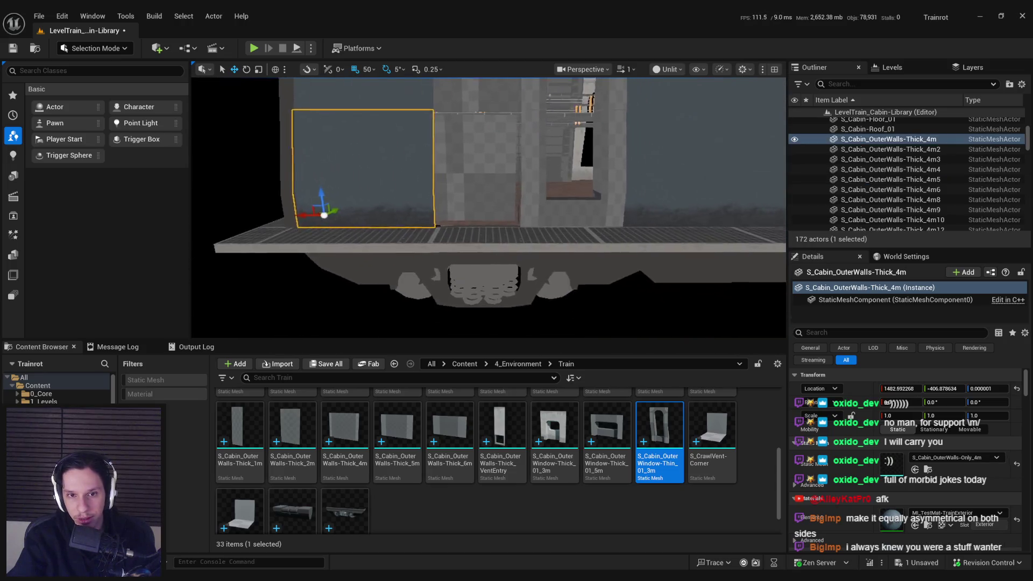
left_click(390, 153, "ctrl")
left_click_drag(272, 202, 413, 204)
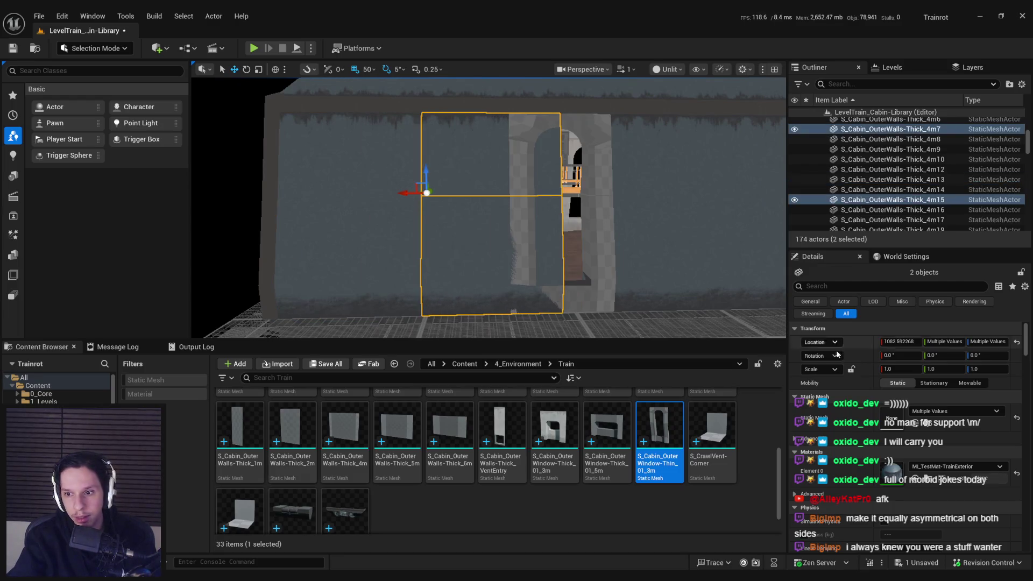
left_click(482, 178)
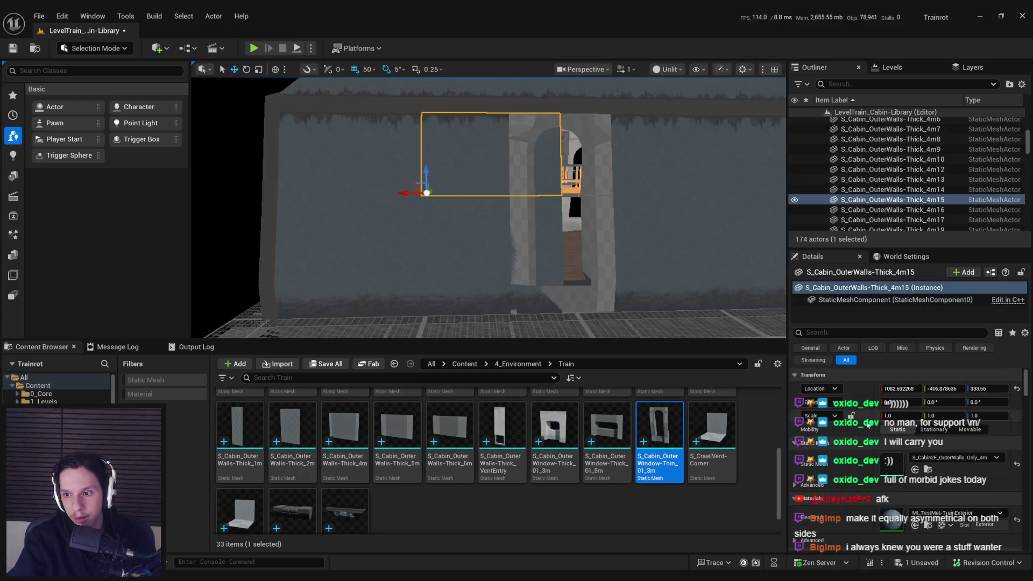
Give the upper wall the S_Cabin2F_OuterWalls-Only_2m mesh and the lower wall S_Cabin_OuterWalls-Only_2m
left_click(929, 469)
left_click(607, 425)
left_click(915, 469)
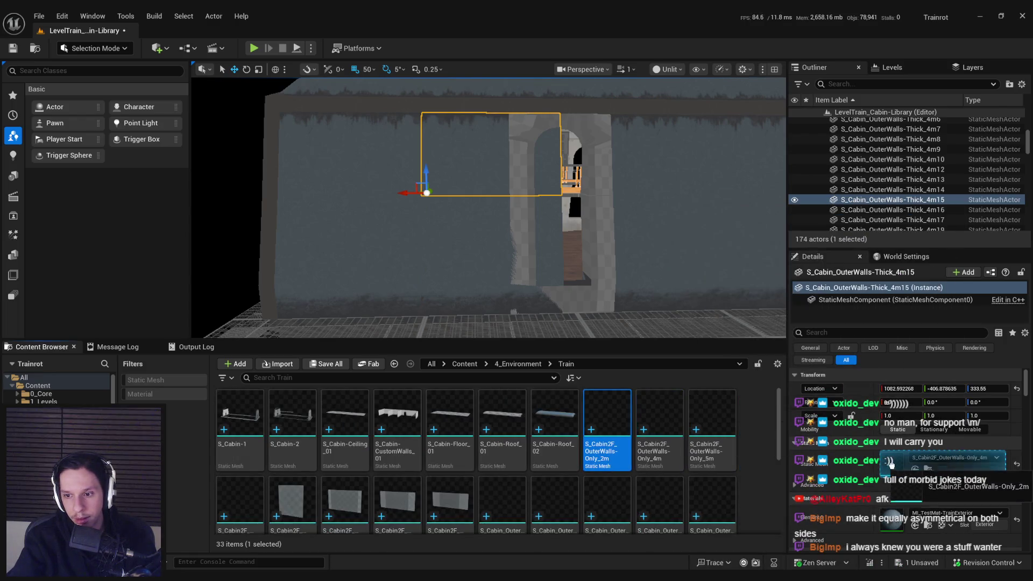
left_click(535, 285)
left_click_drag(605, 420, 892, 466)
key("ctrl+z")
scroll(340, 446, "down", 1)
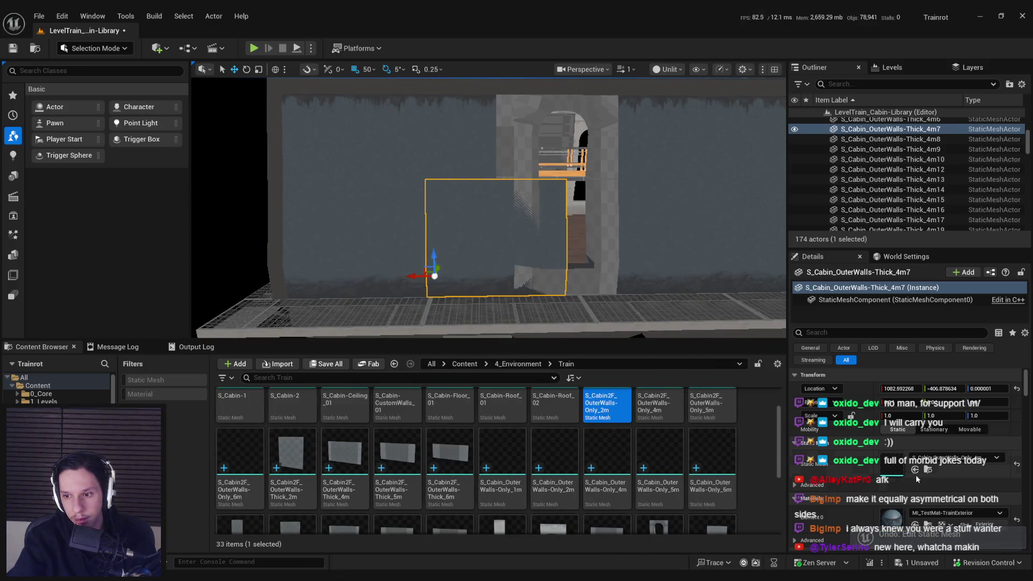
left_click(605, 458)
left_click_drag(570, 457, 892, 466)
scroll(543, 299, "up", 2)
Move the arched wall Thick_4m2 50 units along X and check the neighbouring walls
left_click(544, 300)
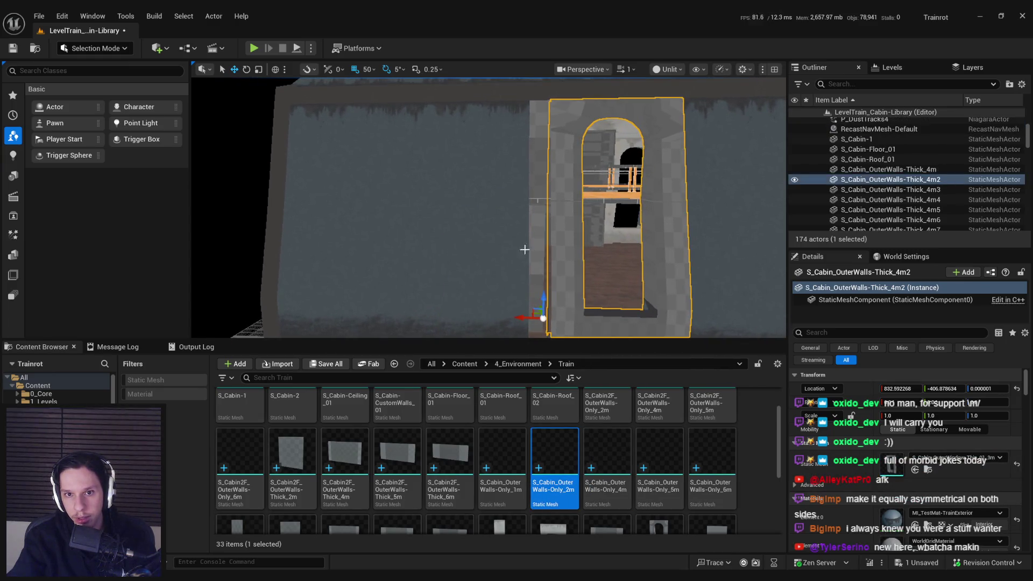
left_click_drag(515, 321, 525, 273)
left_click(525, 272)
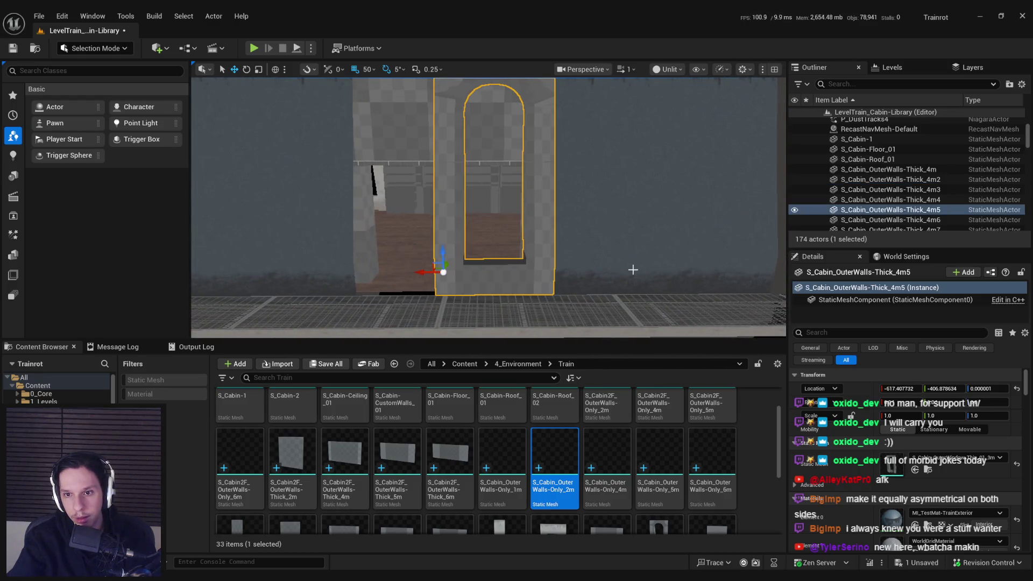
left_click(657, 274)
mouse_move(657, 274)
left_mouse_down()
mouse_move(657, 302)
mouse_move(619, 323)
left_mouse_up()
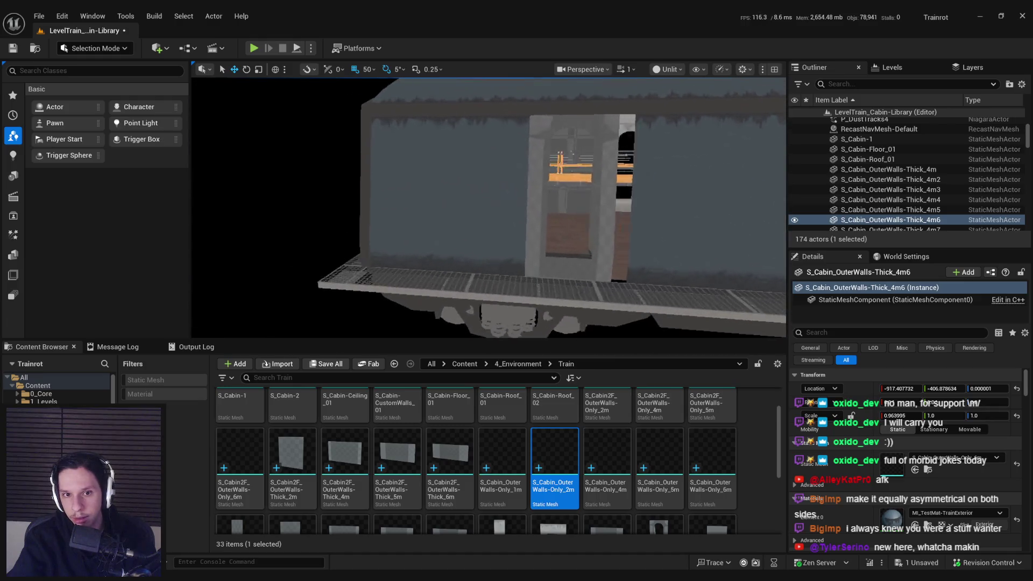
Delete the wall piece Thick_4m, then undo the deletion
left_click(460, 227)
key("Delete")
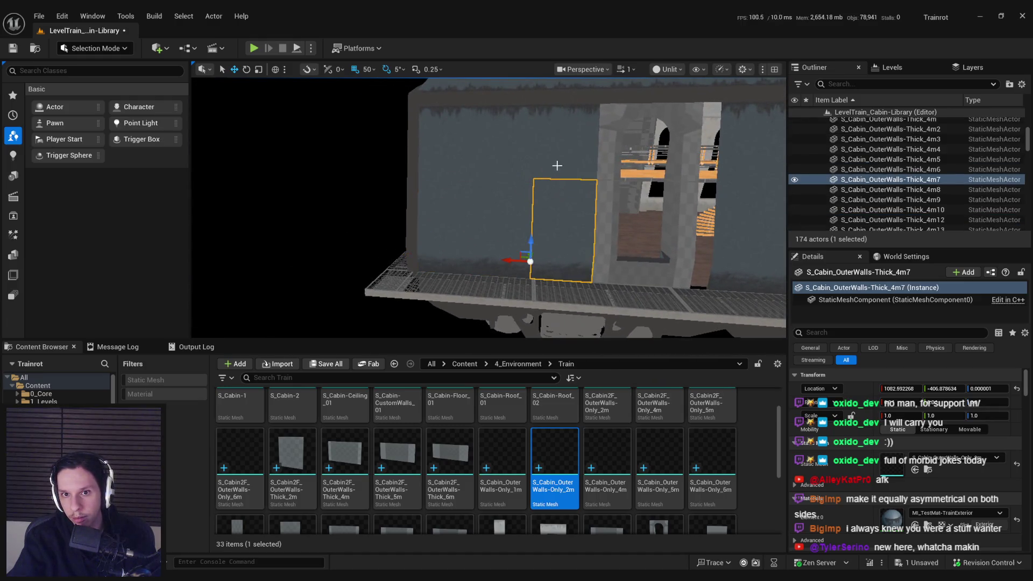
left_click(486, 175)
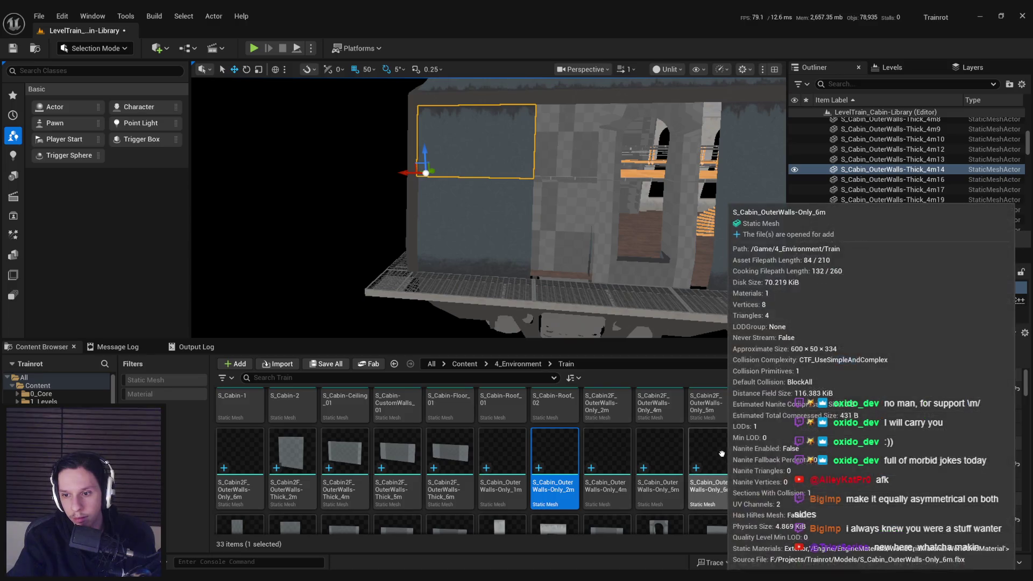
left_click(712, 468)
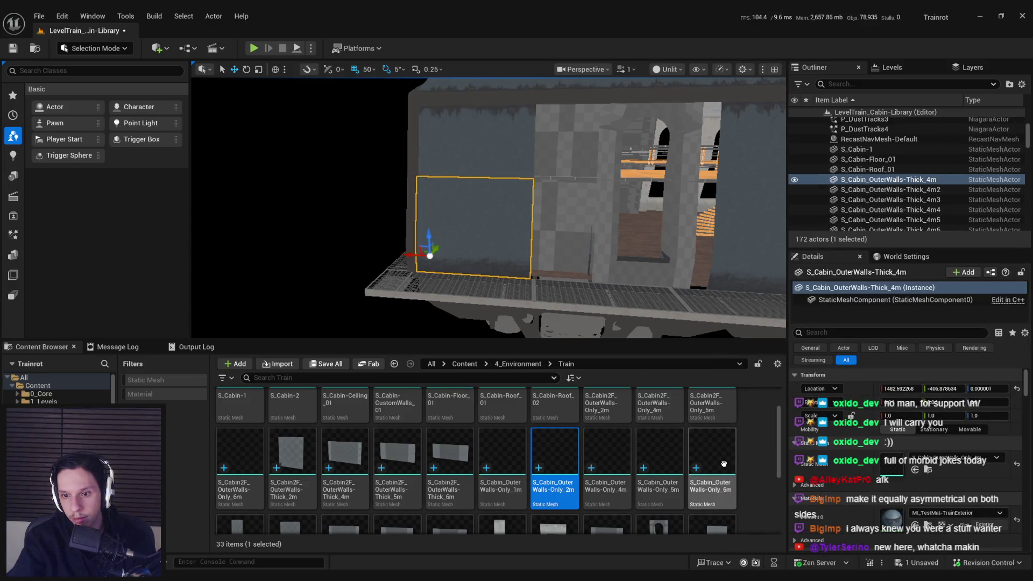
key("ctrl+z")
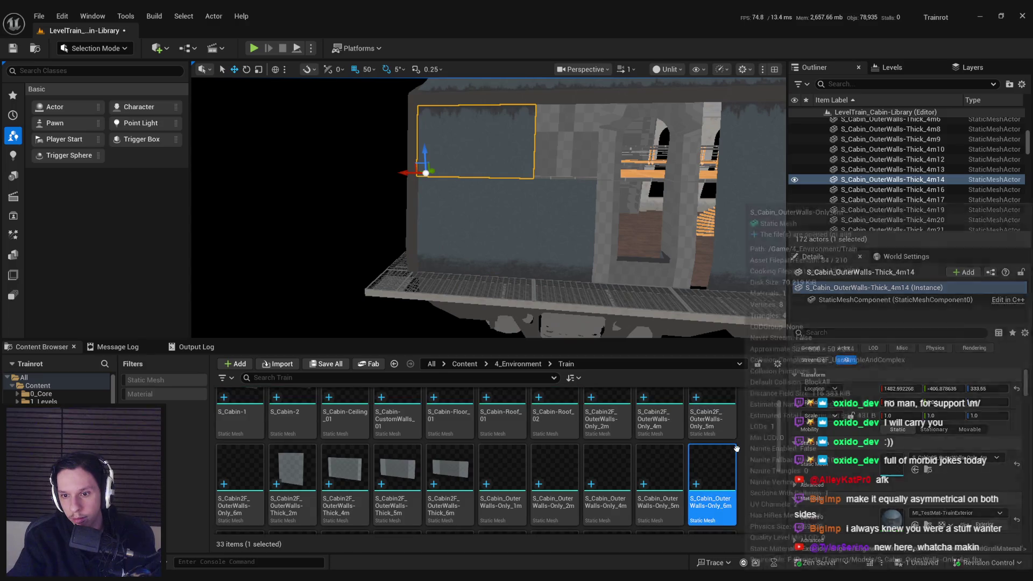
scroll(527, 461, "up", 1)
Pick S_Cabin2F_OuterWalls-Only_6m and fly into the cabin toward the windows
left_click(251, 492)
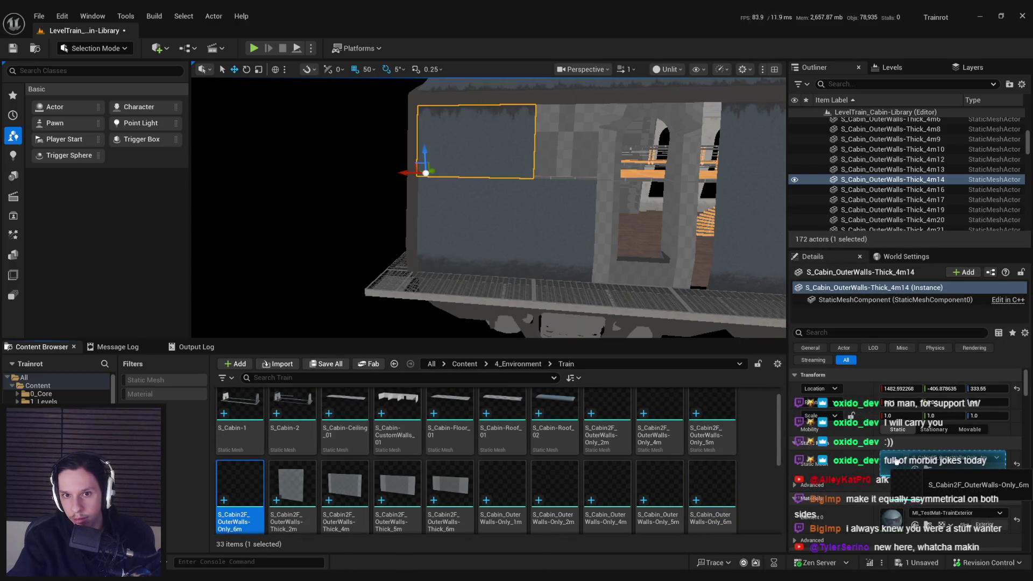
key("s")
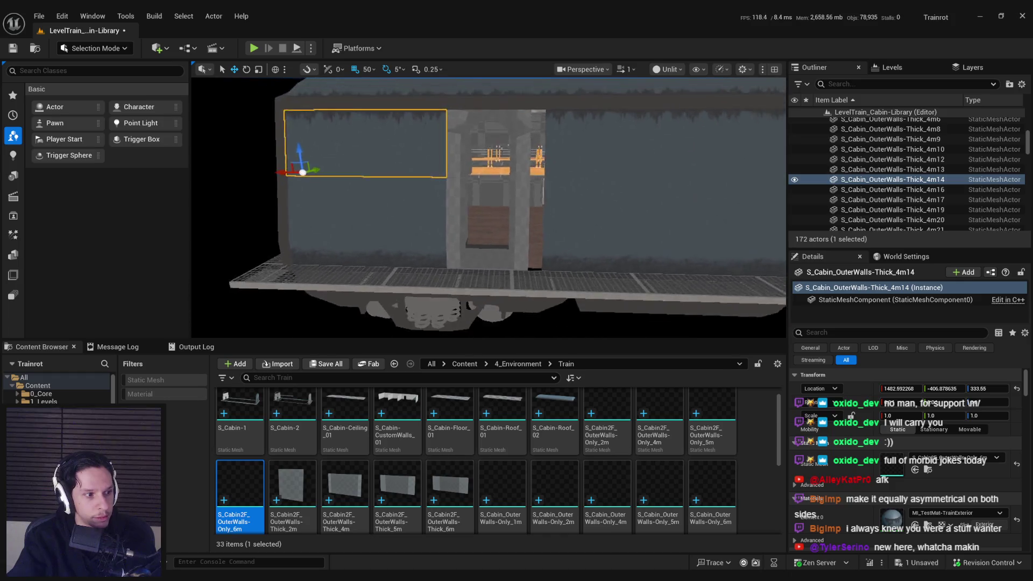
key("s")
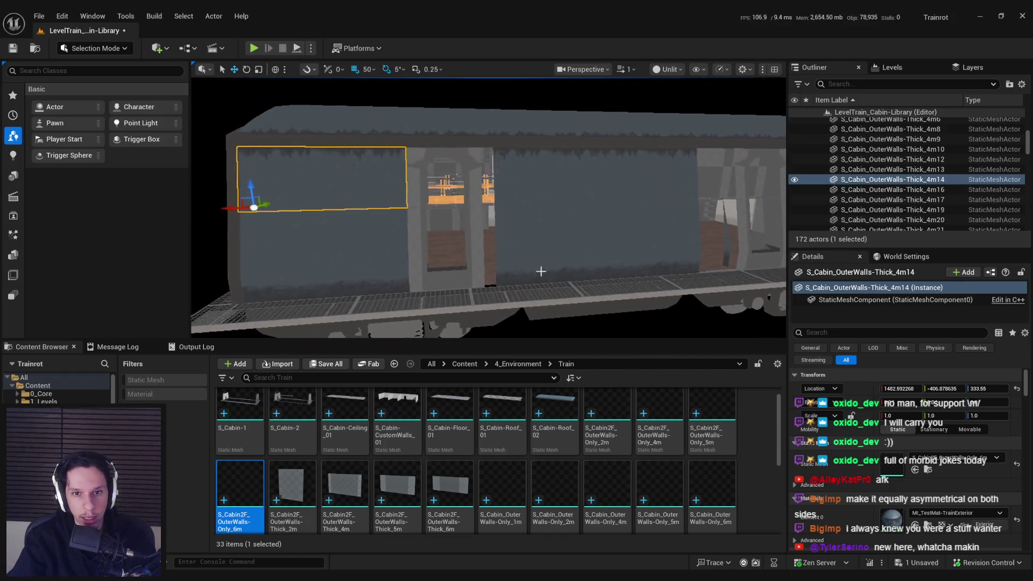
key("w")
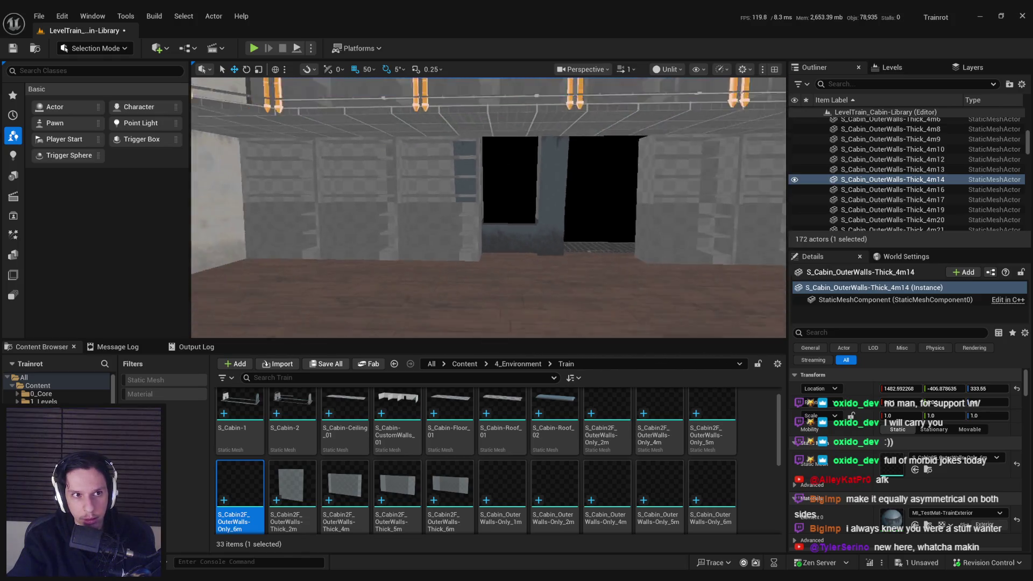
Fly around the cabin inspecting bookshelves Bottomshelf_23, _5 and _2 near the windows and staircase
key("s")
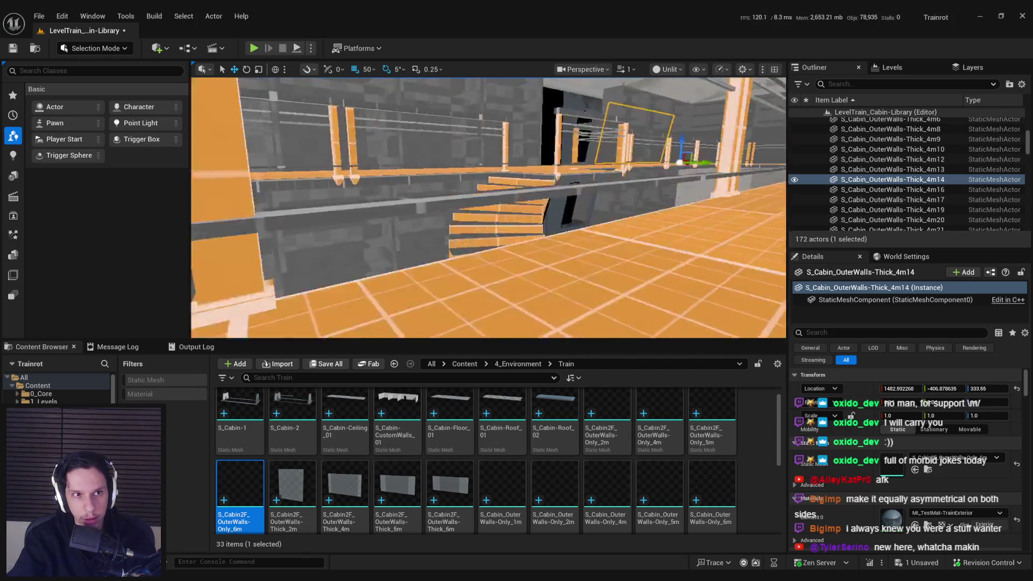
left_click(461, 282)
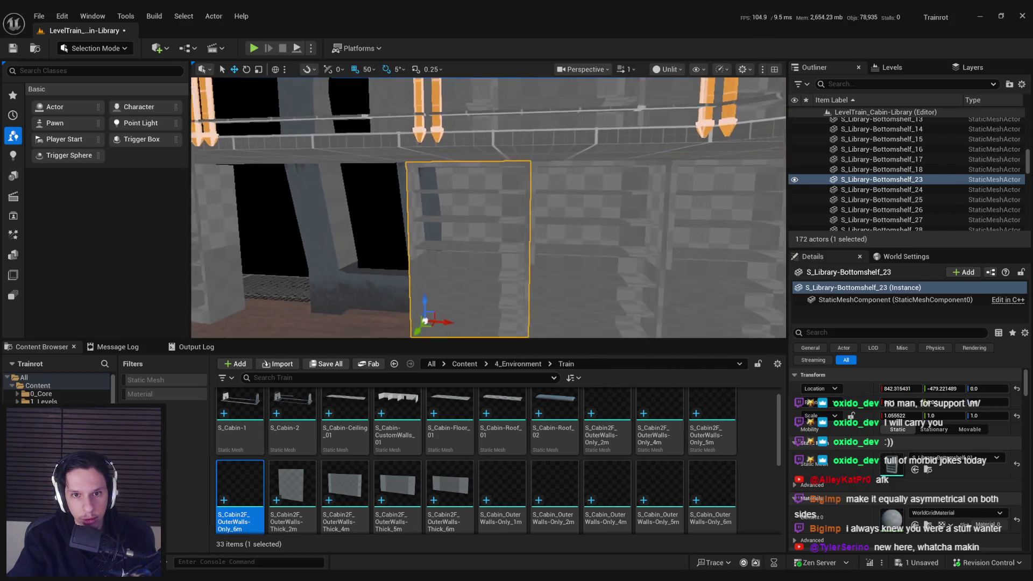
key("s")
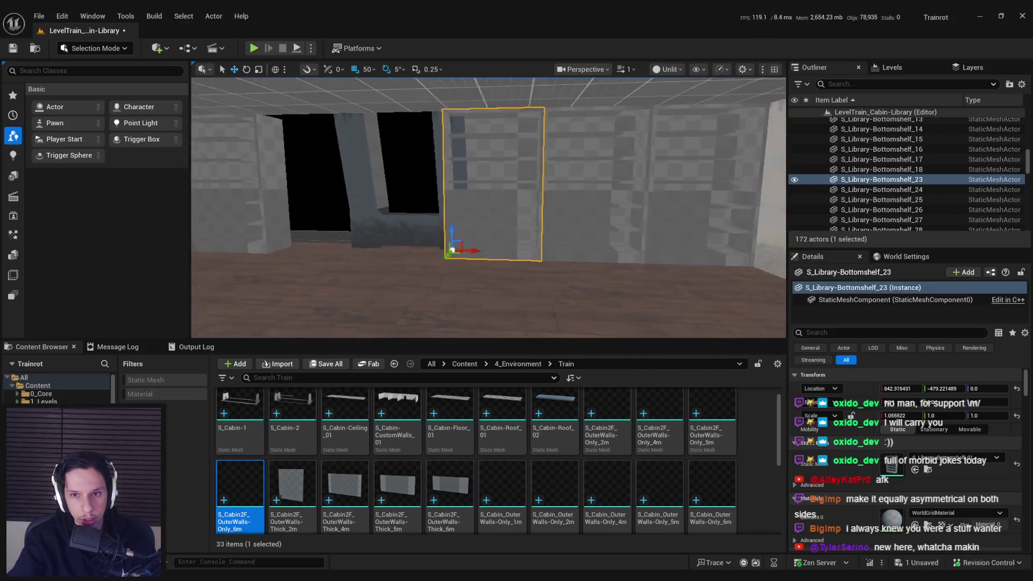
key("s")
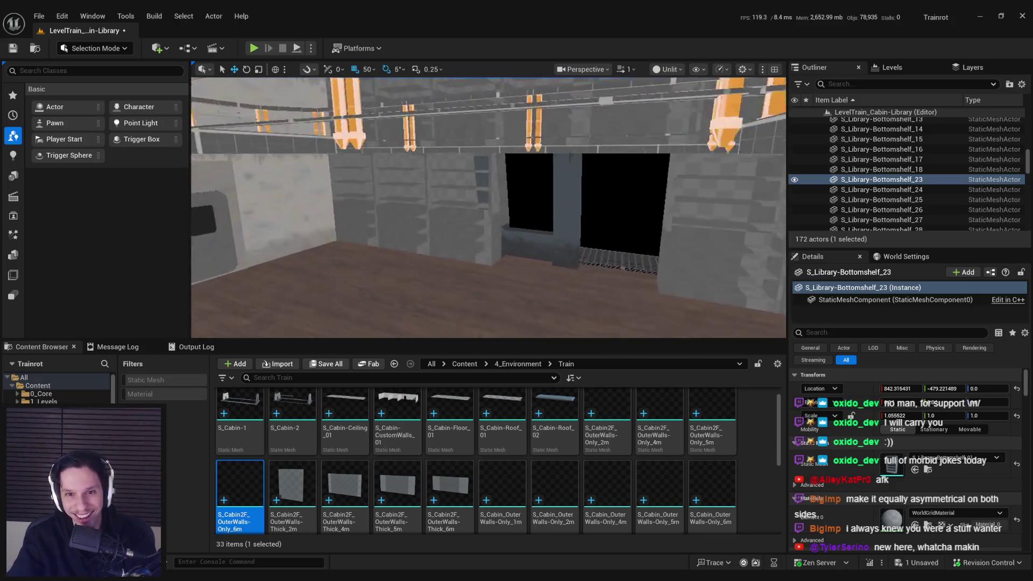
key("s")
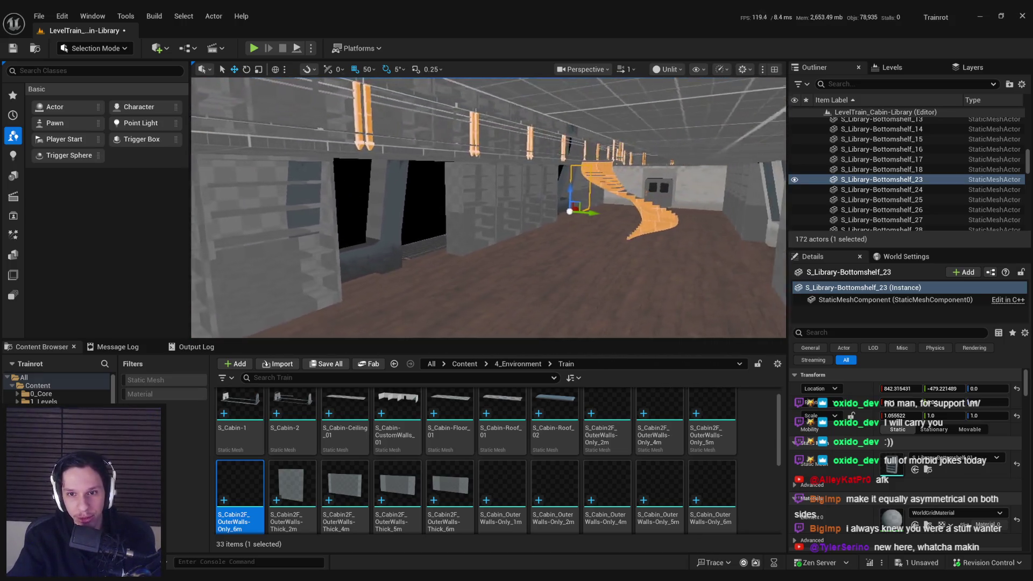
left_click(503, 295)
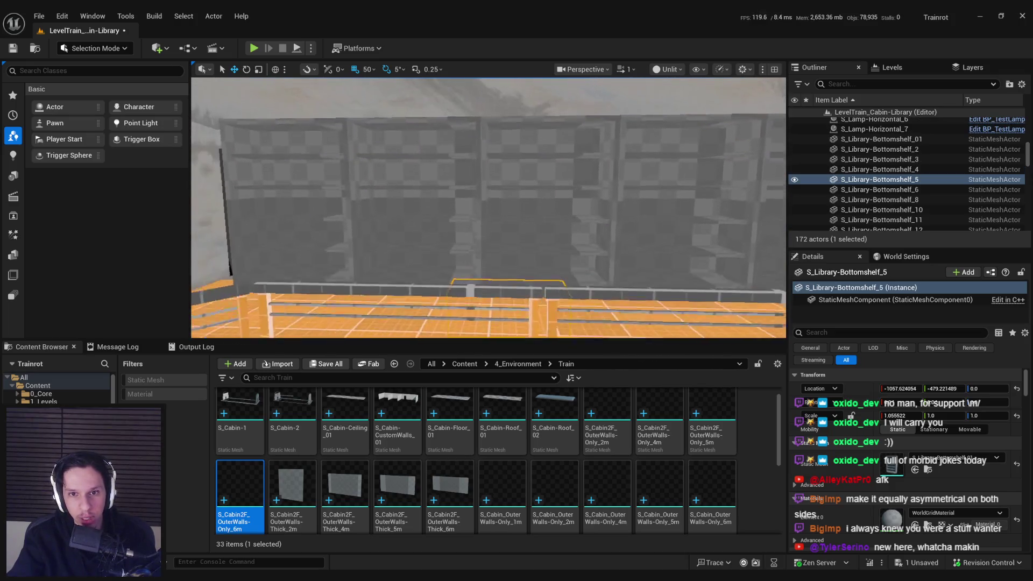
left_click(499, 233)
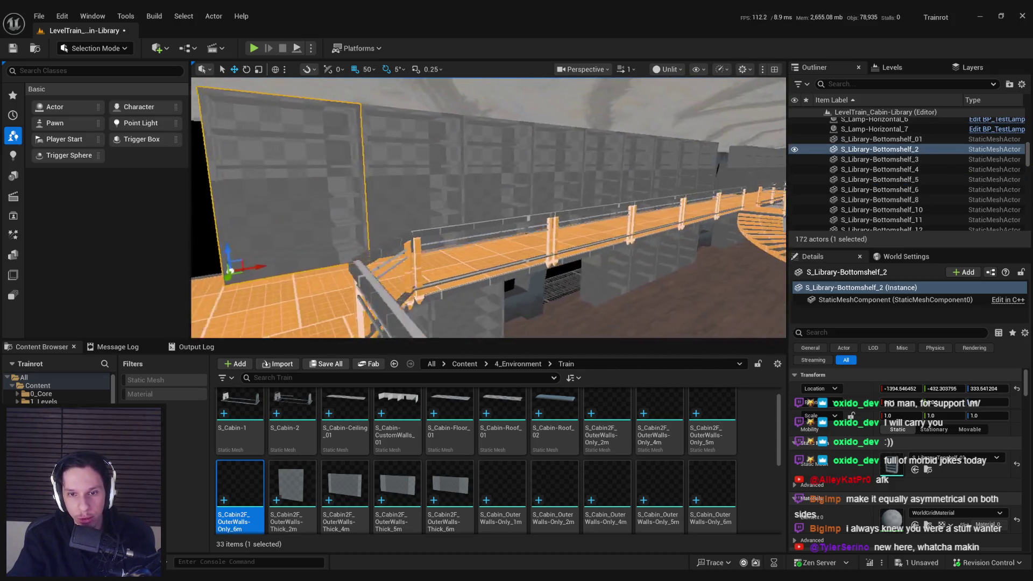
Fly down into the room and select two bottom shelves beside the window
key("w")
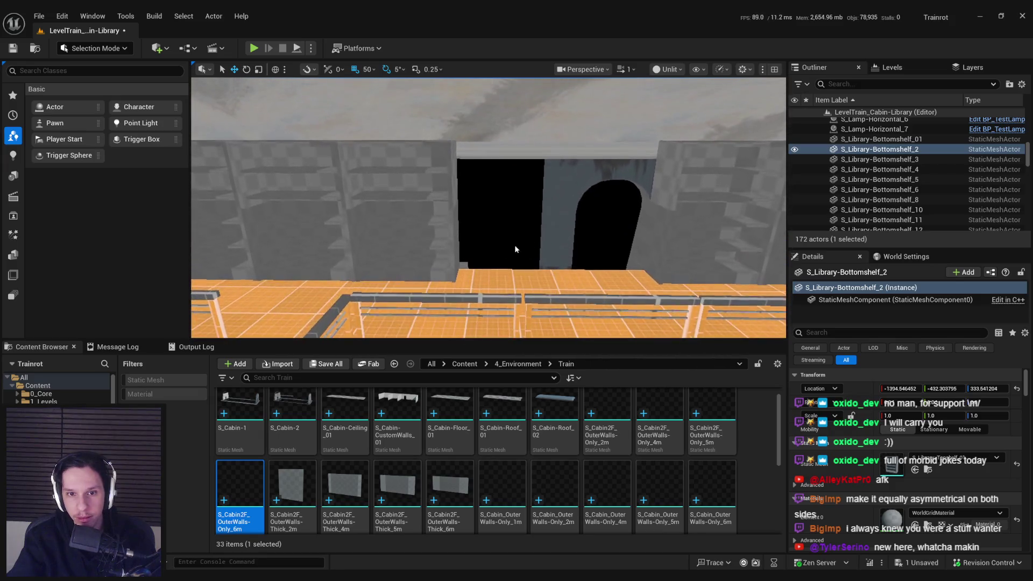
key("w")
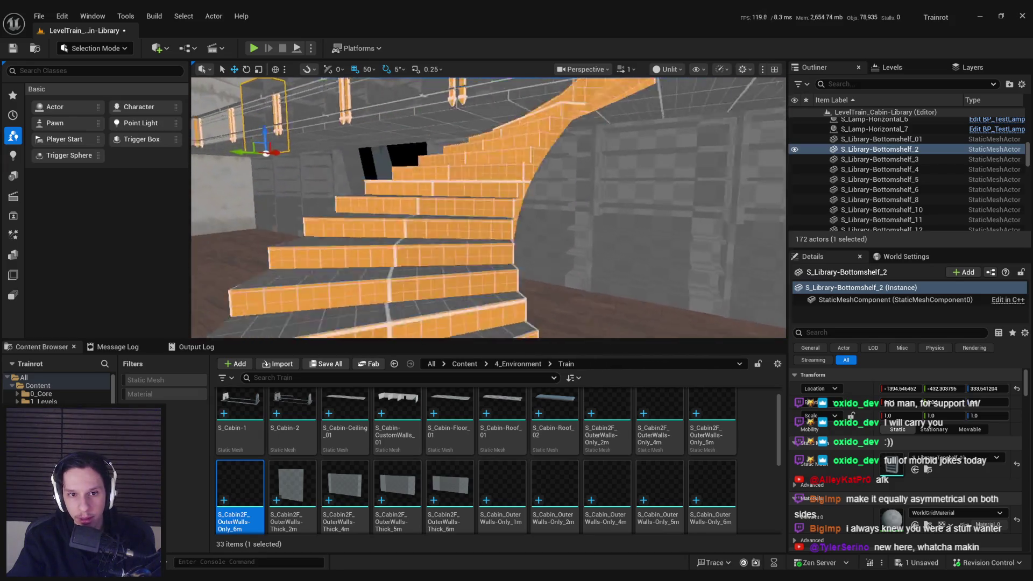
left_click(533, 216)
left_click(377, 216, "ctrl")
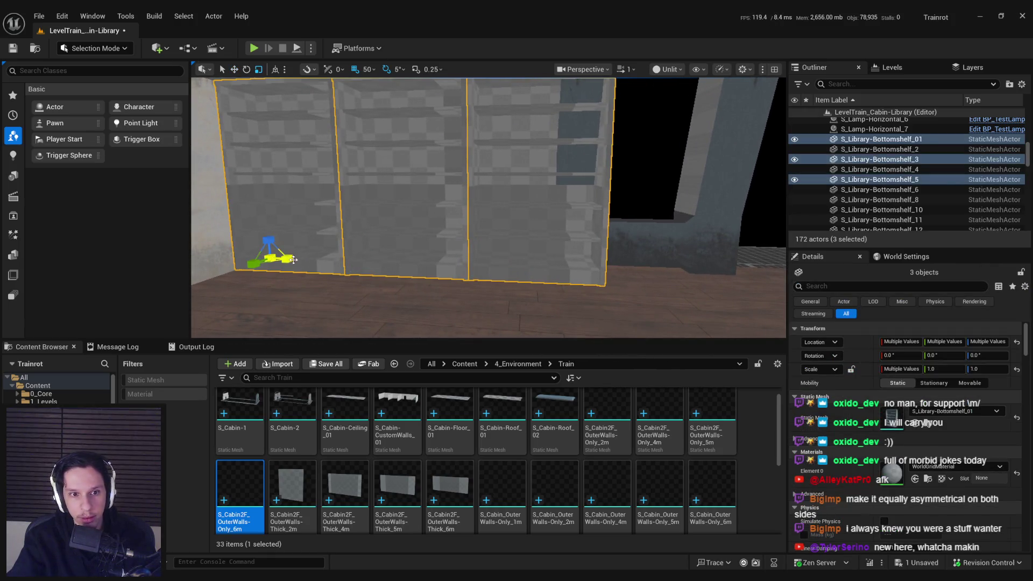
Scale the selected bottom shelves narrower along X
left_click_drag(293, 260, 277, 261)
key("d")
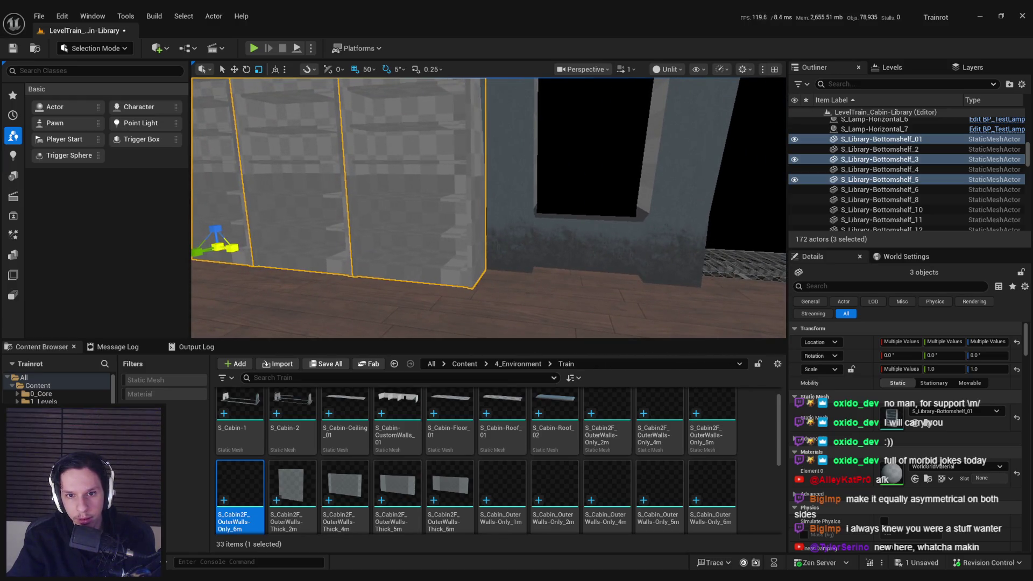
mouse_move(533, 271)
left_mouse_down()
mouse_move(543, 258)
mouse_move(527, 261)
left_mouse_up()
Select shelves Bottomshelf_11, 13, 15 and 17, then narrow the selection to Bottomshelf_17
left_click(538, 205)
left_click(538, 215, "ctrl")
left_click(528, 260, "ctrl")
mouse_move(742, 250)
left_mouse_down()
mouse_move(619, 177)
mouse_move(377, 76)
mouse_move(575, 233)
mouse_move(485, 216)
mouse_move(484, 204)
mouse_move(501, 231)
mouse_move(510, 194)
mouse_move(255, 219)
mouse_move(370, 212)
mouse_move(497, 224)
mouse_move(479, 212)
mouse_move(532, 219)
mouse_move(535, 192)
left_mouse_up()
left_click(409, 177)
scroll(503, 226, "down", 2)
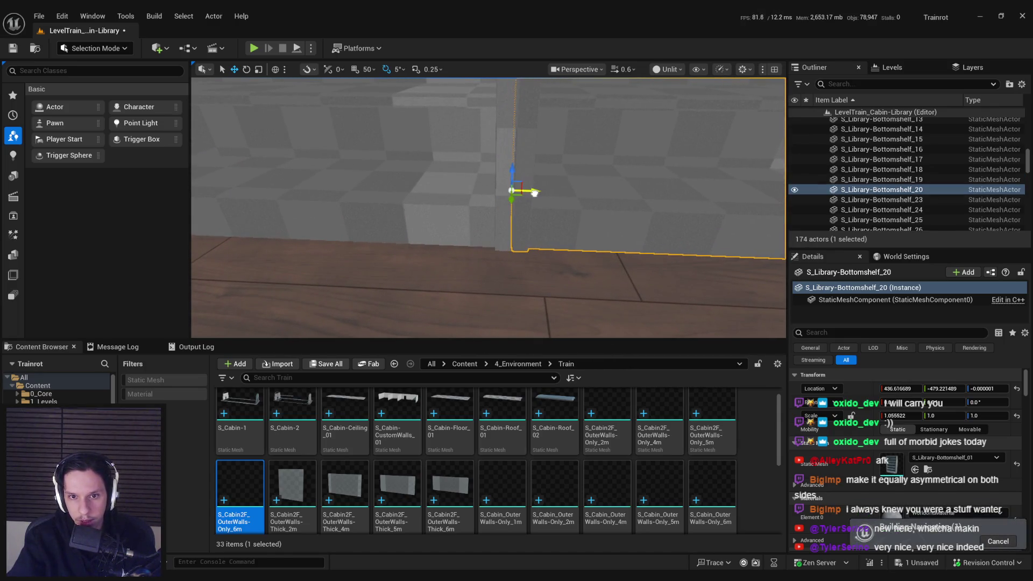
scroll(535, 192, "down", 5)
Select six shelves including Bottomshelf_19 and _20 and fine-tune their X scale narrower
left_click(478, 161, "ctrl")
left_click(370, 211, "ctrl")
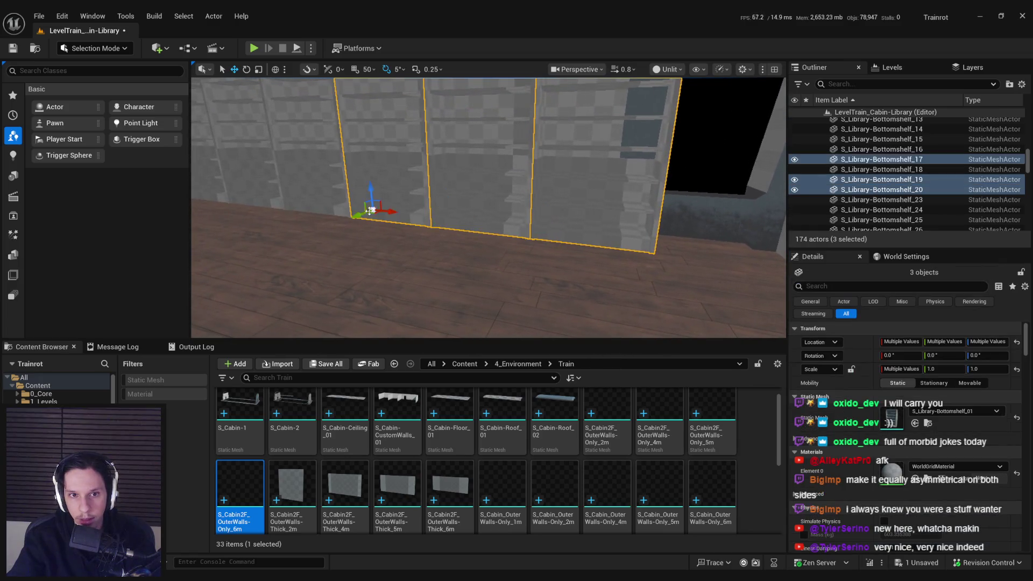
scroll(369, 211, "down", 3)
left_click(344, 194, "ctrl")
left_click(301, 199, "ctrl")
left_click(249, 209, "ctrl")
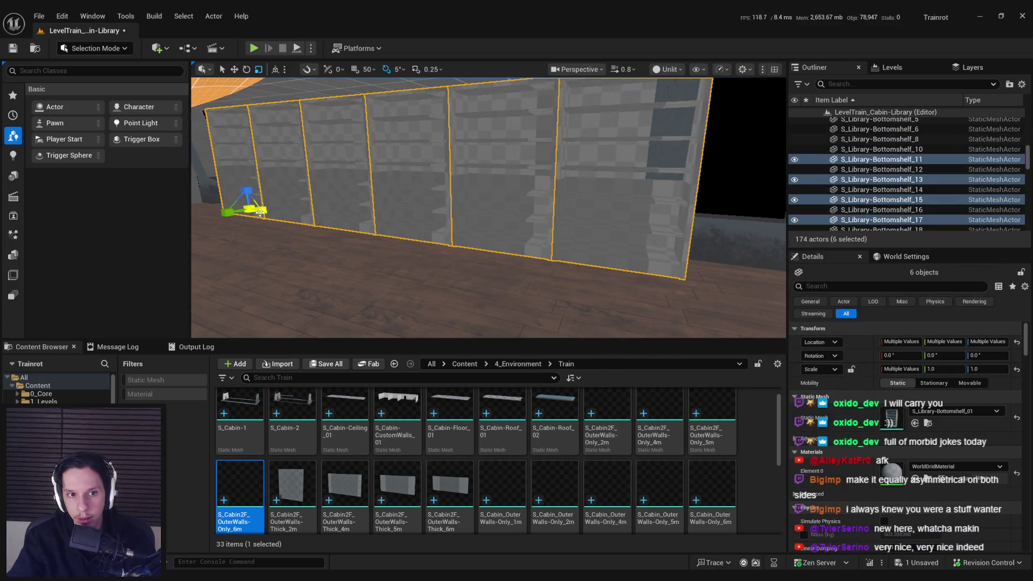
left_click_drag(260, 213, 252, 213)
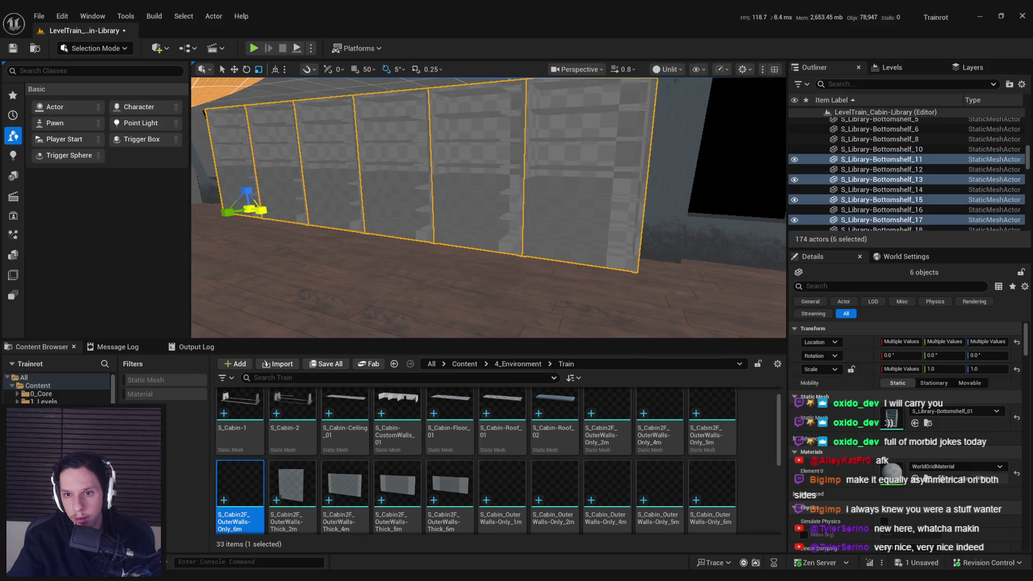
scroll(405, 227, "up", 4)
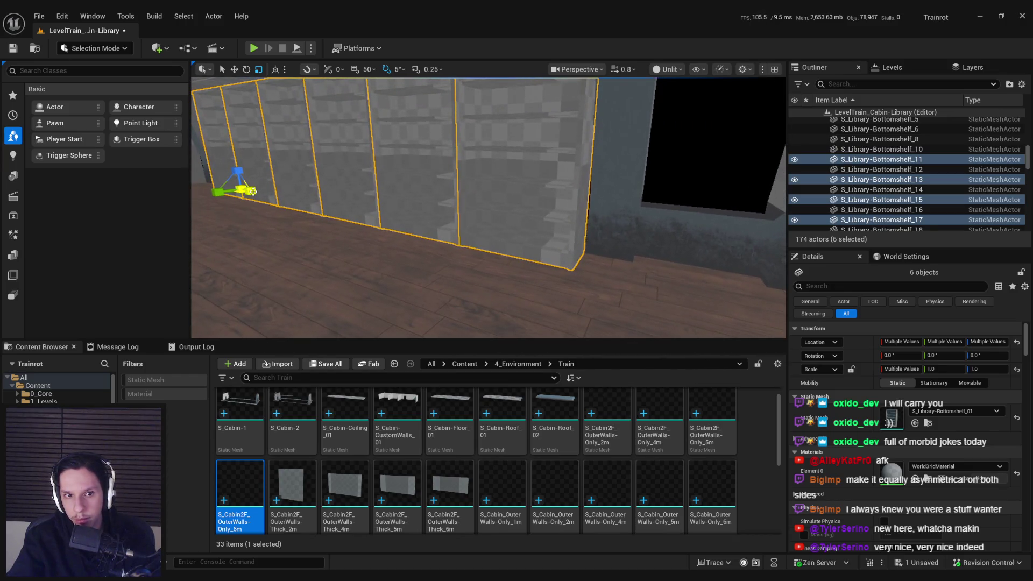
left_click_drag(250, 190, 252, 189)
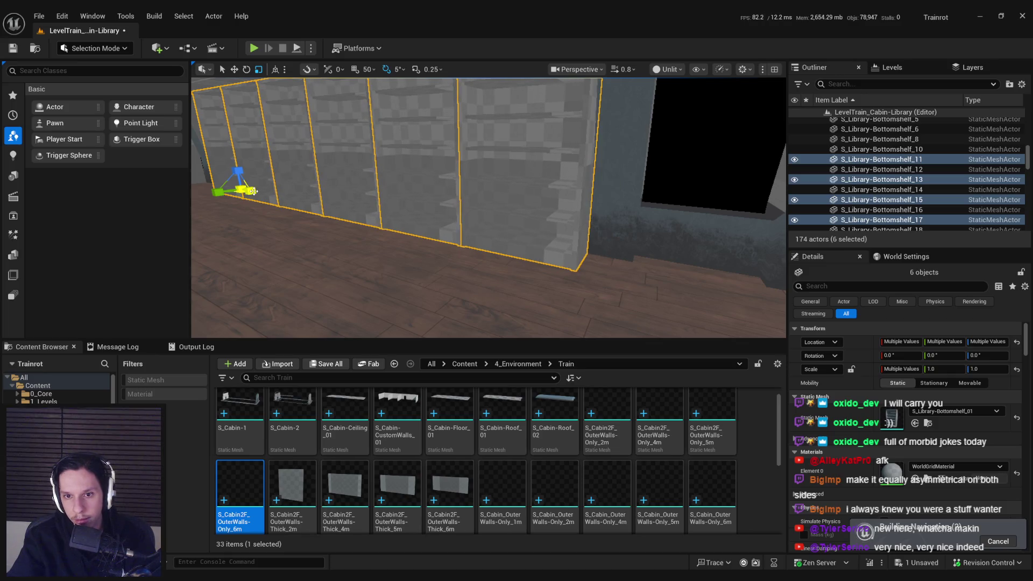
Select shelves Bottomshelf_23, 25 and 27 by the dark window and view them down the hall
mouse_move(376, 208)
left_mouse_down()
mouse_move(553, 240)
mouse_move(618, 240)
left_mouse_up()
left_click(484, 216)
left_click(592, 205, "ctrl")
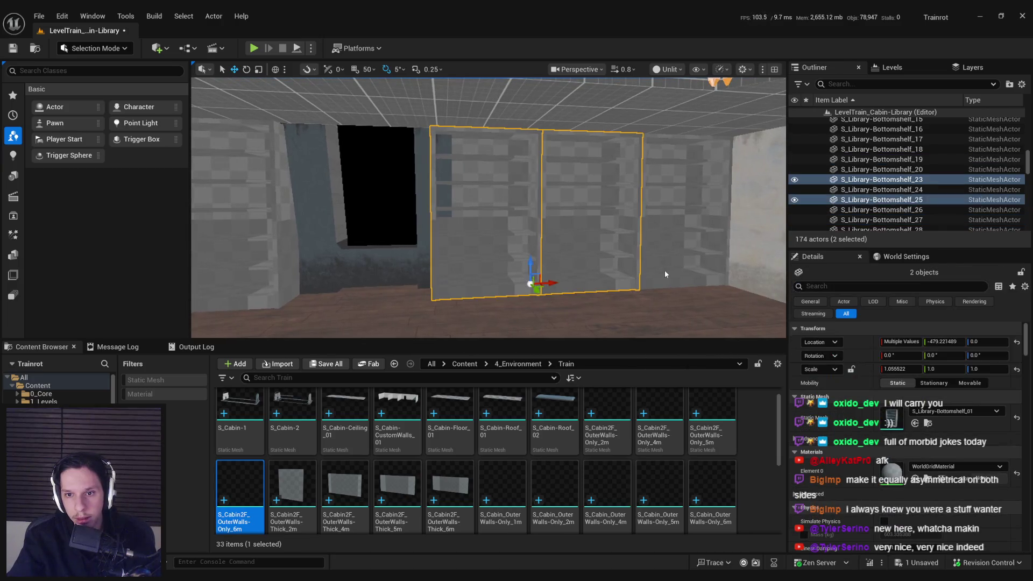
left_click(726, 189, "ctrl")
mouse_move(531, 267)
left_mouse_down()
mouse_move(520, 239)
mouse_move(531, 267)
mouse_move(592, 273)
mouse_move(272, 230)
left_mouse_up()
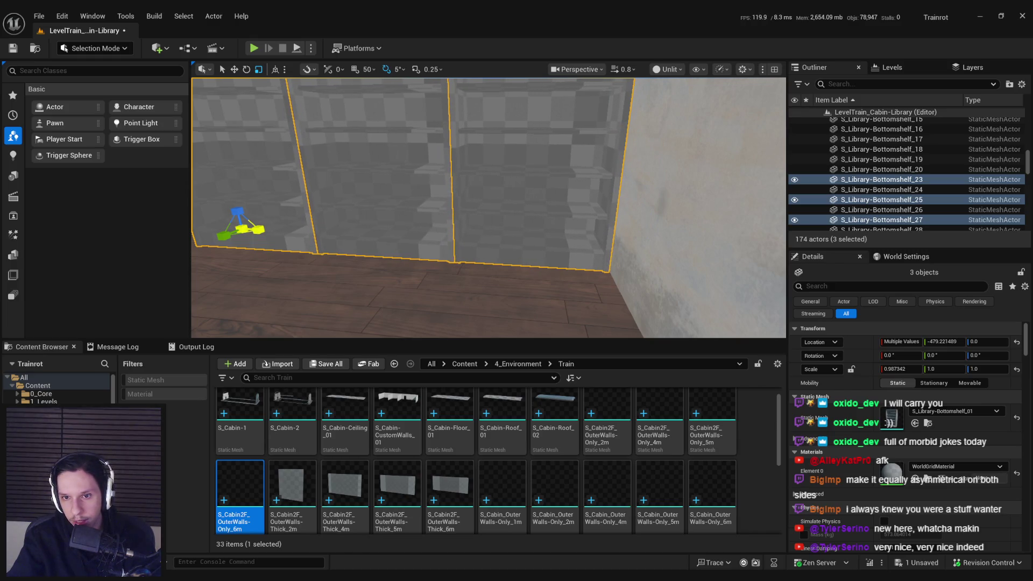
mouse_move(481, 239)
left_mouse_down()
mouse_move(565, 275)
mouse_move(618, 279)
mouse_move(711, 242)
mouse_move(694, 246)
left_mouse_up()
left_click_drag(420, 193, 428, 187)
Restore the Bottomshelf_01, 3 and 5 selection, then select six shelves along the wall
key("ctrl+z")
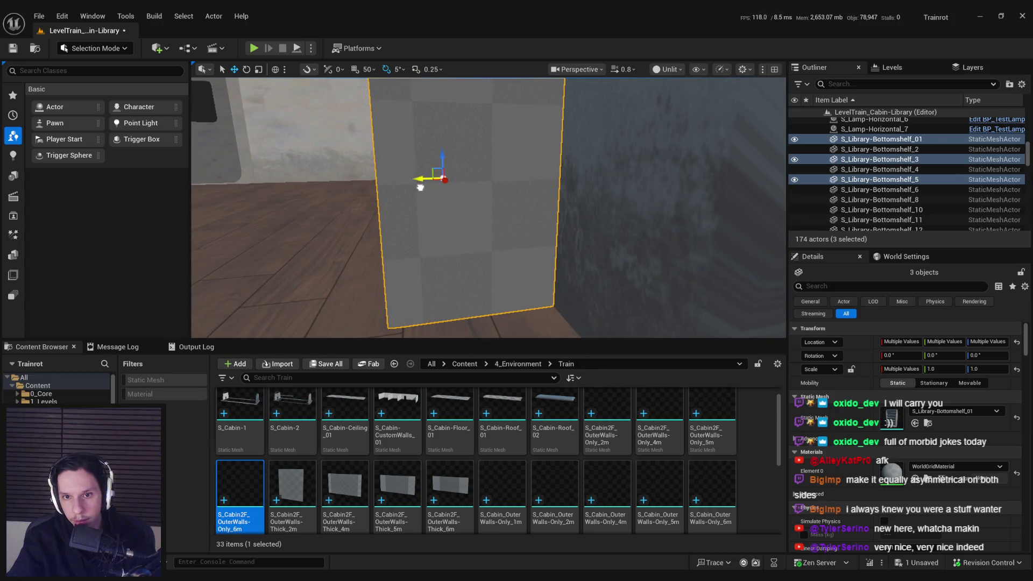
mouse_move(421, 191)
left_mouse_down()
mouse_move(587, 226)
mouse_move(533, 248)
mouse_move(554, 258)
left_mouse_up()
left_click(576, 226)
left_click(511, 215, "ctrl")
left_click(576, 221, "ctrl")
left_click(619, 224, "ctrl")
left_click(653, 225, "ctrl")
left_click(677, 226, "ctrl")
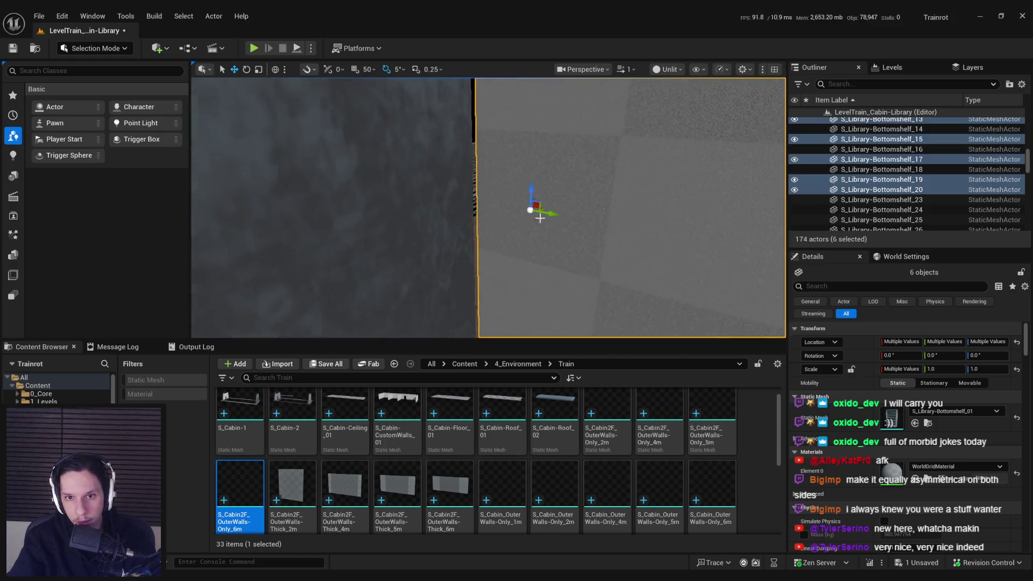
Clear the selection and pick two bottom shelves near the stairs
mouse_move(545, 214)
left_mouse_down()
mouse_move(527, 209)
mouse_move(511, 223)
mouse_move(447, 189)
mouse_move(427, 197)
left_mouse_up()
key("Escape")
left_click(443, 186)
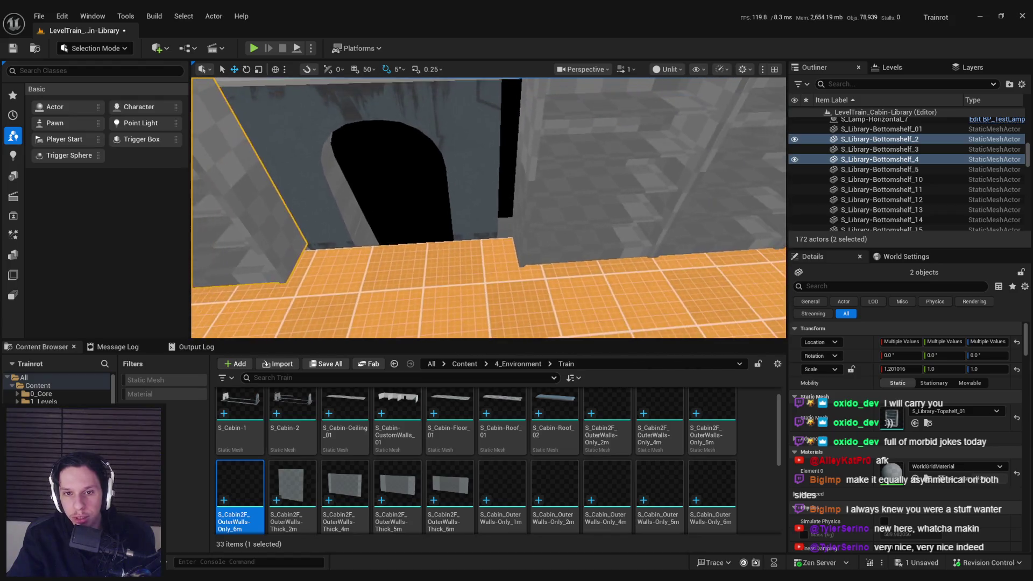
Duplicate shelf Bottomshelf_18 and move the copy 200 units along X
left_click(584, 218)
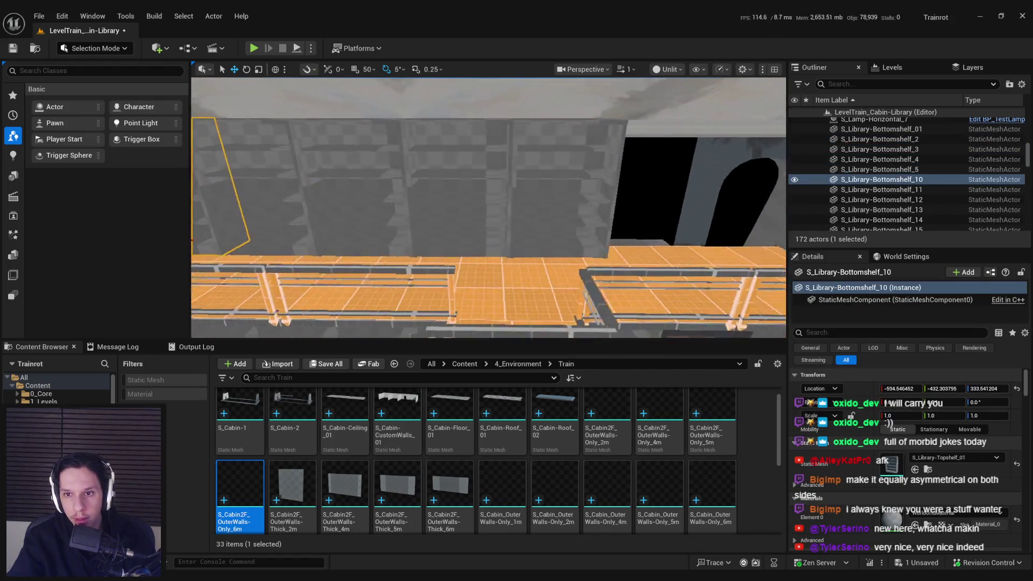
left_click(471, 183)
mouse_move(356, 219)
left_mouse_down()
mouse_move(509, 245)
mouse_move(517, 231)
mouse_move(569, 230)
left_mouse_up()
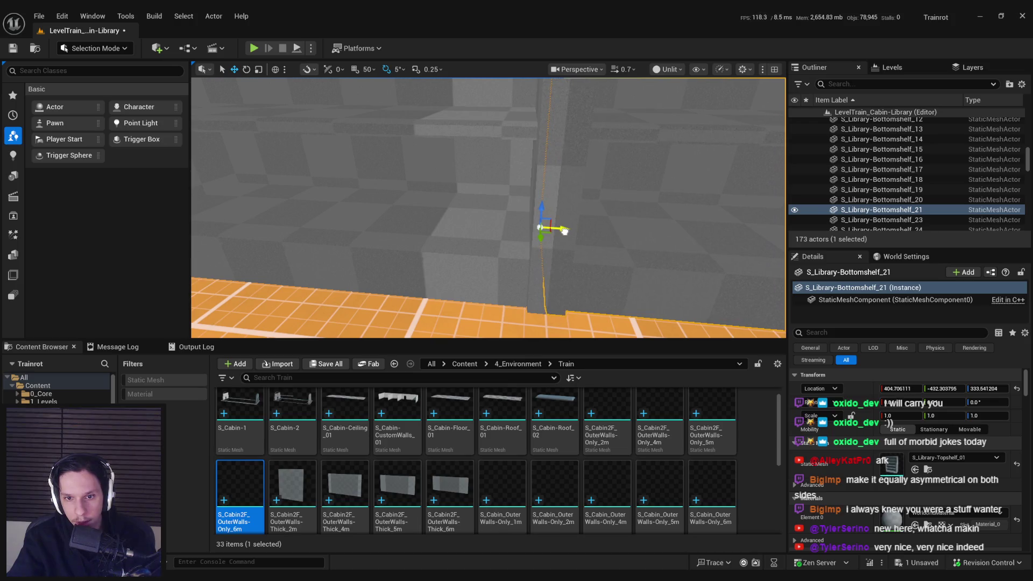
Slide six bottom shelves, including Bottomshelf_10, 12 and 14, along X to the wall
left_click(516, 205, "ctrl")
left_click(398, 204, "ctrl")
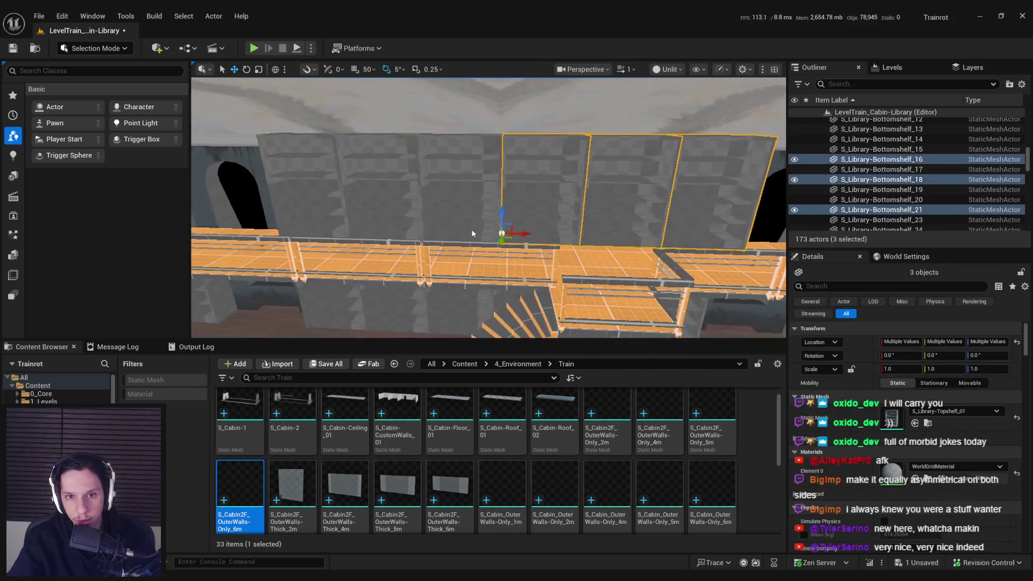
left_click(430, 210, "ctrl")
left_click(318, 214, "ctrl")
left_click(280, 215, "ctrl")
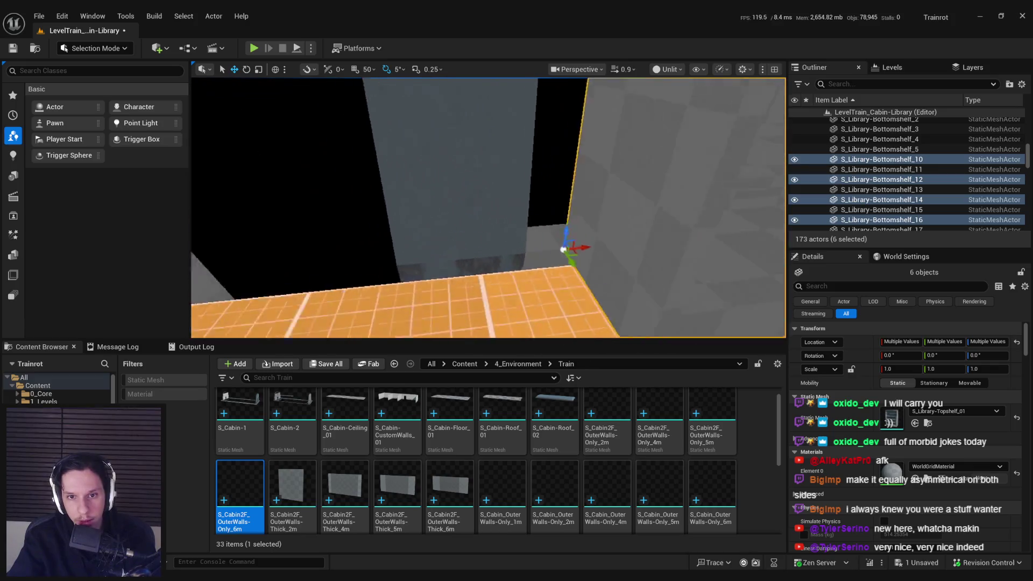
left_click_drag(612, 242, 549, 250)
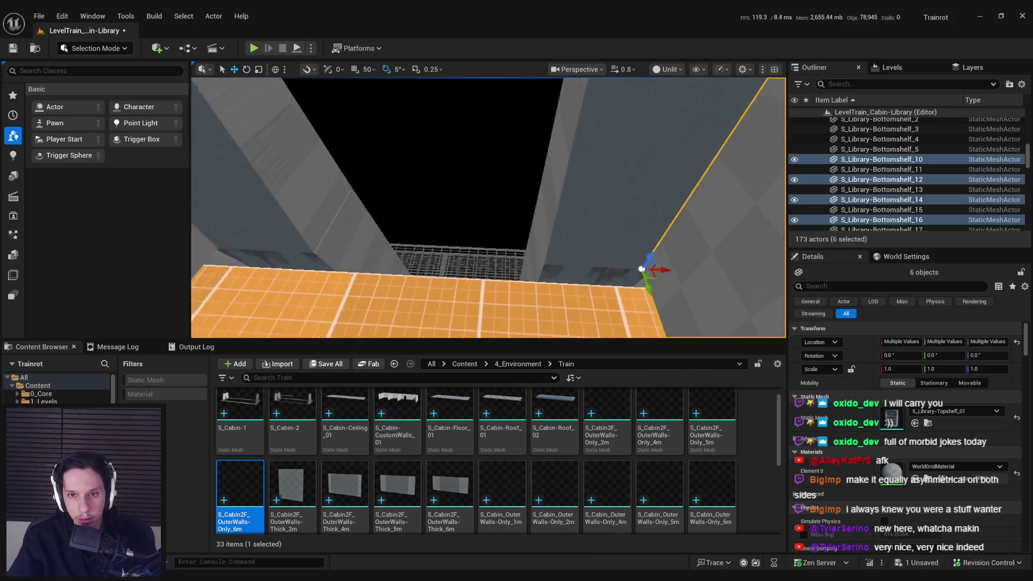
Stretch the six shelves to X scale 1.008426 and return to the move tool
left_click(425, 211)
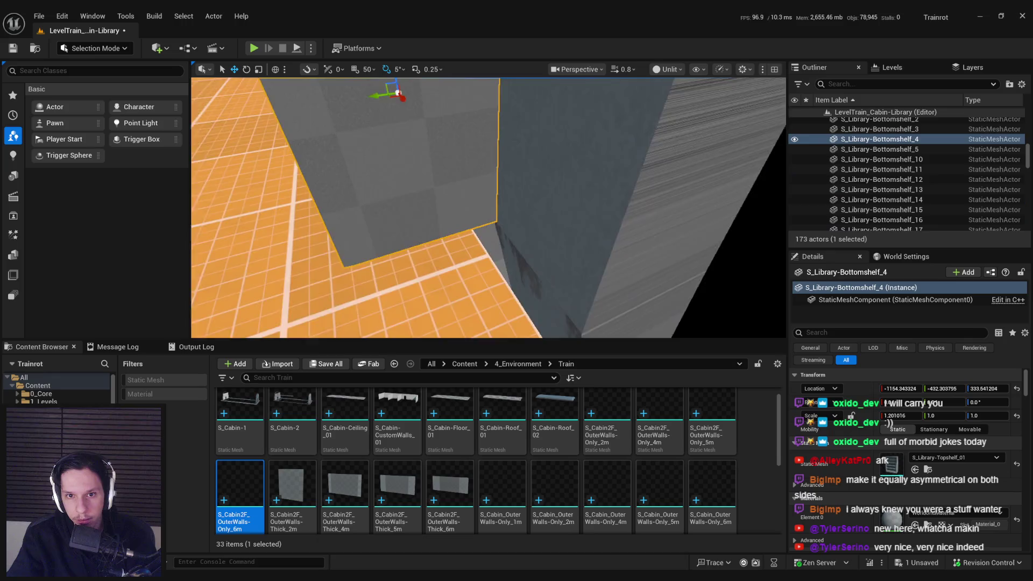
key("ctrl+z")
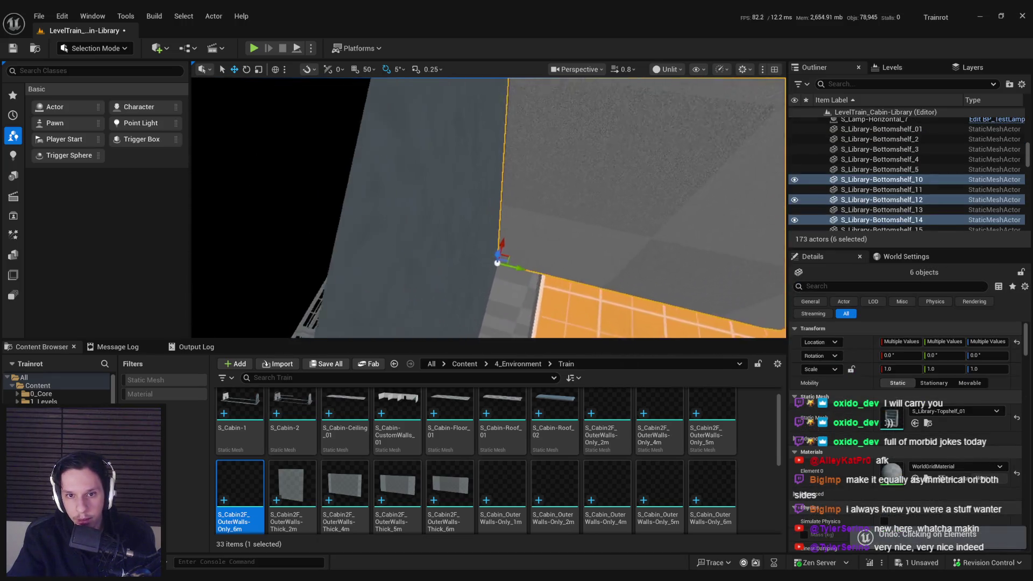
scroll(488, 207, "down", 2)
scroll(488, 207, "up", 1)
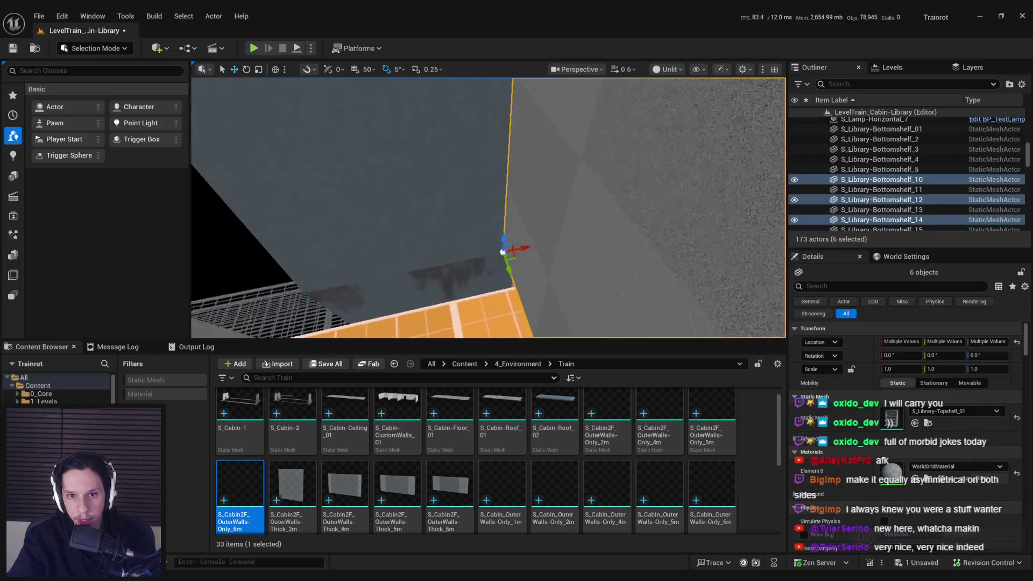
scroll(488, 208, "up", 1)
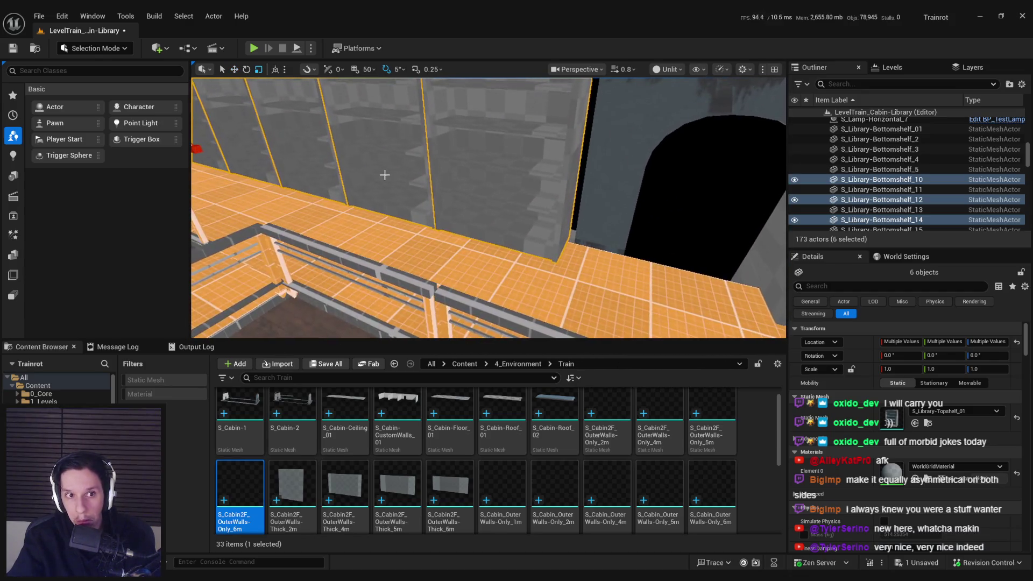
key("r")
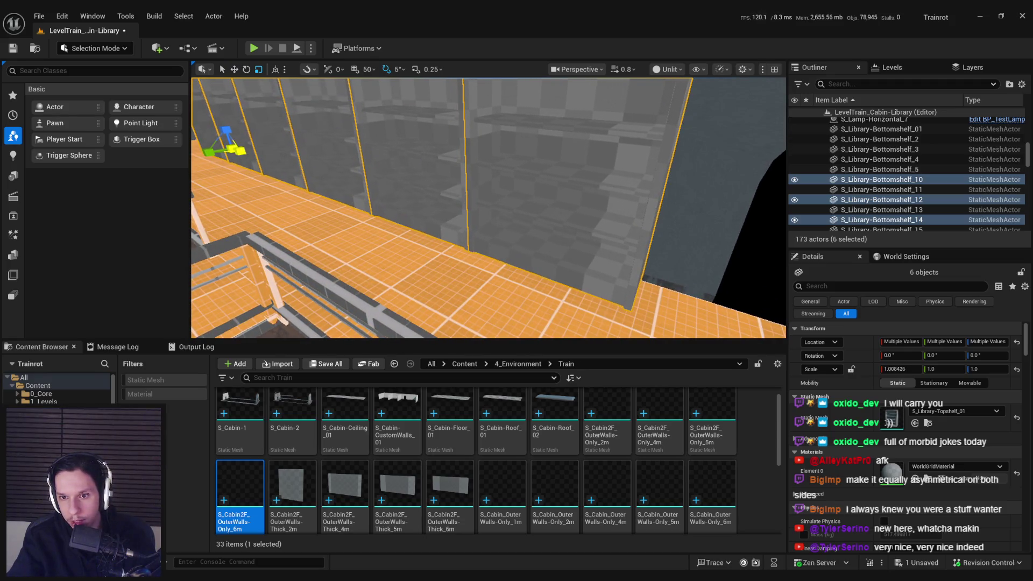
key("w")
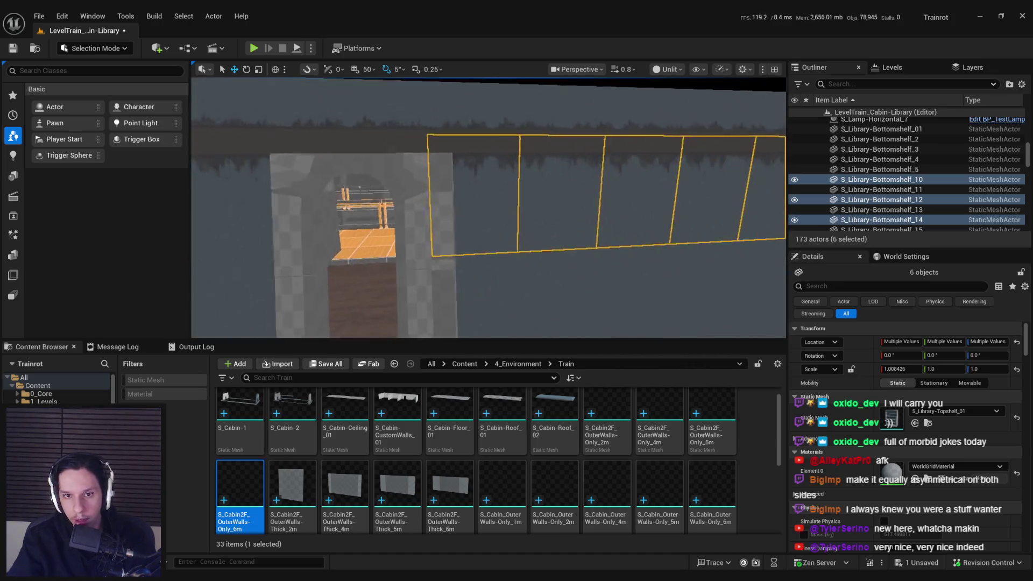
left_click(446, 222)
Select the cabin's side wall panels and delete the two middle ones
left_click(592, 178)
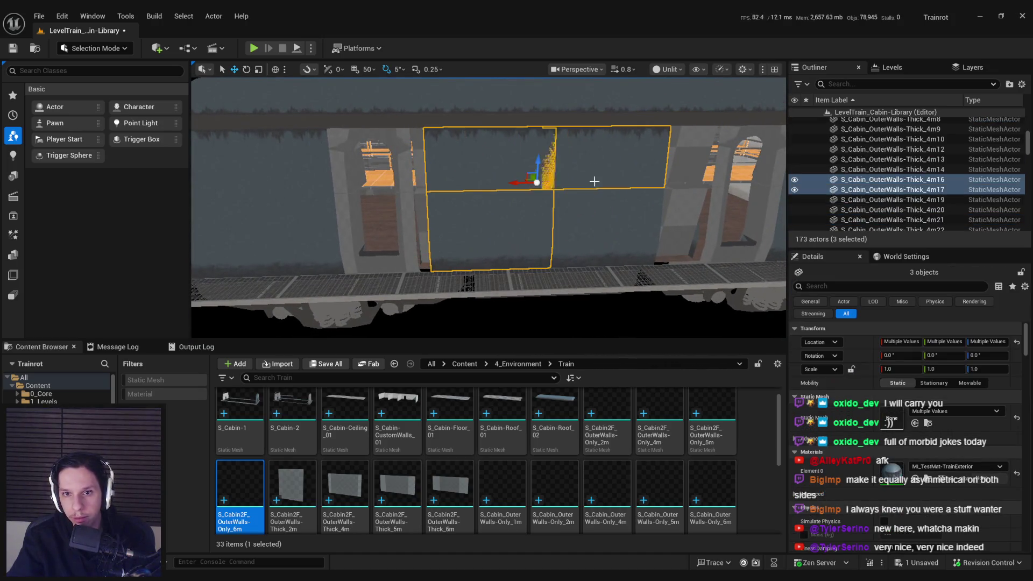
left_click(600, 160, "ctrl")
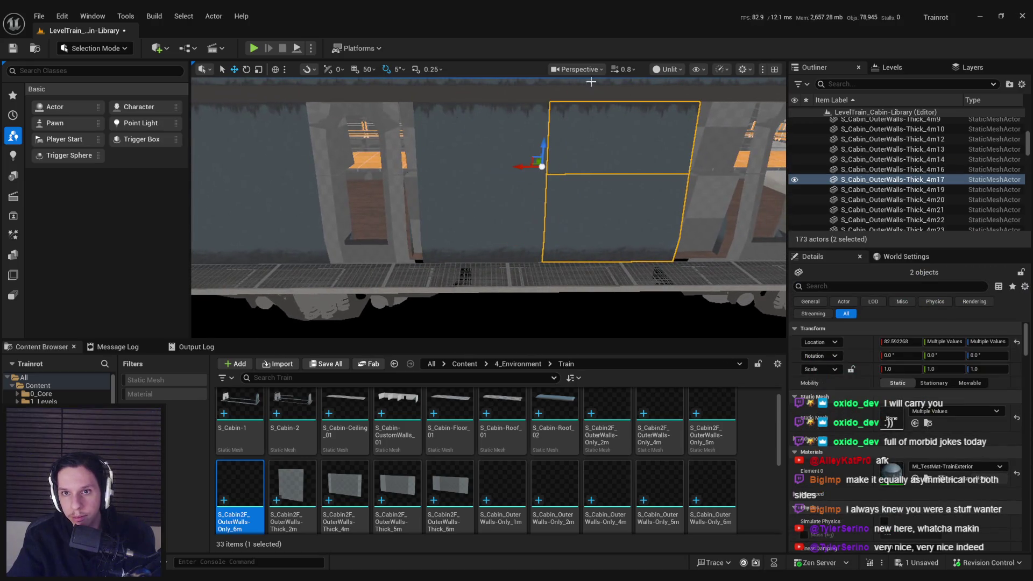
left_click(452, 202, "ctrl")
left_click(420, 156, "ctrl")
scroll(388, 170, "up", 2)
key("d")
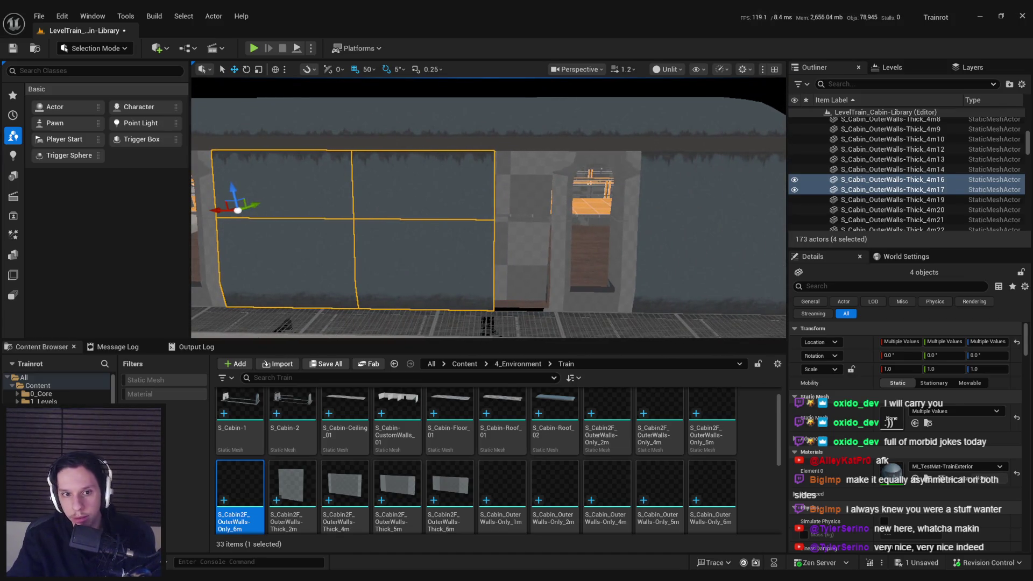
left_click(441, 231)
left_click(432, 198)
left_click(299, 257)
left_click(303, 202)
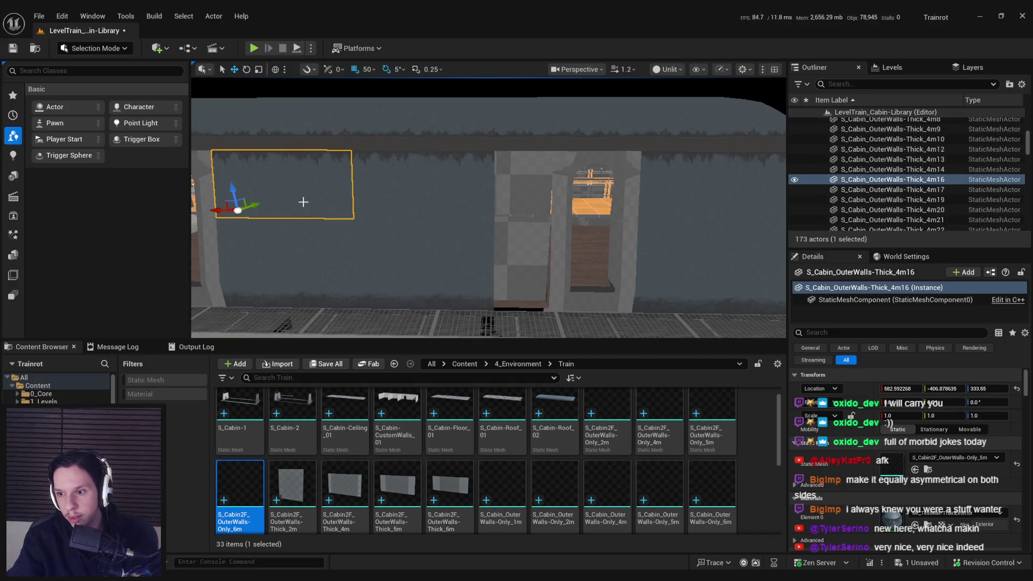
left_click(400, 202)
key("Delete")
Give the top-left wall panel the S_Cabin2F_OuterWalls-Only_6m mesh
left_click(399, 258)
key("Delete")
left_click(285, 183)
left_click(285, 264, "ctrl")
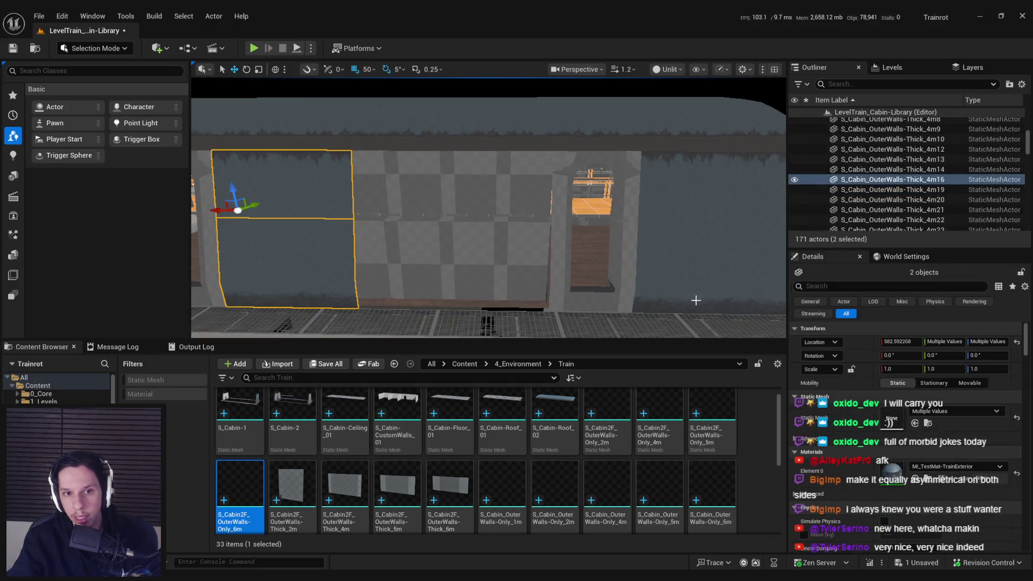
left_click(286, 205)
left_click_drag(240, 495, 953, 457)
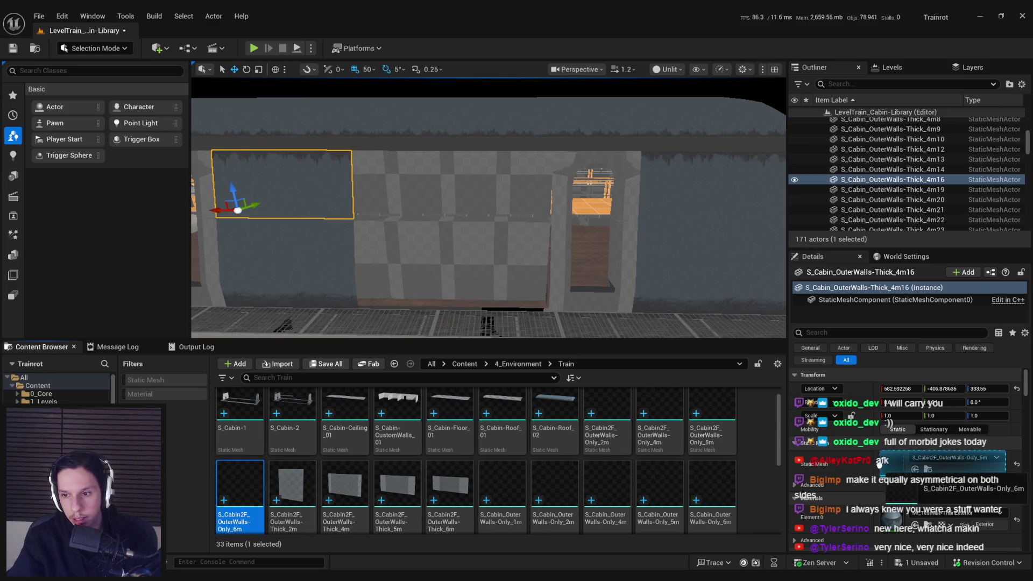
Give the bottom panel S_Cabin_OuterWalls-Only_6m, then duplicate both panels to fill the gap
left_click(285, 263)
left_click(292, 495)
left_click(345, 495)
left_click(398, 494)
scroll(409, 484, "down", 1)
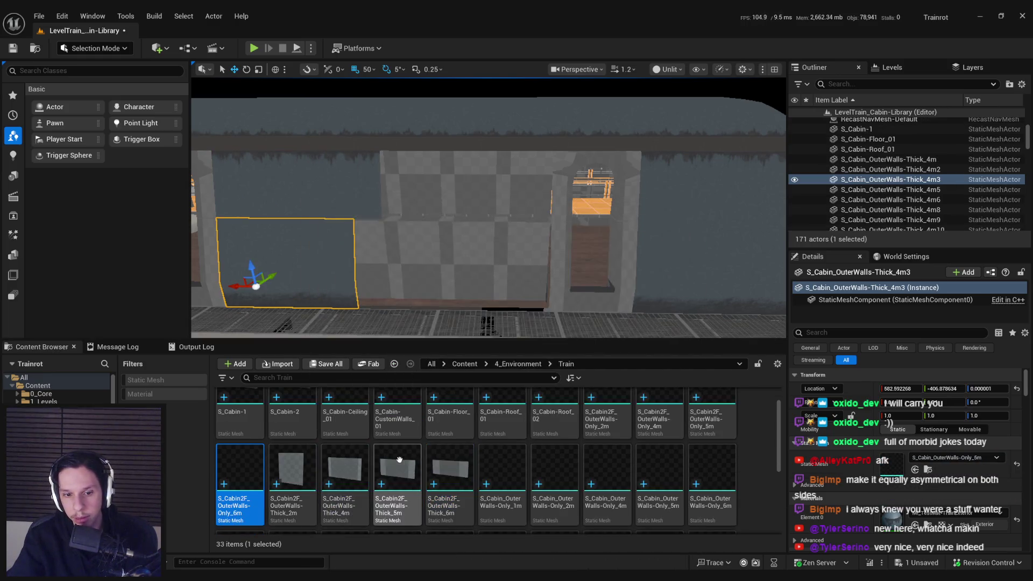
left_click(450, 463)
left_click_drag(713, 455, 877, 465)
left_click(286, 194, "ctrl")
mouse_move(212, 232)
left_mouse_down()
mouse_move(231, 242)
mouse_move(408, 241)
left_mouse_up()
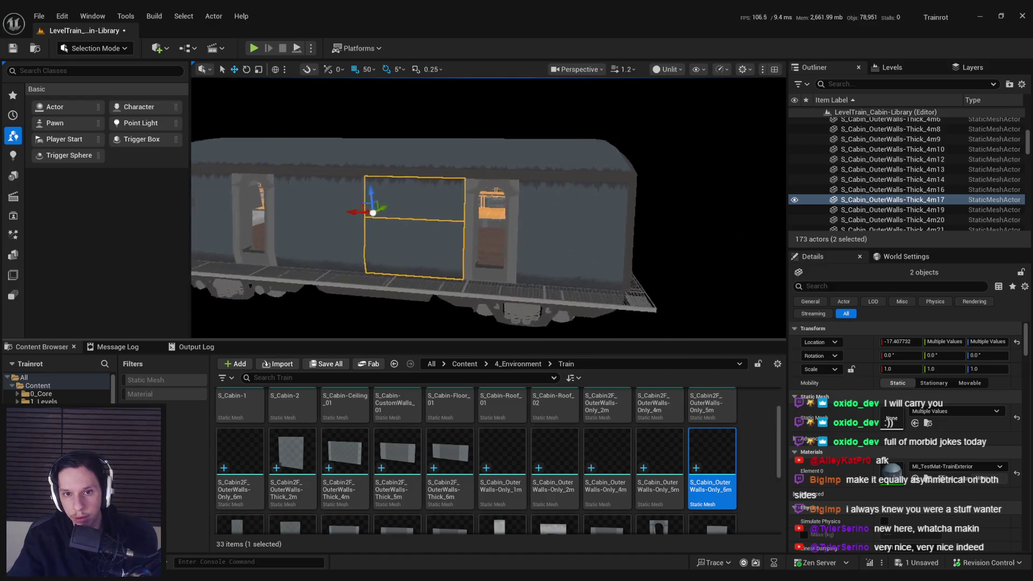
Set both door wall panels' materials to MI_TestMat-TrainWalls and MI_TestMat-TrainExterior
left_click(482, 268)
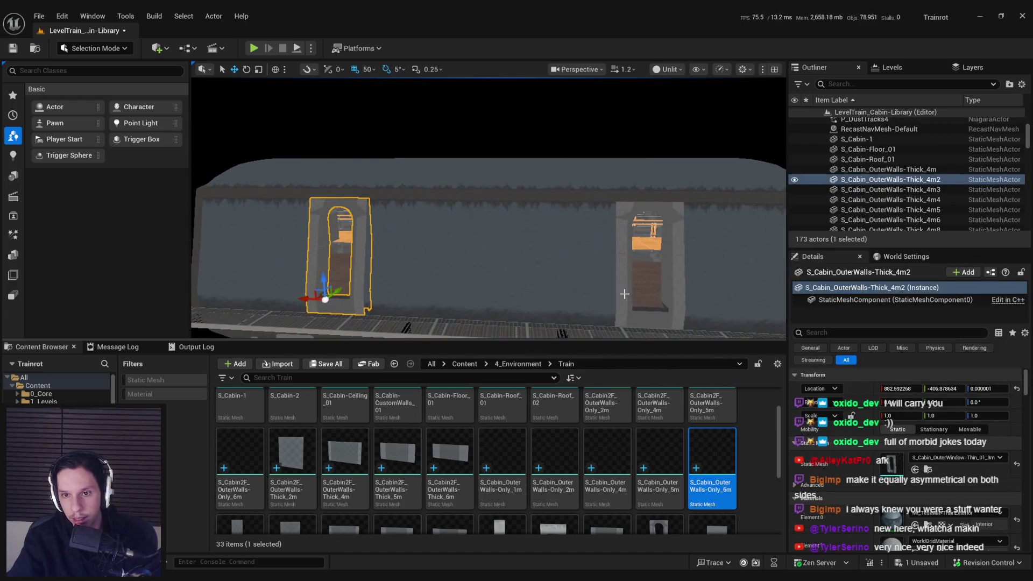
left_click(646, 252, "ctrl")
left_click_drag(577, 299, 653, 299)
left_click(955, 466)
type("wall")
left_click(952, 361)
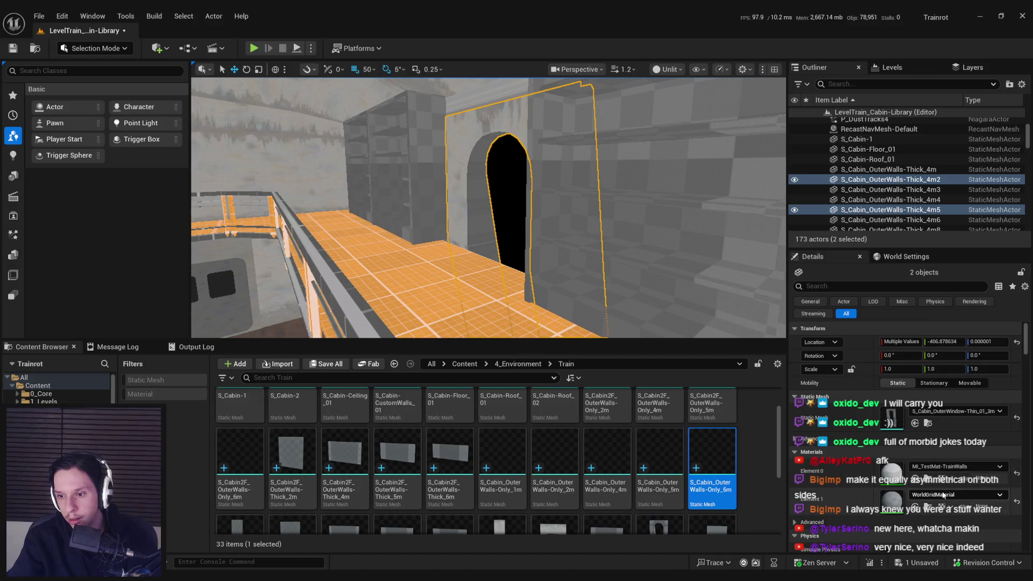
left_click(955, 494)
type("exter")
left_click(948, 392)
Frame the door panels, preview without overlays, save the level, and switch to the lit view
key("f")
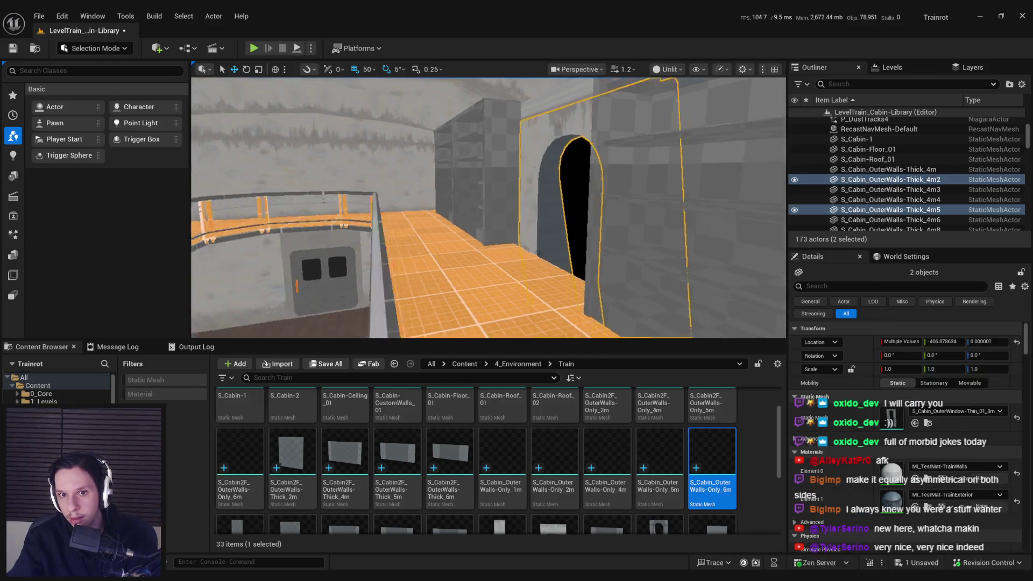
key("g")
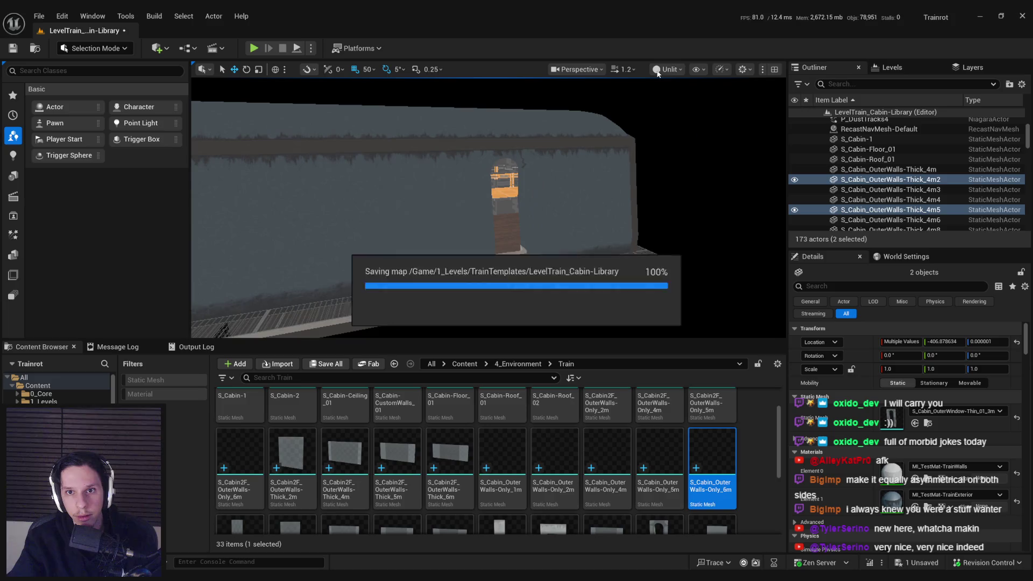
left_click(667, 69)
left_click(673, 103)
mouse_move(673, 104)
left_mouse_down()
mouse_move(665, 65)
mouse_move(694, 65)
mouse_move(694, 108)
left_mouse_up()
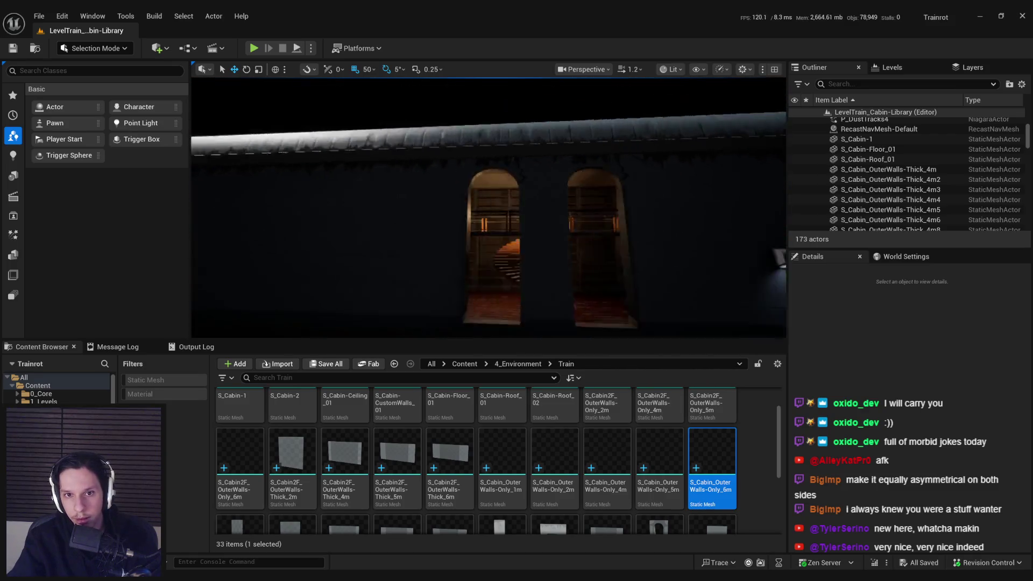
Select the BP_TestLamp6 lamp, clear the selection, and save the level again
scroll(489, 208, "down", 5)
scroll(488, 208, "up", 5)
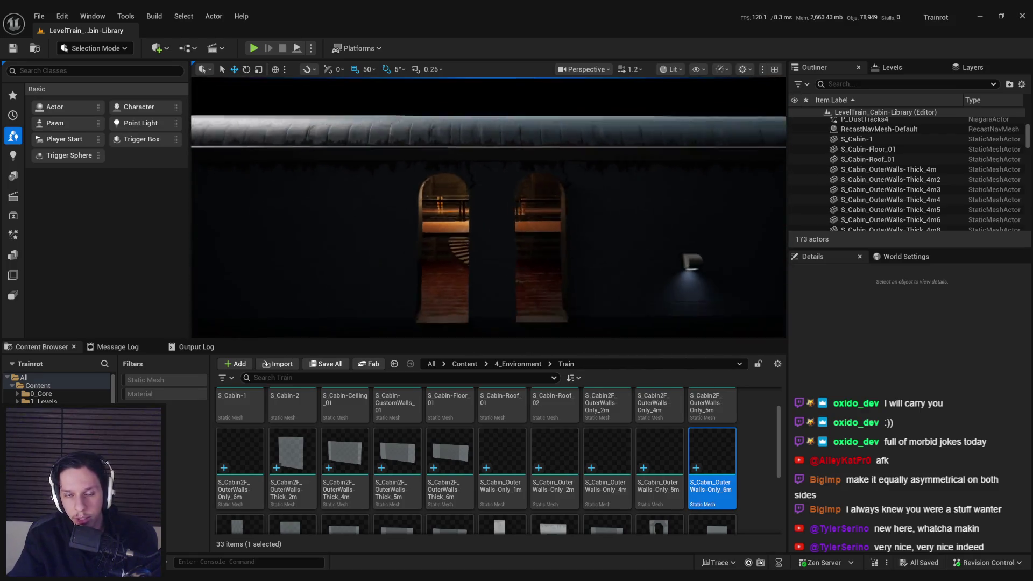
scroll(488, 208, "down", 5)
scroll(488, 208, "up", 5)
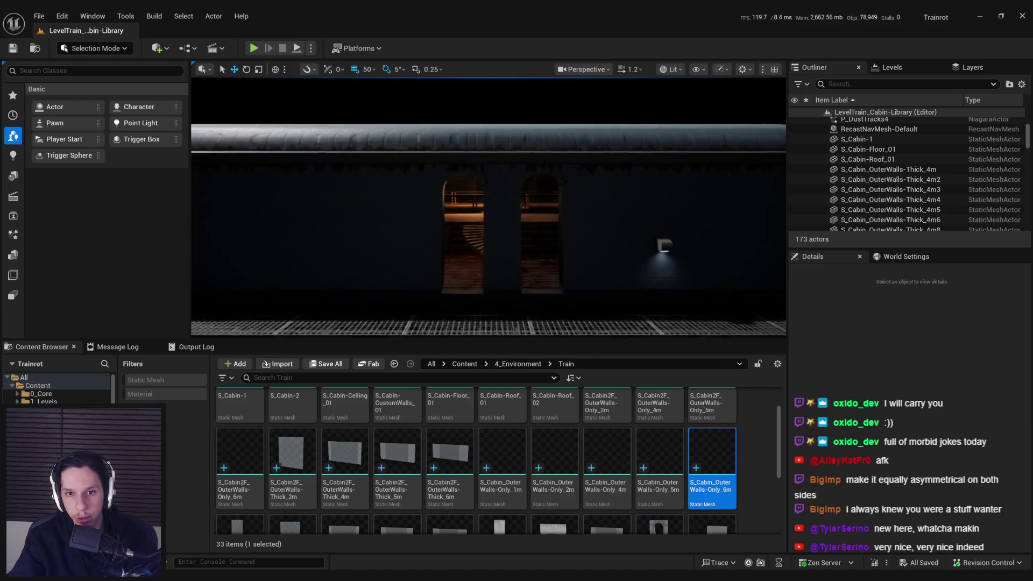
scroll(546, 231, "down", 3)
left_click(585, 238)
scroll(432, 233, "down", 2)
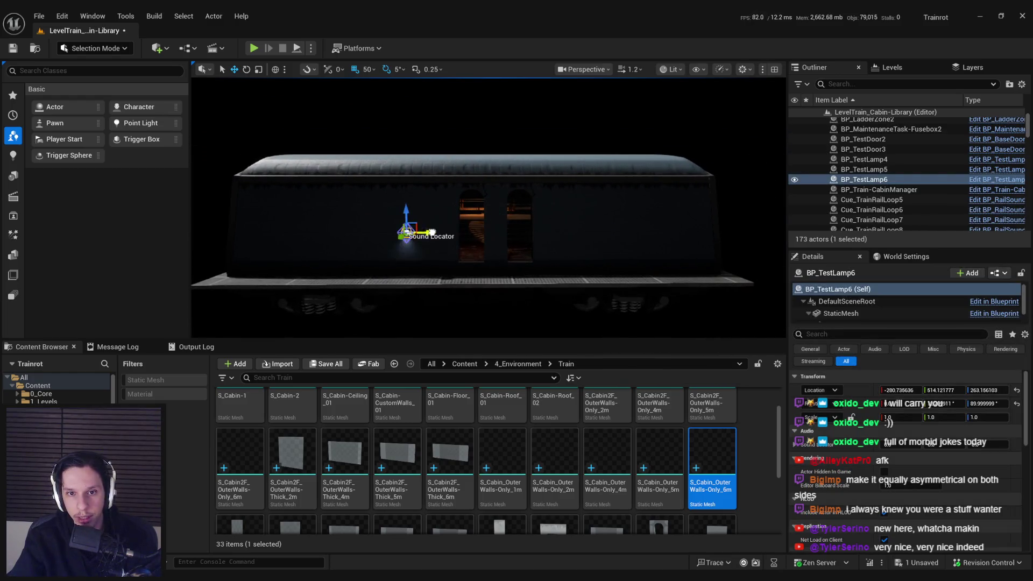
left_click(472, 173)
scroll(511, 173, "down", 2)
key("Escape")
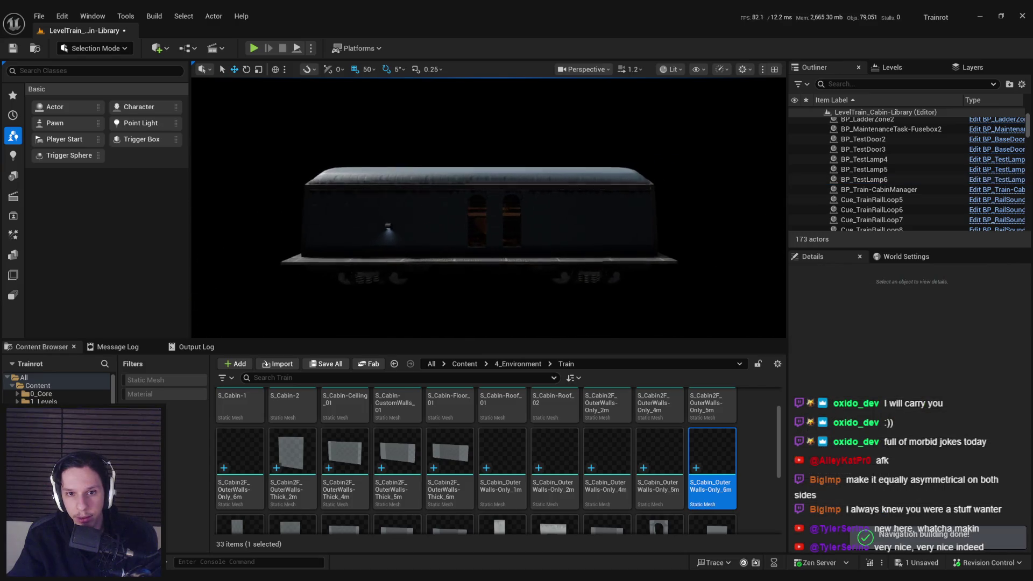
scroll(489, 208, "up", 5)
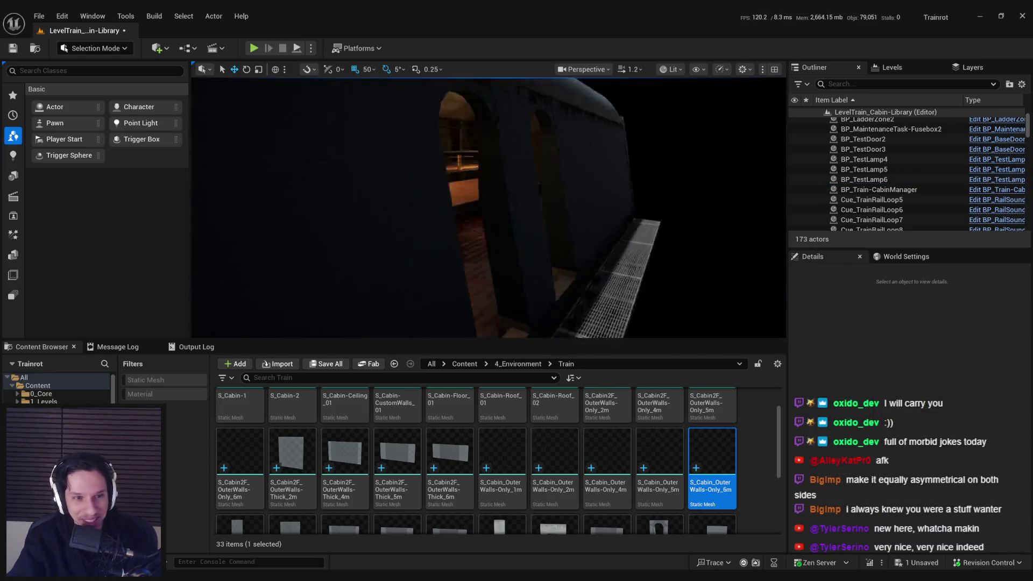
scroll(488, 207, "up", 3)
key("ctrl+s")
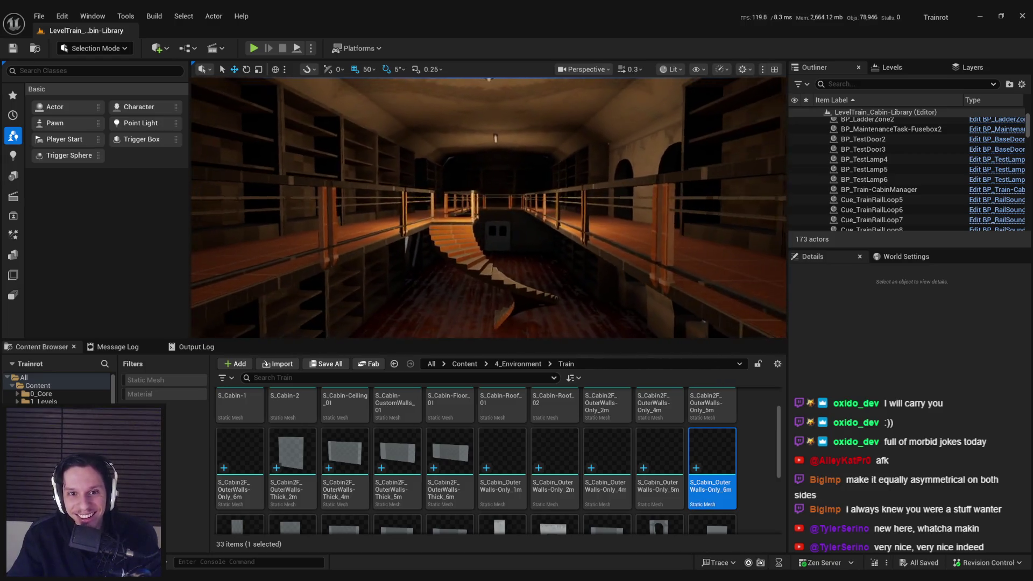
Check the player collision view, then survey the hall, spiral staircase and upper walkway in lit mode
scroll(489, 208, "up", 3)
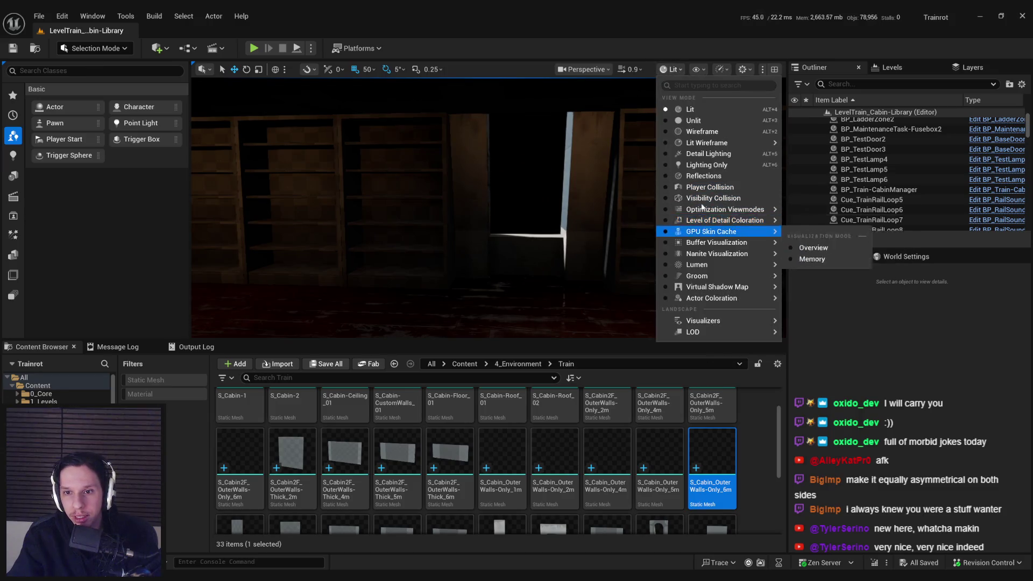
left_click(710, 187)
left_click_drag(632, 204, 602, 274)
left_click(652, 110)
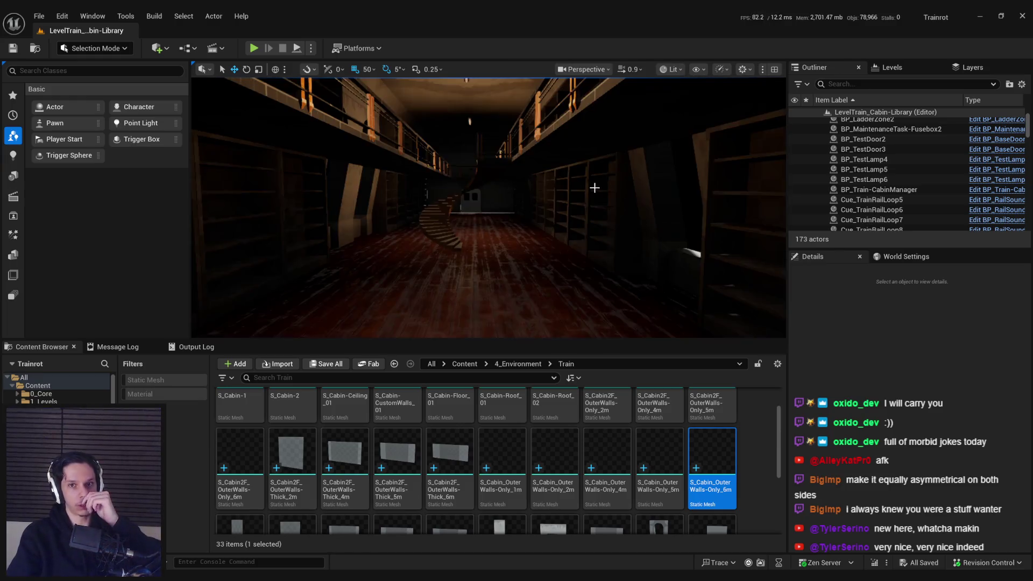
left_click_drag(589, 198, 576, 172)
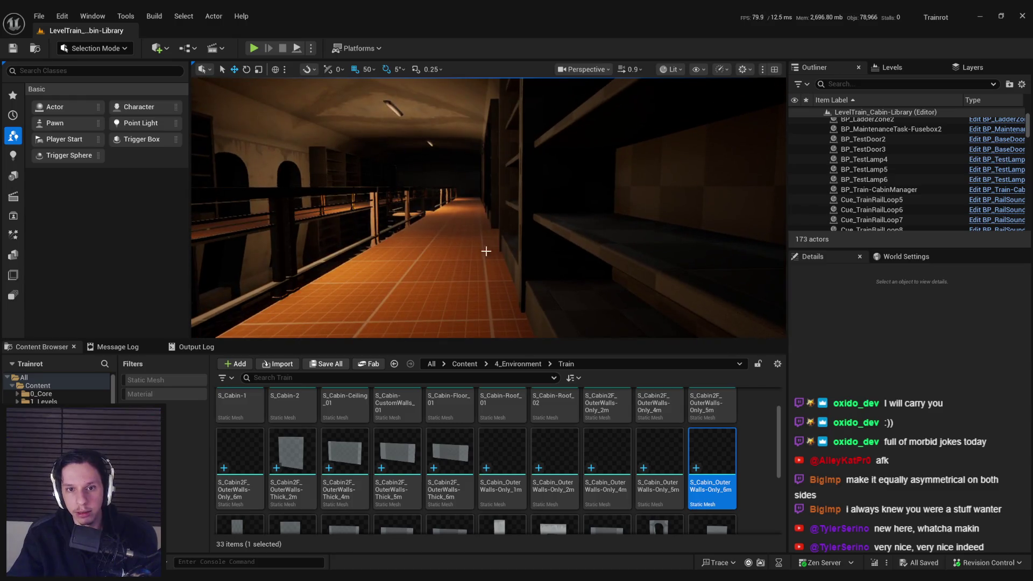
mouse_move(576, 173)
left_mouse_down()
mouse_move(569, 179)
mouse_move(587, 183)
mouse_move(570, 185)
left_mouse_up()
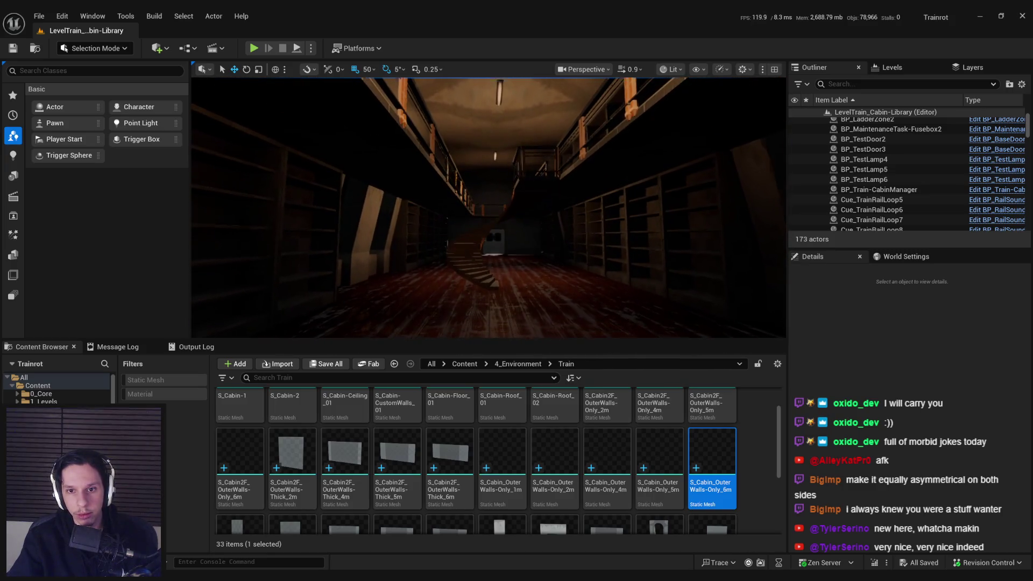
mouse_move(405, 216)
left_mouse_down()
mouse_move(409, 226)
mouse_move(406, 215)
left_mouse_up()
Select floor tiles SM_Floor_200x215, 200x217, 200x218 and the spiral staircase, then open the File menu
left_click(405, 216)
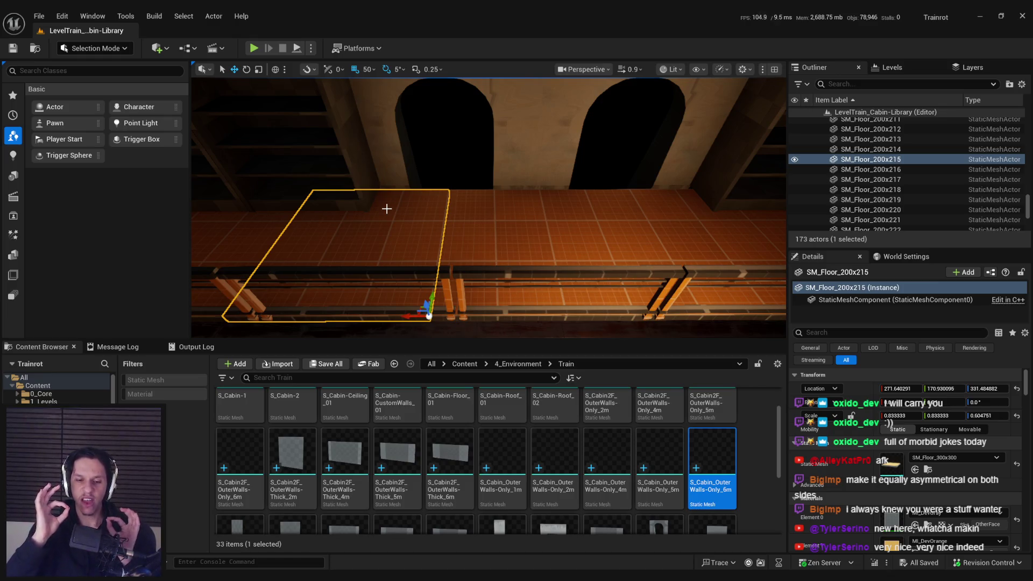
left_click(629, 224)
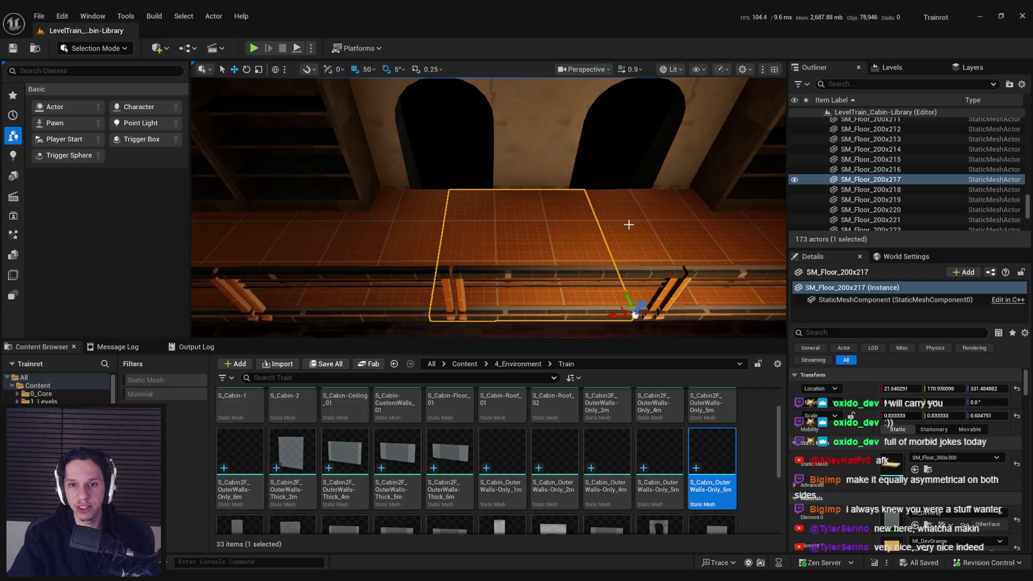
left_click(629, 224)
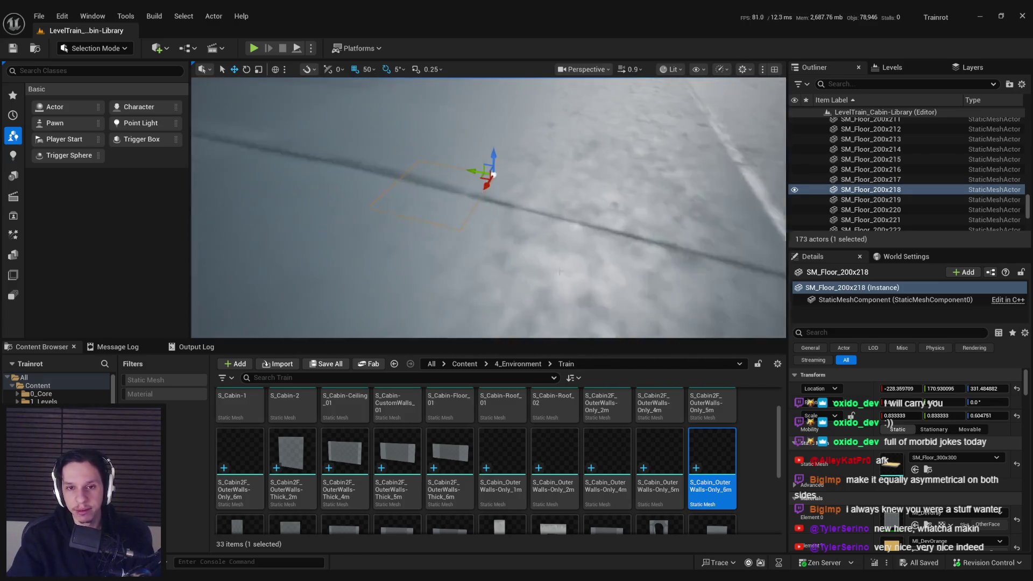
left_click(479, 313)
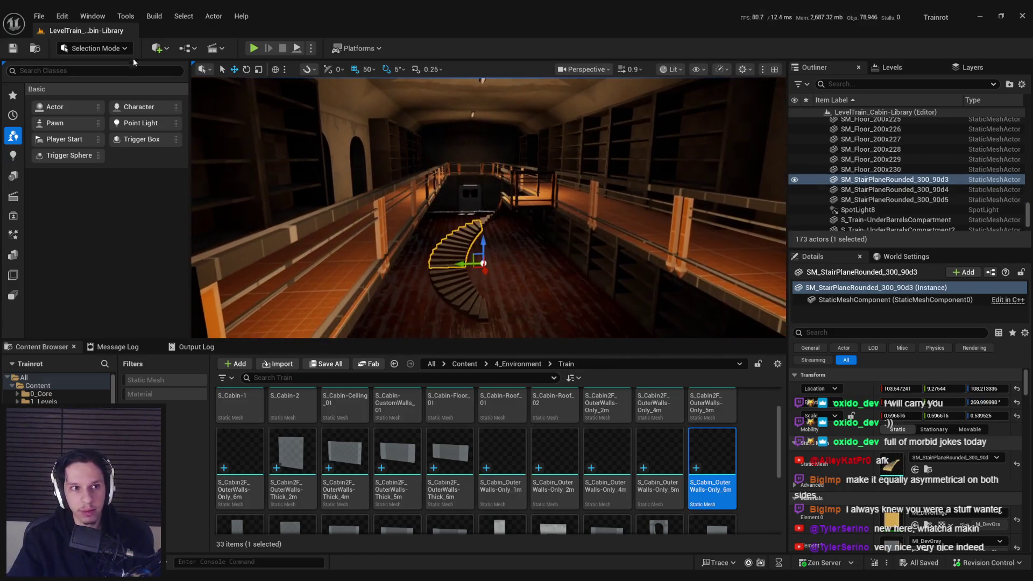
left_click(38, 17)
Load GameWorldLevel from Recent Levels and start a fullscreen play-test
mouse_move(53, 89)
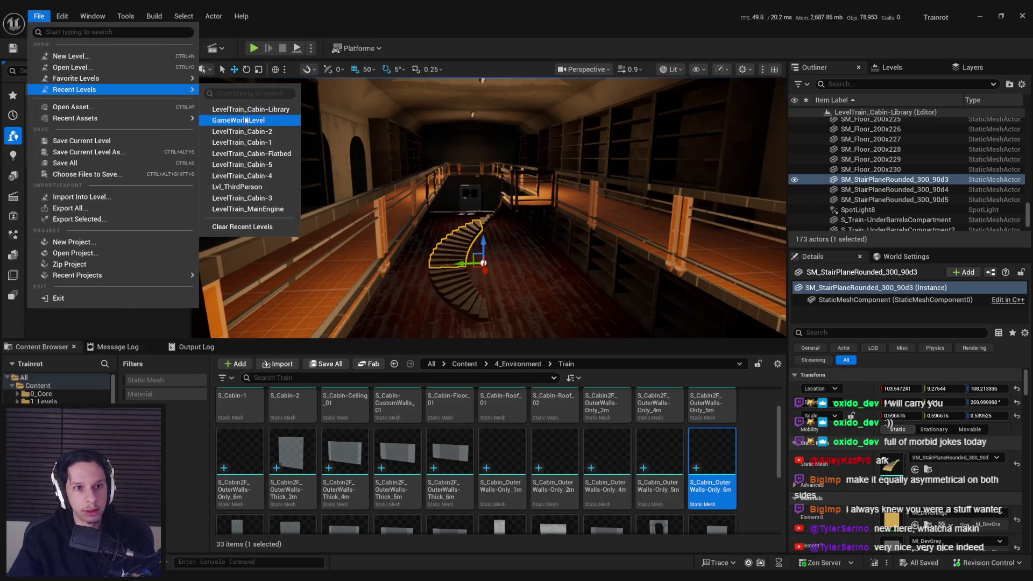
left_click(244, 120)
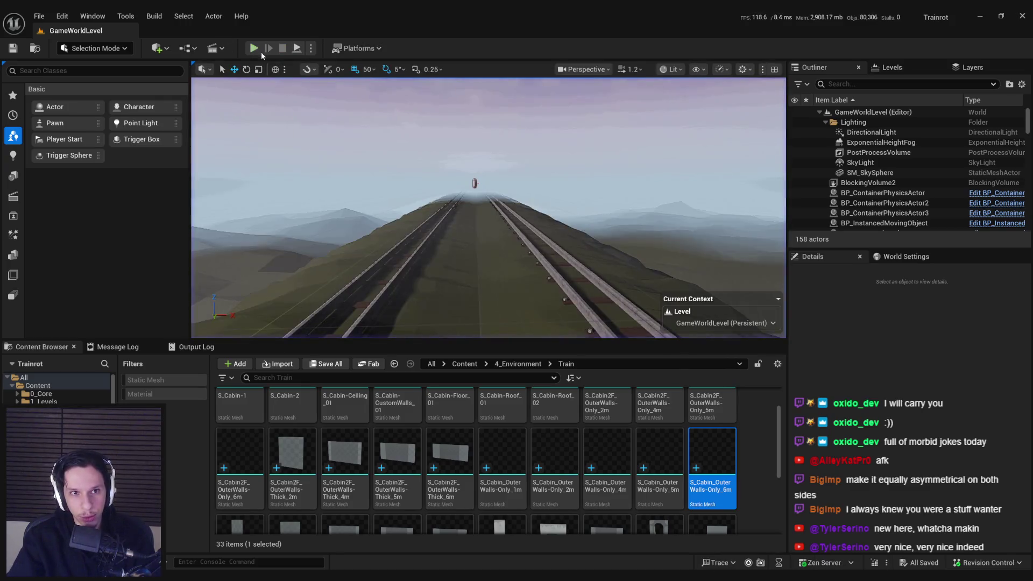
left_click(254, 49)
key("Escape")
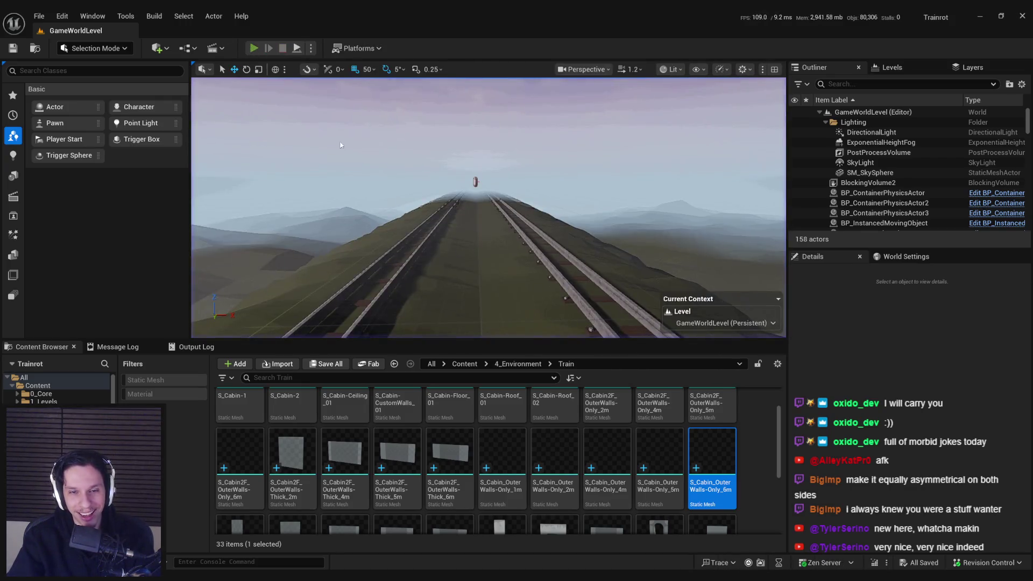
key("alt+p")
key("F11")
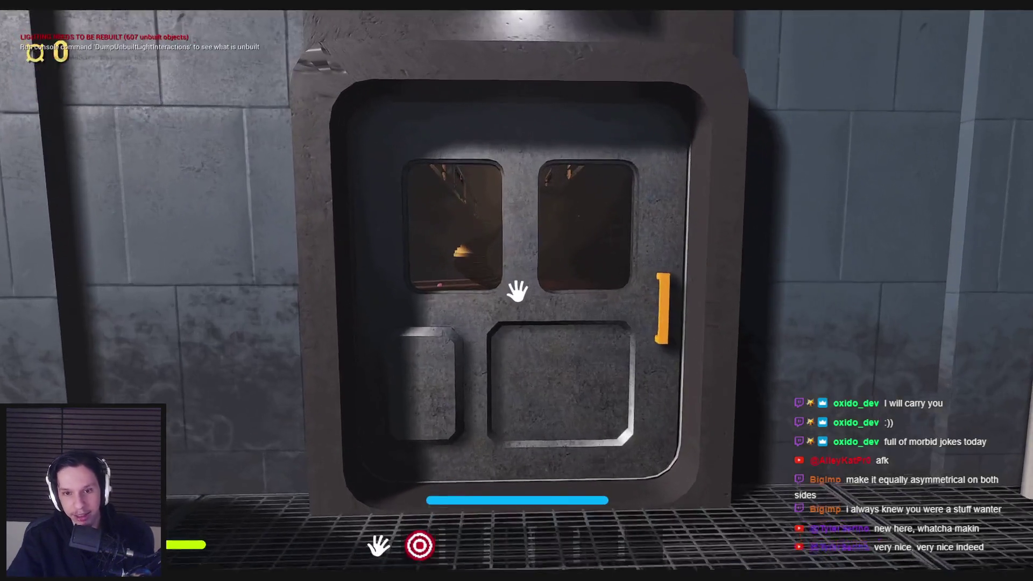
Walk through the train door into the library cabin, past the staircase and shelves to the windows
key("w")
key("w")
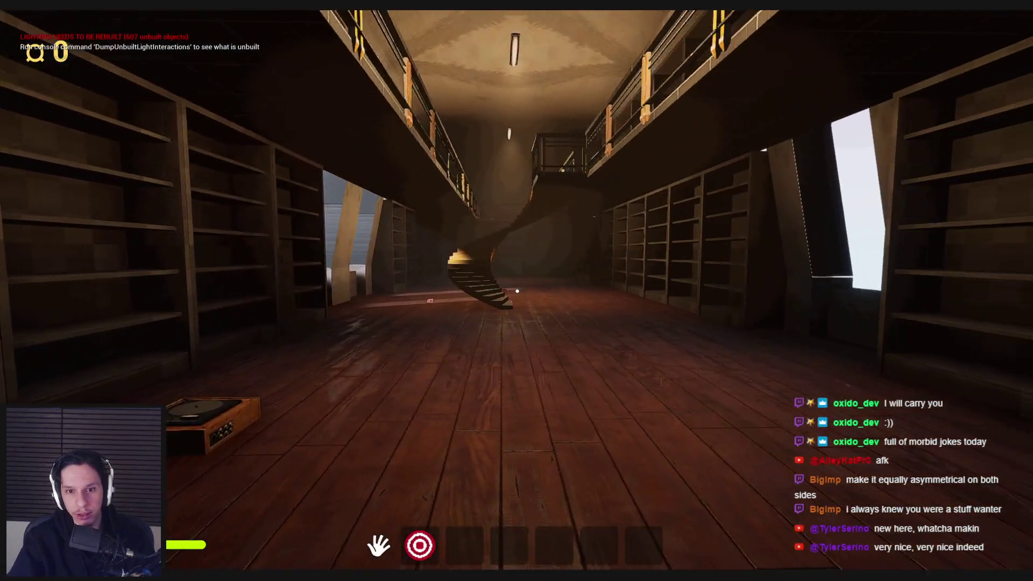
key("w")
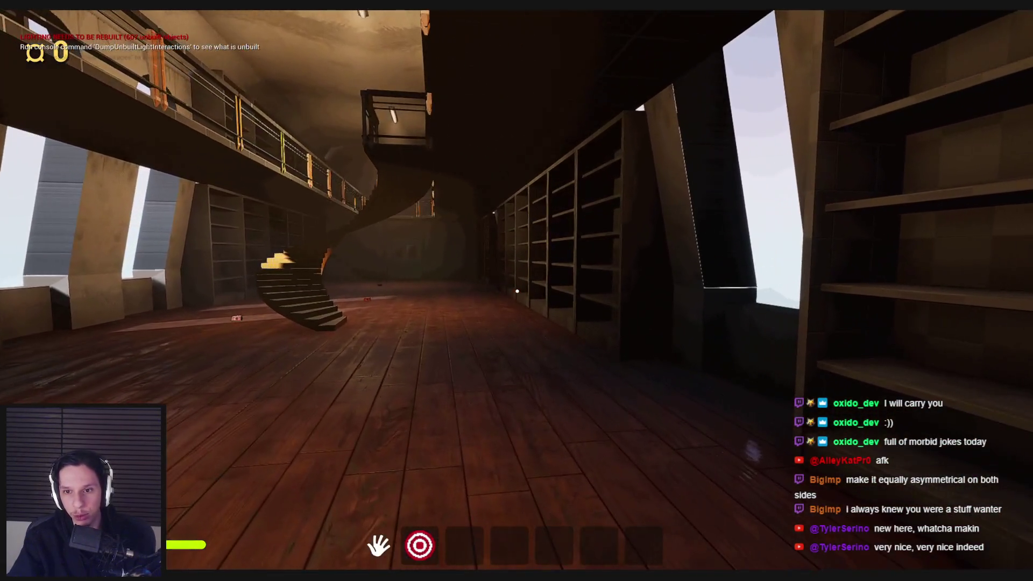
key("w")
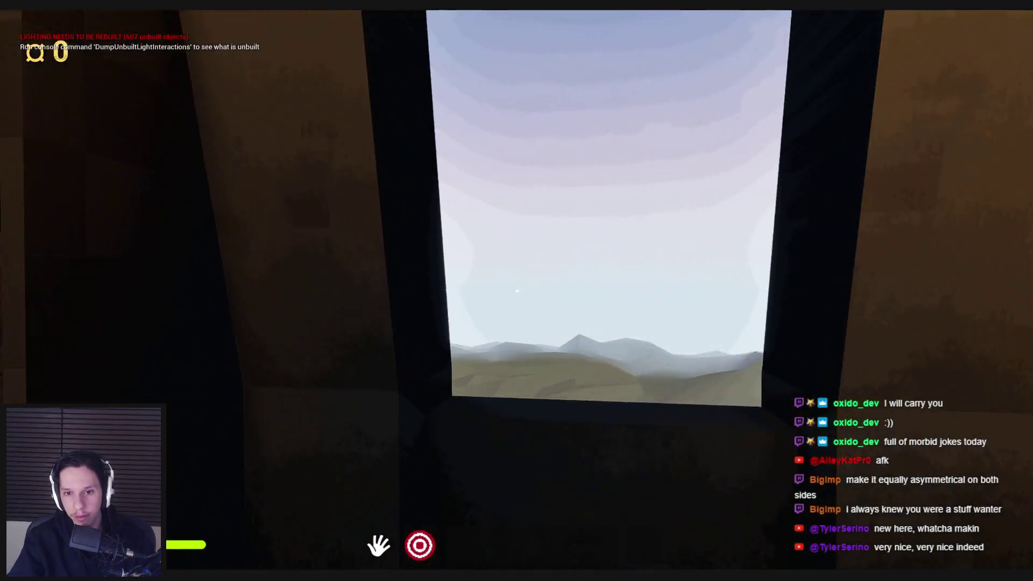
key("w")
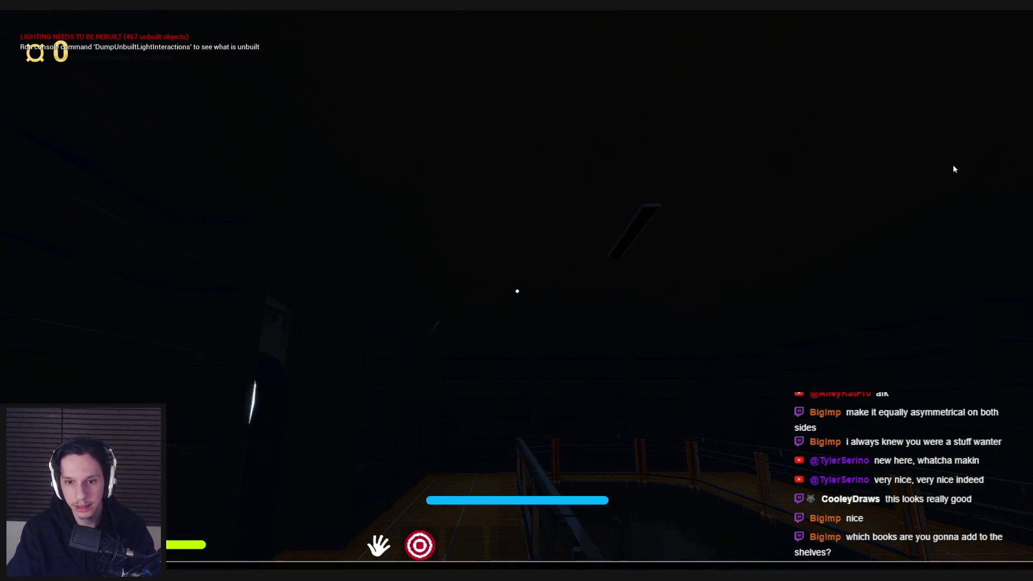
Run the 'viewmode unlit' console command, then return to normal lit rendering
type("s")
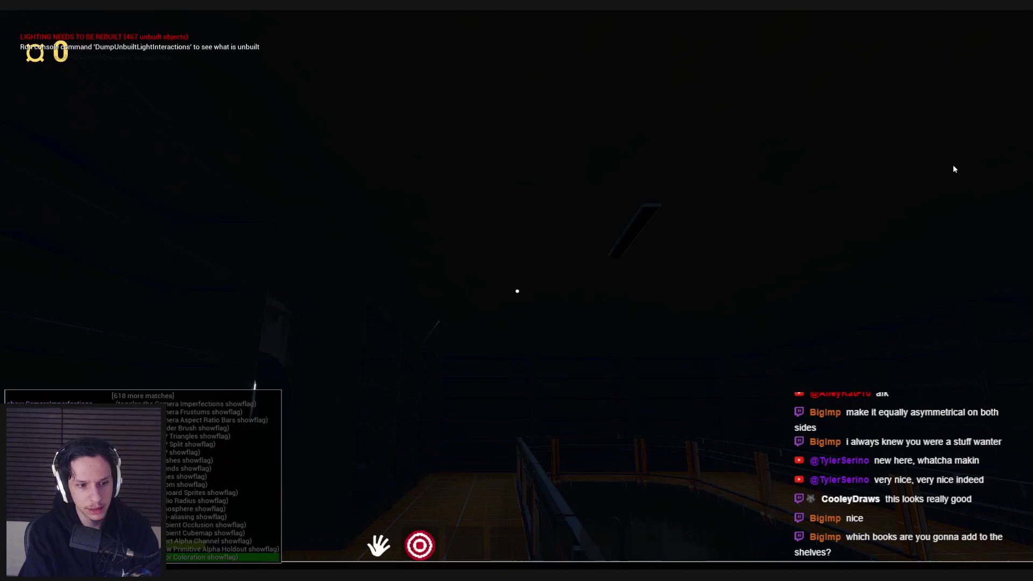
key("Return")
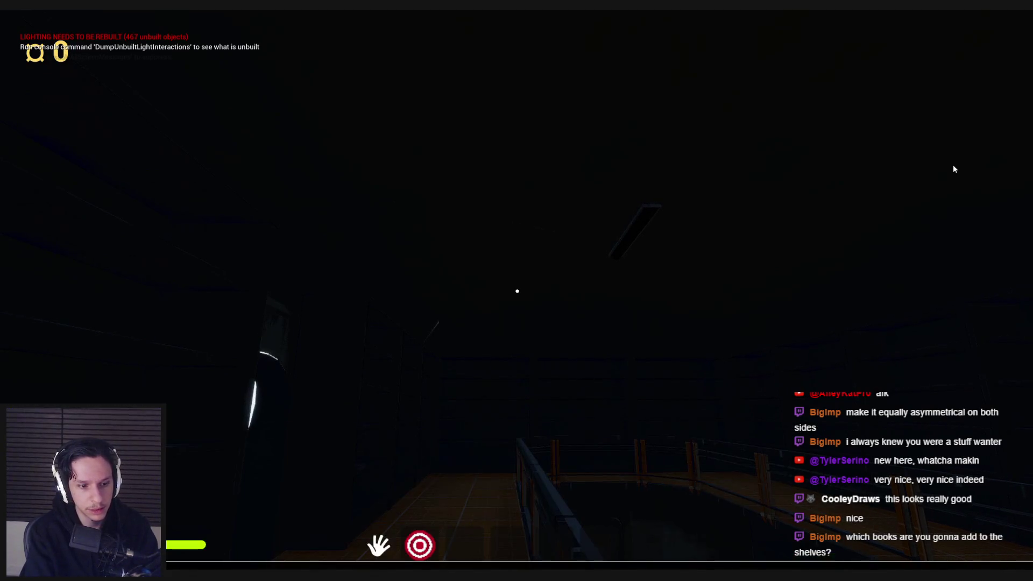
type("viewmode unlit")
key("Return")
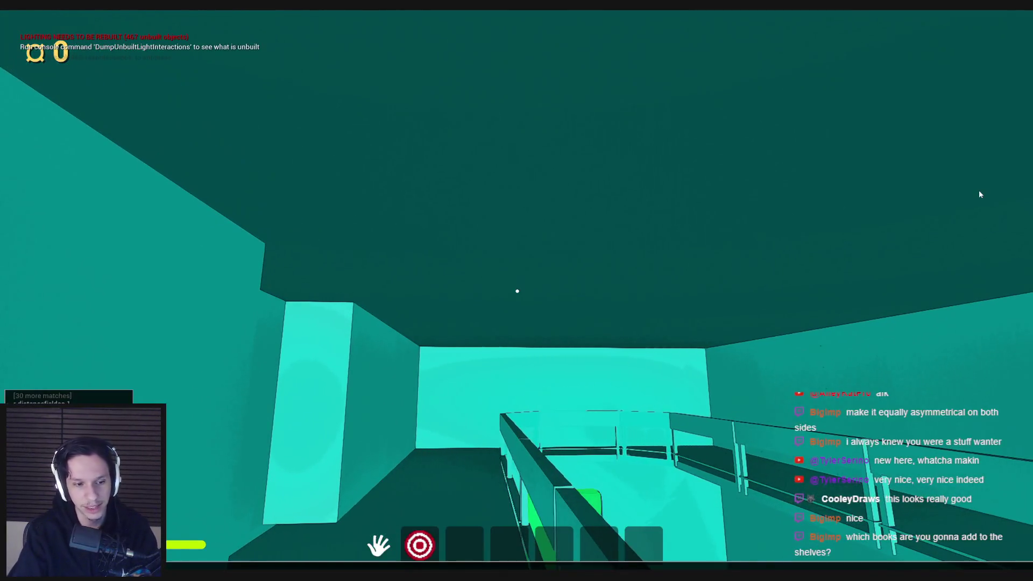
key("F3")
Walk past the window wall and spiral stairwell to the floor, holding hotbar item 2
key("w")
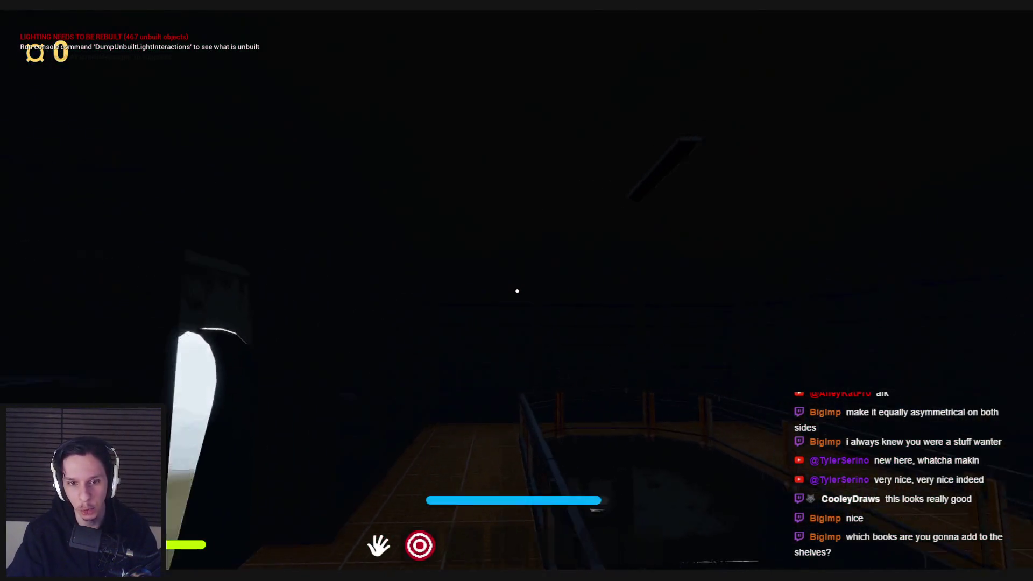
key("s")
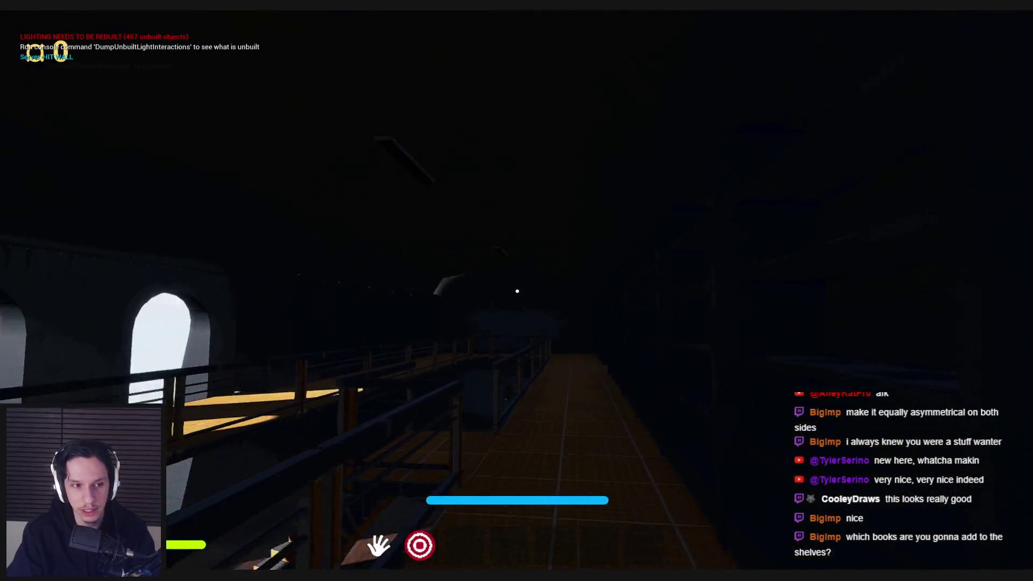
key("w")
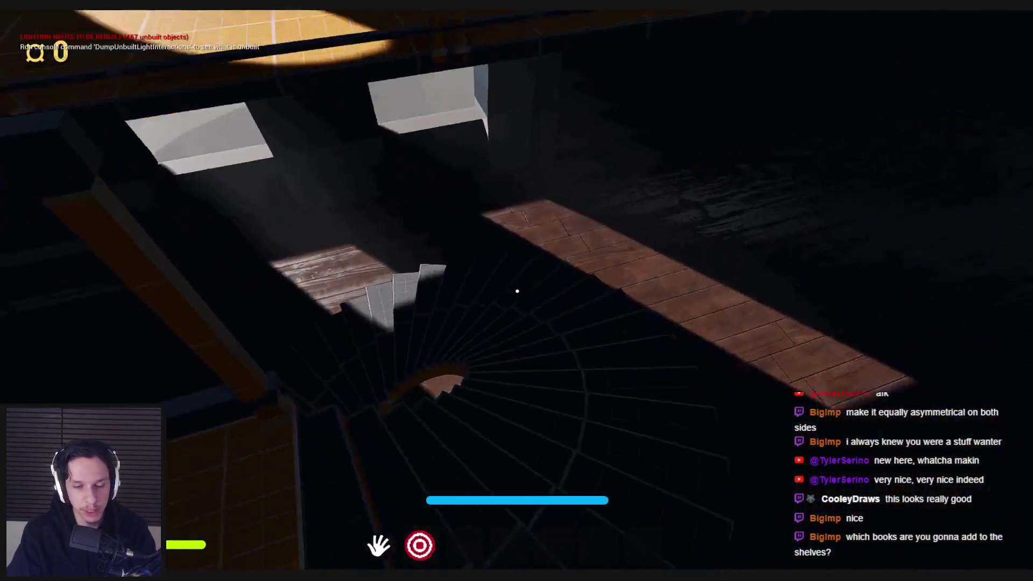
key("w")
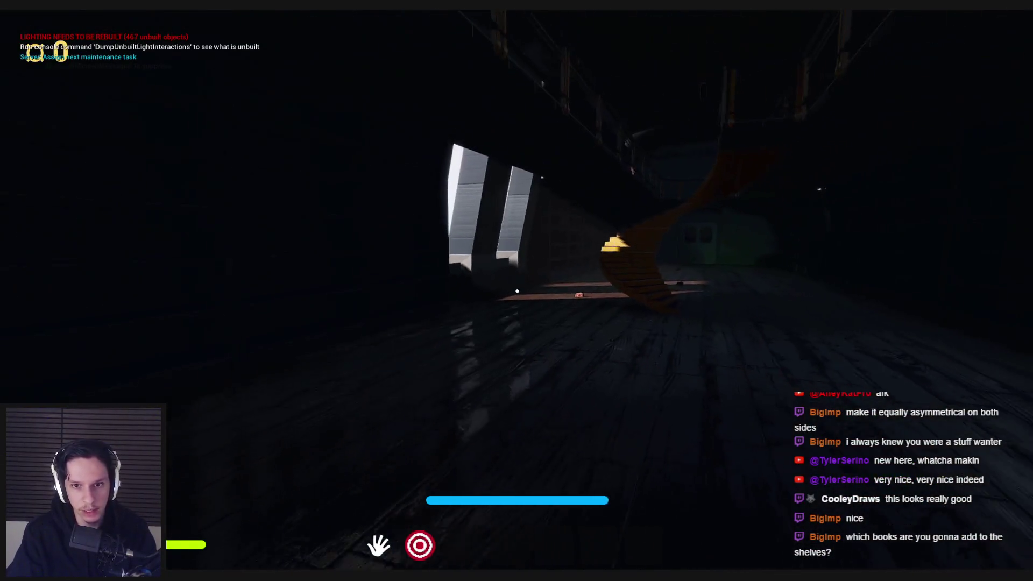
key("2")
Look around the railings, shelves, spiral staircase, ceiling and walls, then approach the dim room's door
key("w")
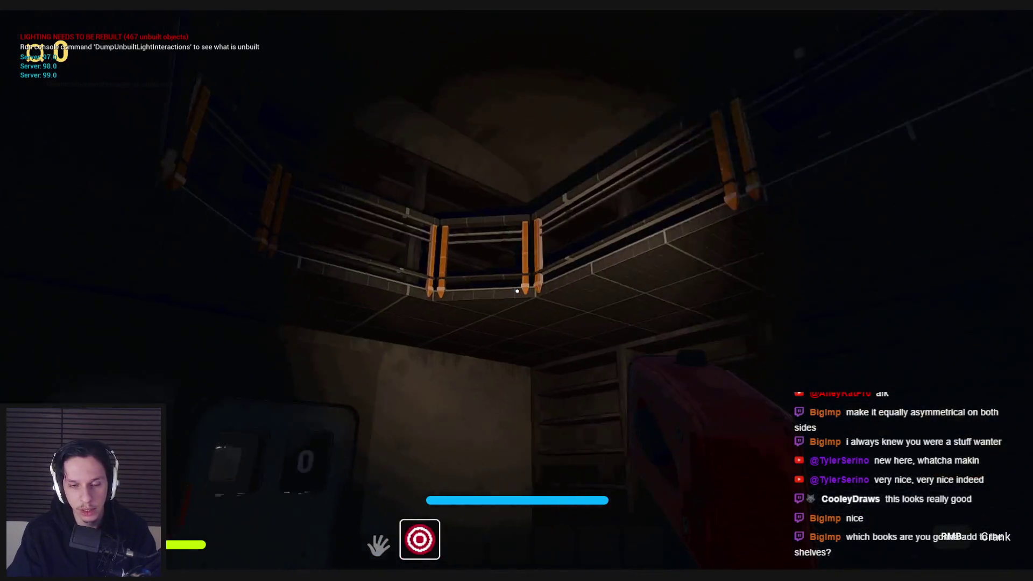
key("w")
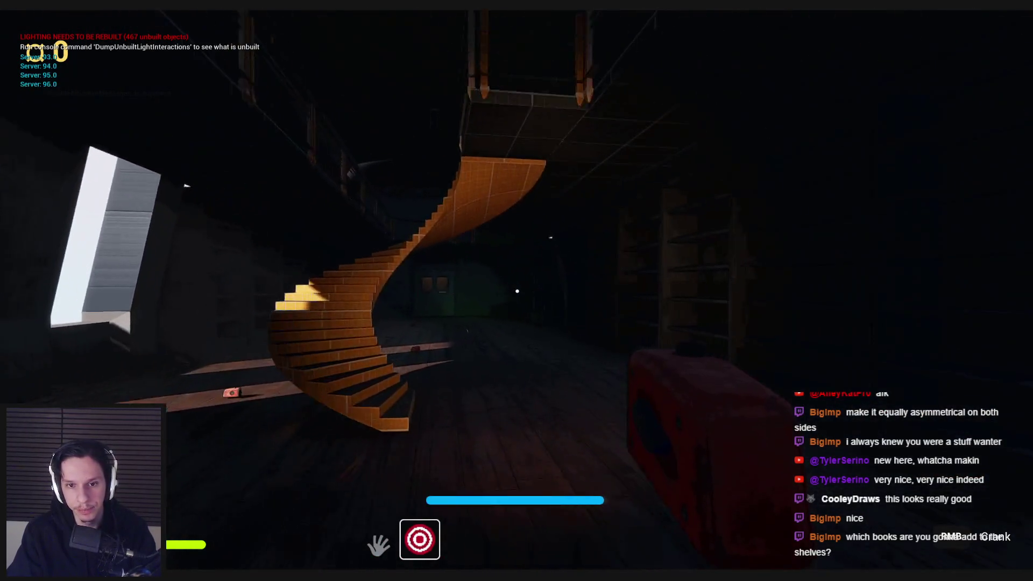
key("w")
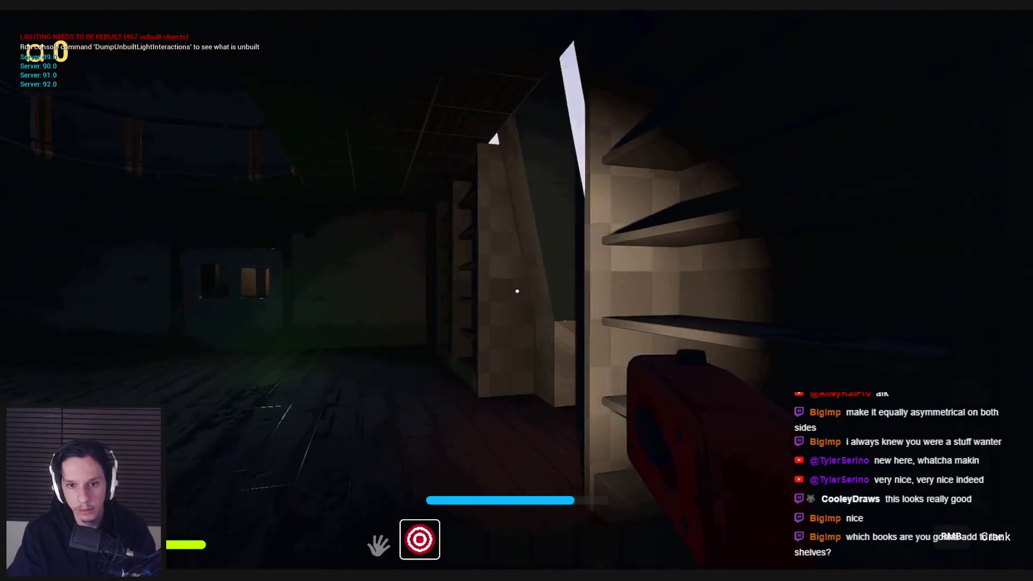
key("w")
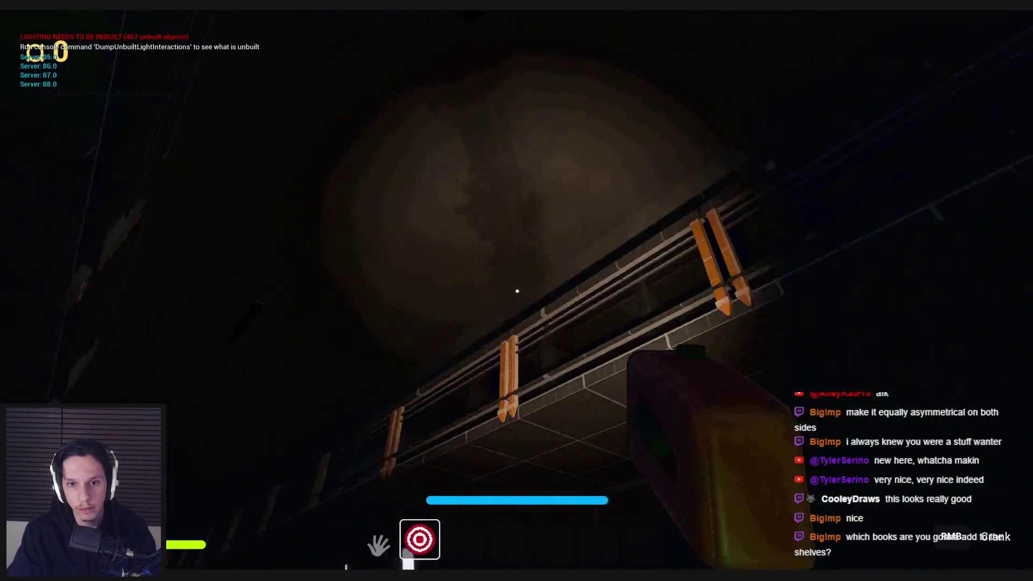
key("w")
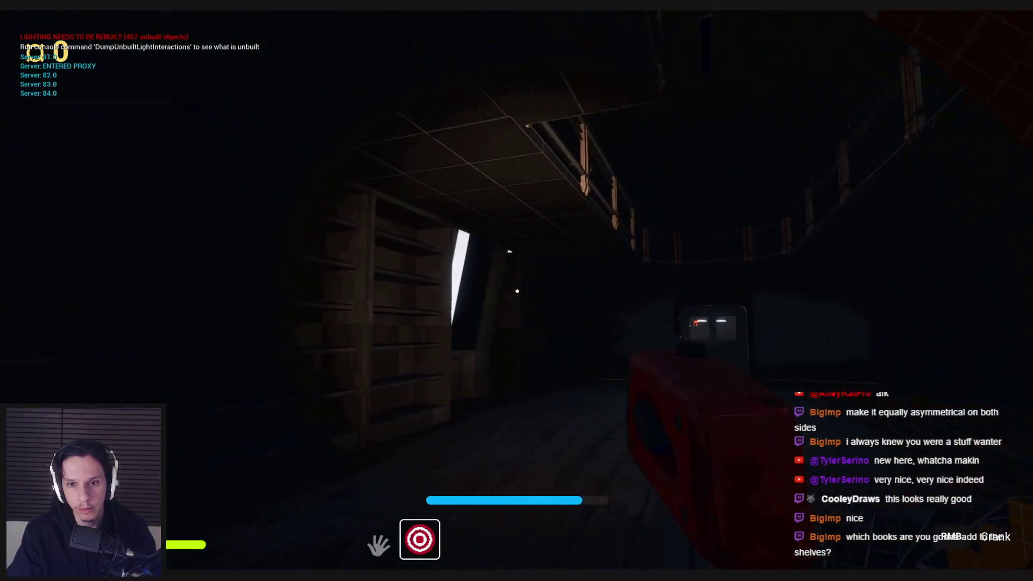
key("w")
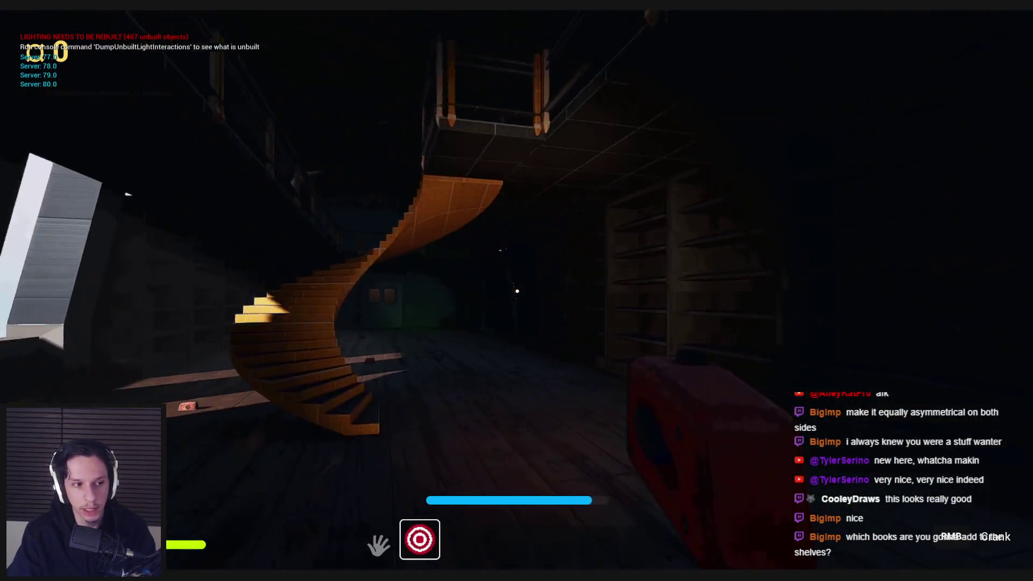
key("w")
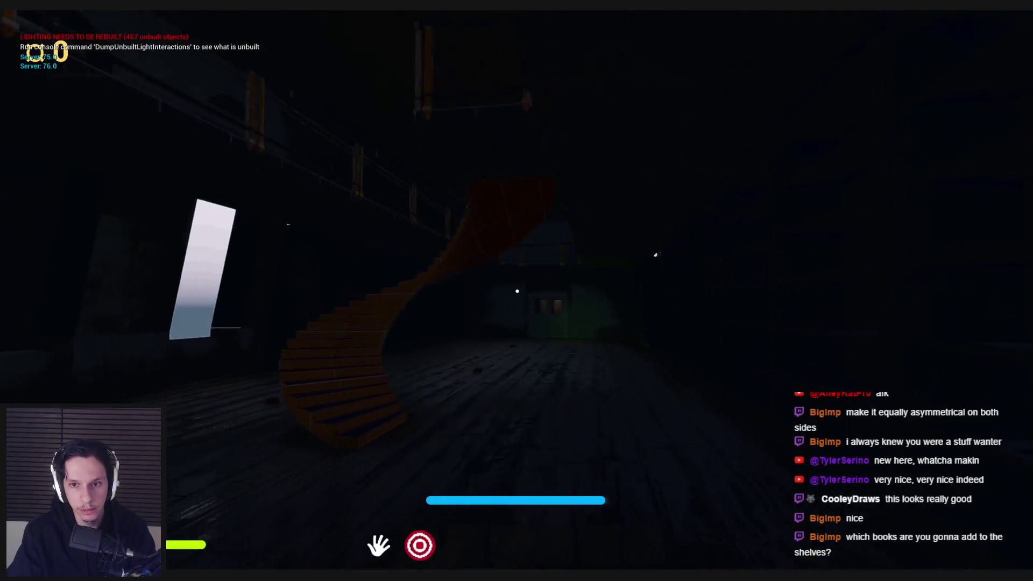
key("w")
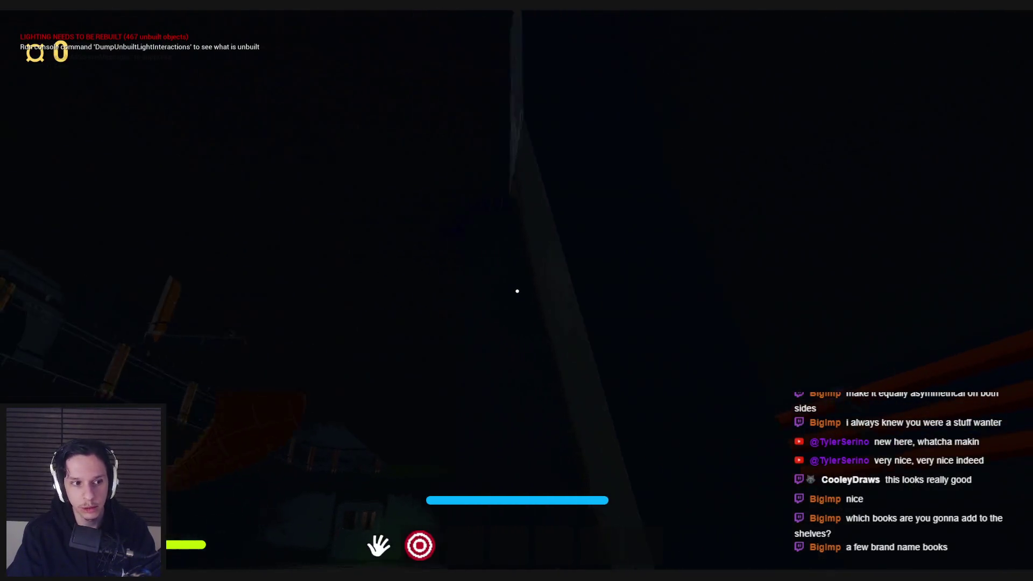
key("w")
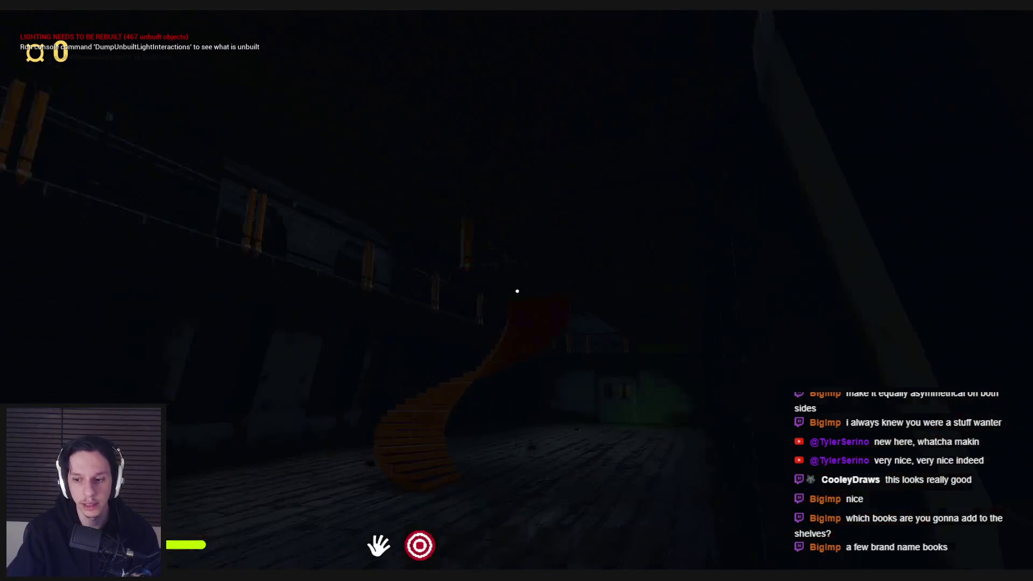
key("shift")
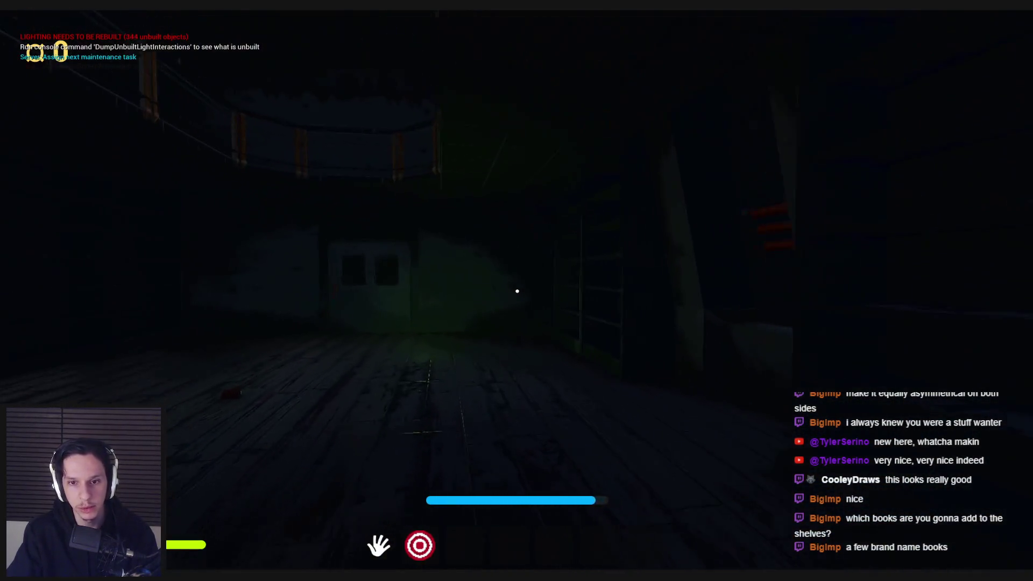
key("w")
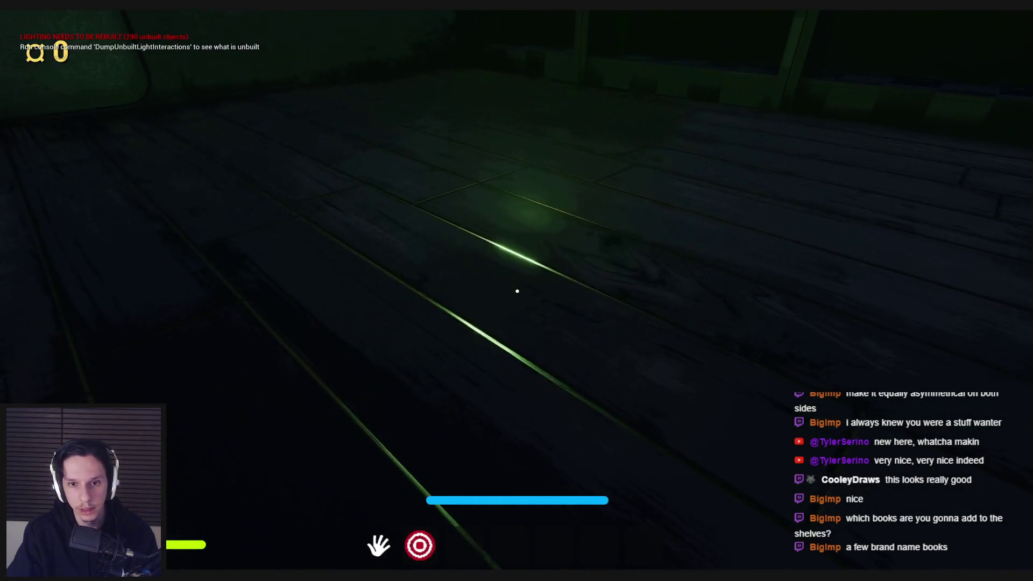
Toggle wireframe and back, then pick up, hold and drop the green light stick
key("F1")
key("F3")
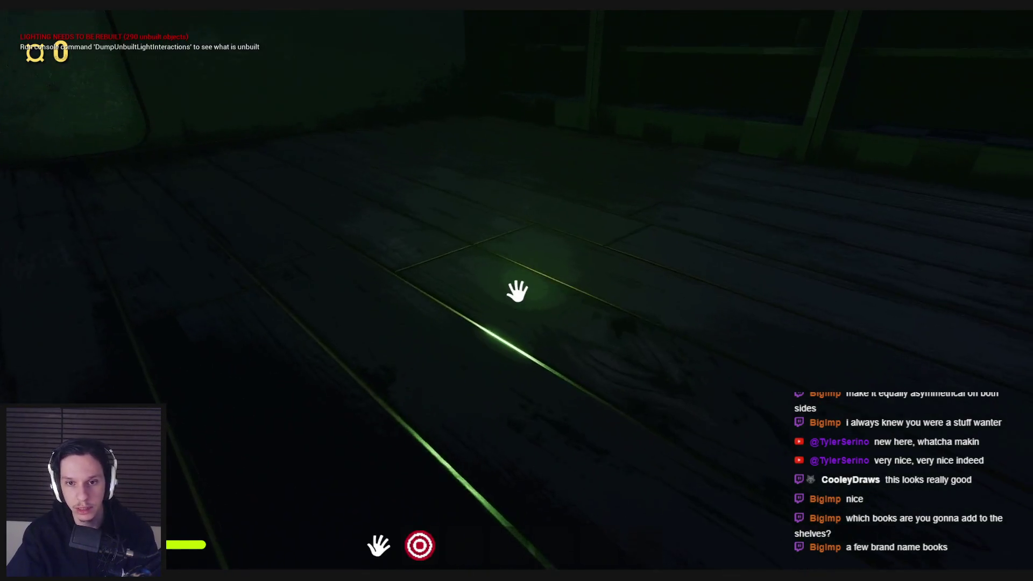
left_click(516, 289)
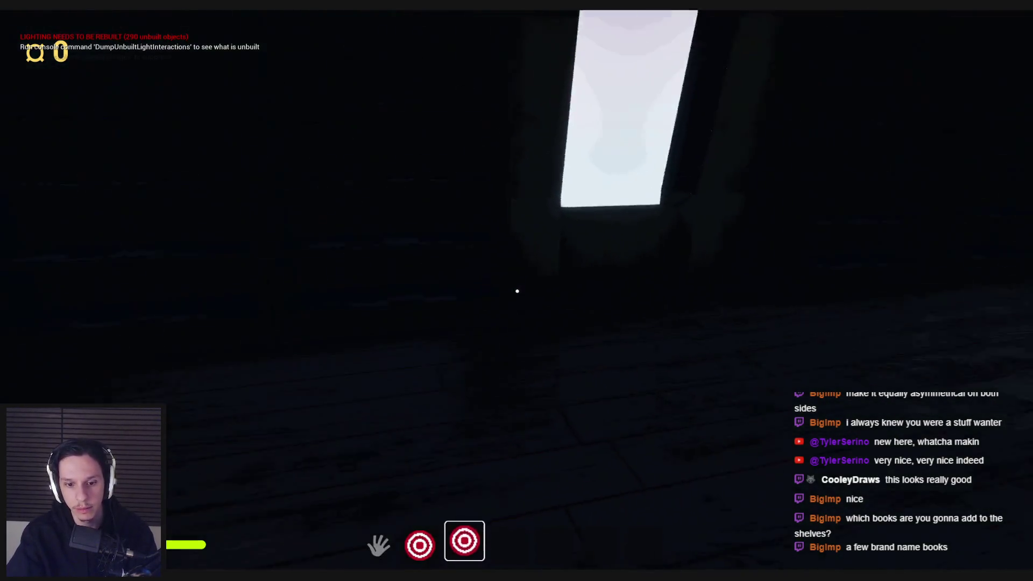
left_click(516, 291)
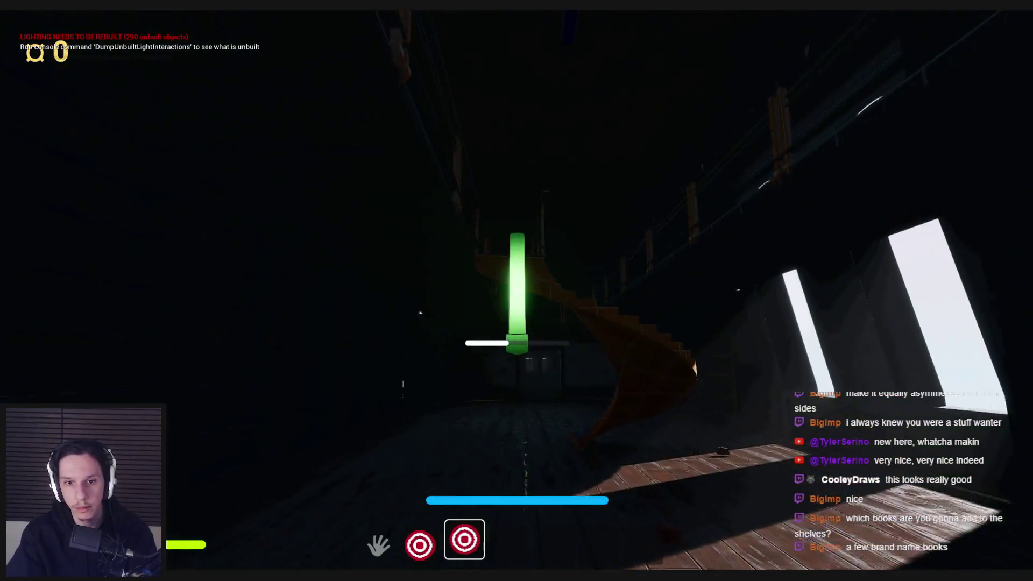
left_click(516, 291)
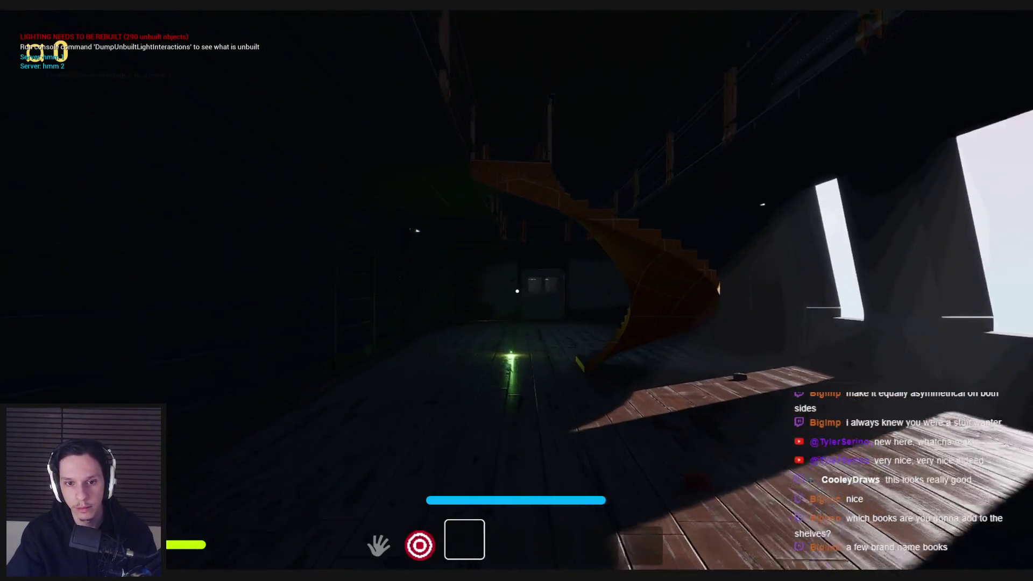
Walk forward and back through the cabin, then stop the play session
key("w")
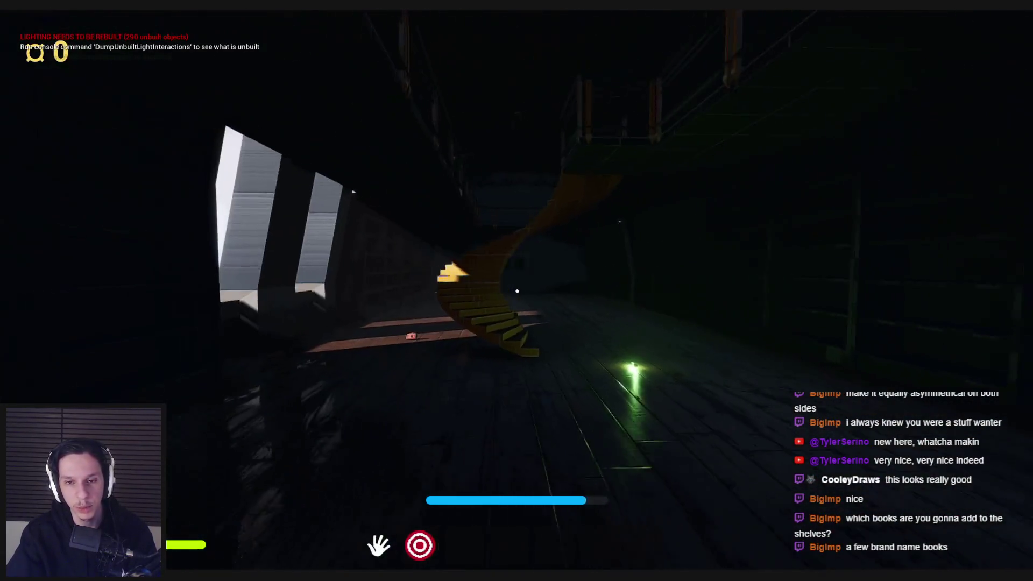
key("s")
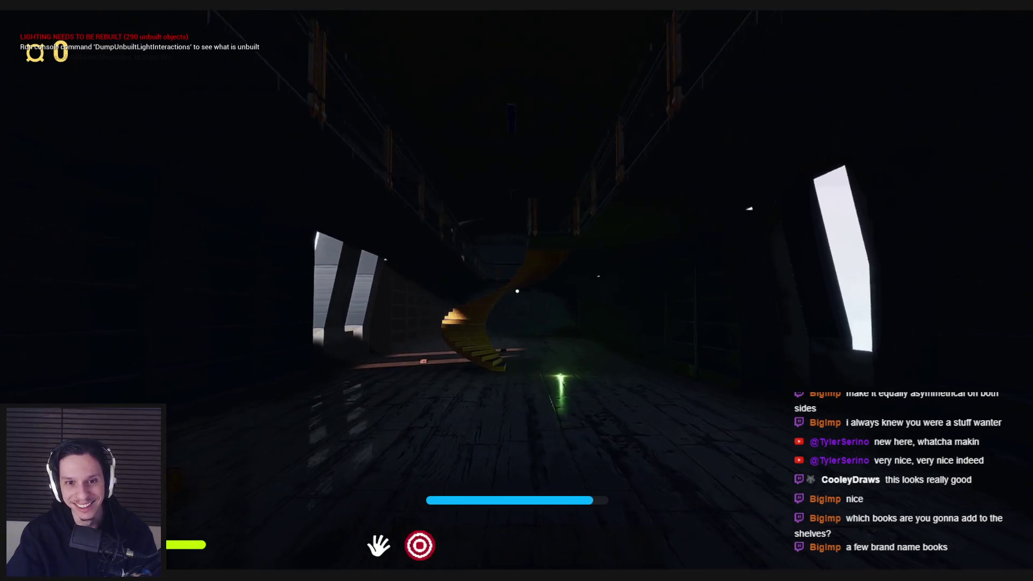
key("Escape")
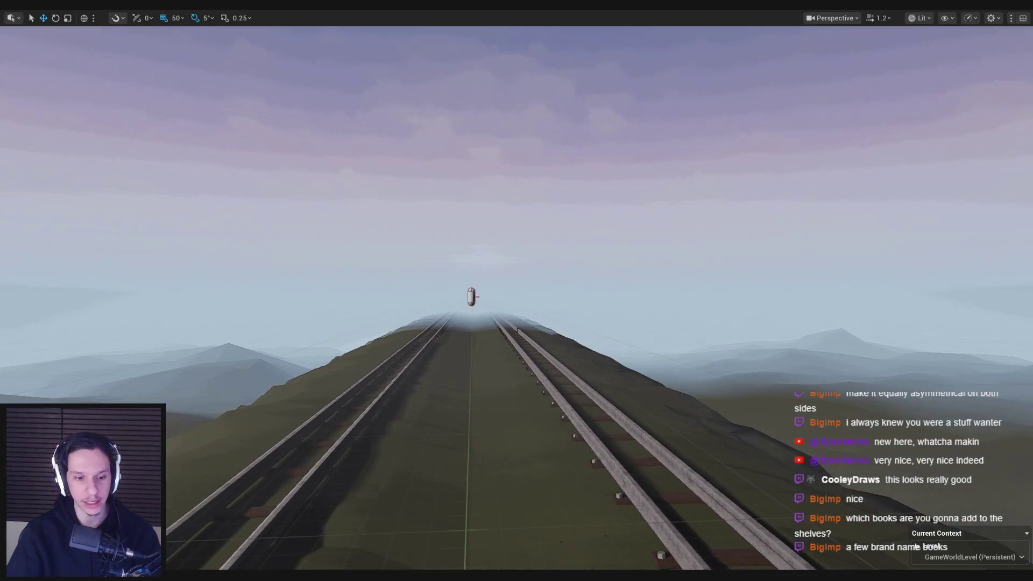
Switch to Blender, hide the export side panel, and deselect the wall meshes
key("alt+Tab")
scroll(593, 278, "down", 5)
key("n")
key("alt+a")
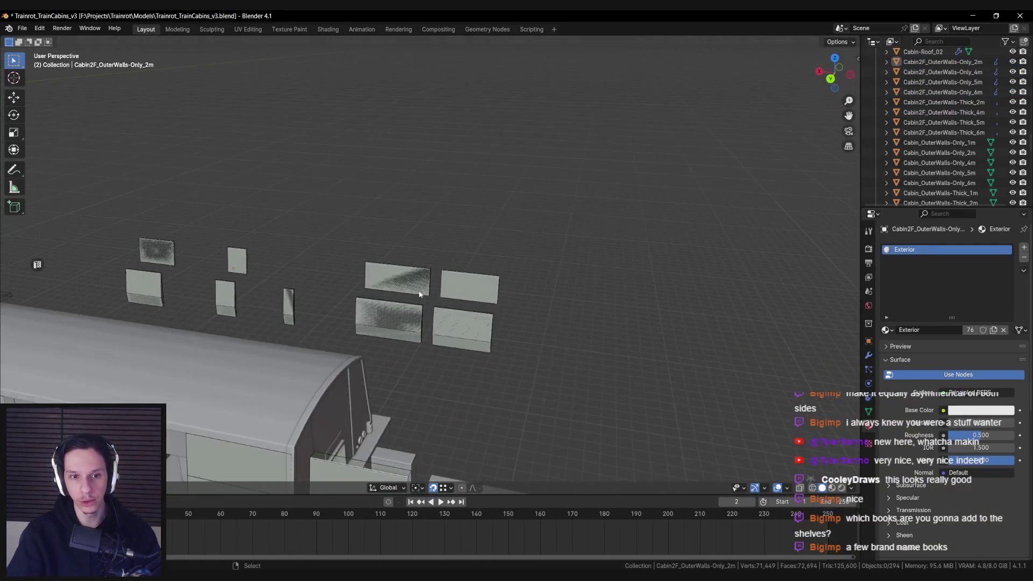
Duplicate Cabin-Roof_02 and place the copy beside the original along one axis
left_click(386, 286)
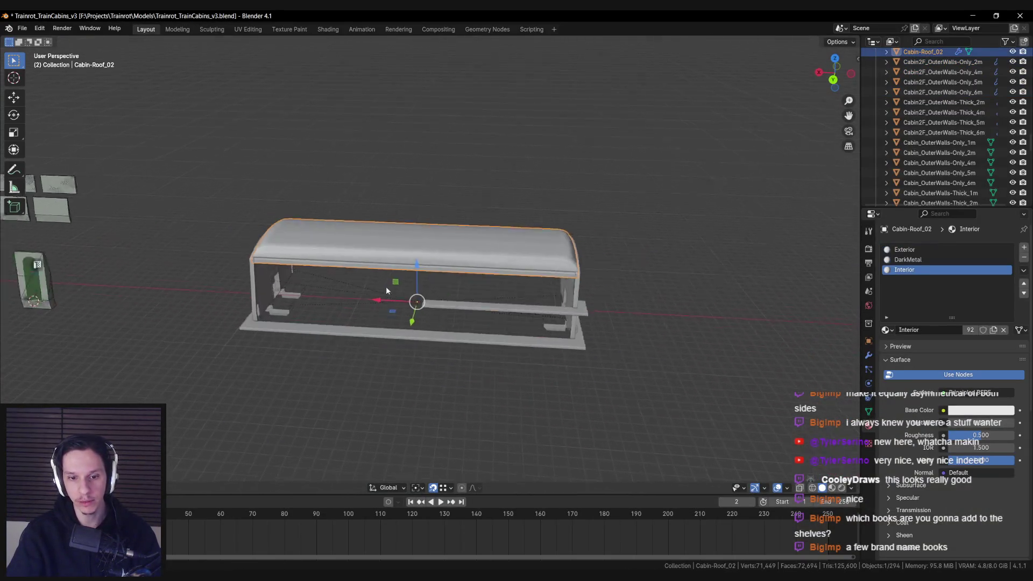
right_click(424, 350)
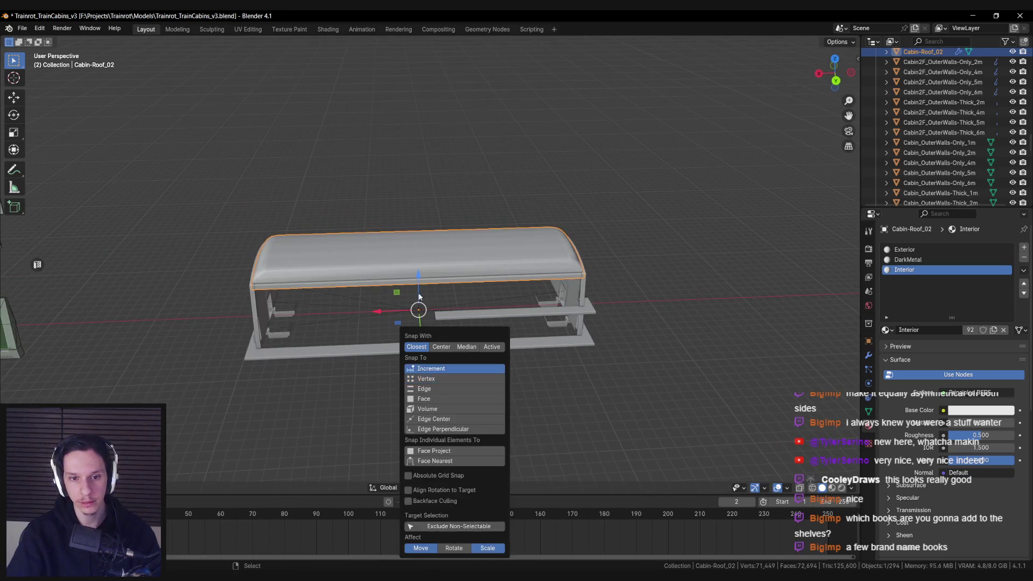
left_click(427, 378)
left_click(373, 335)
key("g")
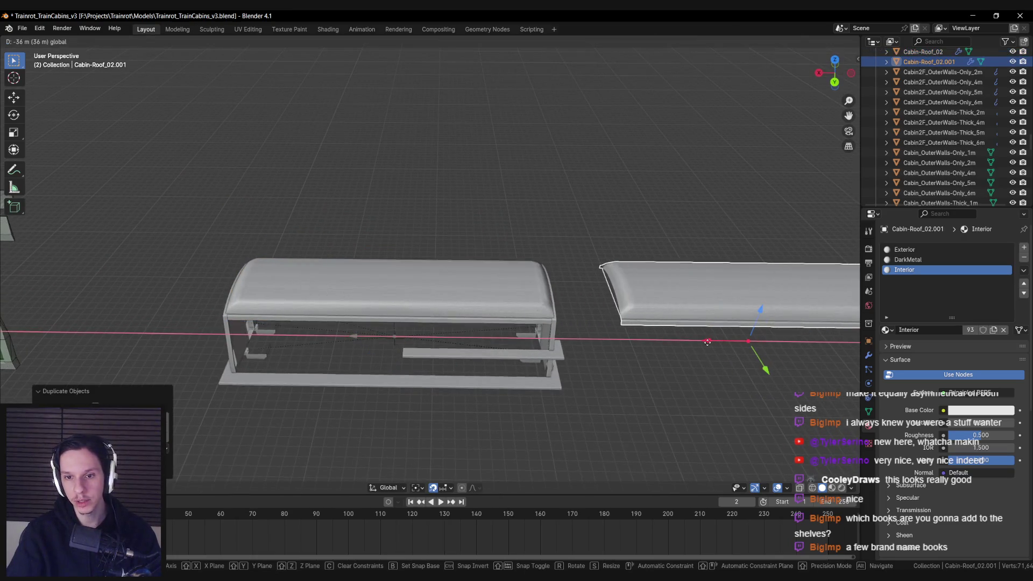
left_click(726, 345)
left_click(682, 344)
left_click_drag(682, 347, 740, 262)
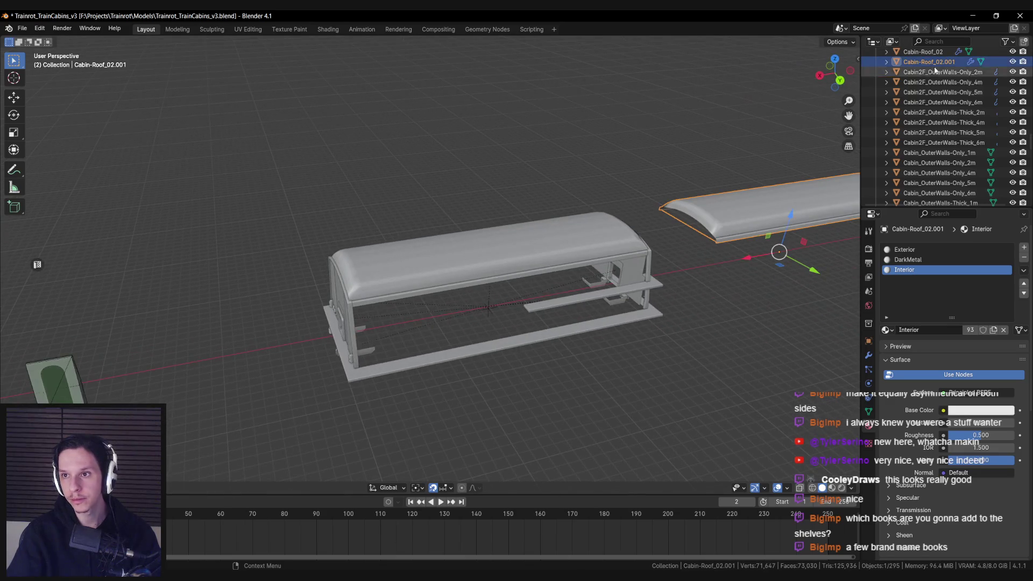
Rename the copy Cabin-Roof_03 and reselect the original Cabin-Roof_02 for mesh editing
key("F2")
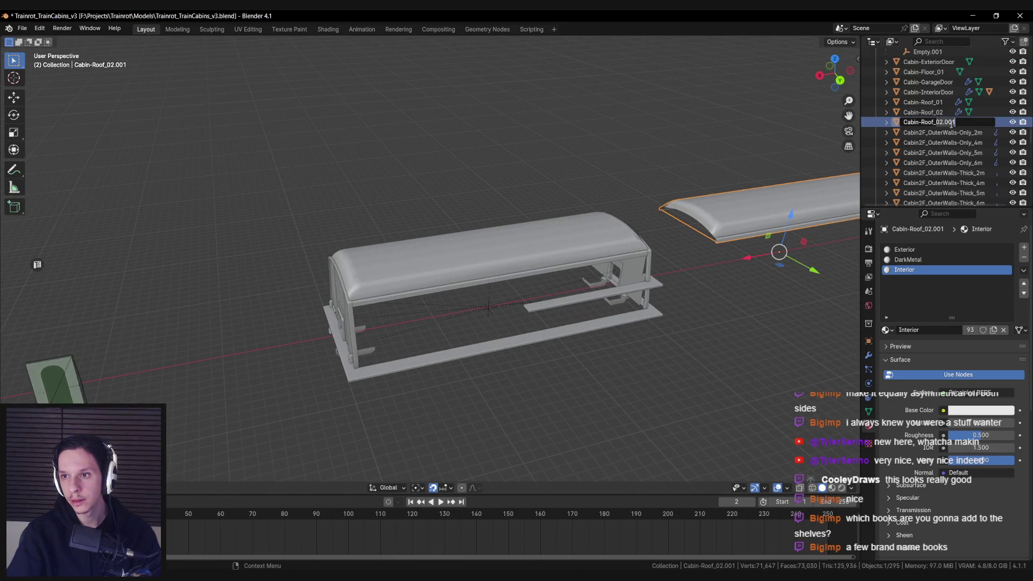
type("3")
key("Return")
left_click(556, 243)
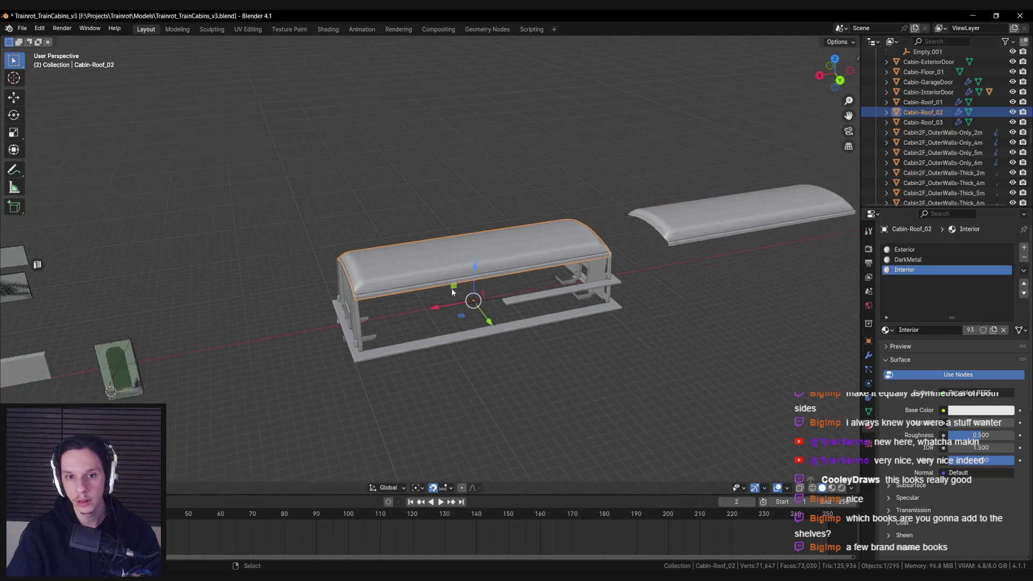
key("Tab")
left_click_drag(377, 304, 495, 323)
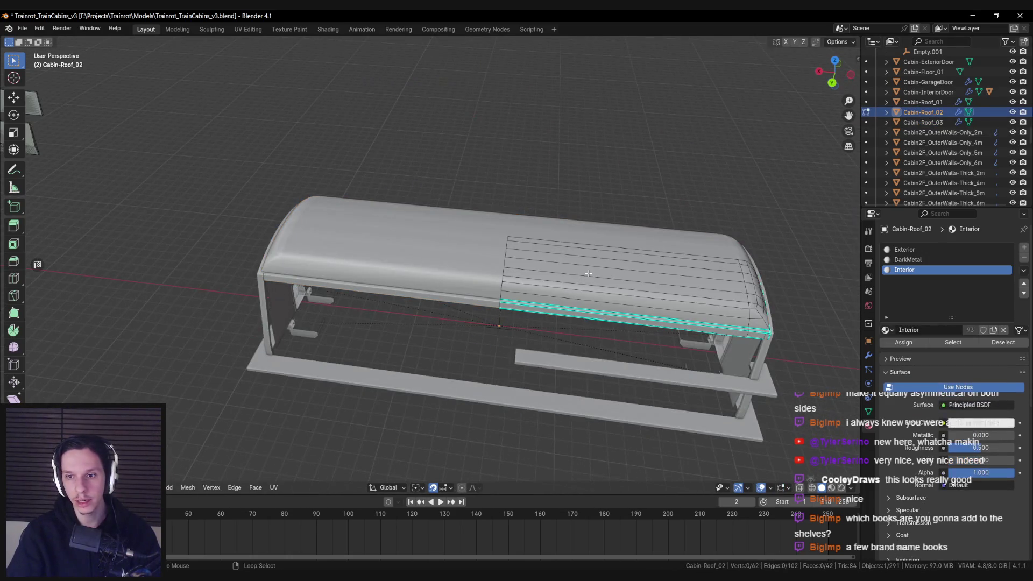
scroll(440, 259, "up", 8)
scroll(440, 259, "up", 5)
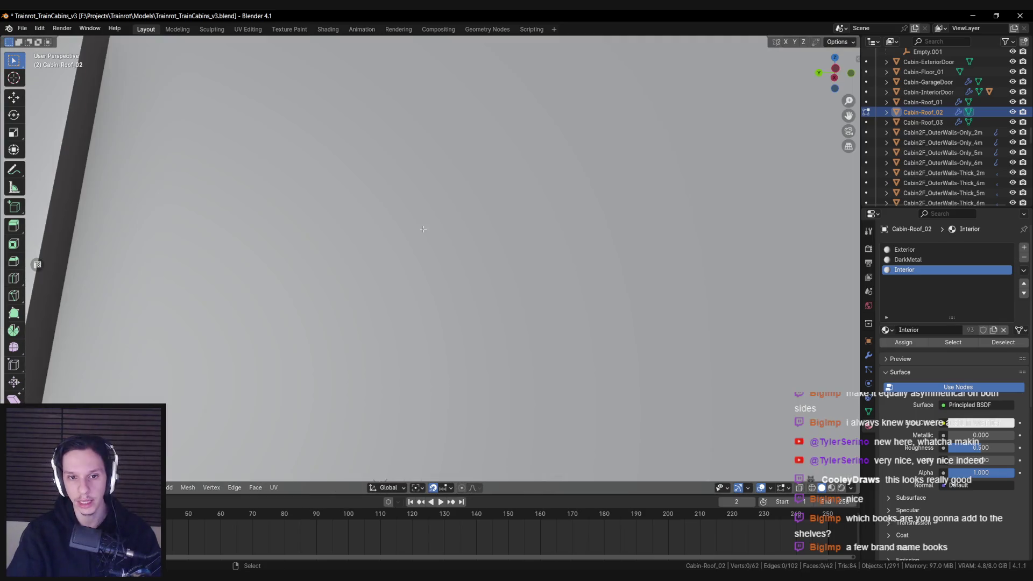
left_click(422, 234)
scroll(421, 241, "down", 6)
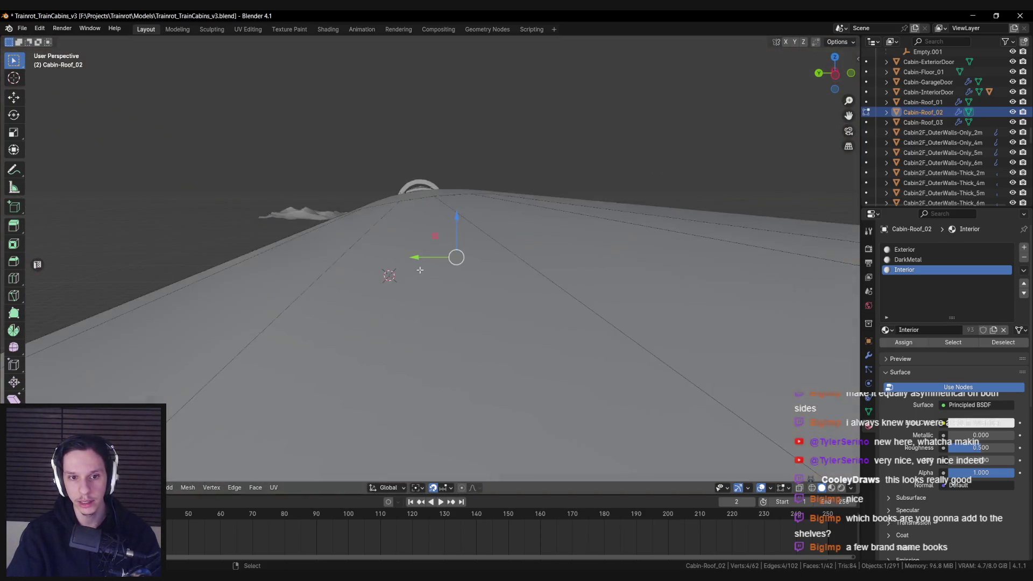
scroll(423, 265, "down", 4)
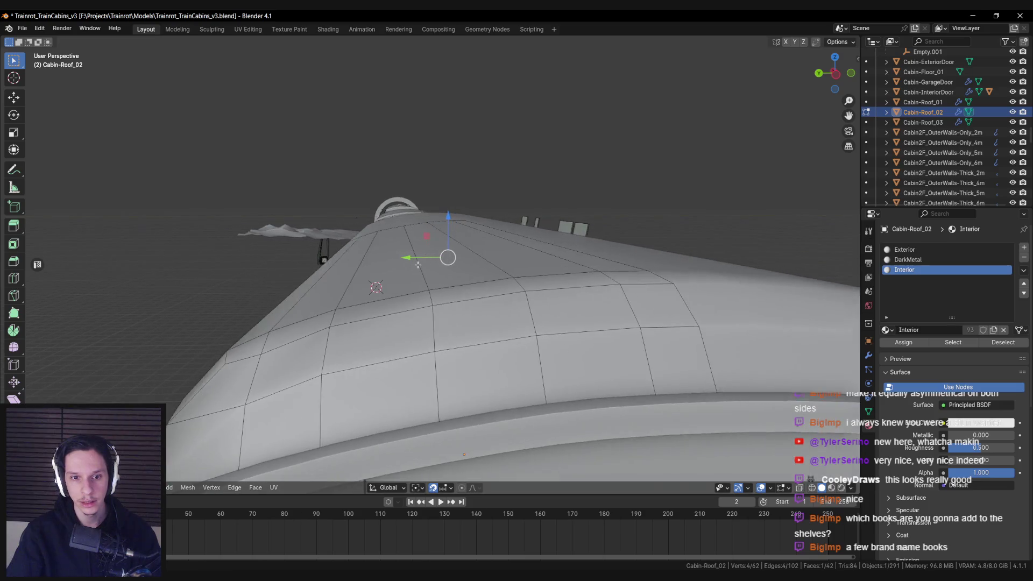
key("shift+z")
scroll(419, 265, "up", 3)
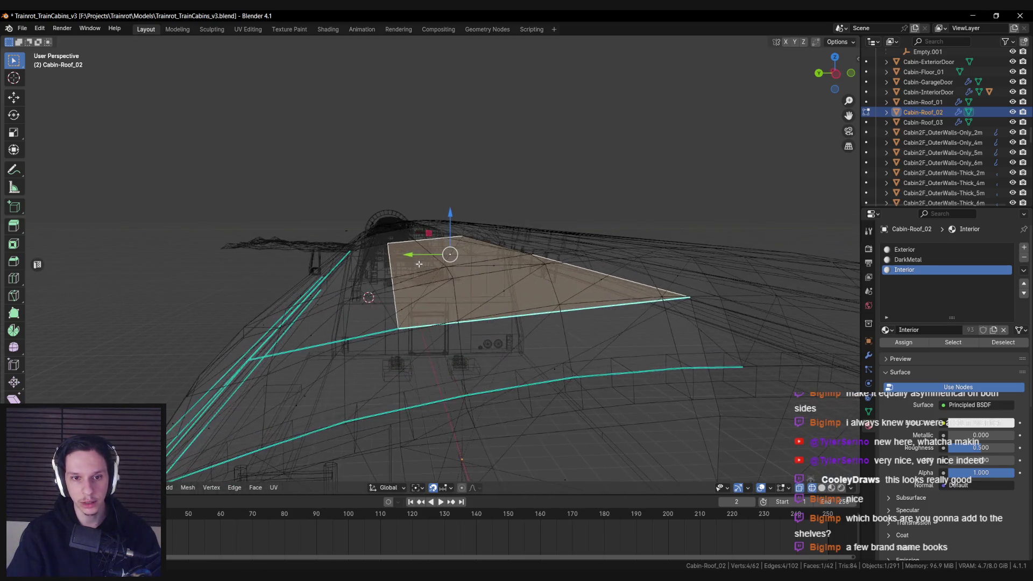
key("shift+z")
key("alt+Tab")
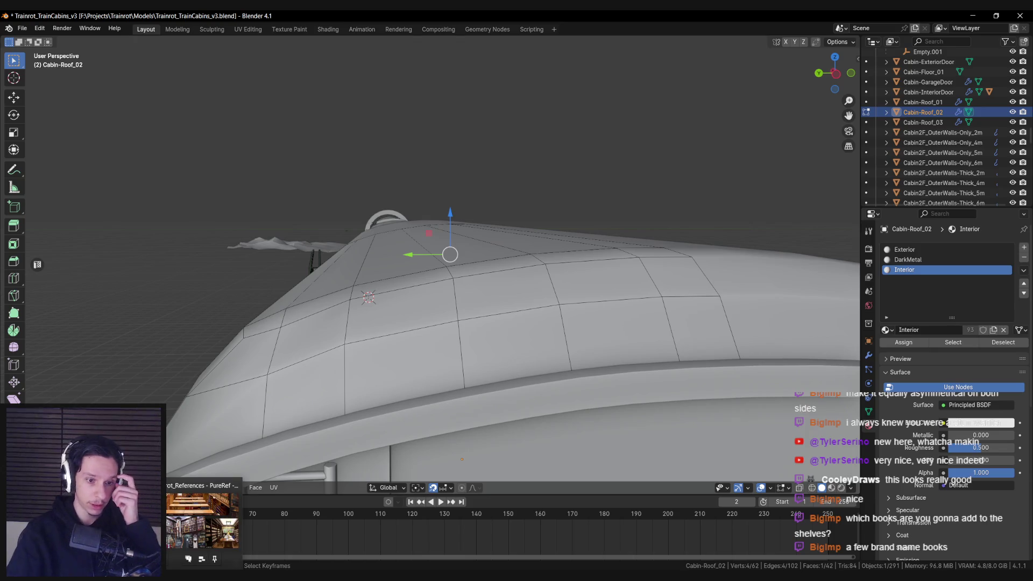
scroll(498, 347, "down", 3)
scroll(498, 347, "up", 3)
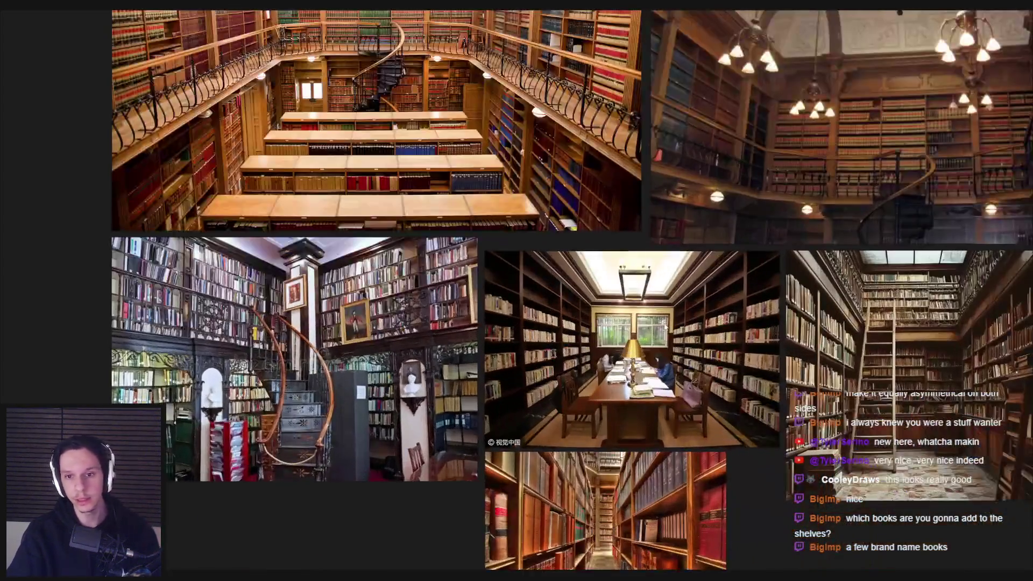
key("ctrl+s")
scroll(498, 347, "down", 3)
key("alt+Tab")
scroll(468, 275, "up", 5)
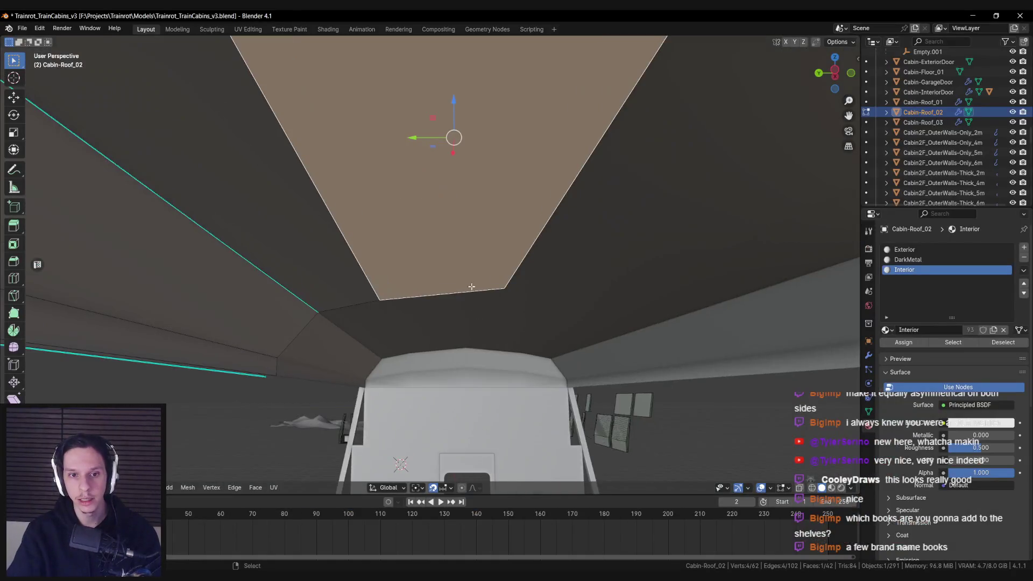
scroll(469, 275, "down", 1)
scroll(464, 275, "up", 5)
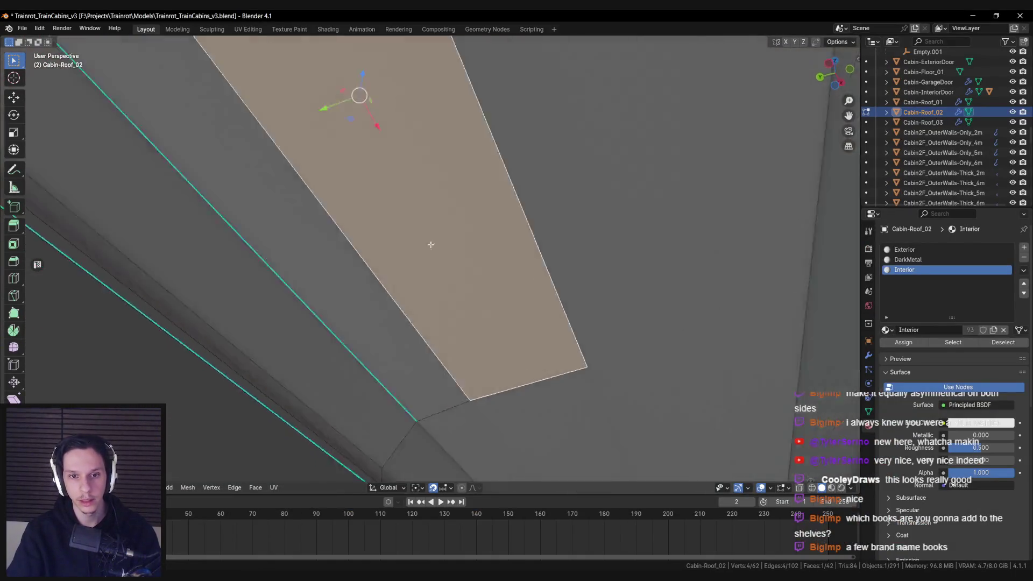
key("alt+Tab")
key("alt+Tab")
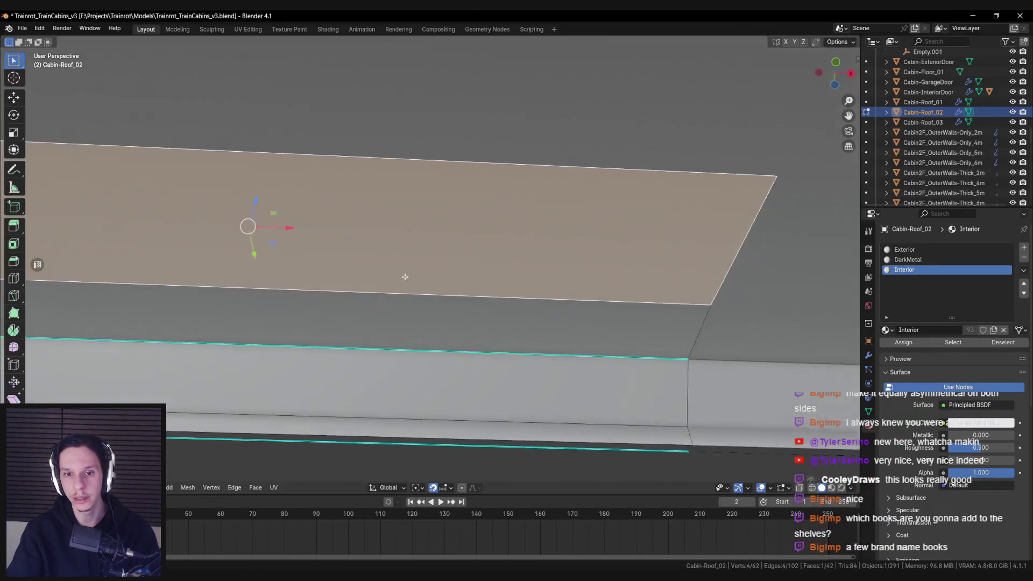
scroll(496, 304, "down", 5)
key("alt+z")
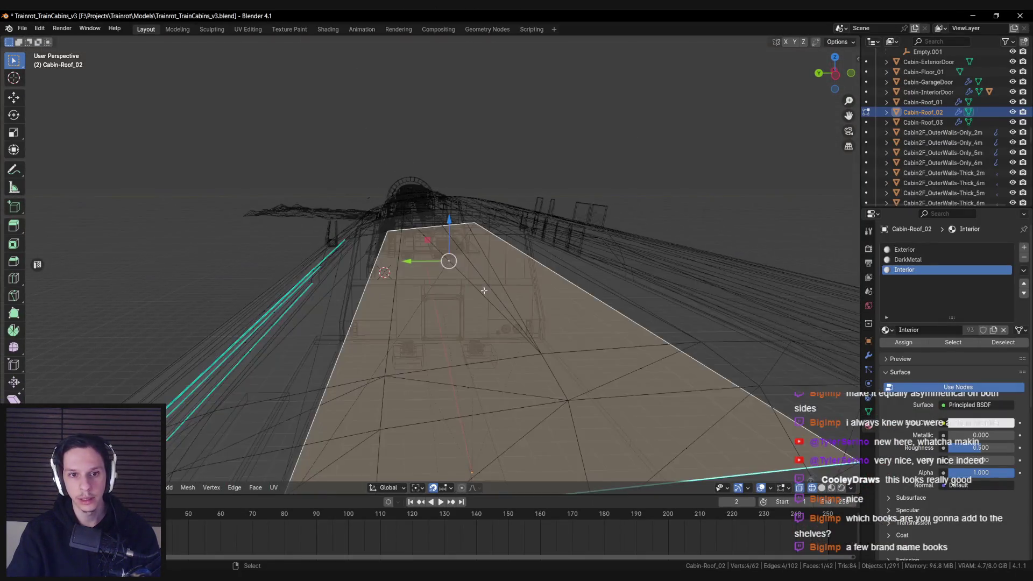
scroll(484, 293, "down", 2)
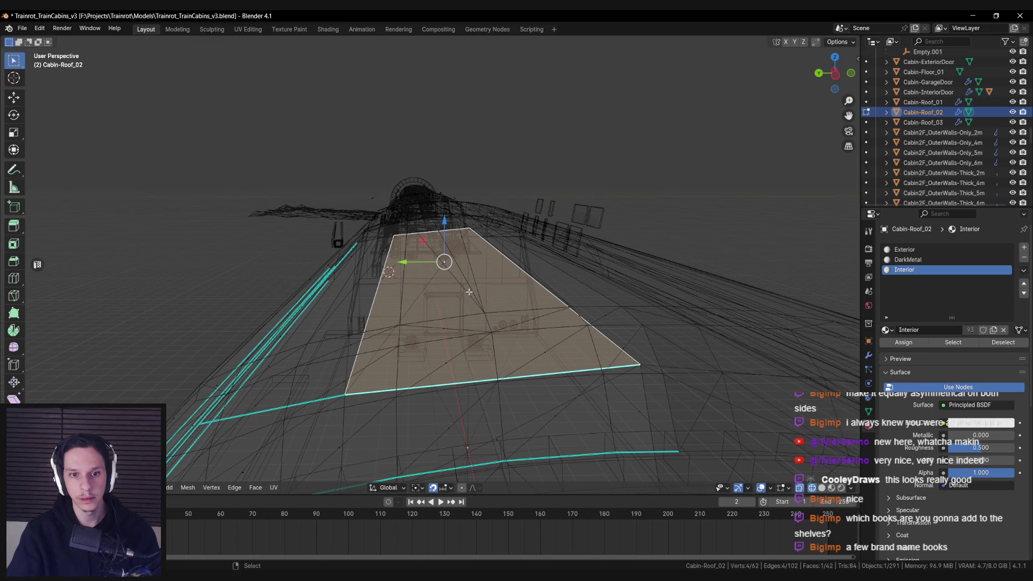
key("alt+z")
scroll(469, 291, "up", 5)
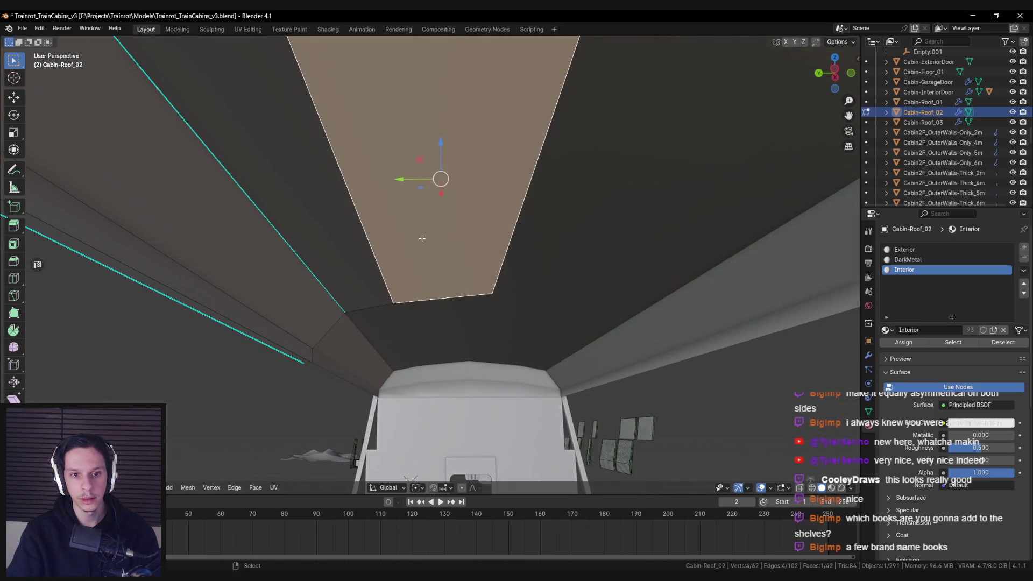
left_click(388, 237)
scroll(387, 252, "down", 5)
key("alt+z")
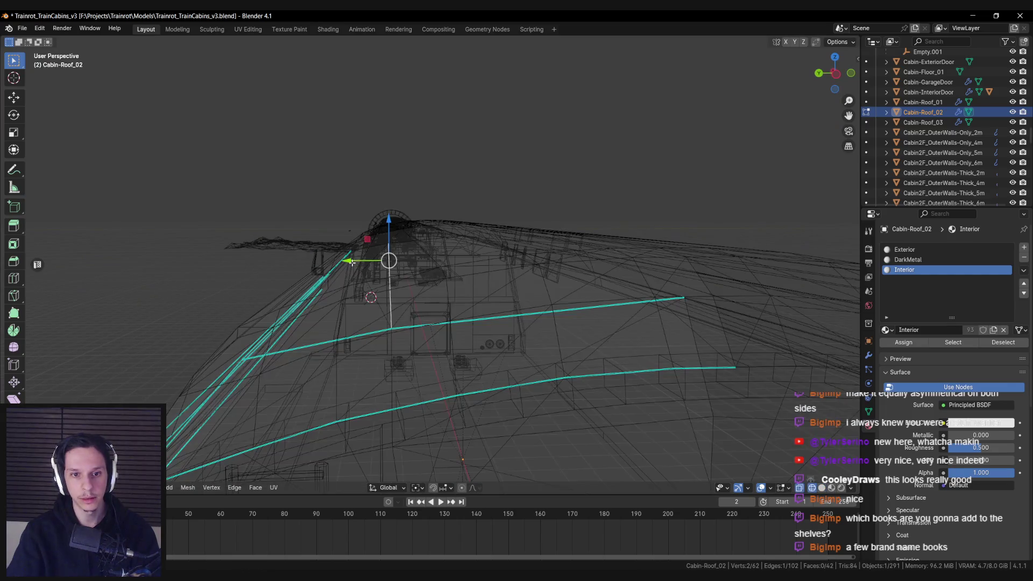